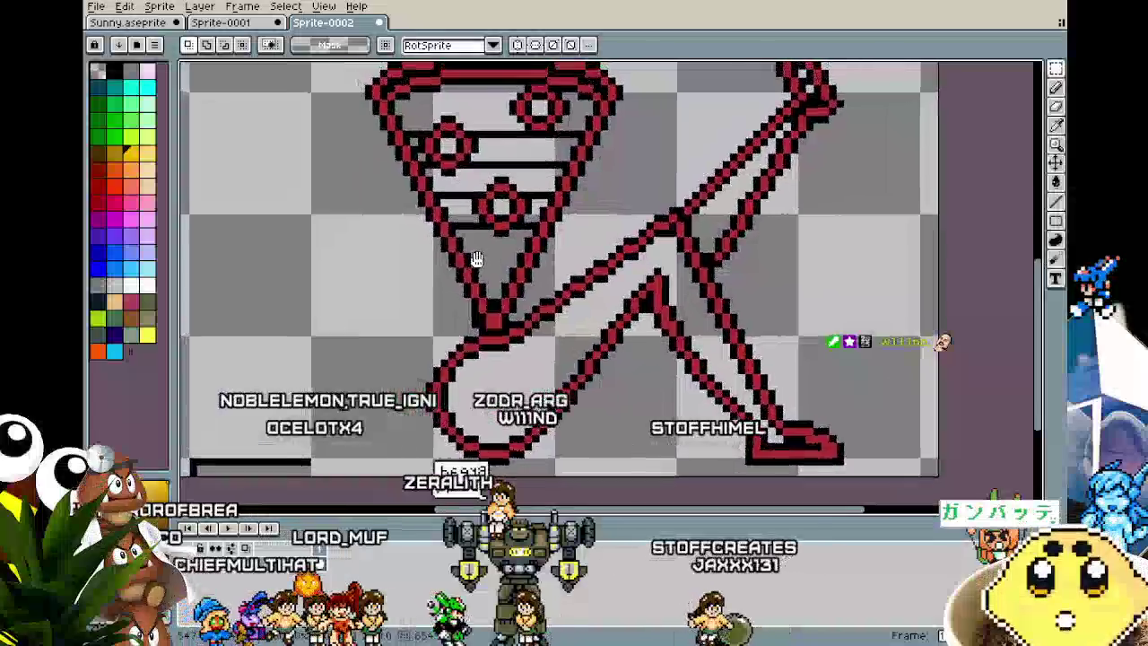
# - Switch from the pizza sketch to Sunny.aseprite, take the Pencil and zoom in on the legs
pyautogui.moveTo(433, 242); pyautogui.dragTo(465, 279)
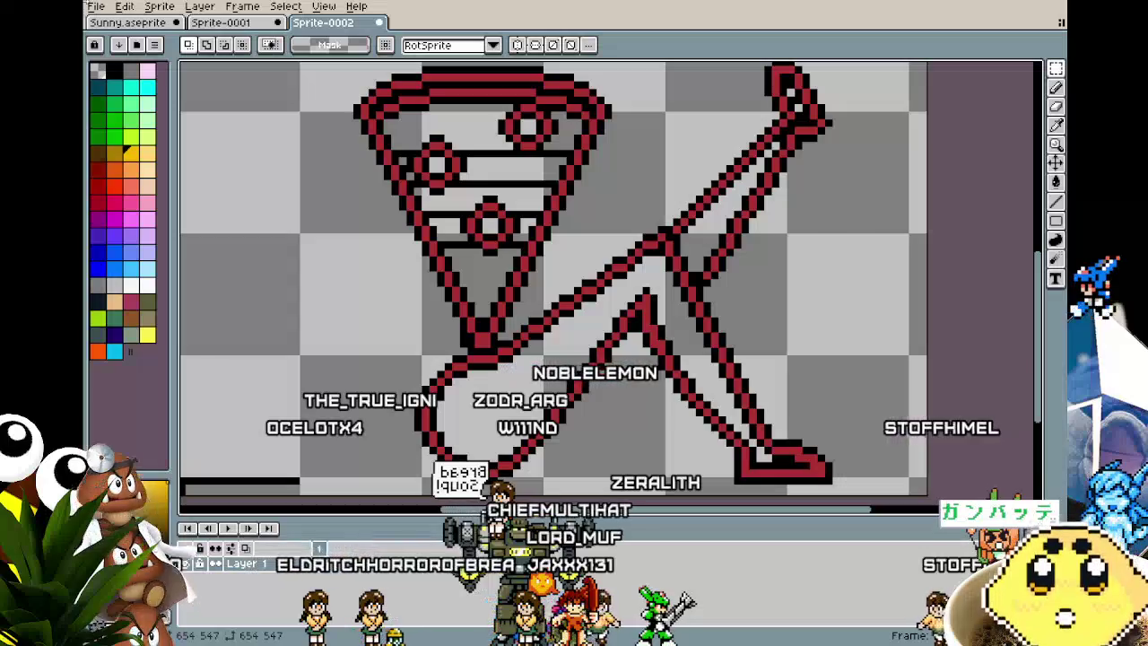
pyautogui.click(113, 23)
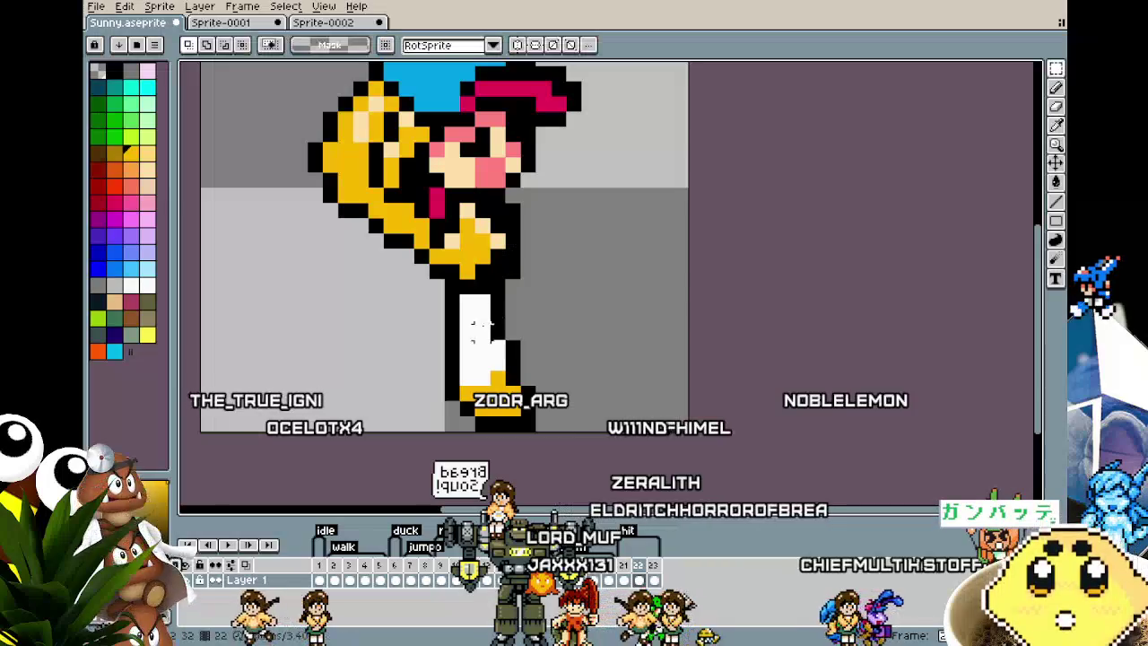
pyautogui.scroll(1, 448, 322)
pyautogui.press('b')
pyautogui.scroll(1, 475, 359)
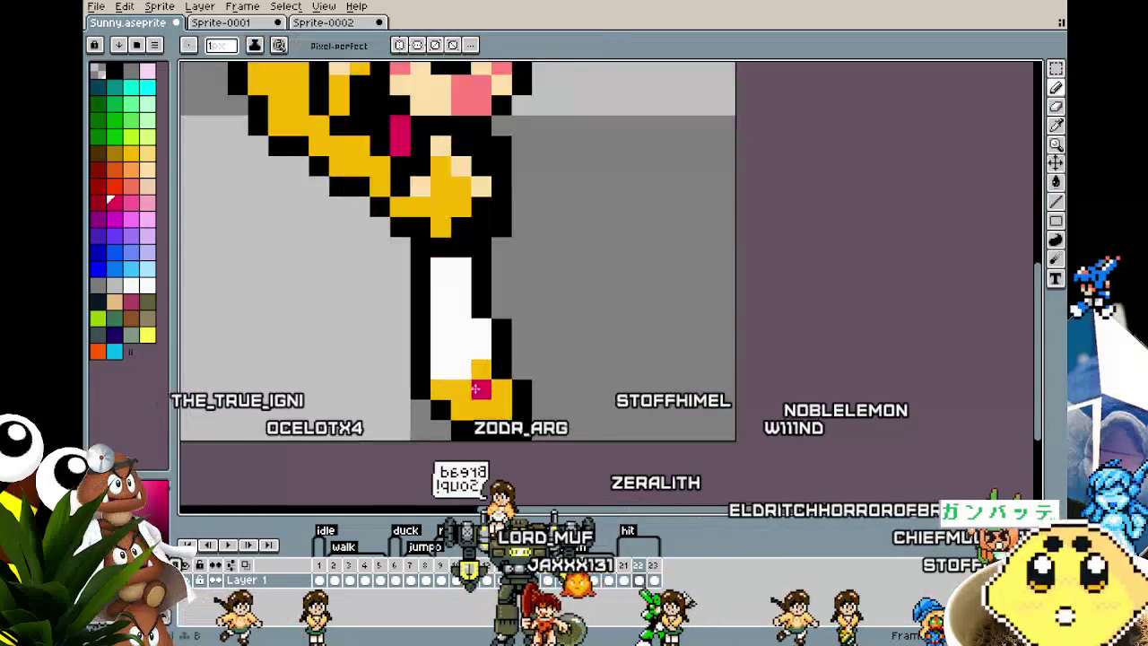
pyautogui.scroll(-3, 442, 392)
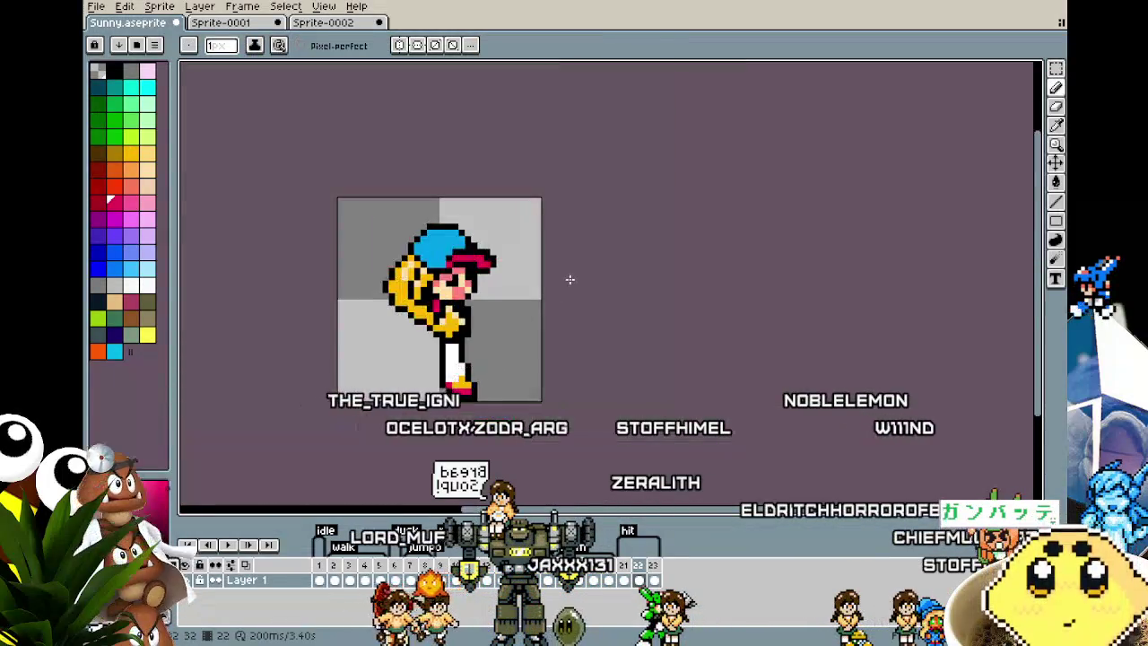
pyautogui.scroll(3, 487, 373)
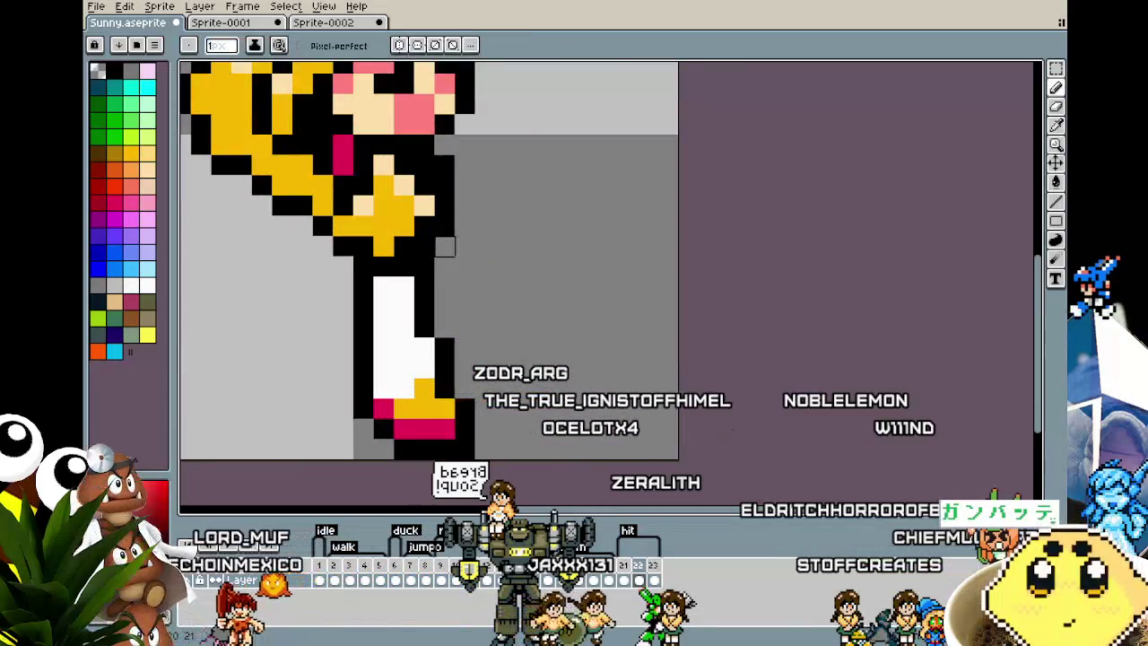
# - Zoom around the legs with the Move tool active, then pick the Magic Wand
pyautogui.press('v')
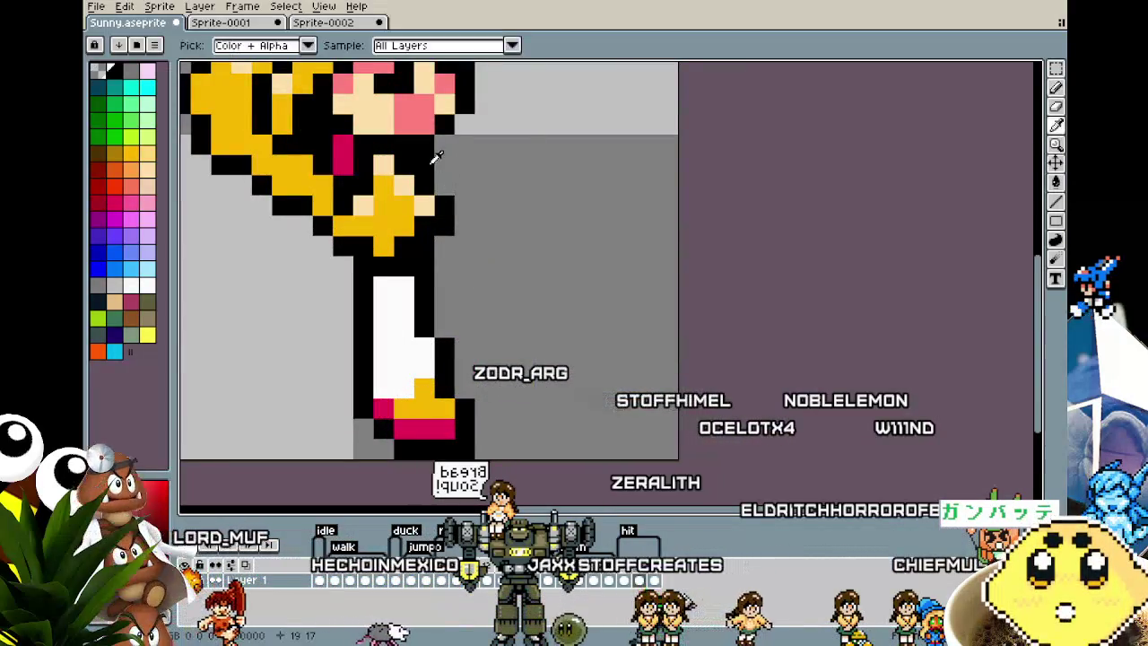
pyautogui.scroll(-2, 449, 189)
pyautogui.scroll(1, 485, 213)
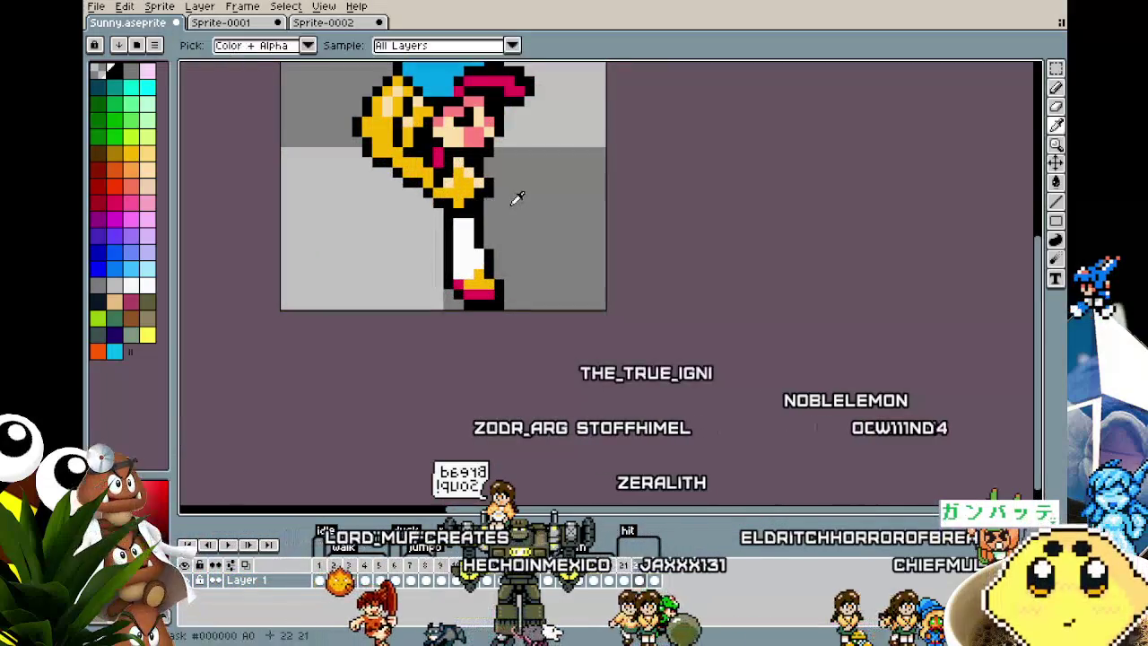
pyautogui.scroll(-4, 511, 201)
pyautogui.scroll(3, 510, 206)
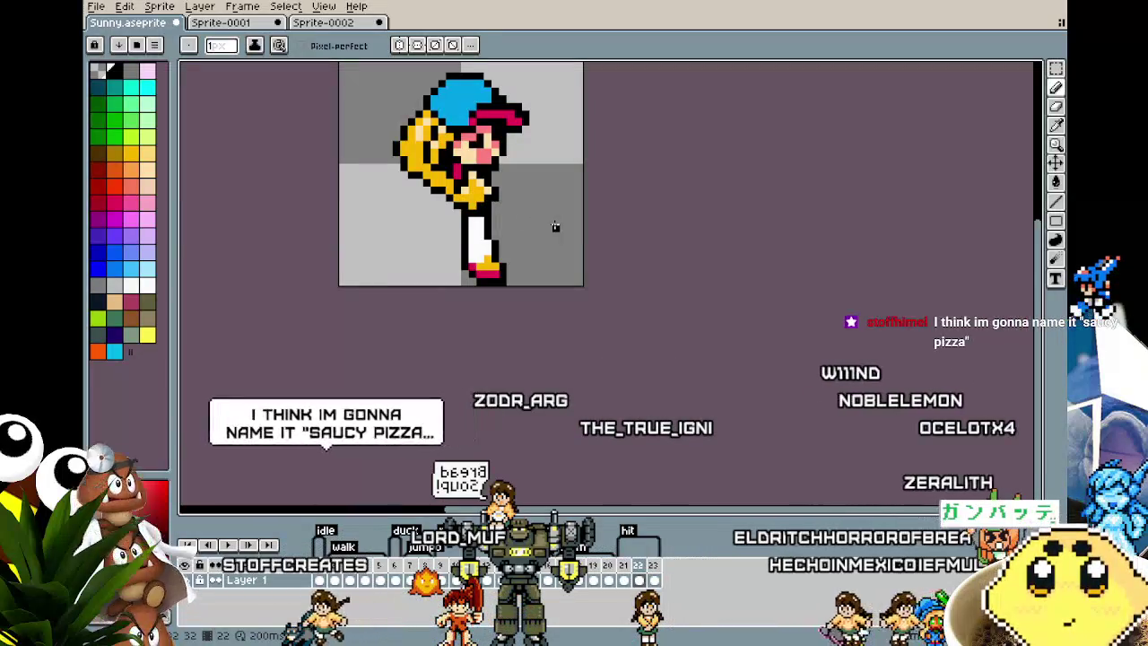
pyautogui.scroll(1, 463, 226)
pyautogui.press('w')
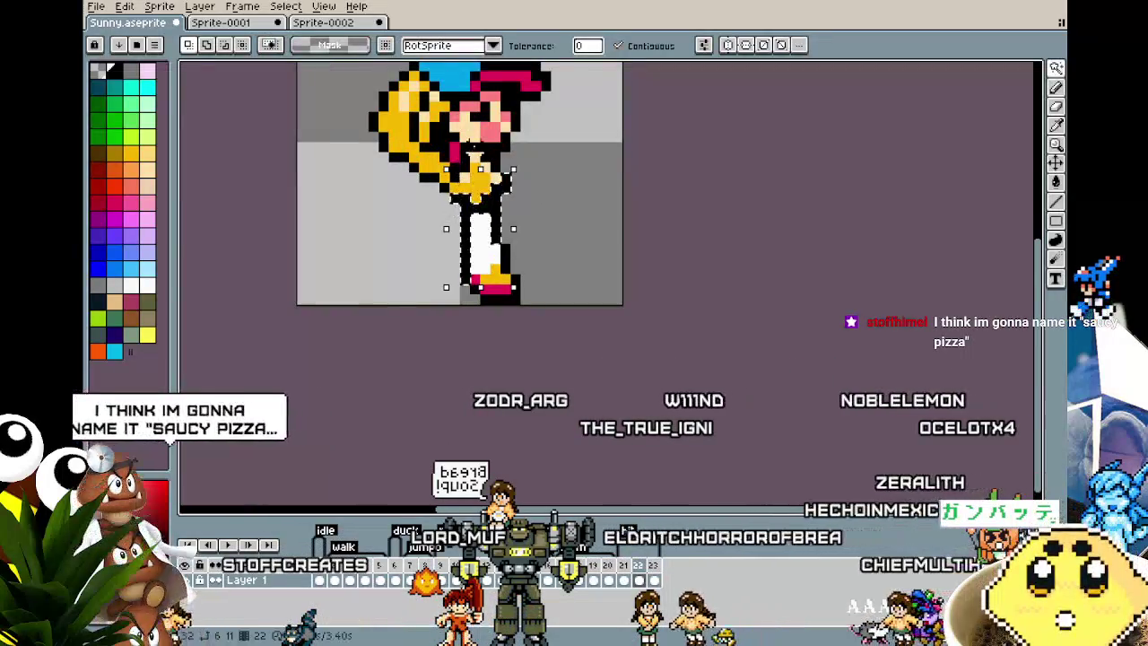
# - Magic Wand the background, sample a colour and dab pink beside the body
pyautogui.click(399, 214)
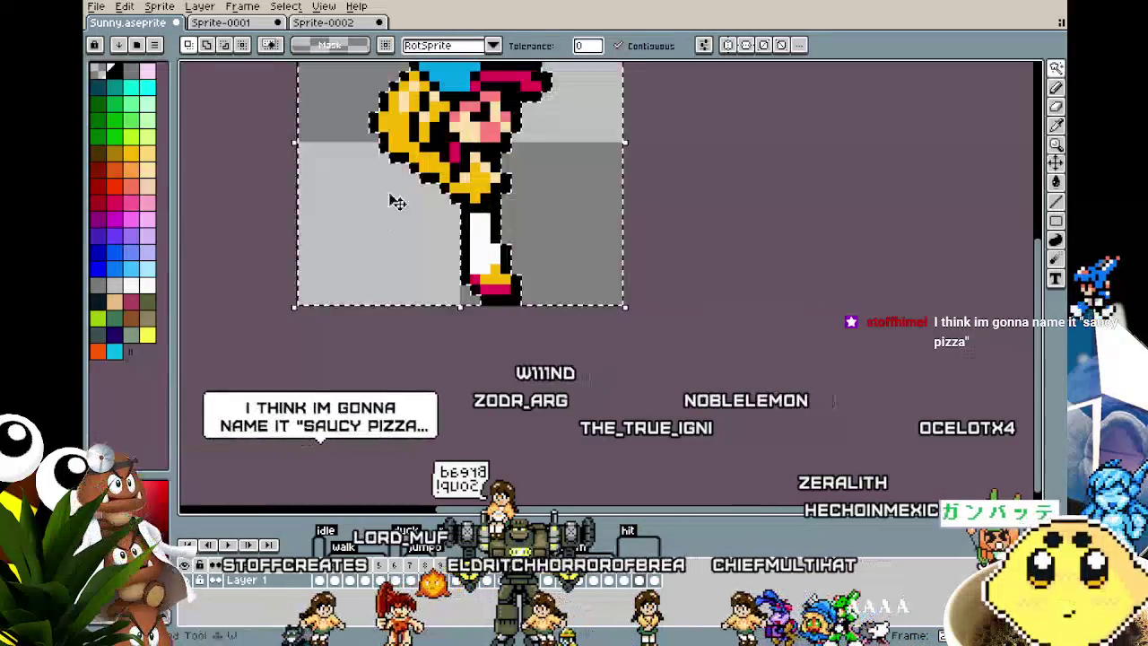
pyautogui.press('i')
pyautogui.press('b')
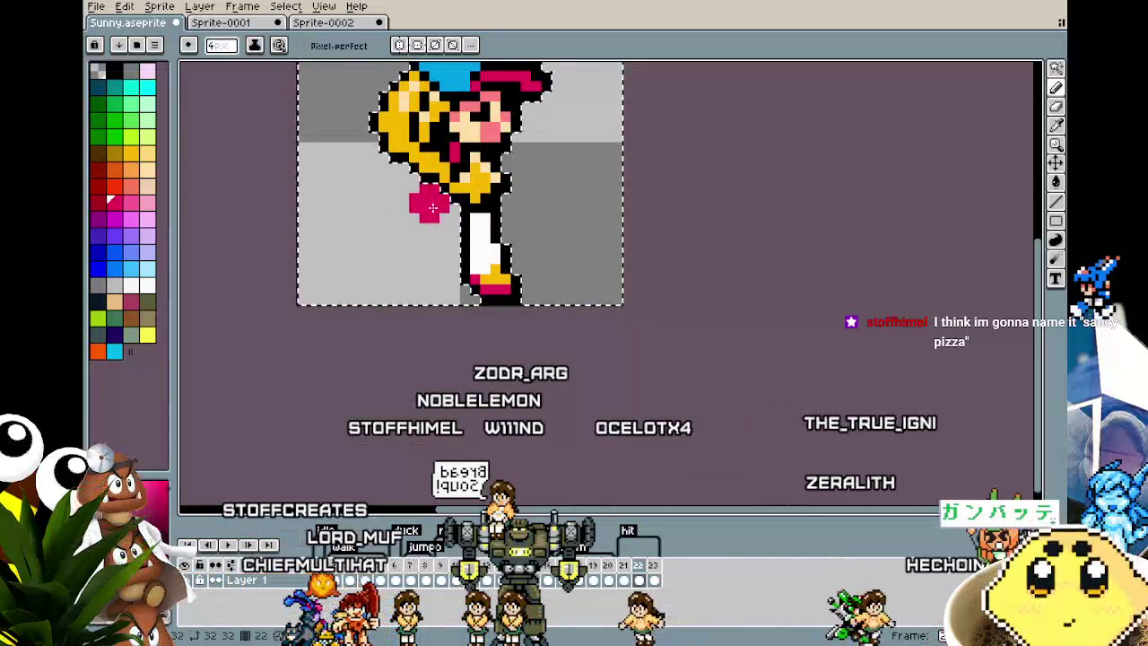
pyautogui.click(432, 207)
# - Shrink the brush to about 3 px and paint a pink arm across the shoulder
pyautogui.press('-')
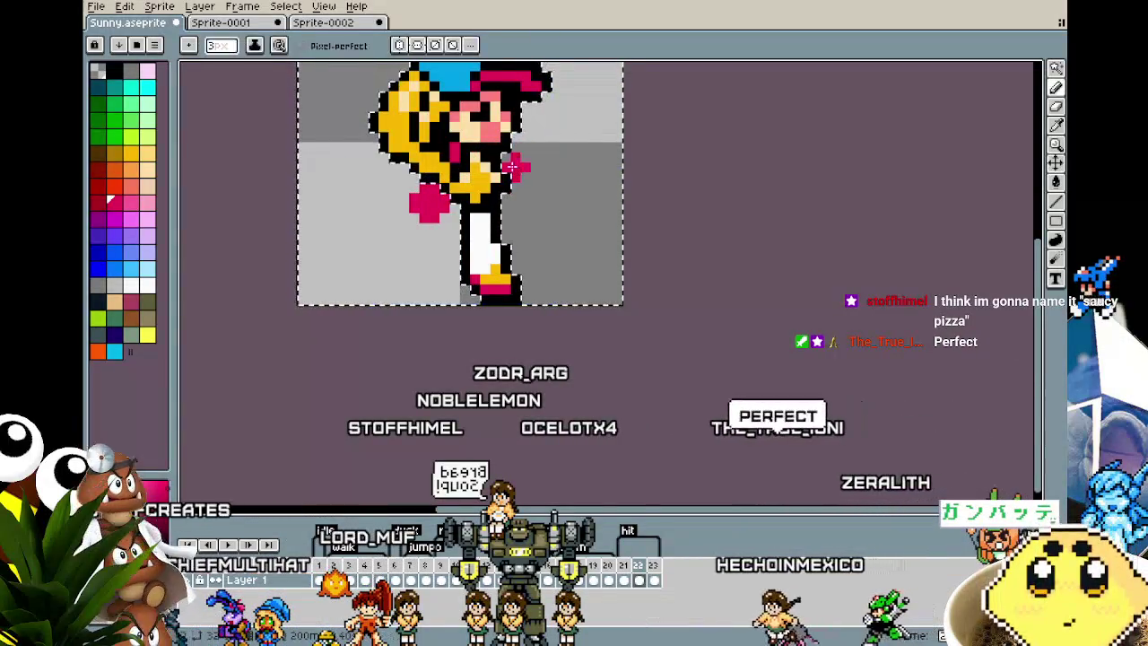
pyautogui.moveTo(514, 167); pyautogui.dragTo(527, 173)
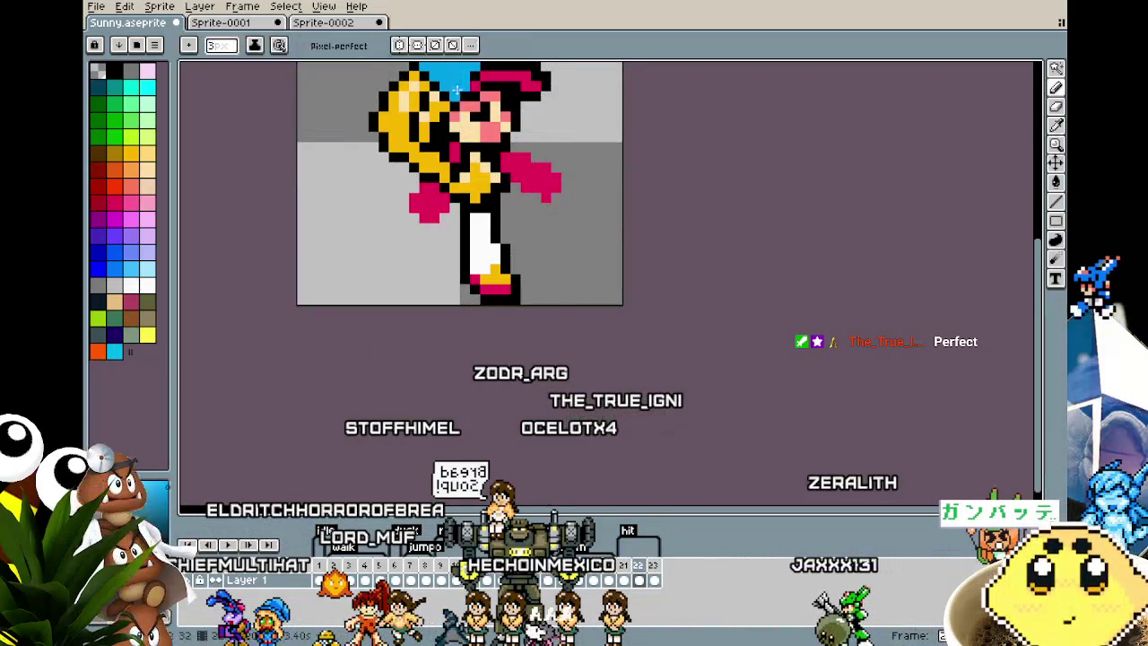
pyautogui.press('-')
pyautogui.press('-')
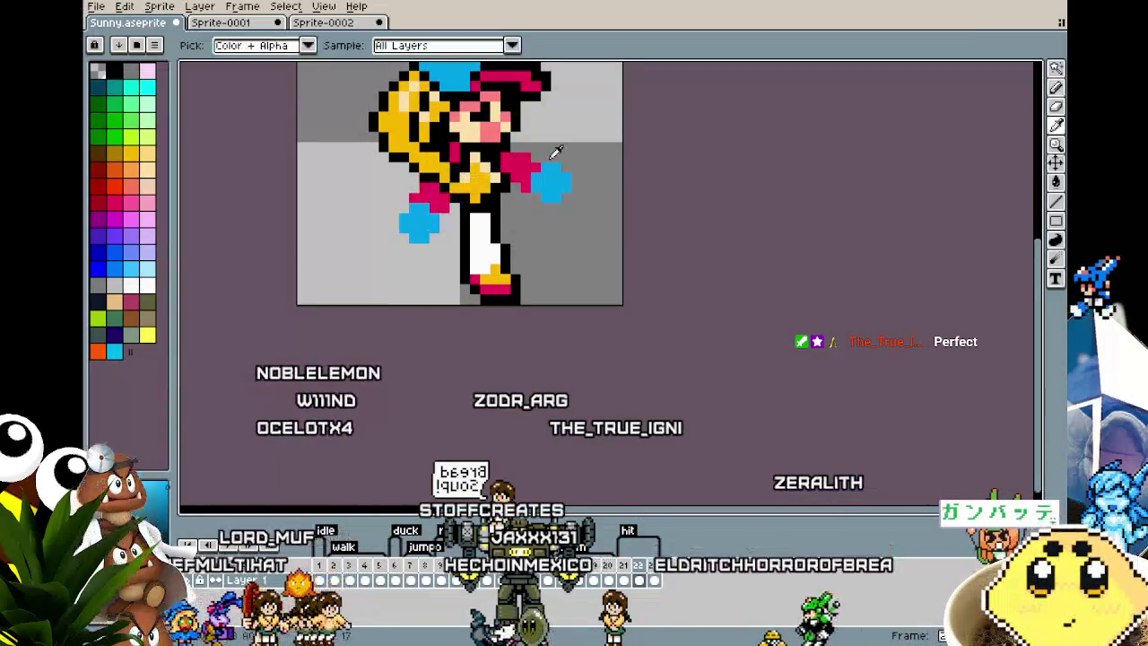
pyautogui.press('alt')
pyautogui.press('w')
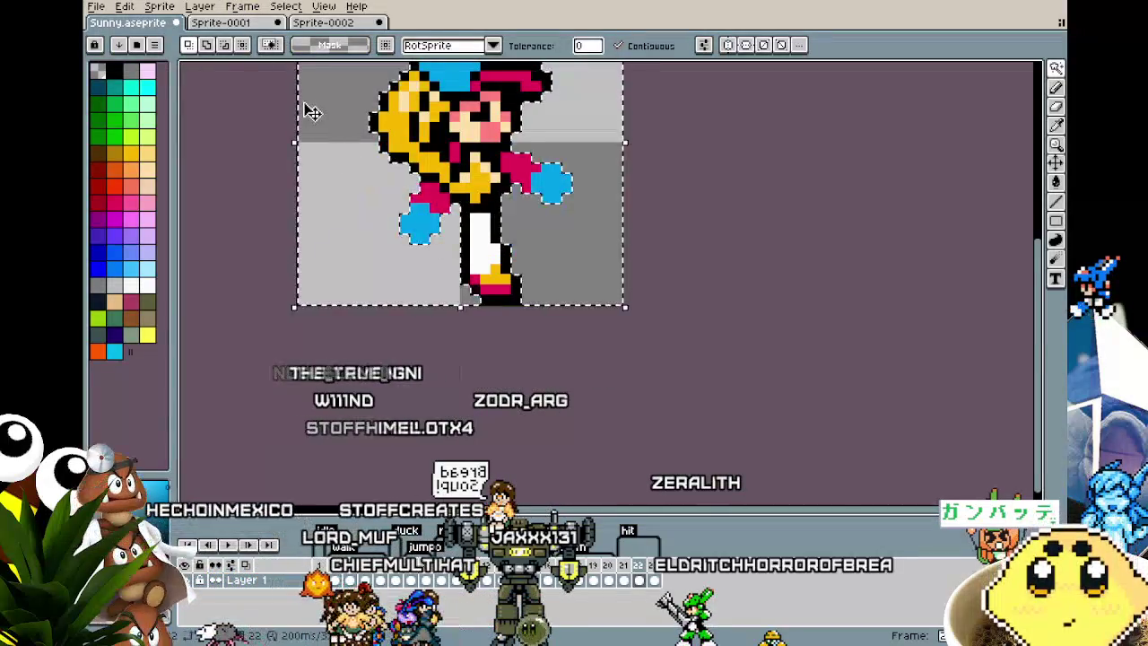
# - Turn the selection into a border band with Select > Modify > Border
pyautogui.moveTo(311, 111); pyautogui.dragTo(267, 158)
pyautogui.click(242, 6)
pyautogui.moveTo(296, 99)
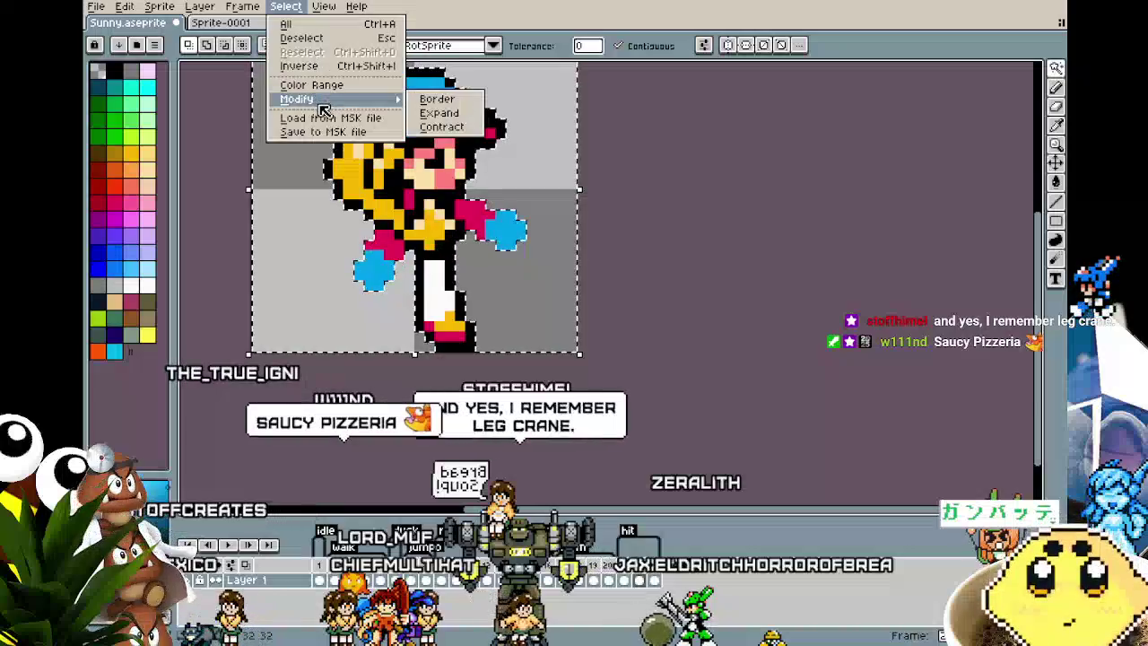
pyautogui.click(426, 100)
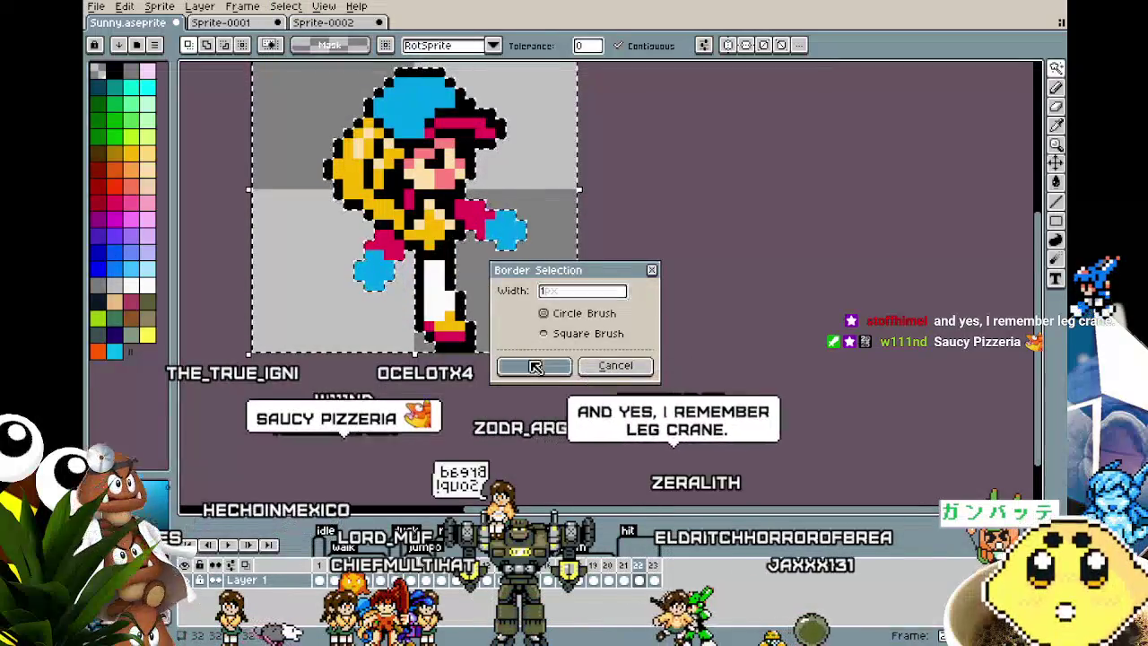
pyautogui.press('Return')
# - Paint black inside the border around the hand, undoing the stray fill strokes
pyautogui.press('b')
pyautogui.moveTo(491, 215); pyautogui.dragTo(502, 233)
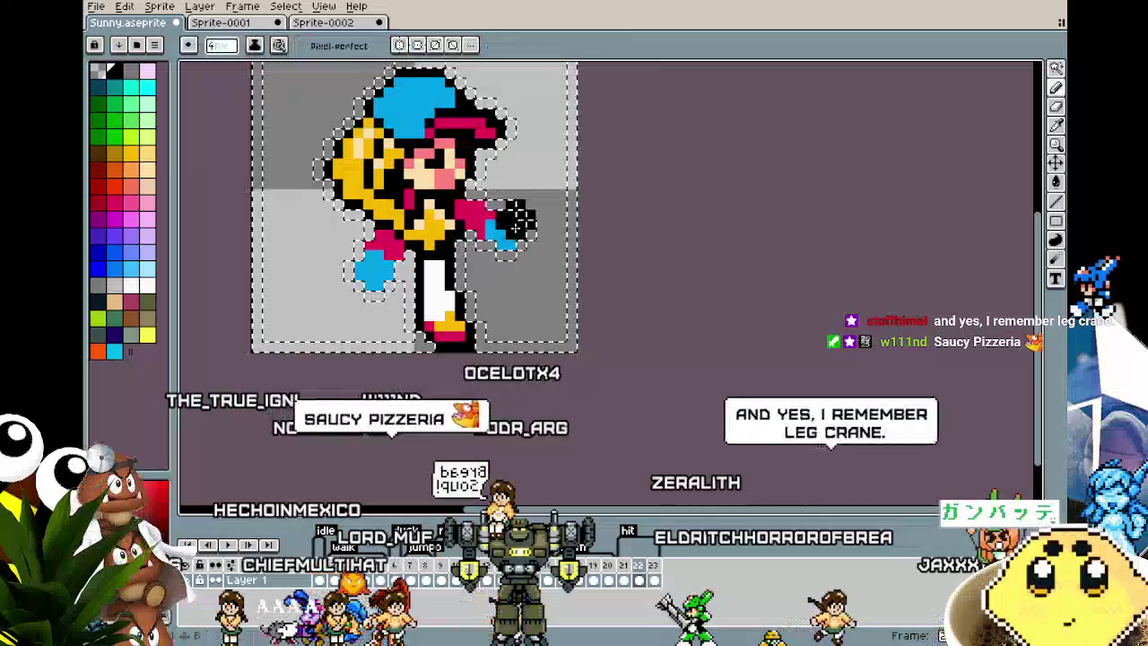
pyautogui.hotkey('ctrl', 'z')
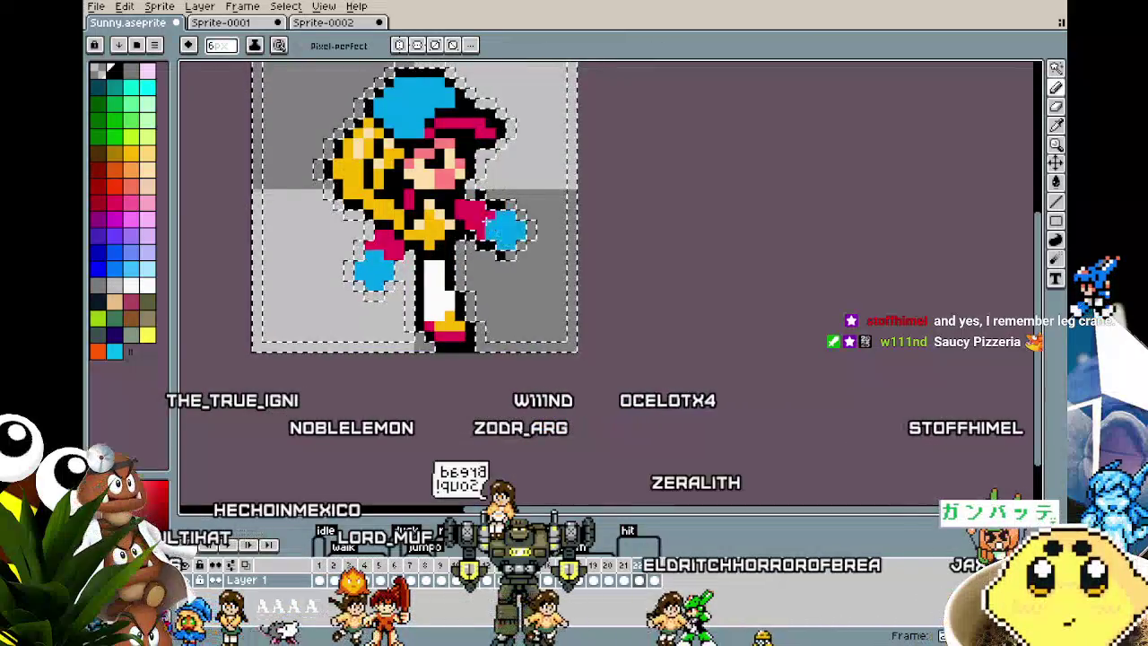
pyautogui.hotkey('ctrl', 'z')
pyautogui.hotkey('ctrl', 'z')
pyautogui.hotkey('ctrl', 'z')
pyautogui.hotkey('ctrl', 'z')
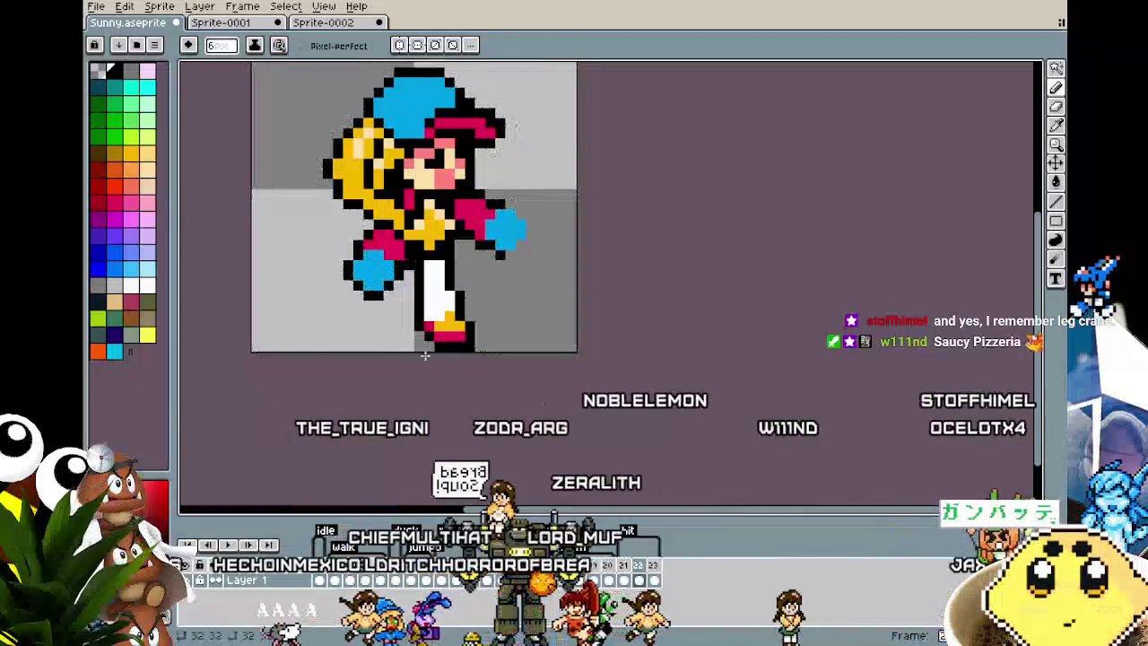
pyautogui.scroll(-1, 523, 213)
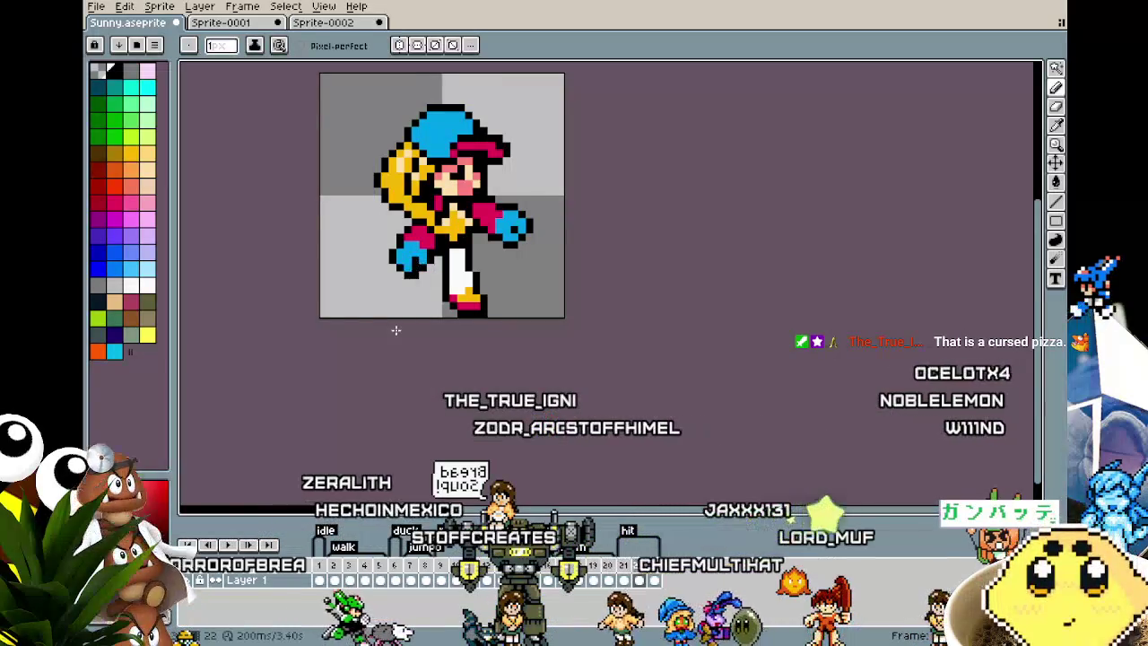
# - Zoom in and preview the neighbouring frames before returning to frame 22
pyautogui.scroll(-2, 395, 329)
pyautogui.scroll(1, 395, 329)
pyautogui.scroll(2, 449, 260)
pyautogui.press('i')
pyautogui.press('b')
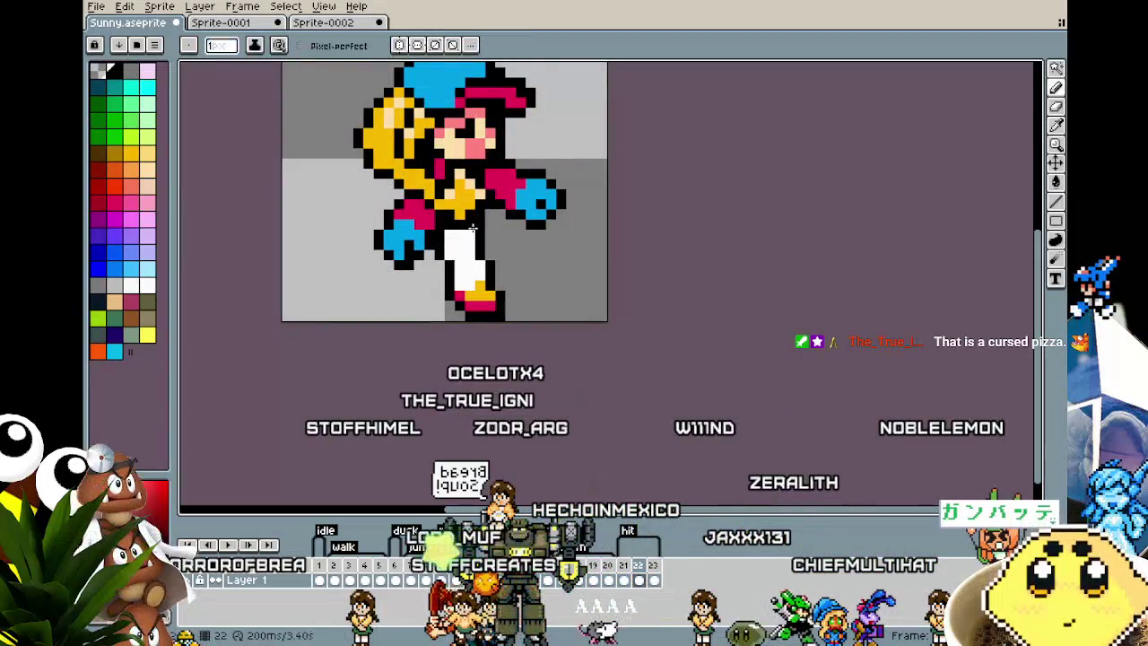
pyautogui.scroll(-1, 471, 235)
pyautogui.scroll(-3, 439, 287)
pyautogui.scroll(3, 429, 327)
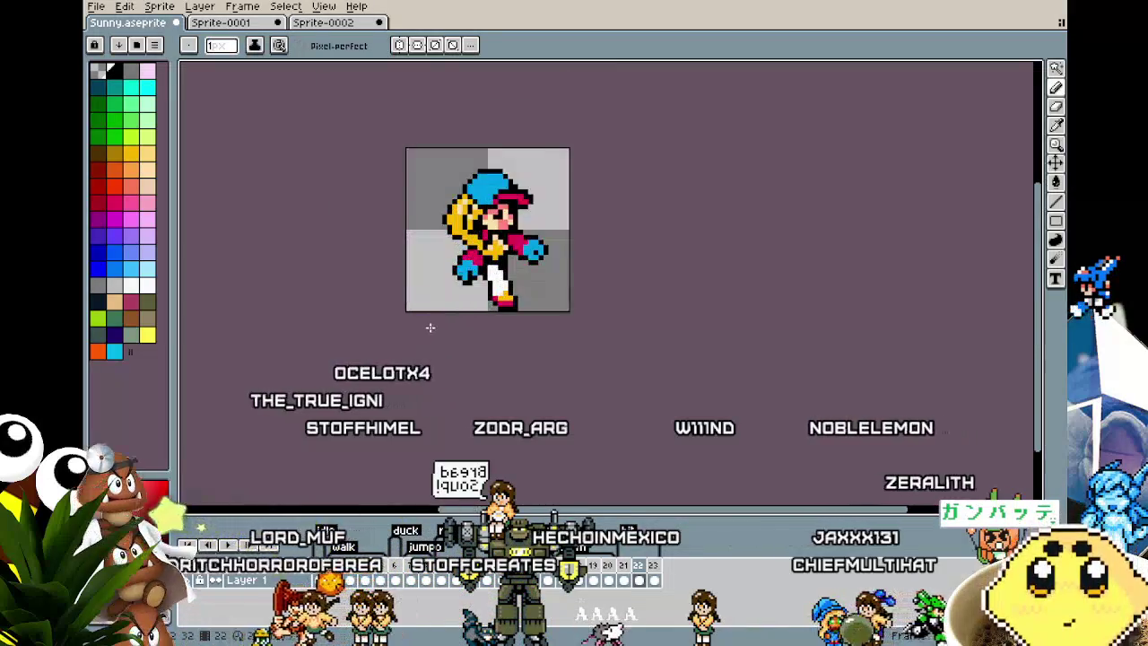
pyautogui.press('Return')
pyautogui.press('Return')
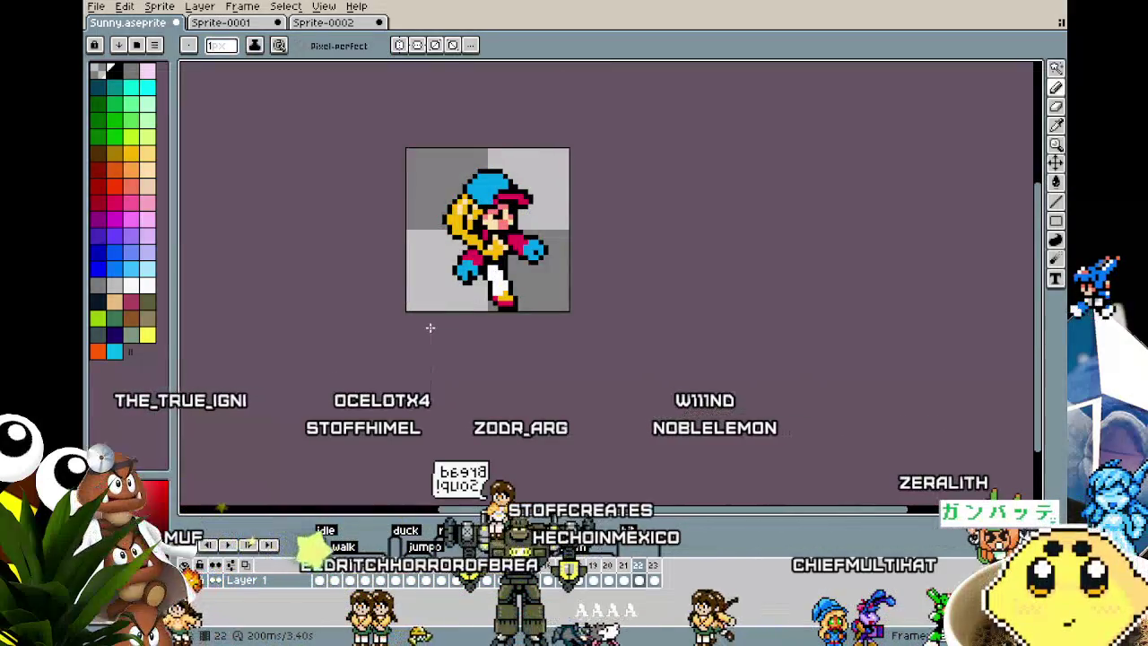
pyautogui.press('Return')
pyautogui.press('Return')
pyautogui.scroll(3, 429, 327)
pyautogui.scroll(1, 427, 197)
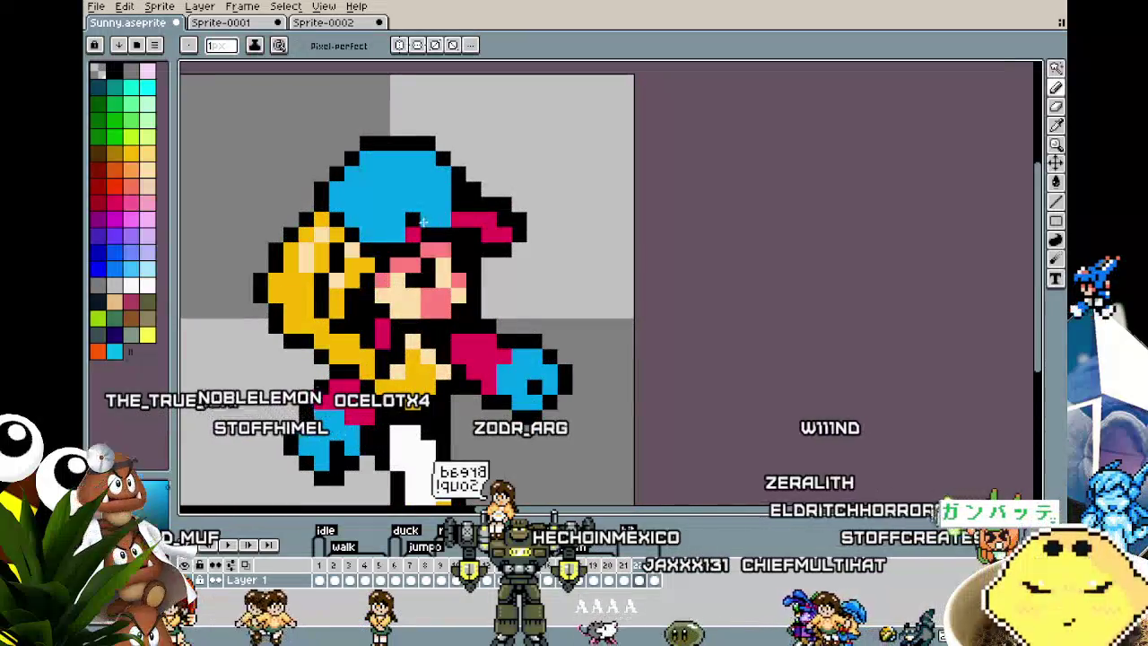
# - Paint the stray pink pixel on the hat blue
pyautogui.press('i')
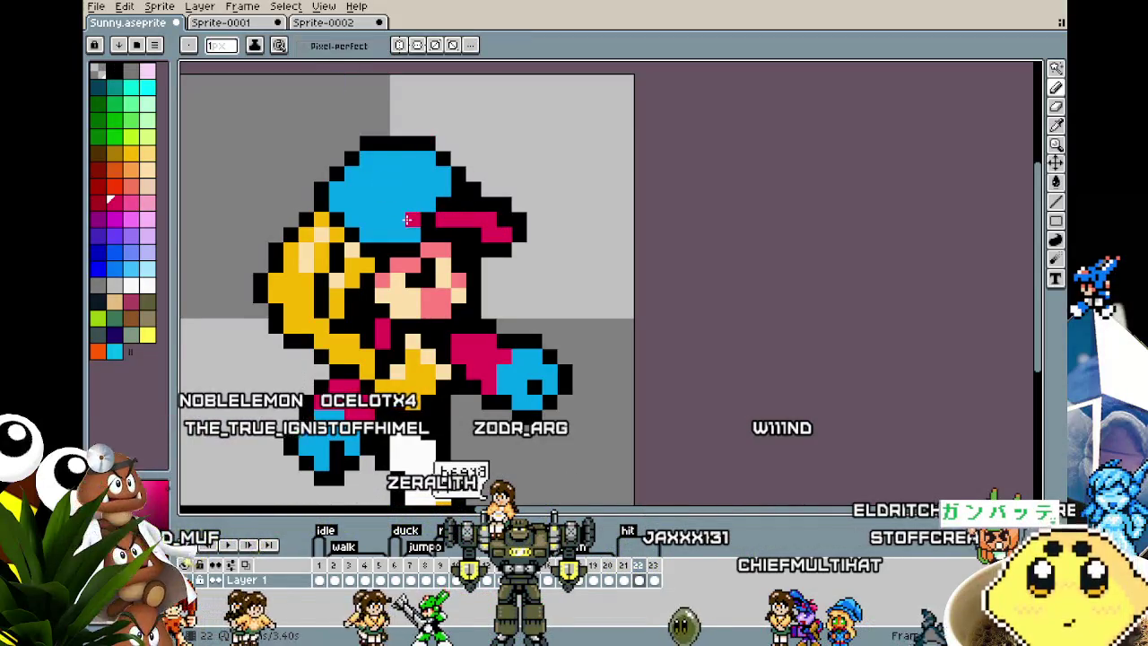
pyautogui.hscroll(1, 408, 220)
pyautogui.press('i')
pyautogui.press('b')
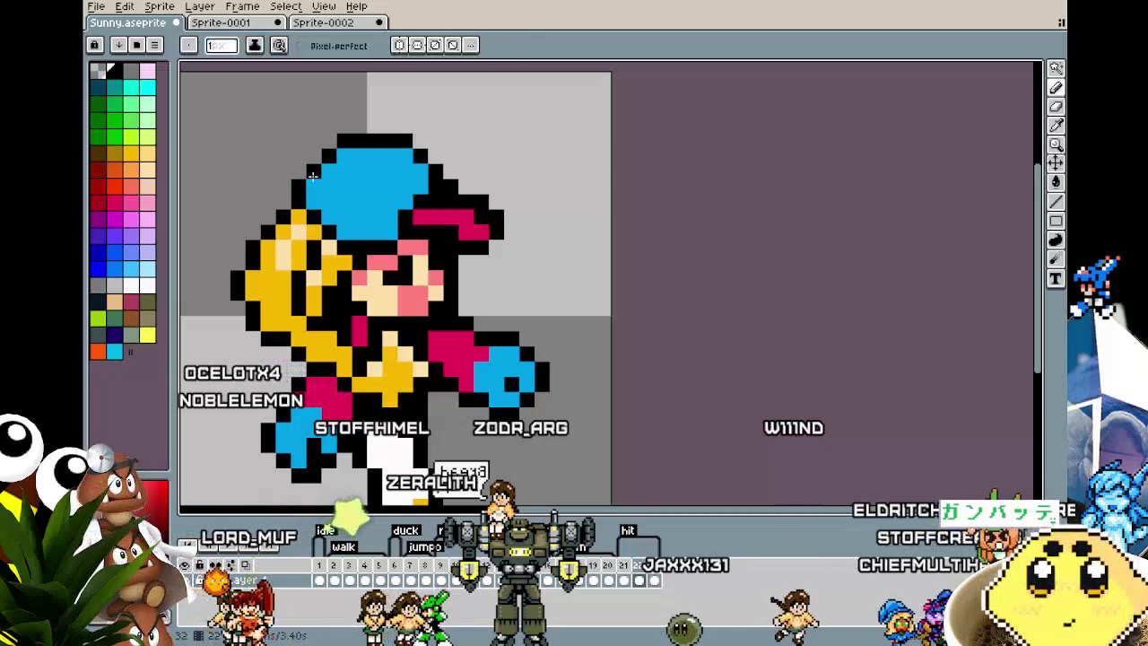
pyautogui.scroll(-4, 308, 206)
pyautogui.scroll(3, 355, 212)
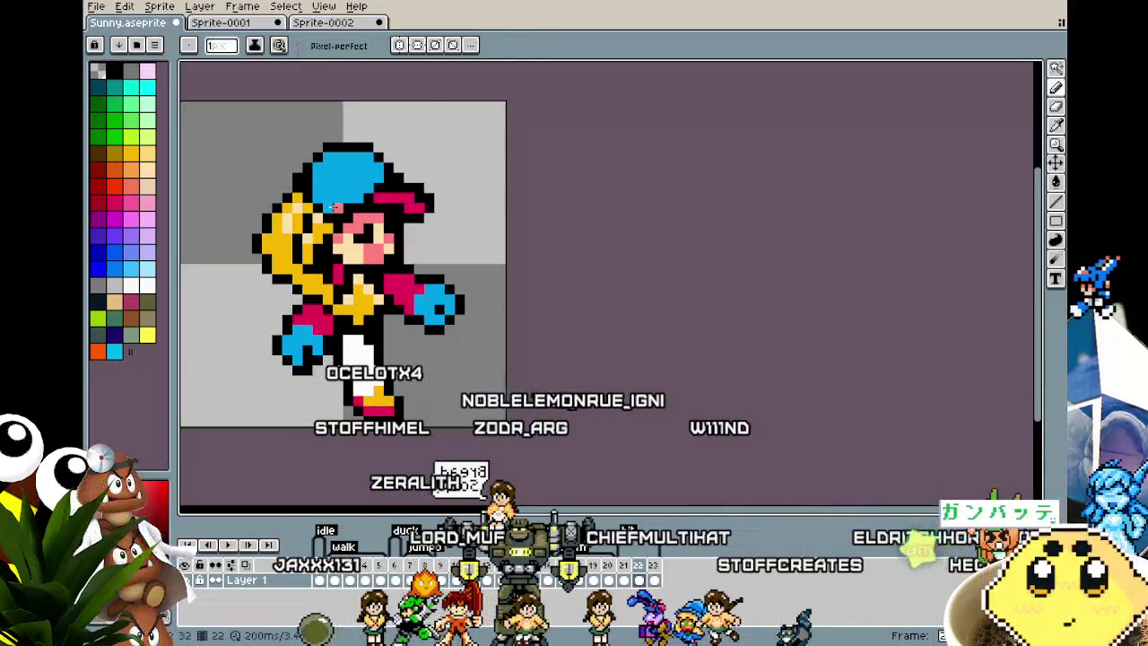
pyautogui.scroll(1, 499, 198)
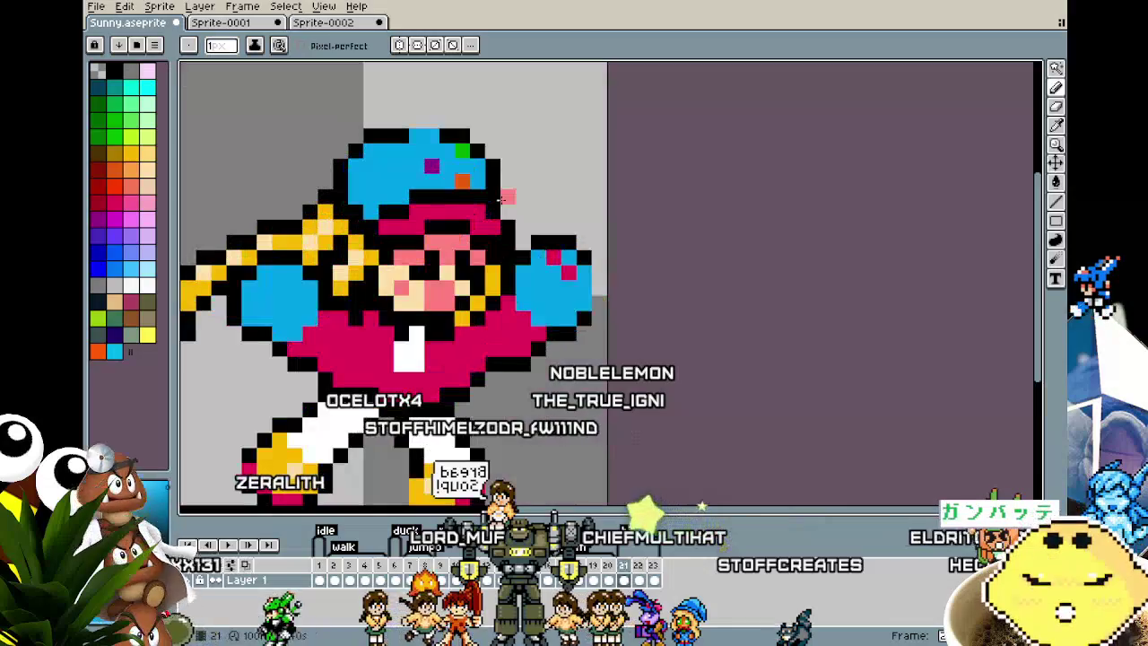
pyautogui.scroll(1, 500, 198)
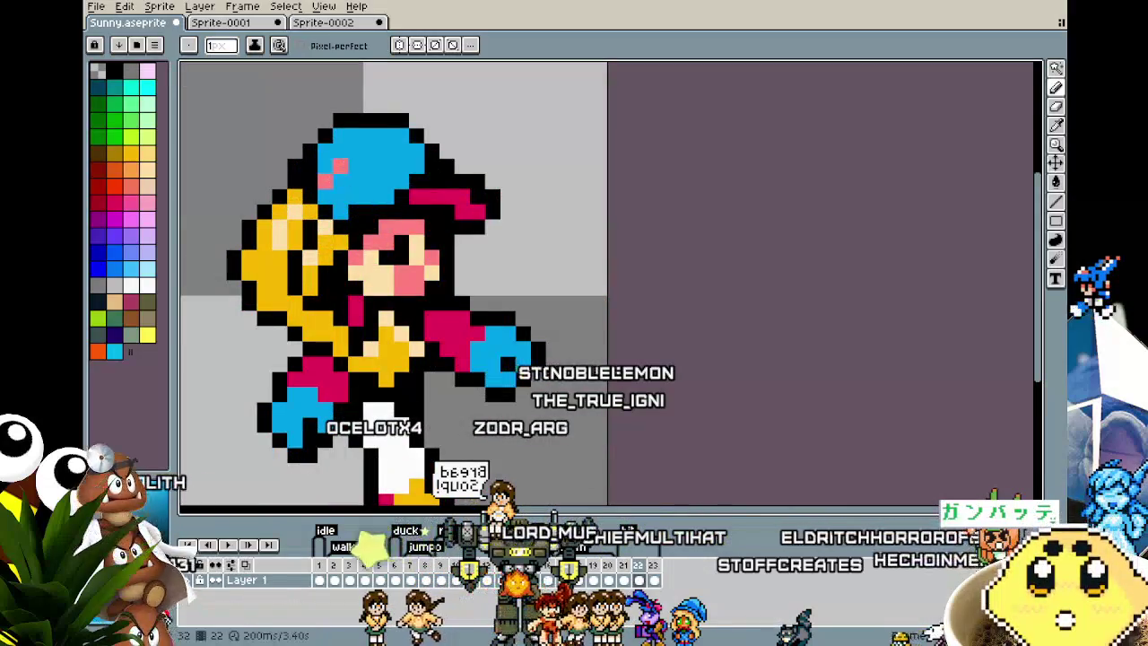
pyautogui.click(325, 181)
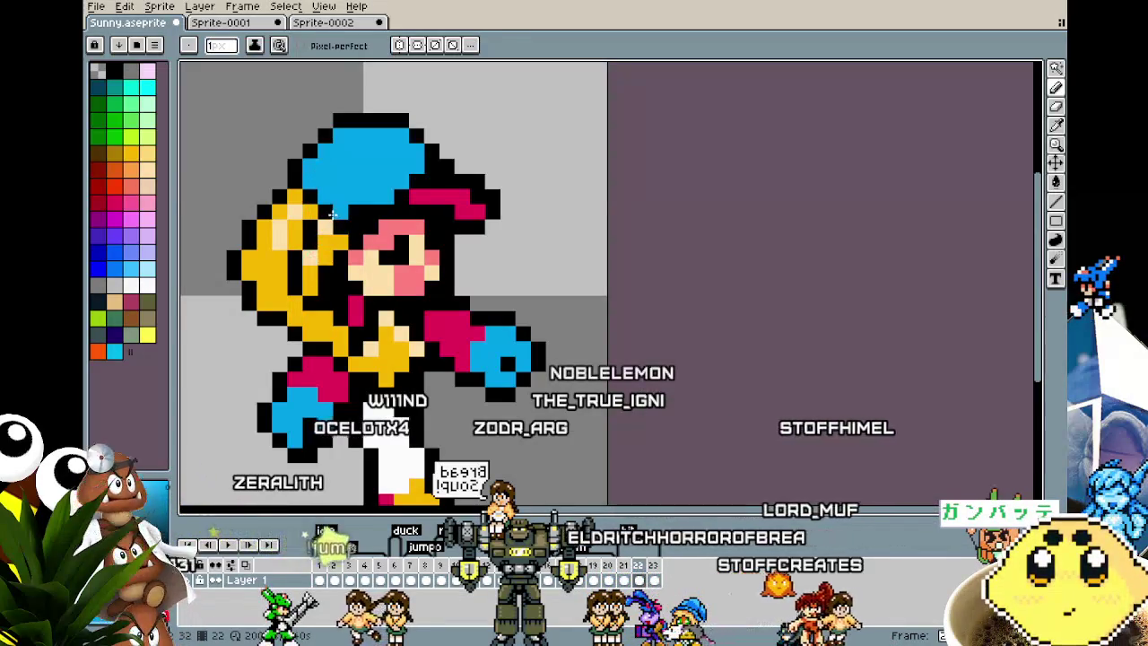
# - Pick red from the palette as the drawing colour
pyautogui.press('i')
pyautogui.press('b')
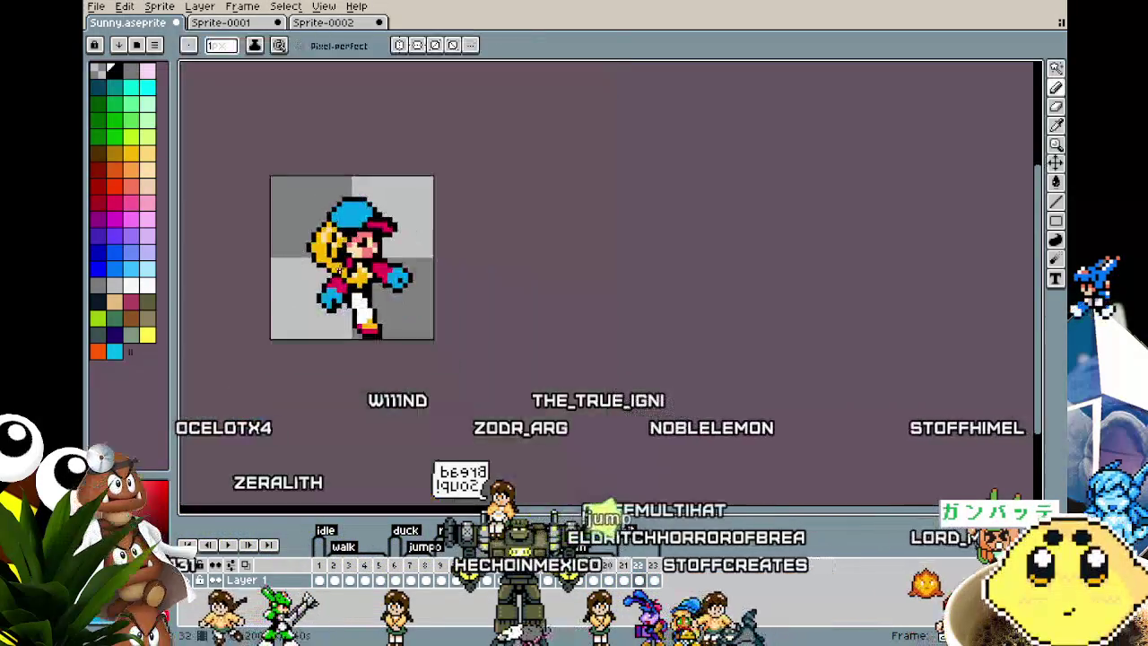
pyautogui.scroll(-2, 351, 231)
pyautogui.scroll(-2, 352, 231)
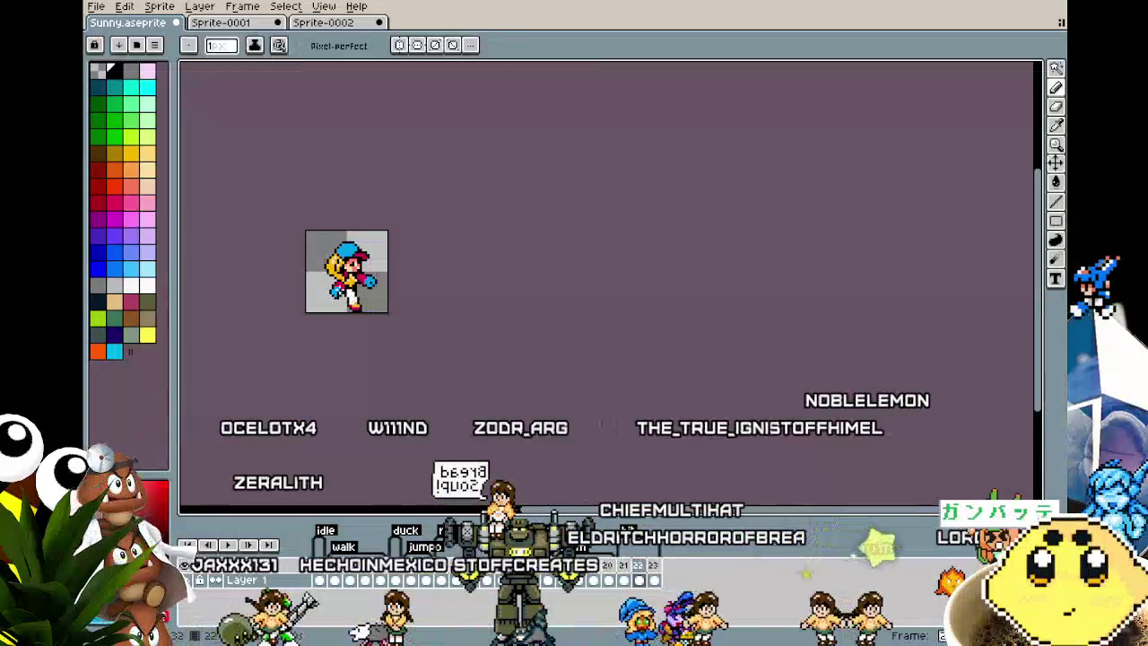
pyautogui.scroll(2, 348, 269)
pyautogui.scroll(1, 348, 269)
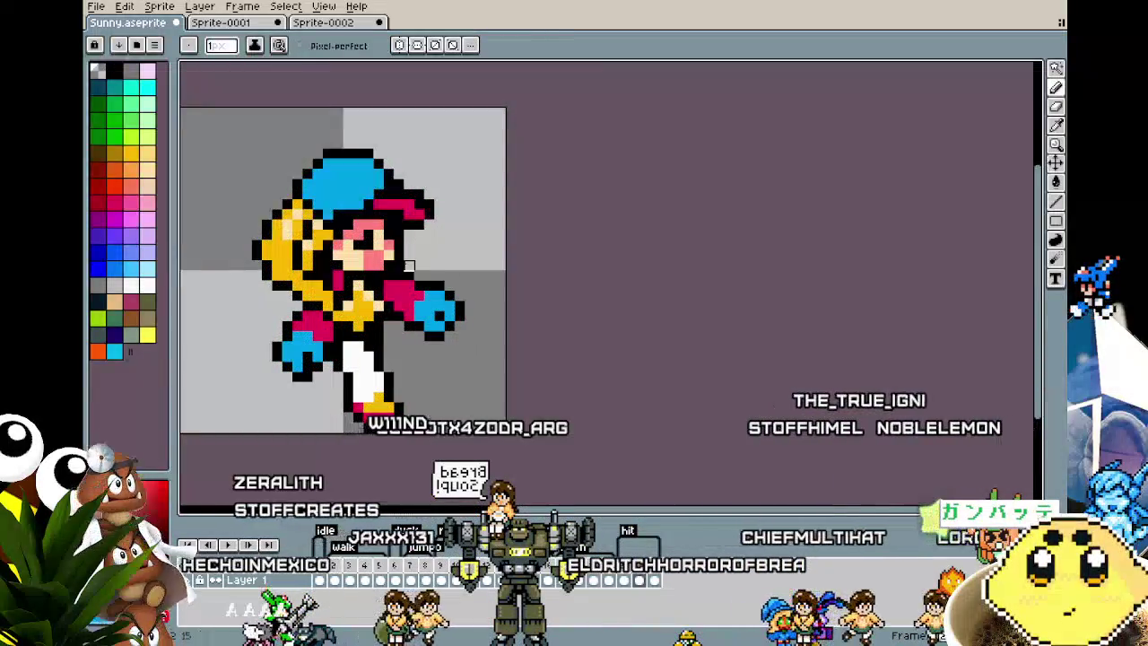
pyautogui.keyDown('alt'); pyautogui.click(405, 302); pyautogui.keyUp('alt')
pyautogui.scroll(-3, 405, 303)
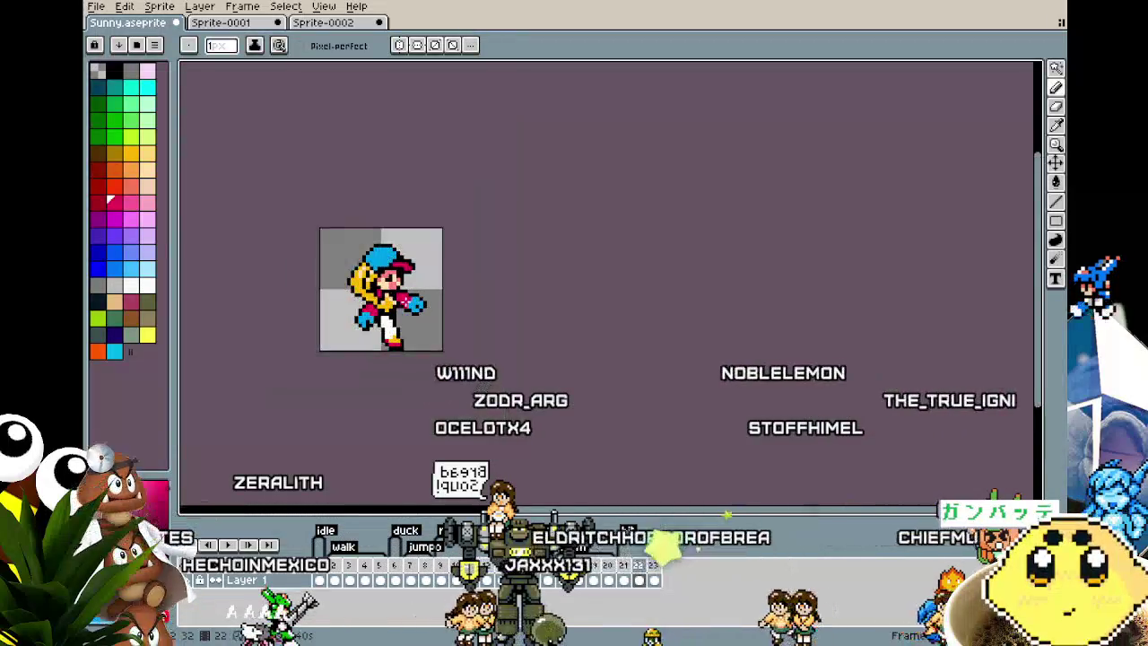
pyautogui.scroll(2, 398, 179)
pyautogui.scroll(2, 398, 135)
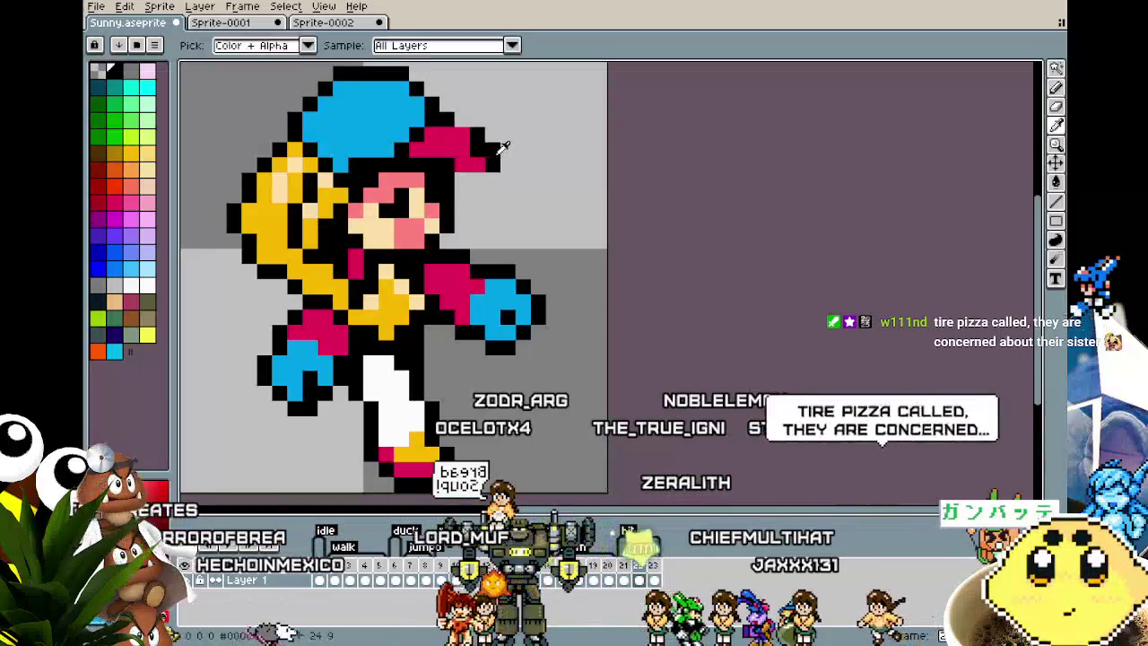
# - Sample the hat's red, then add a black pixel at the hat's edge
pyautogui.keyDown('alt'); pyautogui.click(439, 159); pyautogui.keyUp('alt')
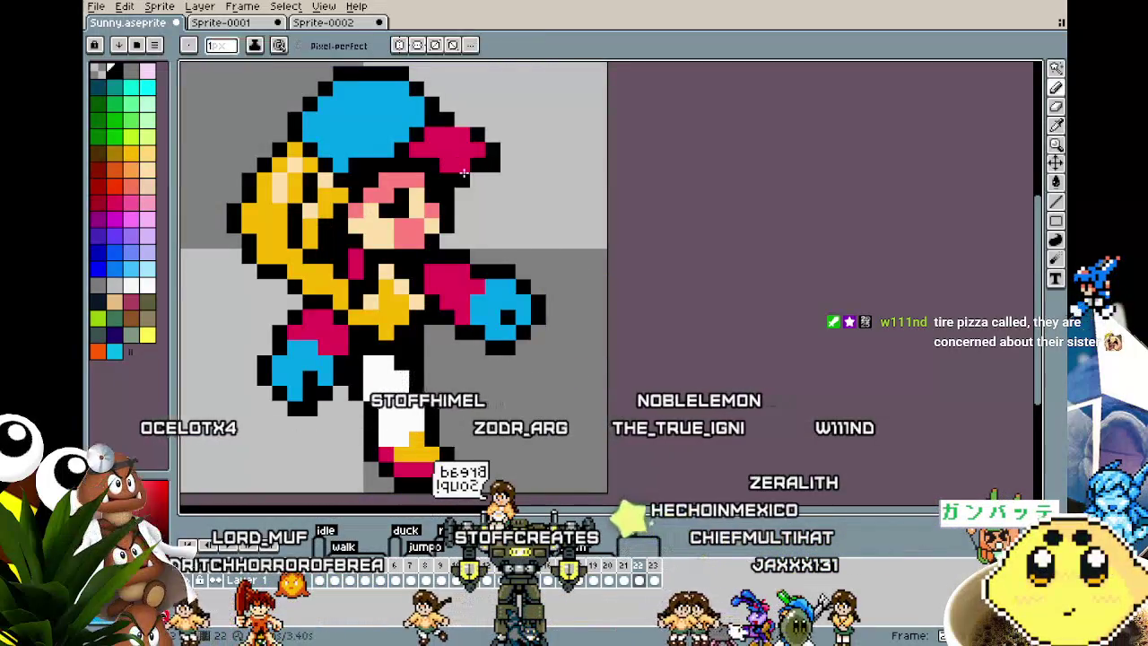
pyautogui.scroll(1, 419, 206)
pyautogui.scroll(-1, 419, 206)
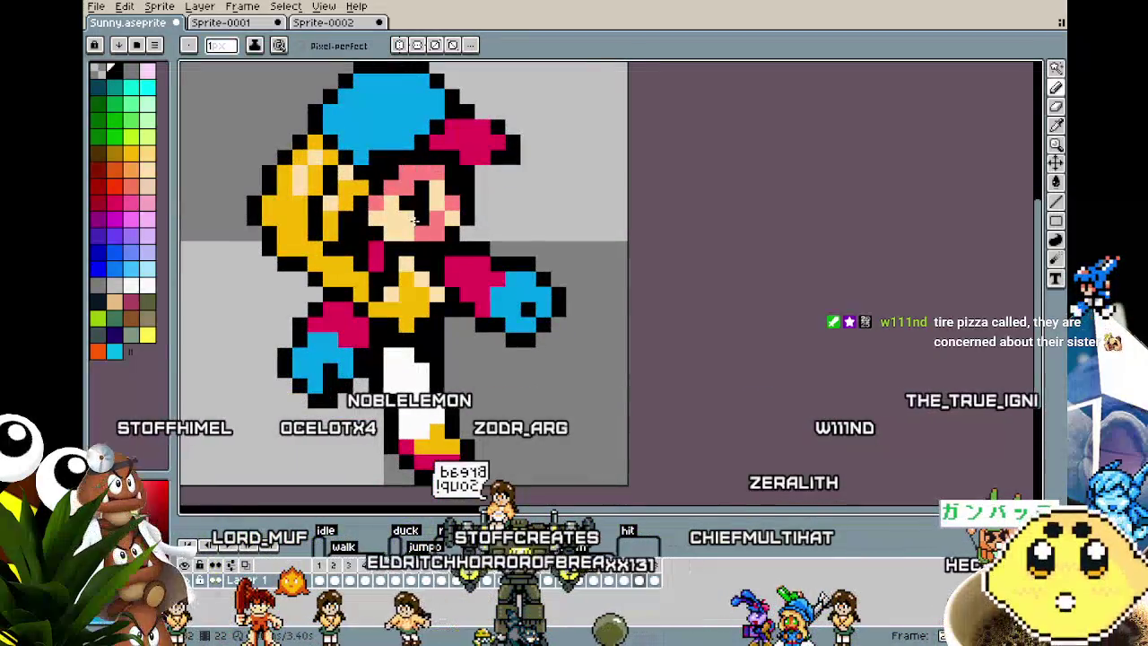
pyautogui.scroll(1, 471, 94)
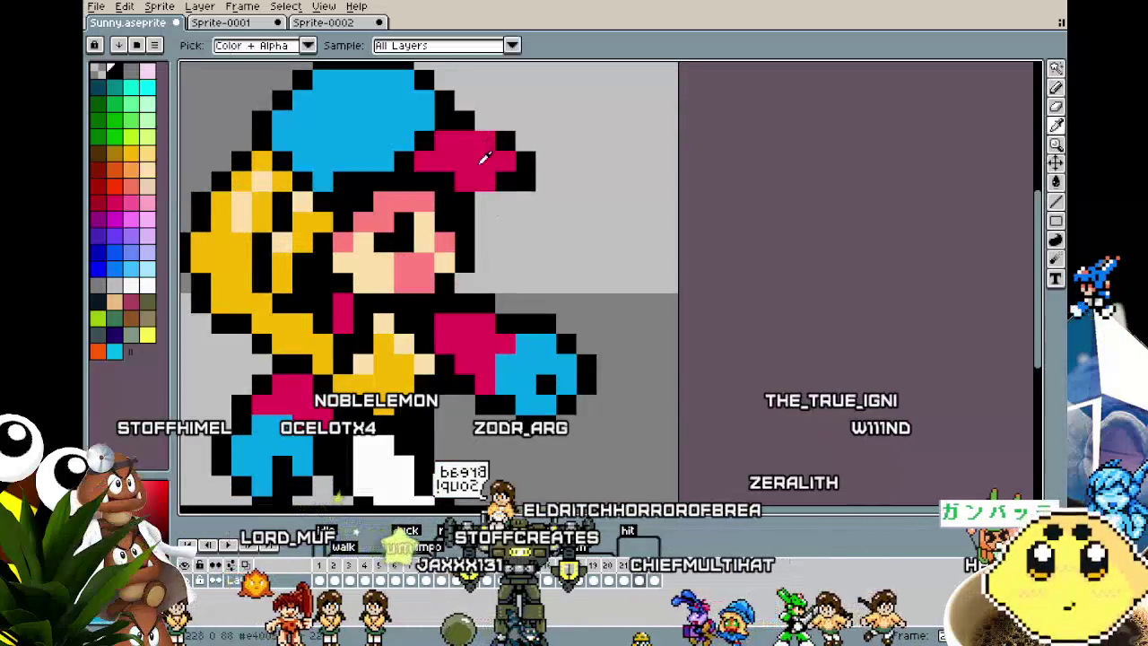
pyautogui.click(484, 121)
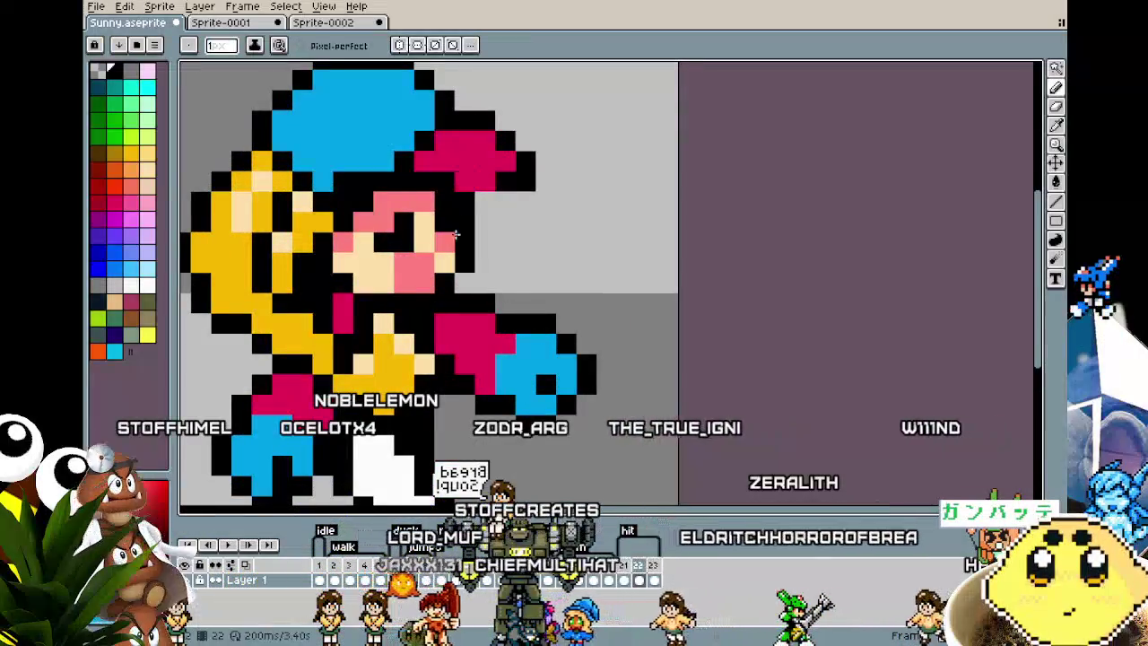
# - Compare frame 21 against frame 22 while zooming around the hat
pyautogui.press('i')
pyautogui.press('b')
pyautogui.scroll(-2, 428, 128)
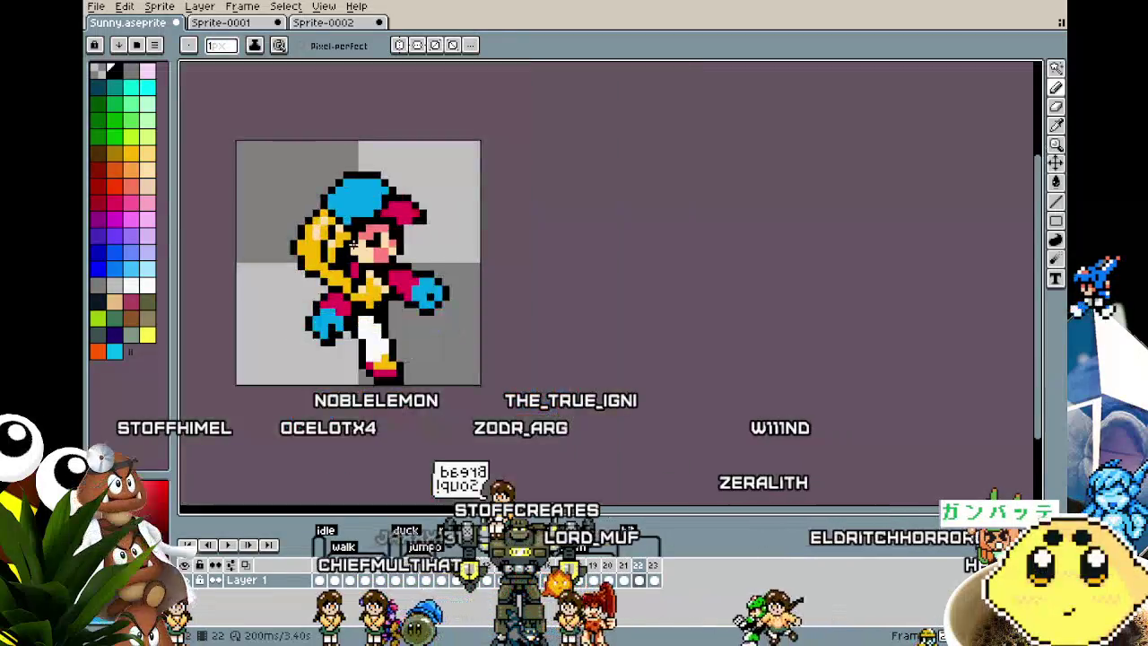
pyautogui.scroll(-1, 334, 233)
pyautogui.scroll(1, 335, 233)
pyautogui.scroll(3, 336, 231)
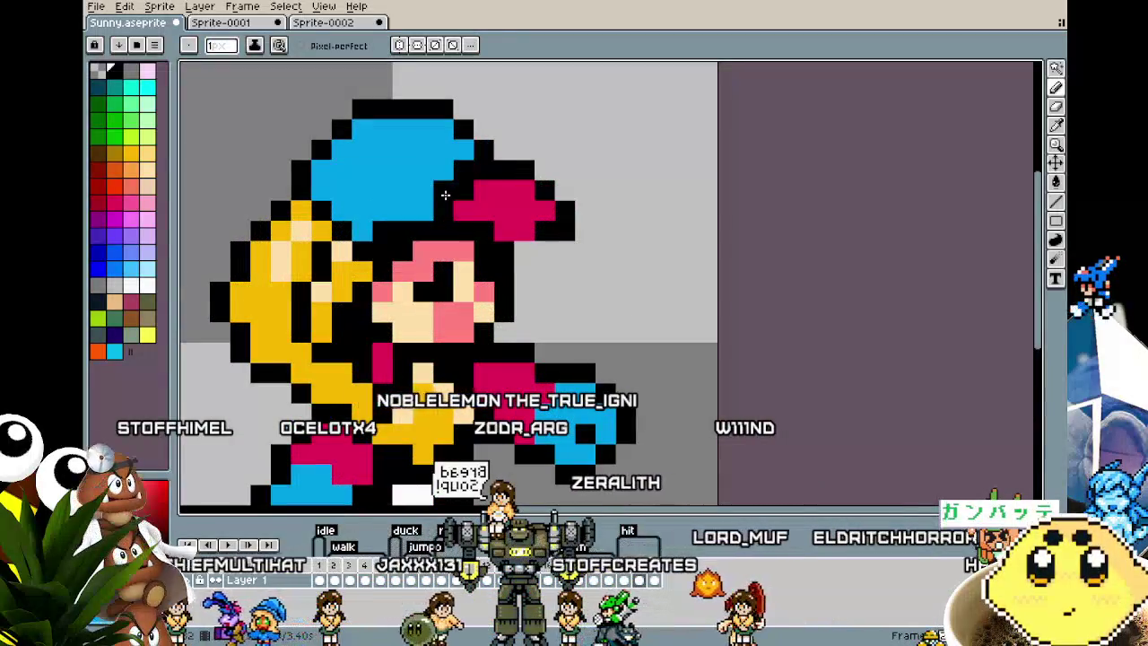
pyautogui.scroll(-1, 445, 195)
pyautogui.scroll(-1, 319, 278)
pyautogui.scroll(1, 319, 278)
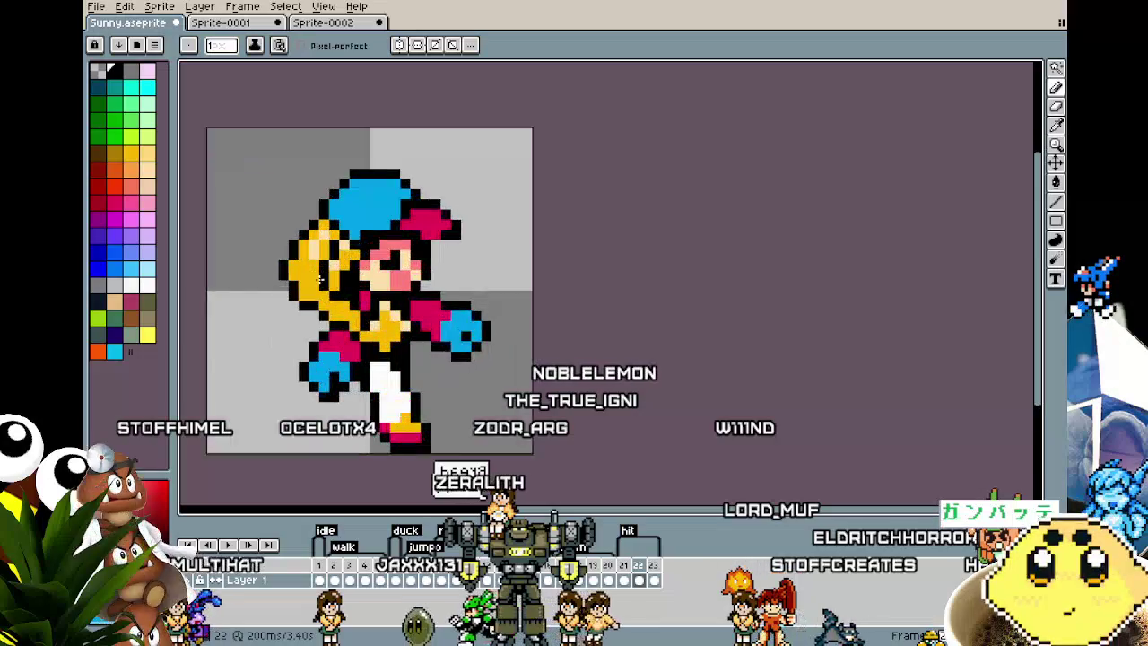
pyautogui.press('Left')
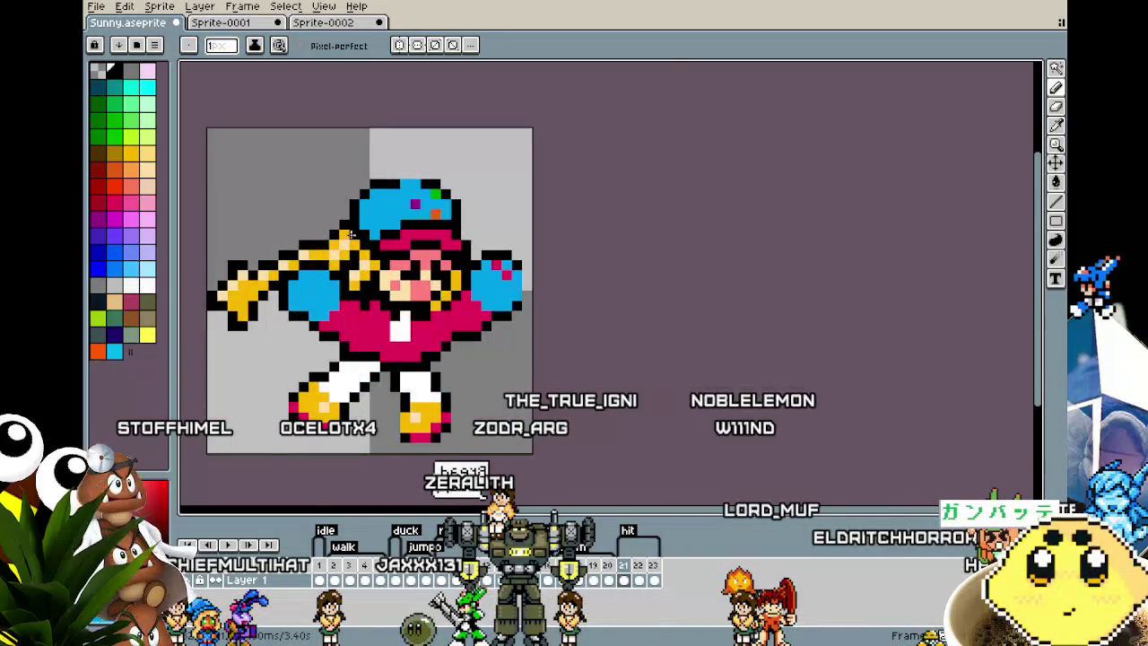
pyautogui.scroll(2, 401, 198)
pyautogui.press('Right')
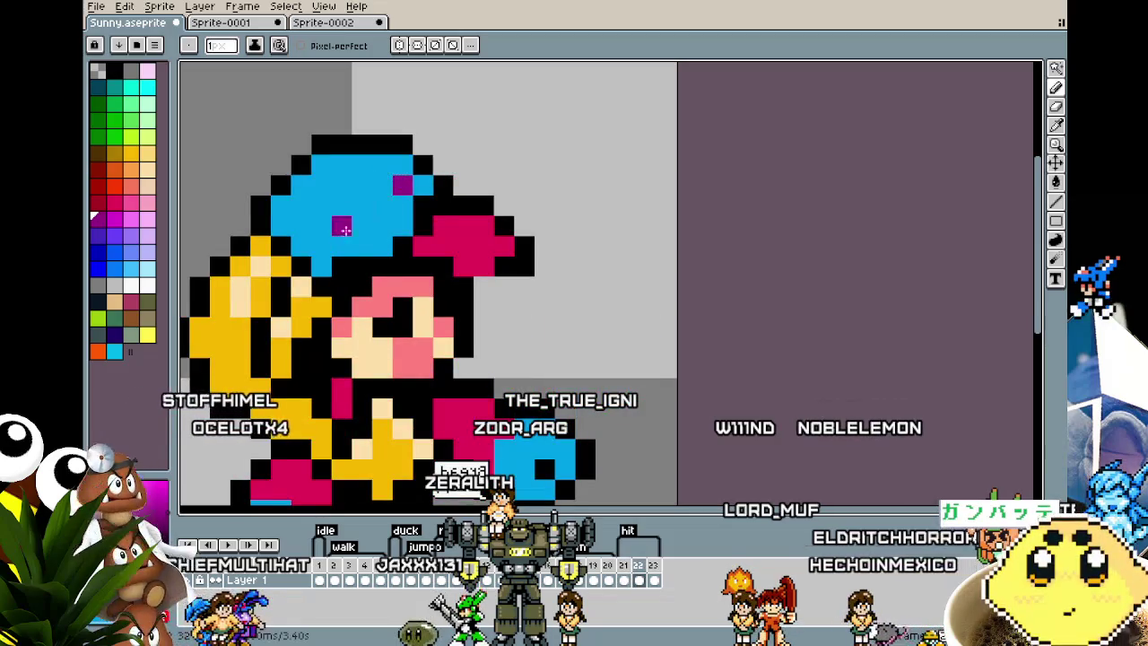
# - Zoom around the hat again and bring up the actions for a timeline frame
pyautogui.scroll(-2, 346, 227)
pyautogui.scroll(2, 341, 189)
pyautogui.press('i')
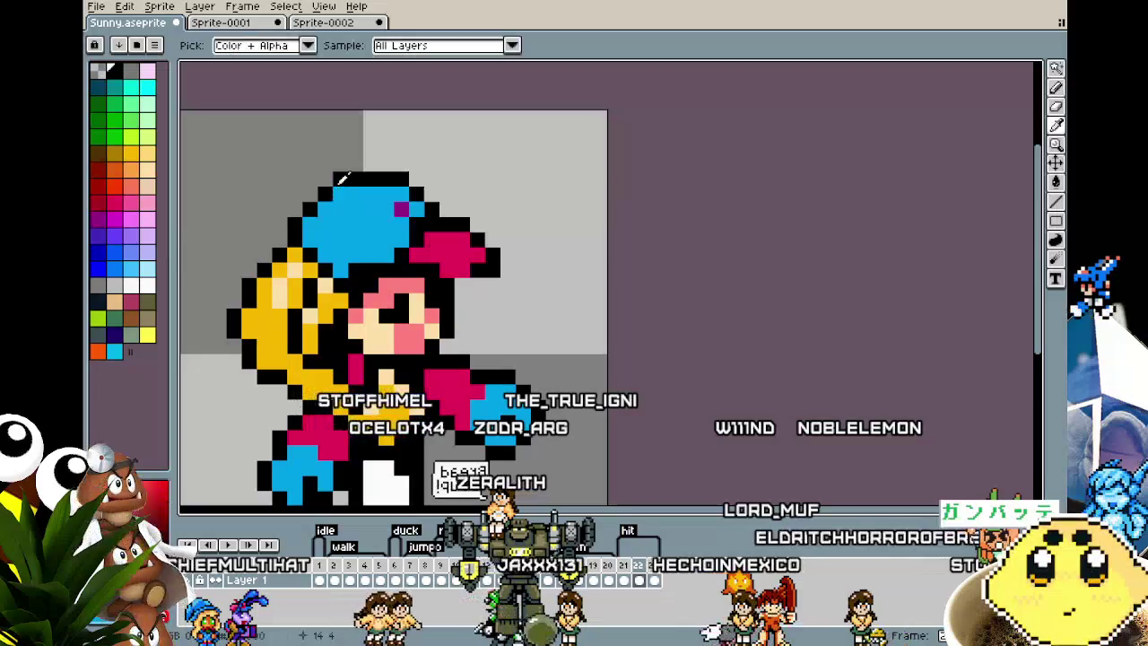
pyautogui.press('b')
pyautogui.scroll(-1, 278, 430)
pyautogui.scroll(-1, 267, 389)
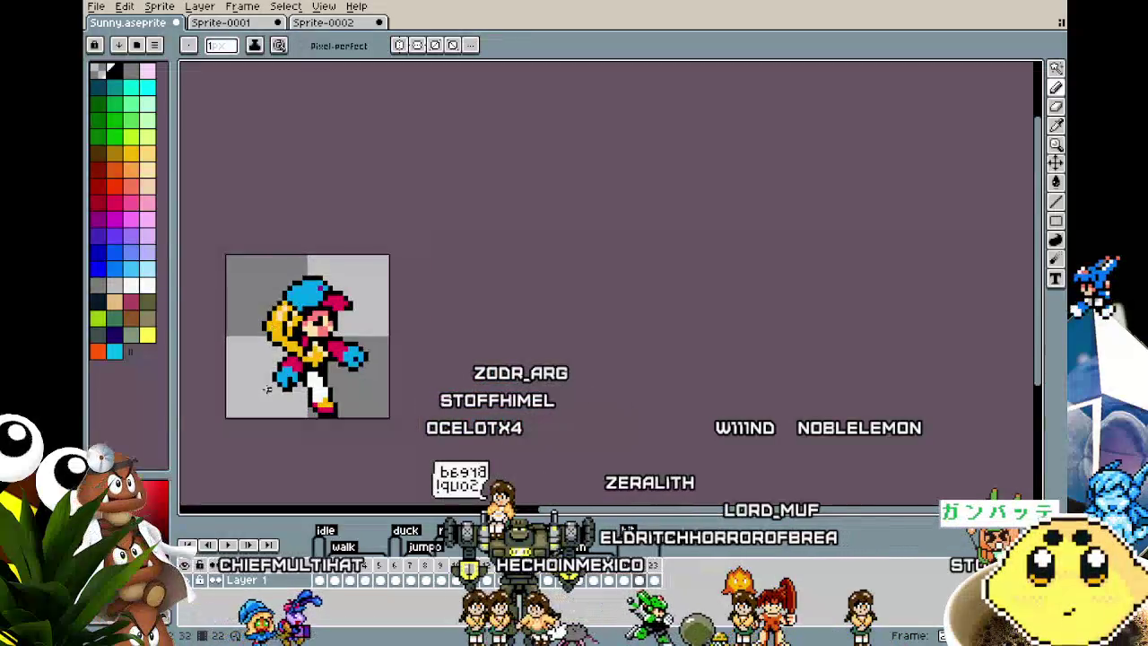
pyautogui.scroll(1, 281, 314)
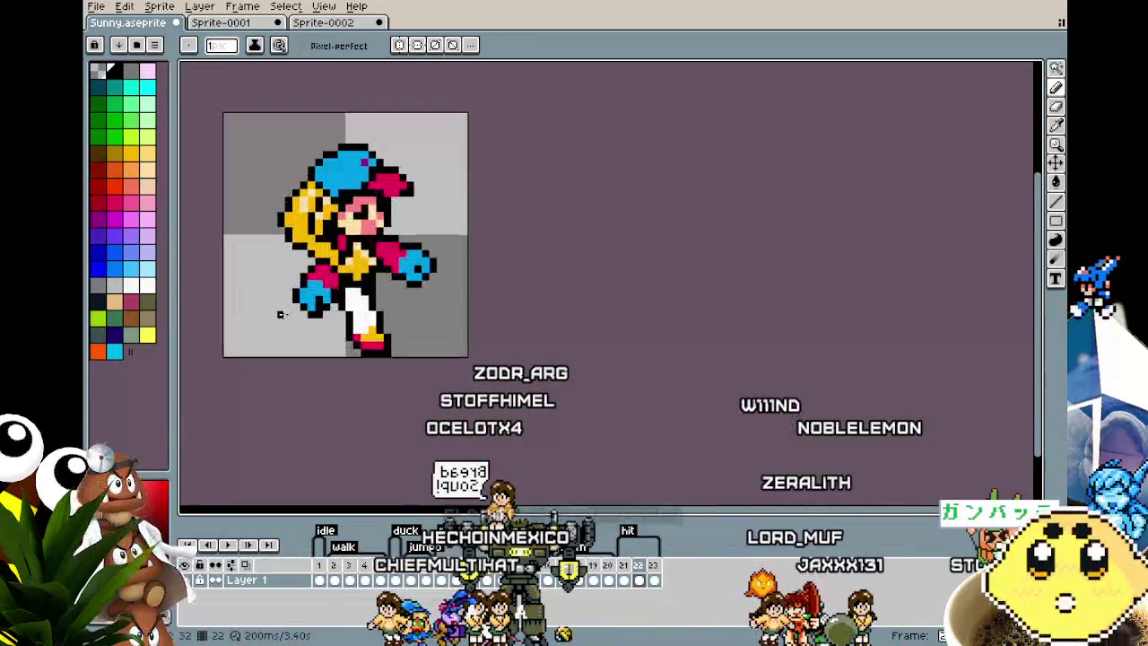
pyautogui.rightClick(647, 565)
# - Go to the final left-facing frame and nudge the whole sprite right
pyautogui.click(671, 580)
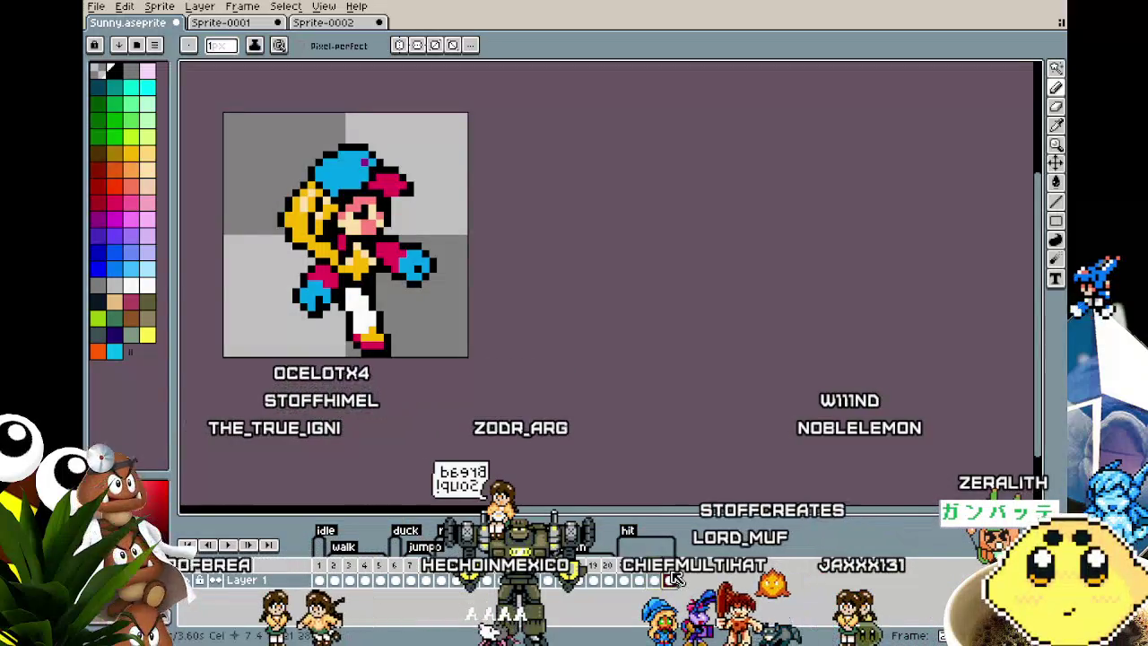
pyautogui.press('Right')
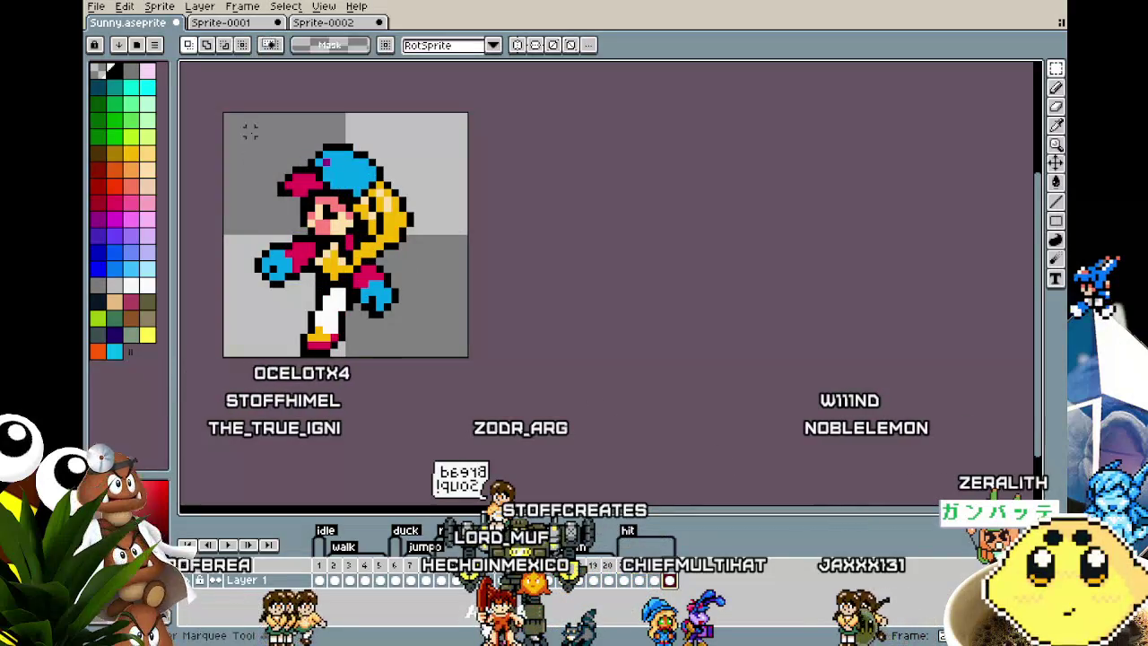
pyautogui.hotkey('ctrl', 'a')
pyautogui.press('Right')
pyautogui.press('Right')
pyautogui.press('Right')
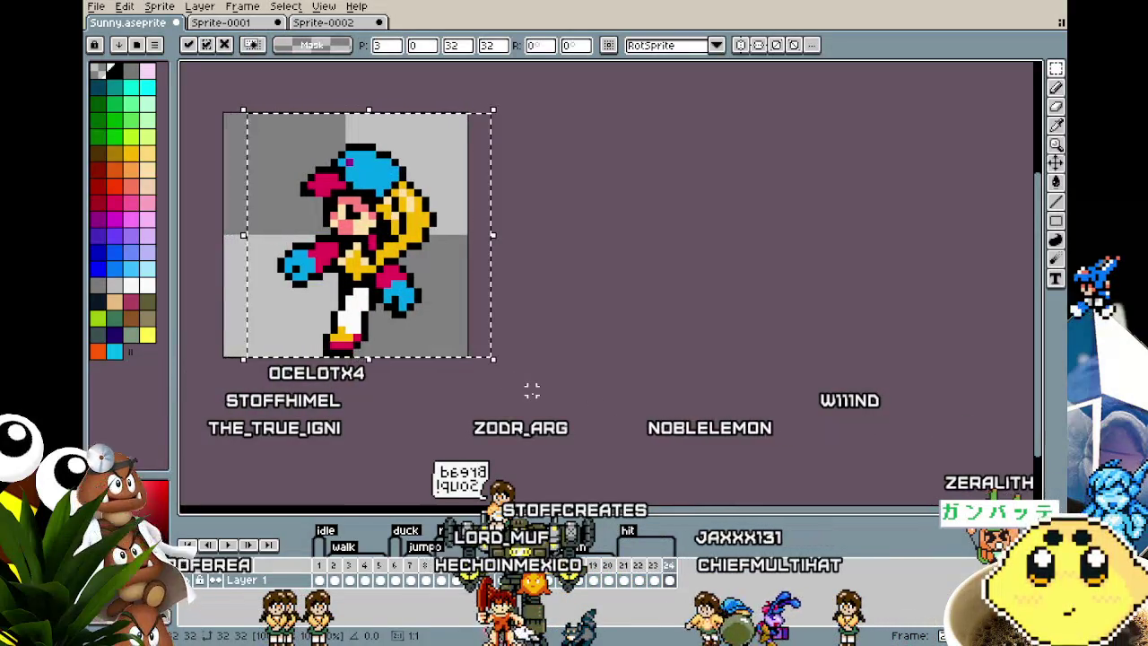
pyautogui.hotkey('ctrl', 'd')
# - Nudge the neighbouring frame's sprite 2 px left, then play the animation back
pyautogui.press('Right')
pyautogui.press('Right')
pyautogui.moveTo(342, 171); pyautogui.dragTo(409, 237)
pyautogui.hotkey('ctrl', 'a')
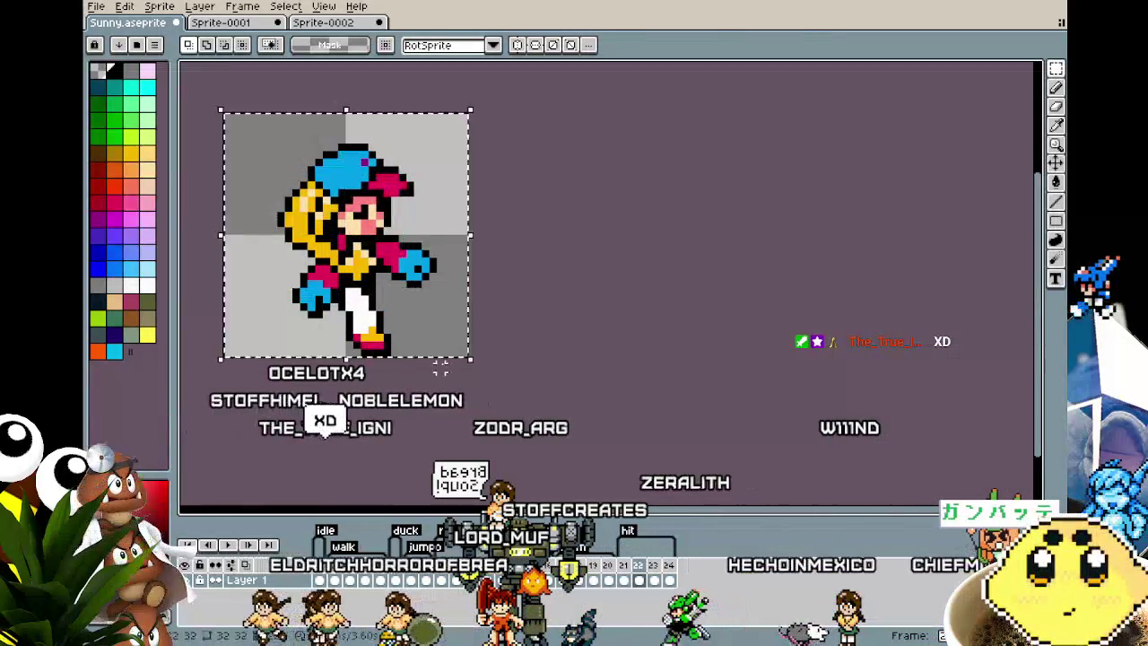
pyautogui.press('Left')
pyautogui.press('Left')
pyautogui.hotkey('ctrl', 'd')
pyautogui.press('Return')
pyautogui.moveTo(539, 390); pyautogui.dragTo(589, 384)
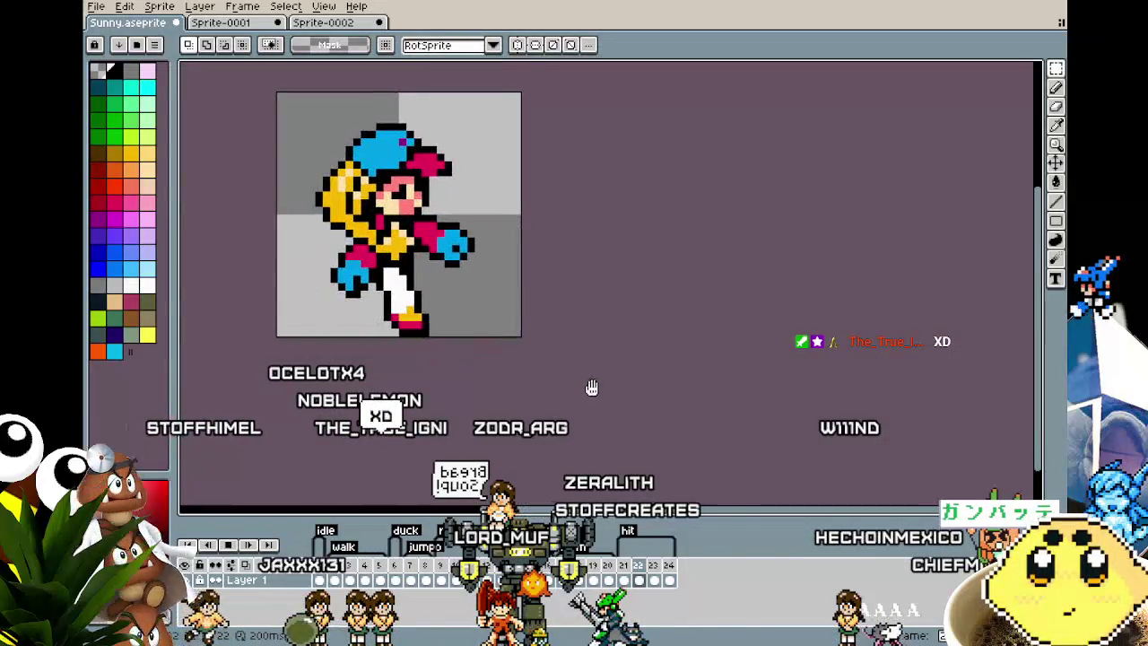
pyautogui.moveTo(467, 422); pyautogui.dragTo(472, 422)
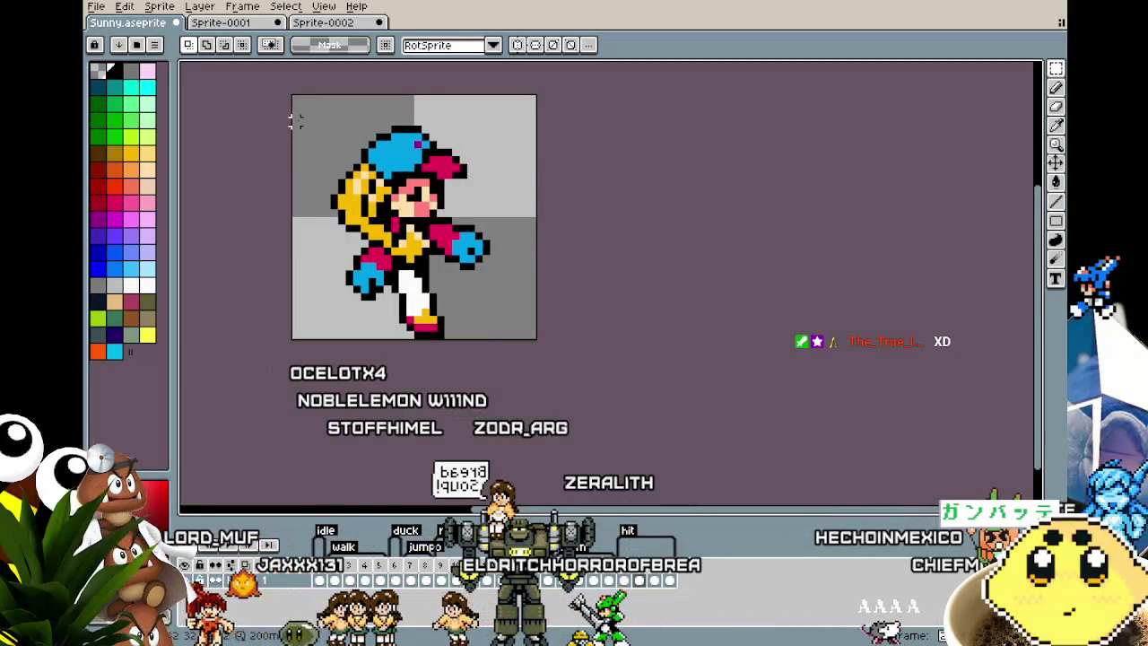
# - Shift the current frame's sprite 4 px to the right
pyautogui.hotkey('ctrl', 'a')
pyautogui.moveTo(425, 302); pyautogui.dragTo(455, 302)
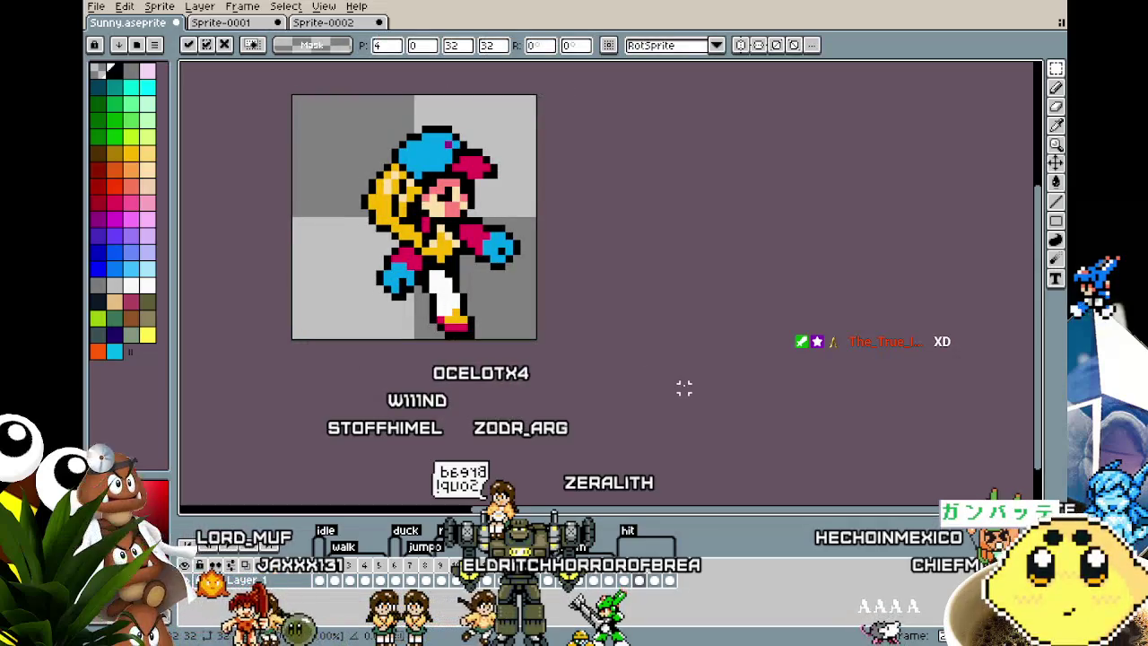
pyautogui.hotkey('ctrl', 'd')
pyautogui.press('Right')
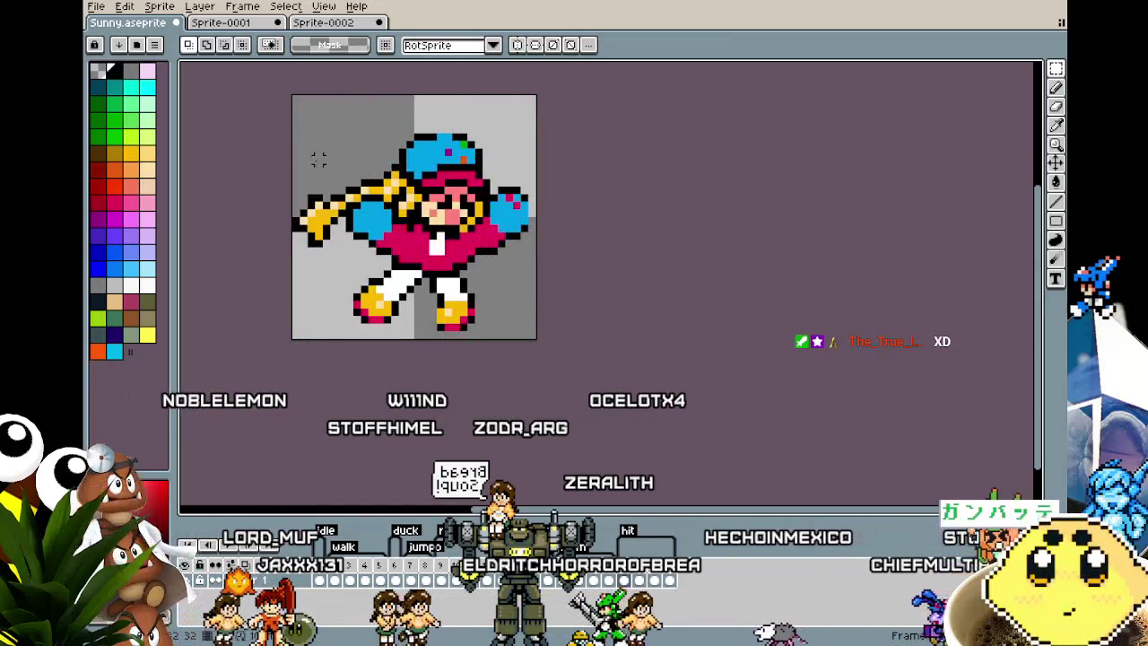
pyautogui.hotkey('ctrl', 'a')
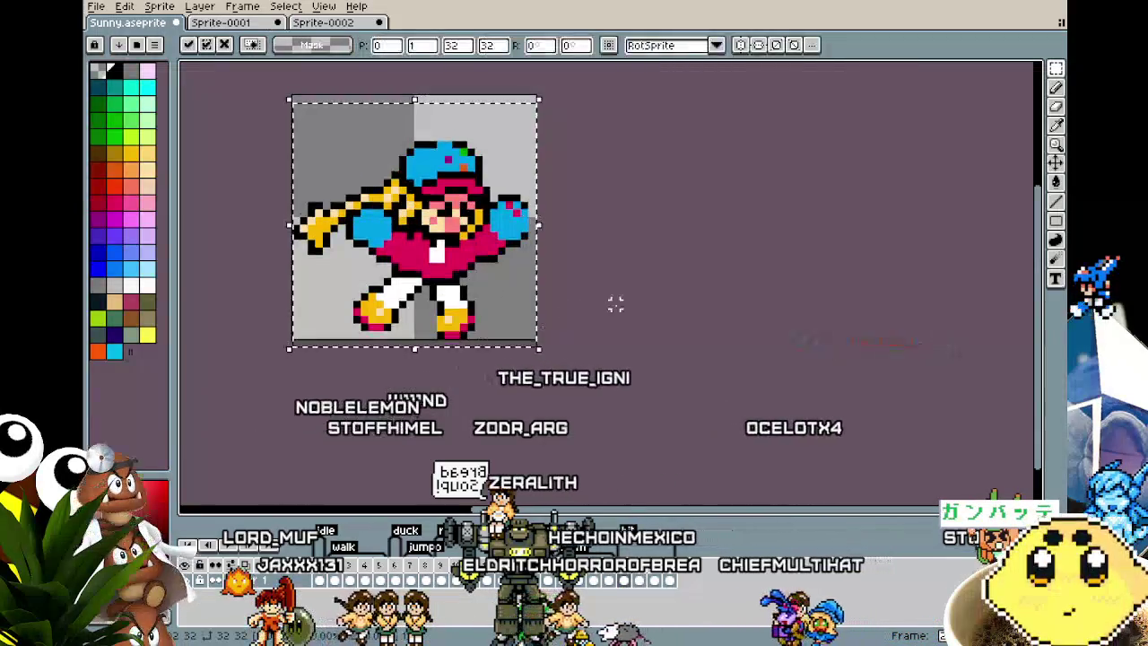
pyautogui.hotkey('ctrl', 'd')
# - On the next frame, move the sprite one pixel down and one pixel right
pyautogui.press('Right')
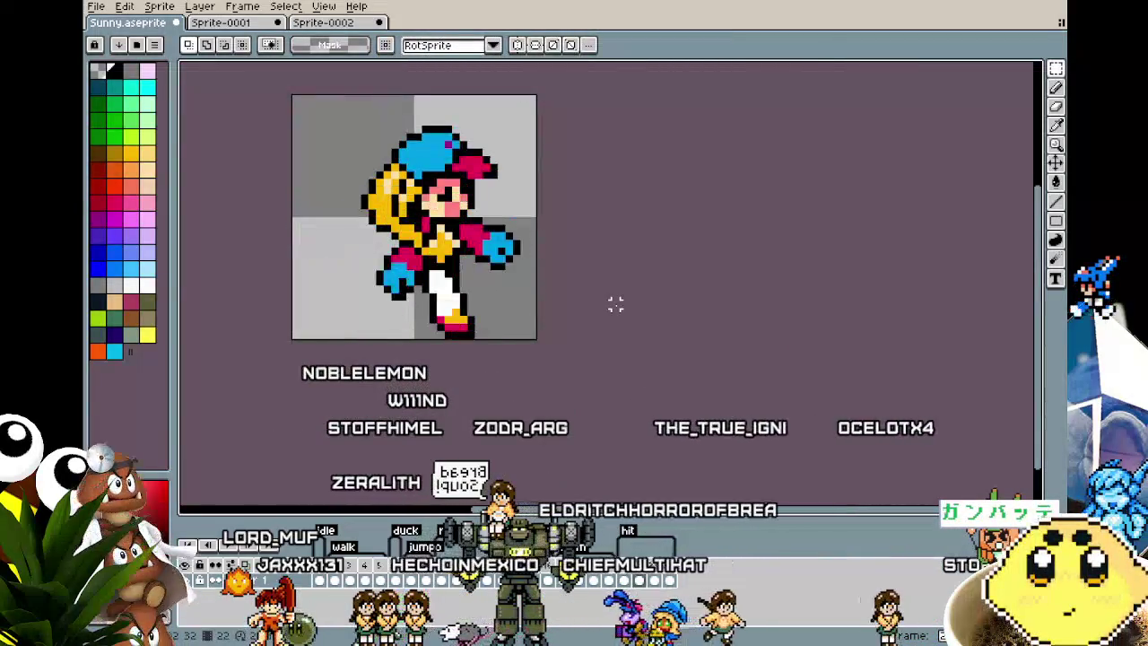
pyautogui.moveTo(293, 94); pyautogui.dragTo(538, 341)
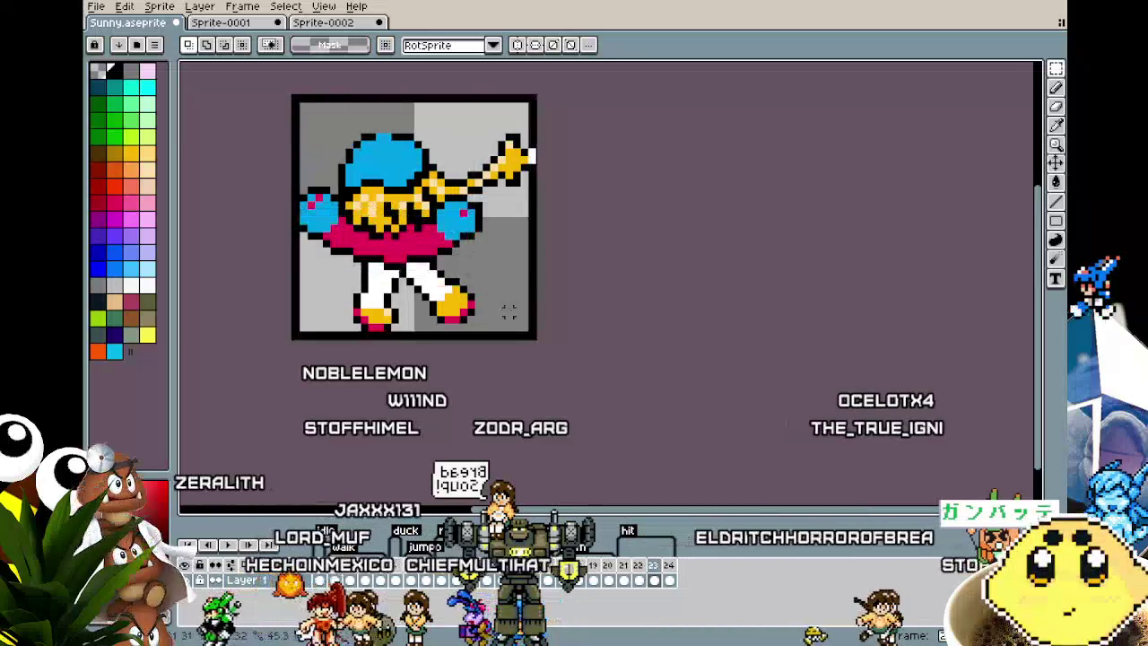
pyautogui.moveTo(465, 307); pyautogui.dragTo(455, 316)
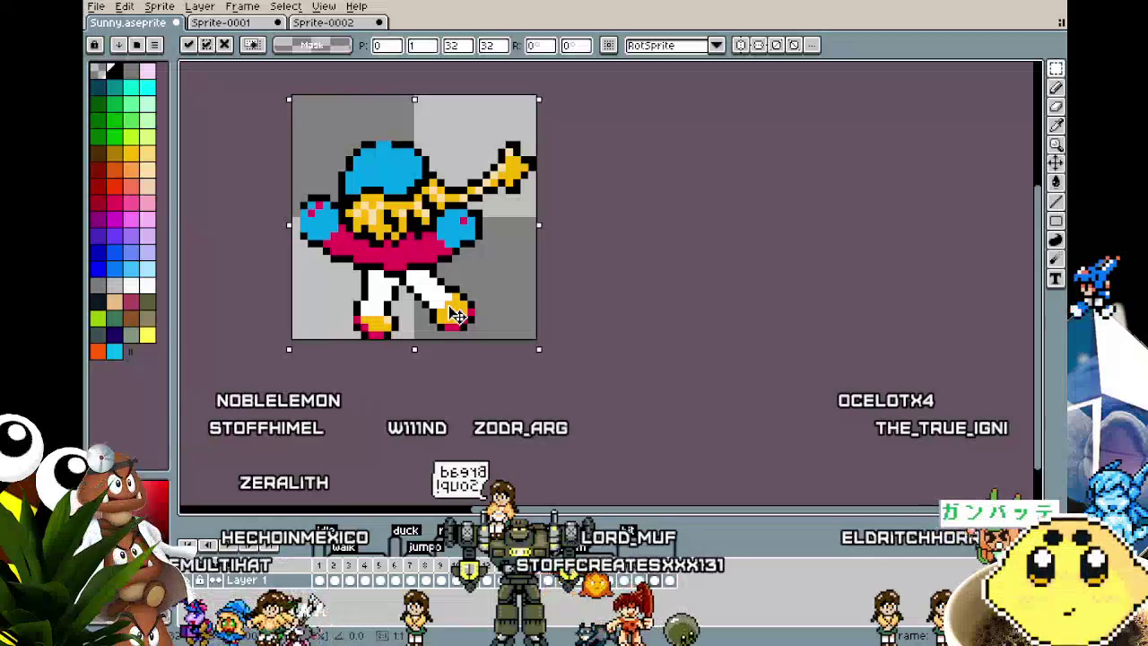
pyautogui.moveTo(457, 313); pyautogui.dragTo(463, 315)
pyautogui.click(550, 338)
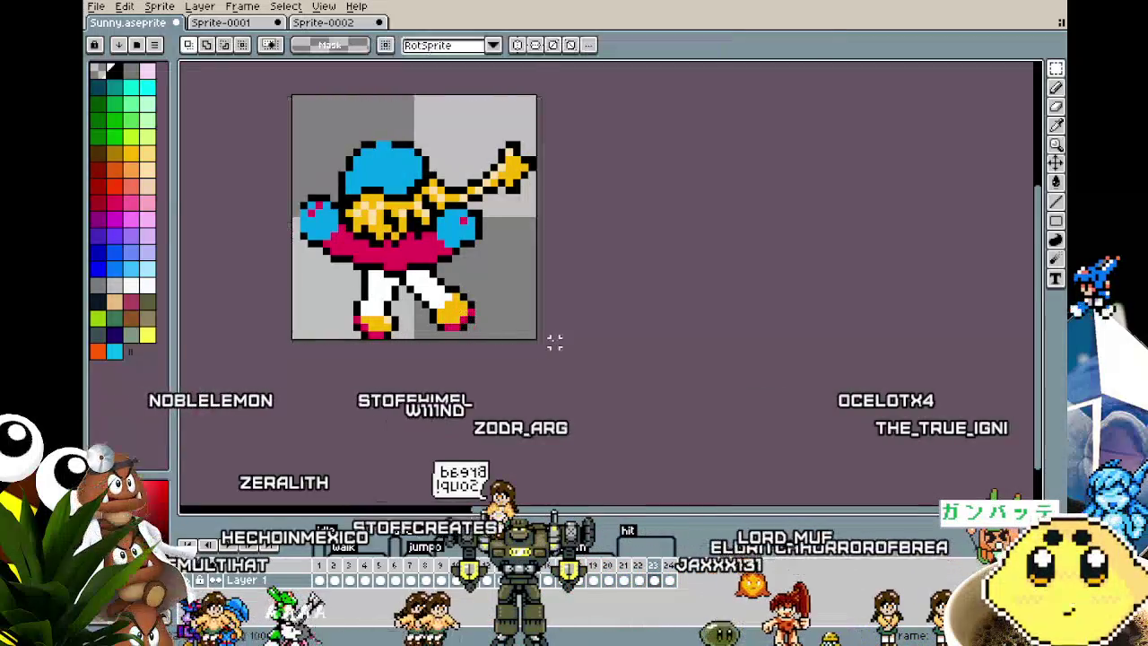
# - Step through frames 20–24 reviewing the sword swing, then open Canvas Size
pyautogui.press('Right')
pyautogui.press('Right')
pyautogui.press('Right')
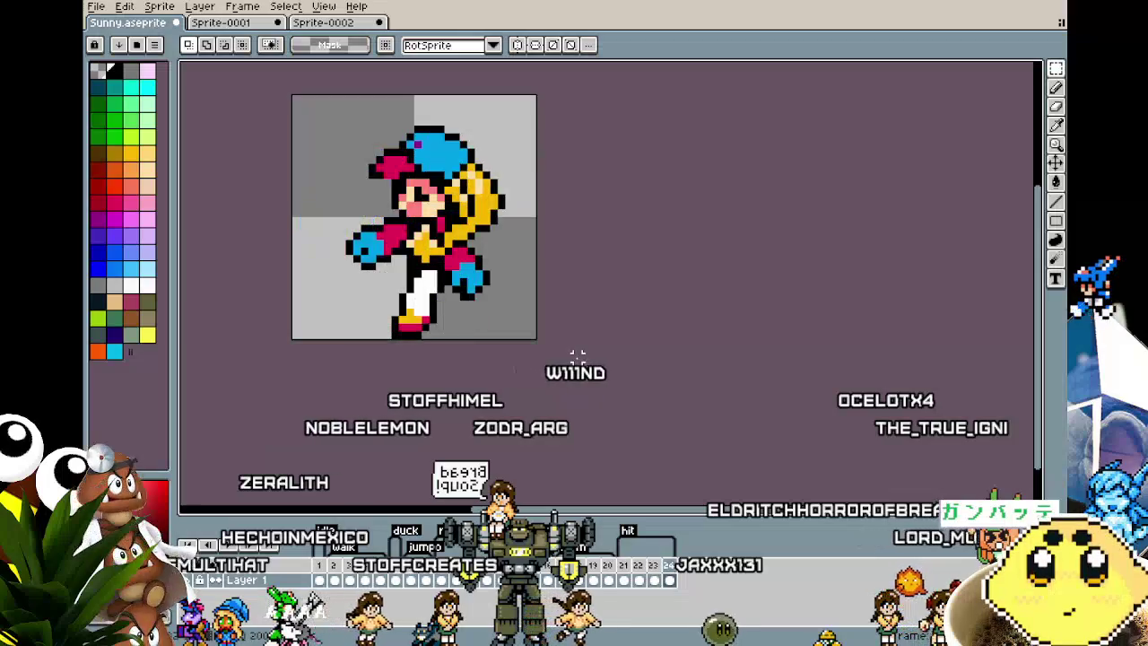
pyautogui.press('Left')
pyautogui.press('Left')
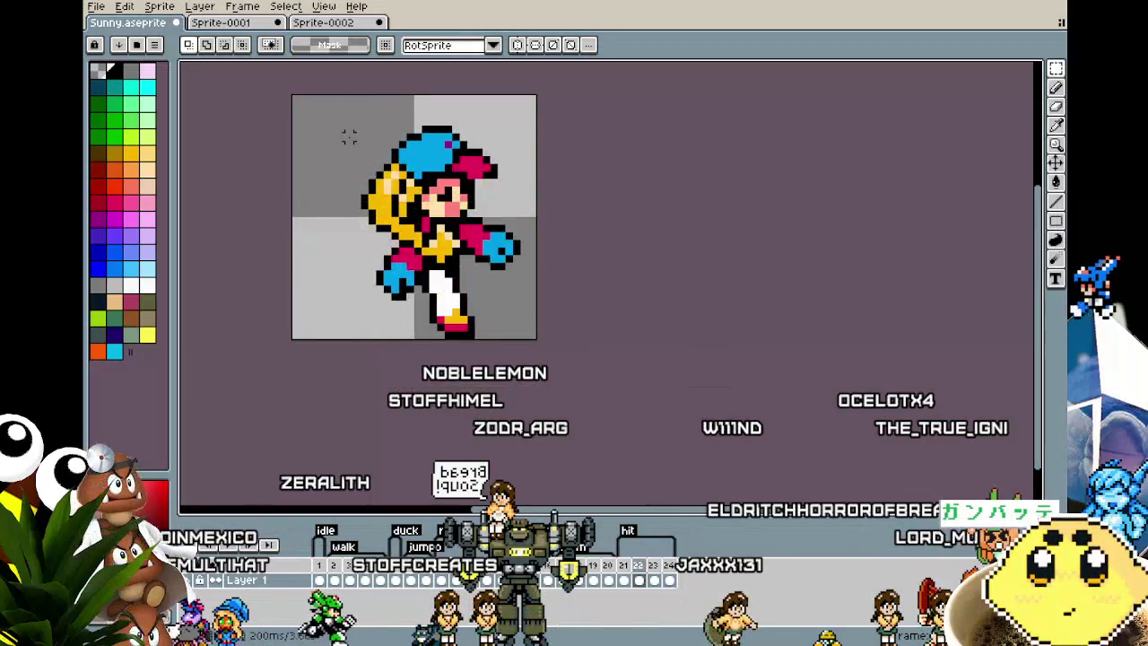
pyautogui.press('Left')
pyautogui.press('Right')
pyautogui.press('Right')
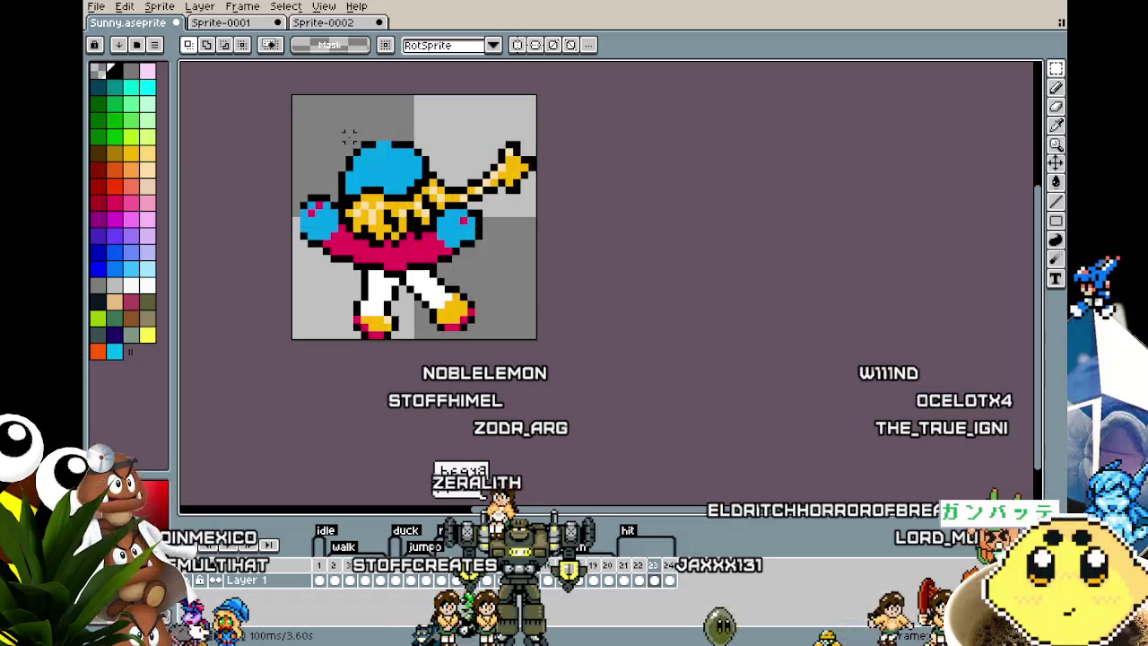
pyautogui.press('Left')
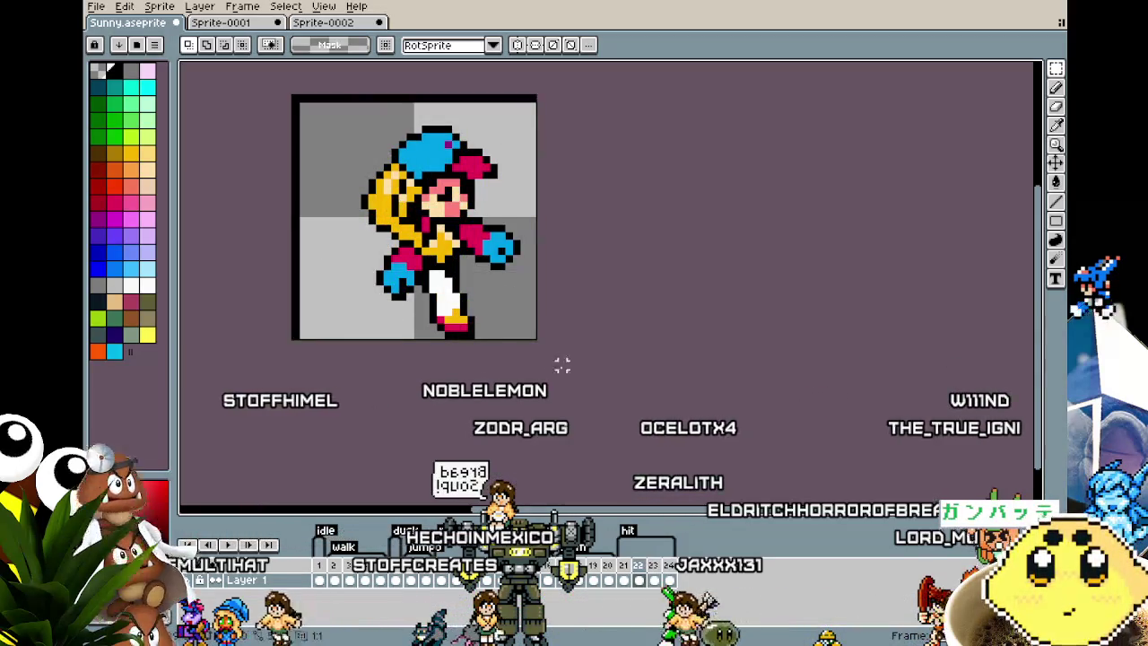
pyautogui.press('Left')
pyautogui.press('Left')
pyautogui.press('Left')
pyautogui.press('Left')
pyautogui.press('Left')
pyautogui.press('Left')
pyautogui.press('Left')
pyautogui.press('Left')
pyautogui.press('Right')
pyautogui.press('Right')
pyautogui.press('Right')
pyautogui.press('Right')
pyautogui.press('Left')
pyautogui.press('Left')
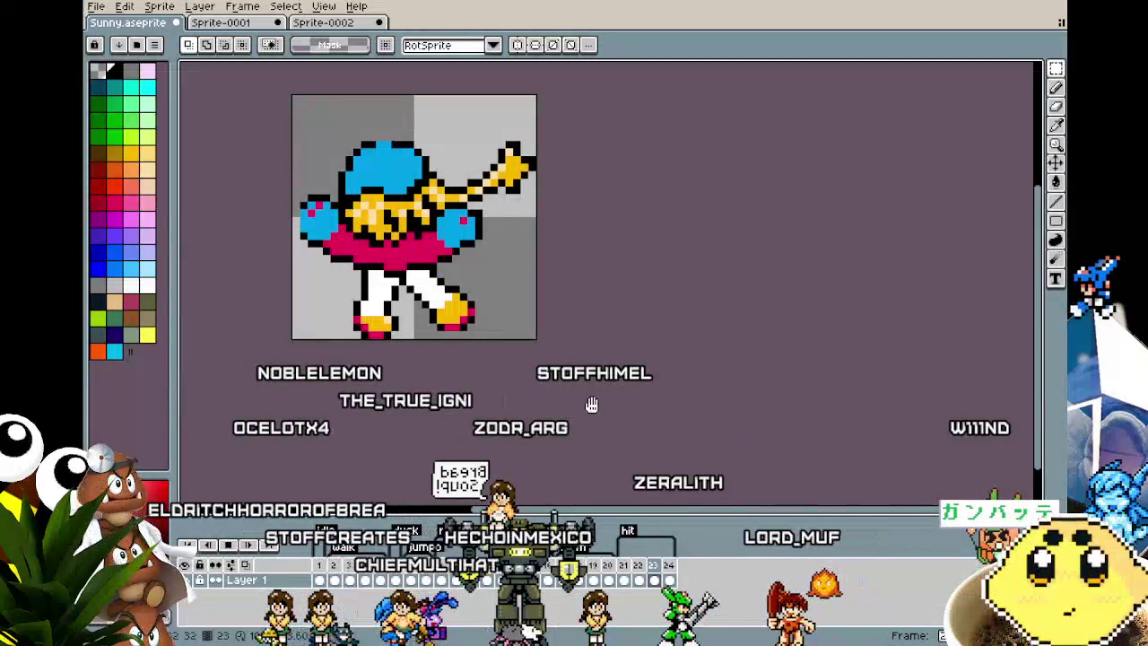
pyautogui.press('Left')
pyautogui.press('Left')
pyautogui.press('Left')
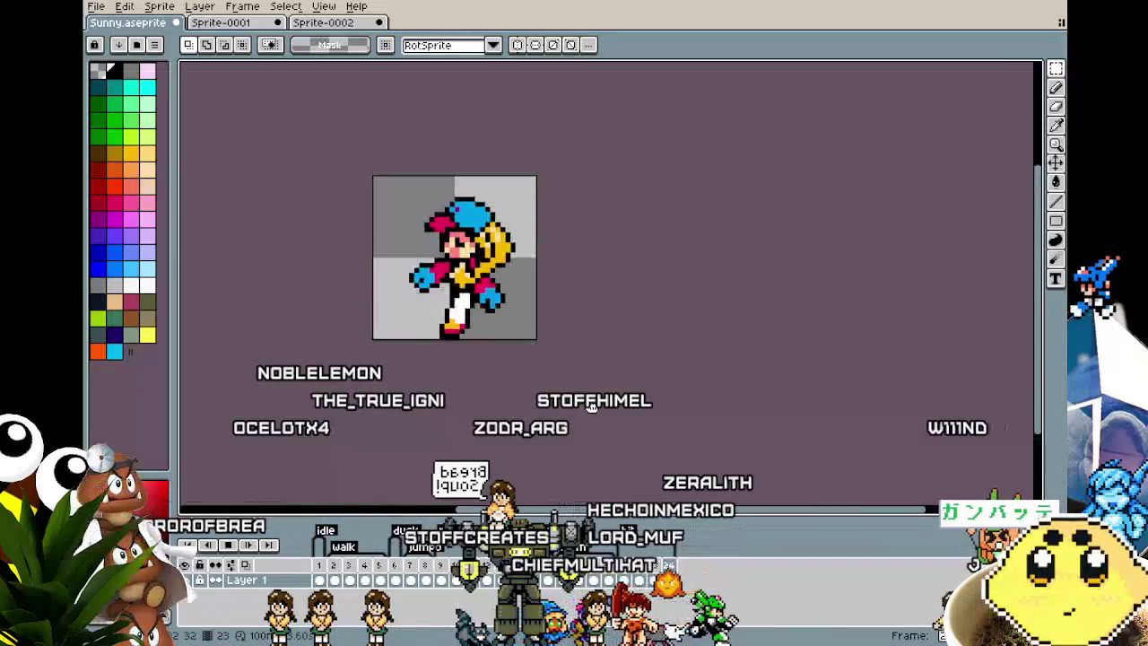
pyautogui.press('Left')
pyautogui.press('Left')
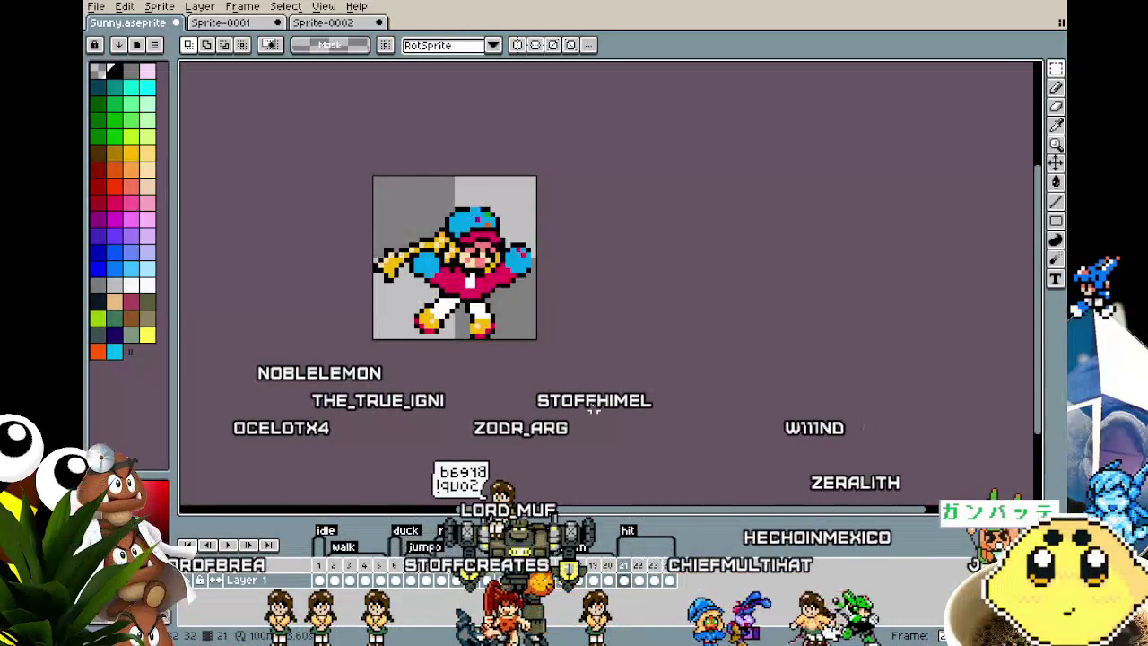
pyautogui.hotkey('ctrl', 'alt', 'c')
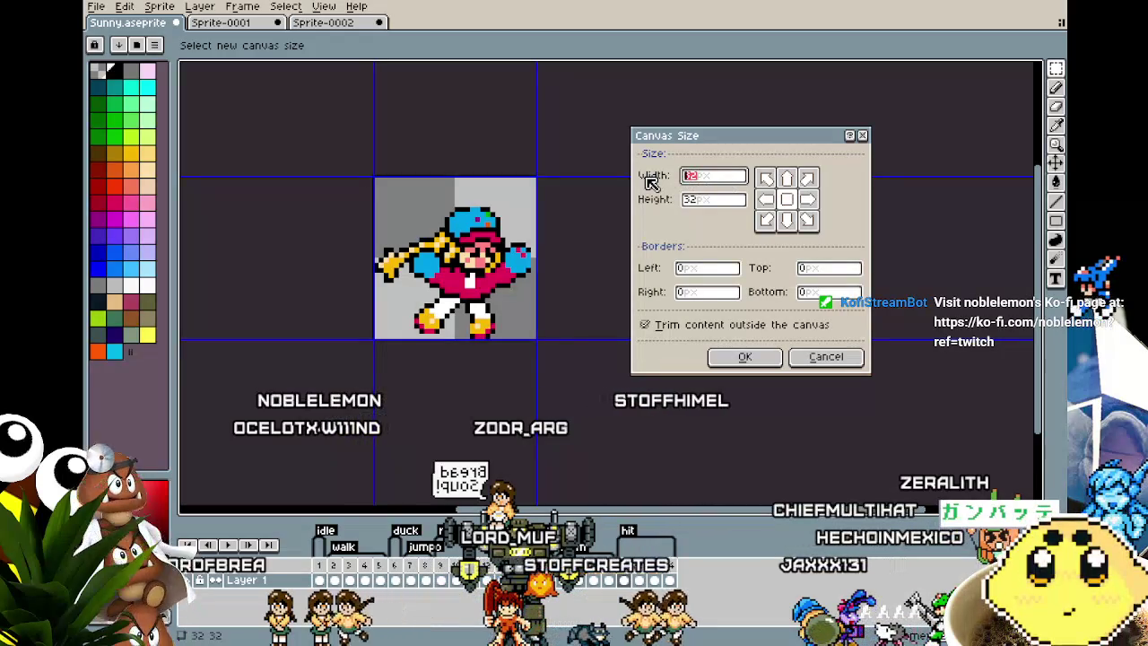
# - Set the canvas width to 64 px, then marquee around the sprite and deselect
pyautogui.write('64')
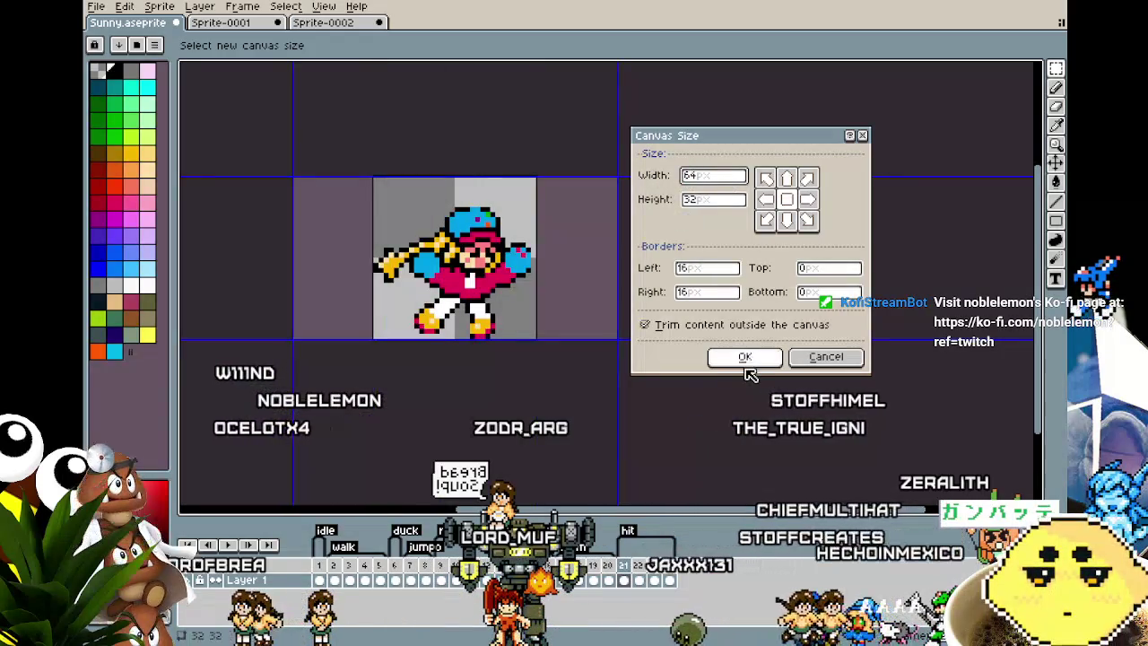
pyautogui.click(745, 358)
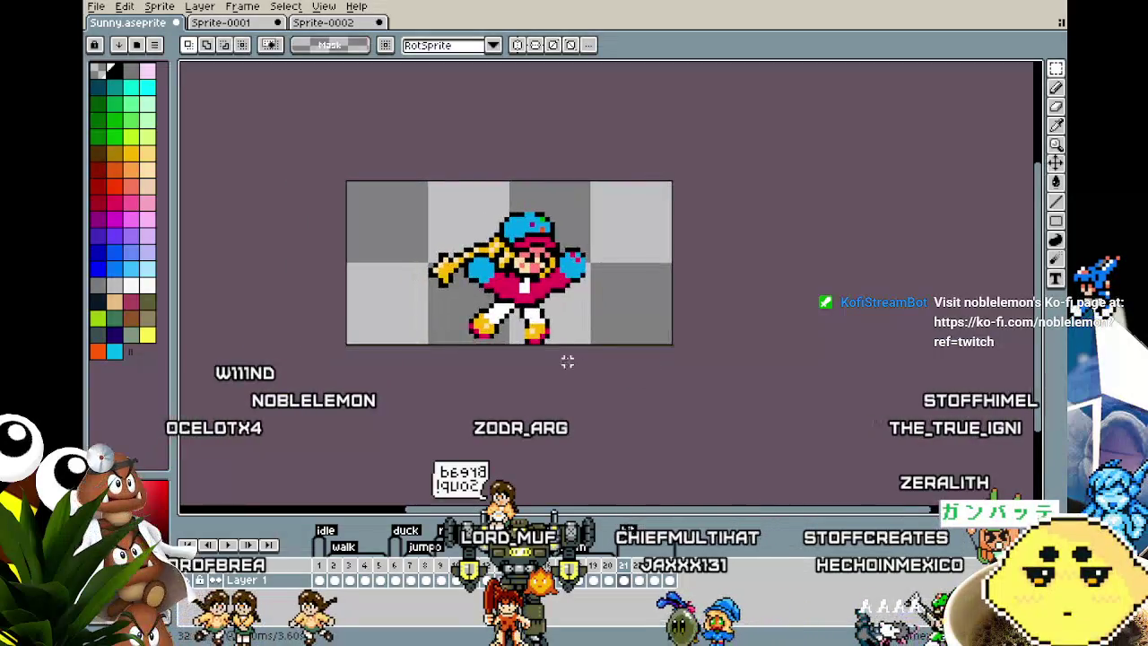
pyautogui.moveTo(371, 182); pyautogui.dragTo(616, 348)
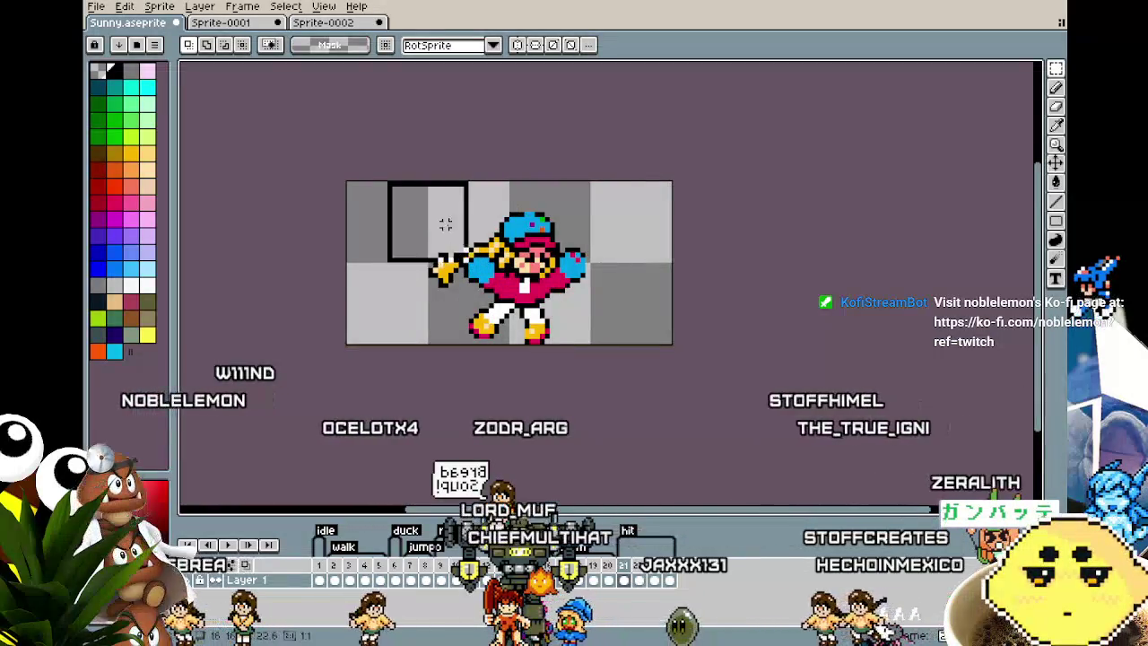
pyautogui.hotkey('ctrl', 'd')
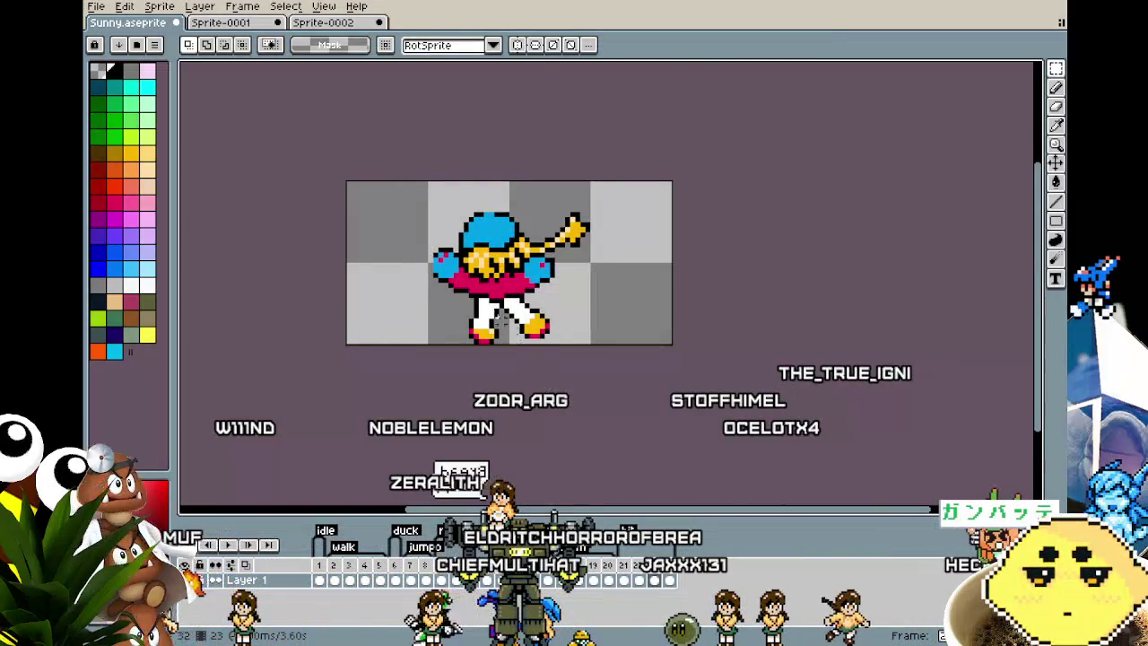
# - Nudge the sprite right to centre it, then flip it horizontally
pyautogui.hotkey('ctrl', 'shift', 'd')
pyautogui.press('Right')
pyautogui.press('Right')
pyautogui.press('Right')
pyautogui.press('Right')
pyautogui.press('Right')
pyautogui.hotkey('ctrl', 'd')
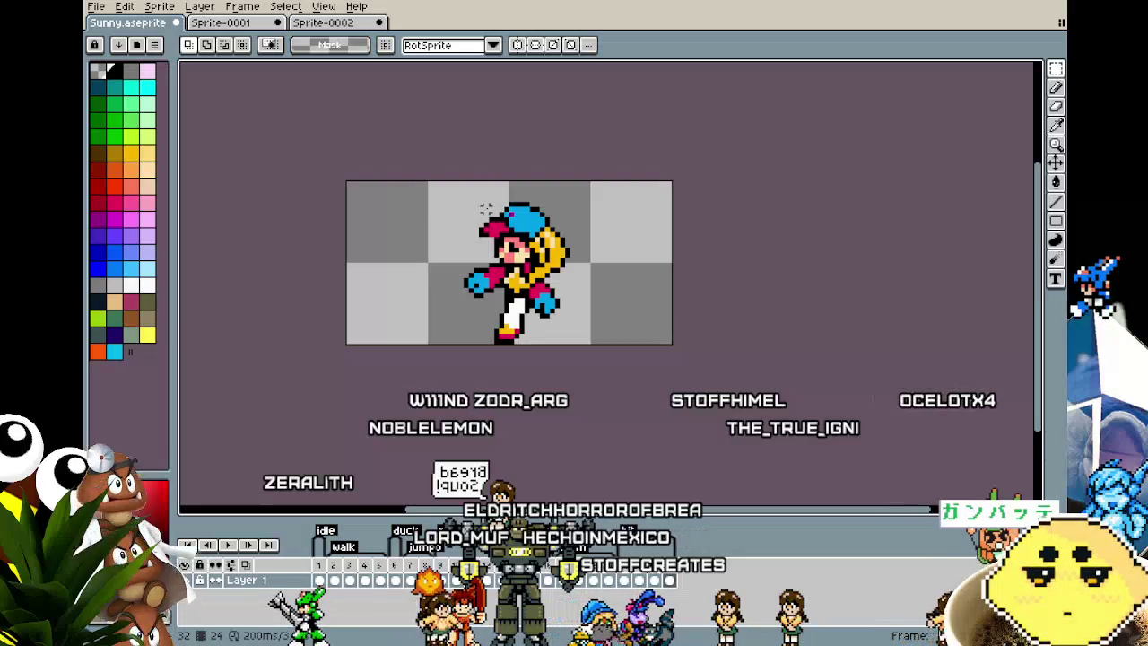
pyautogui.hotkey('ctrl', 'shift', 'd')
pyautogui.hotkey('ctrl', 'd')
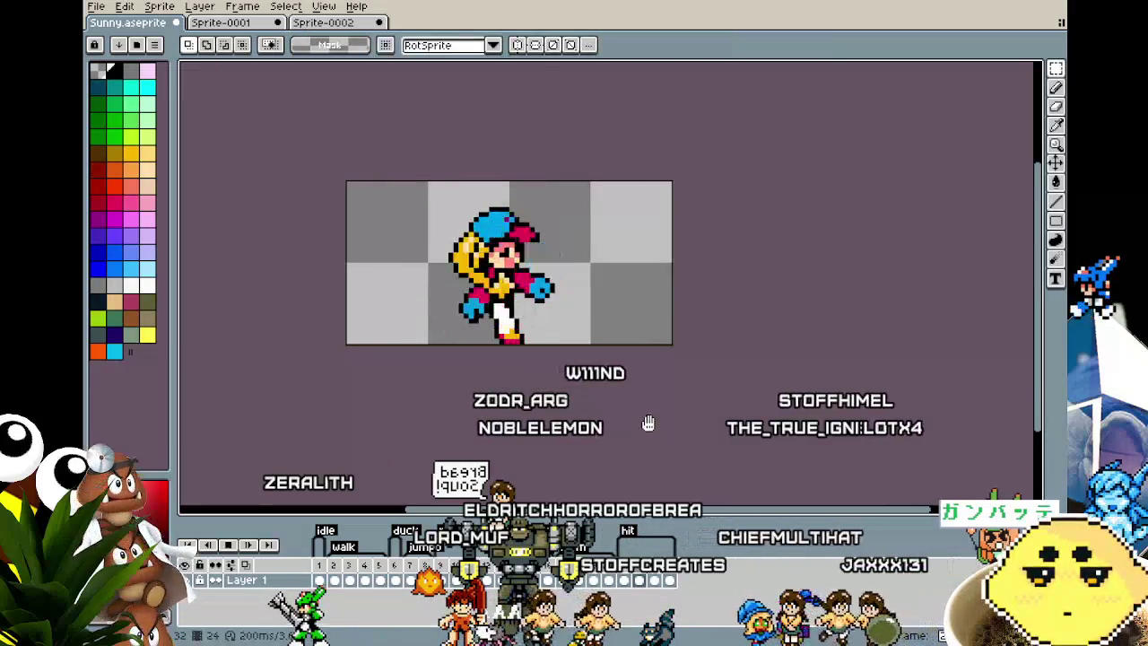
pyautogui.hotkey('shift', 'h')
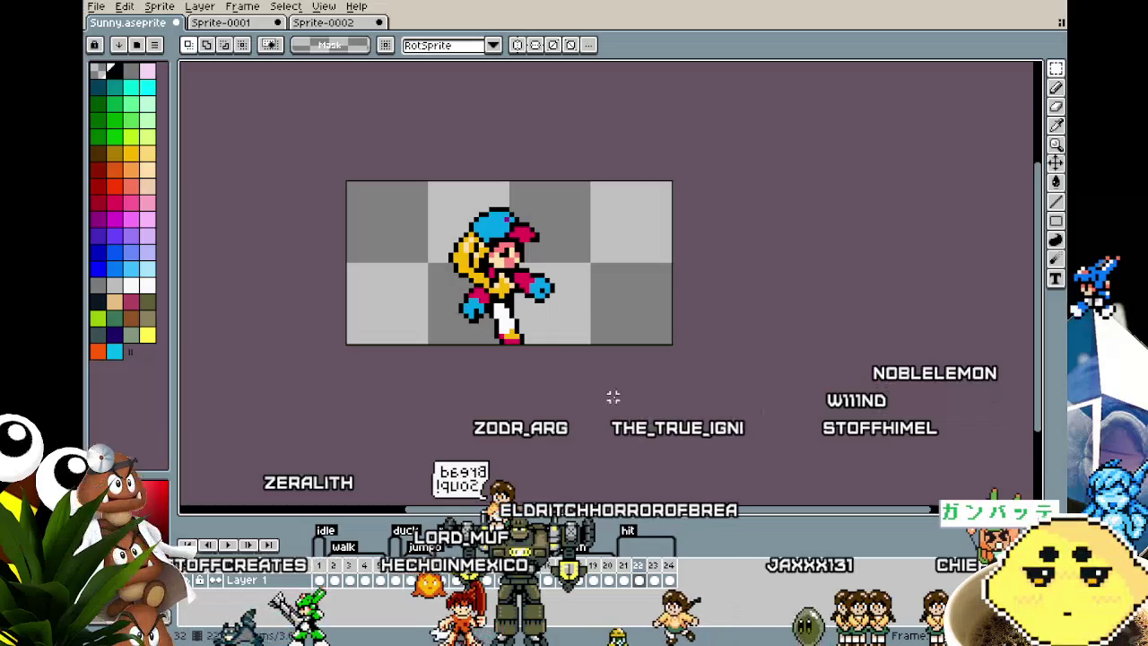
pyautogui.scroll(3, 509, 334)
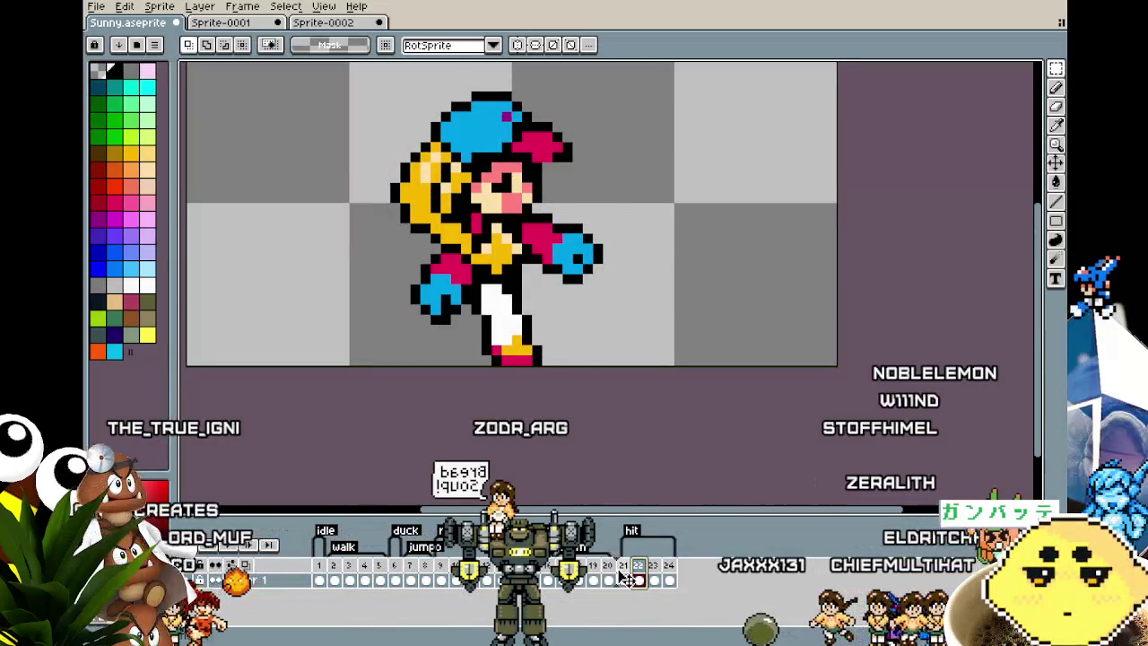
# - Go to frame 24 in the timeline, flip it horizontally and compare adjacent frames
pyautogui.click(665, 581)
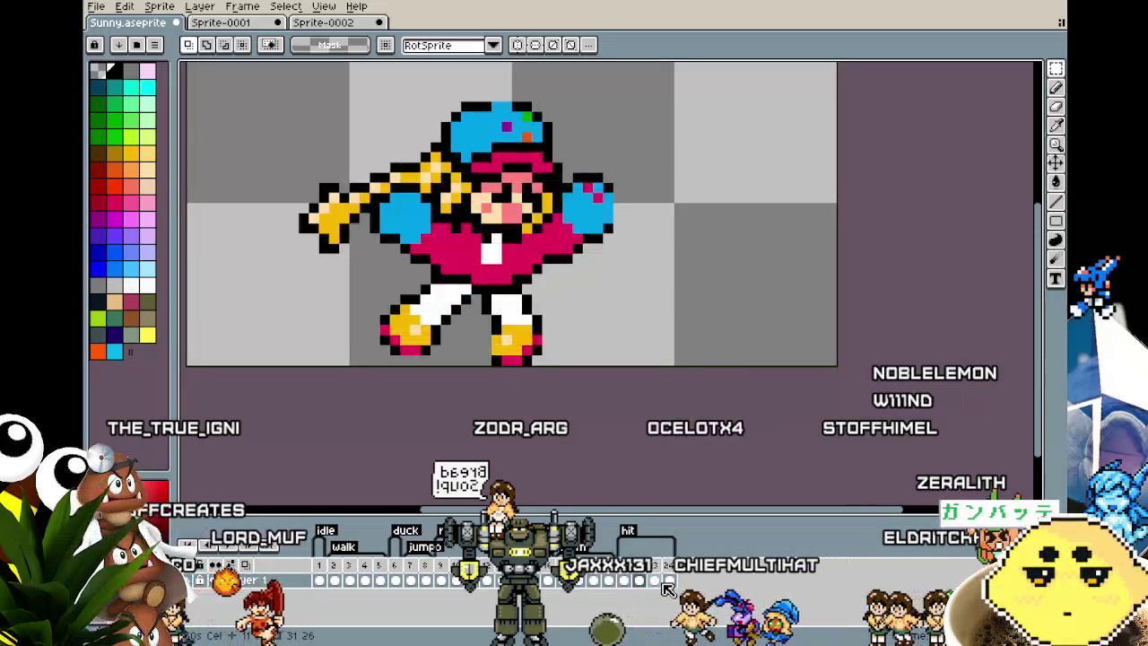
pyautogui.click(670, 580)
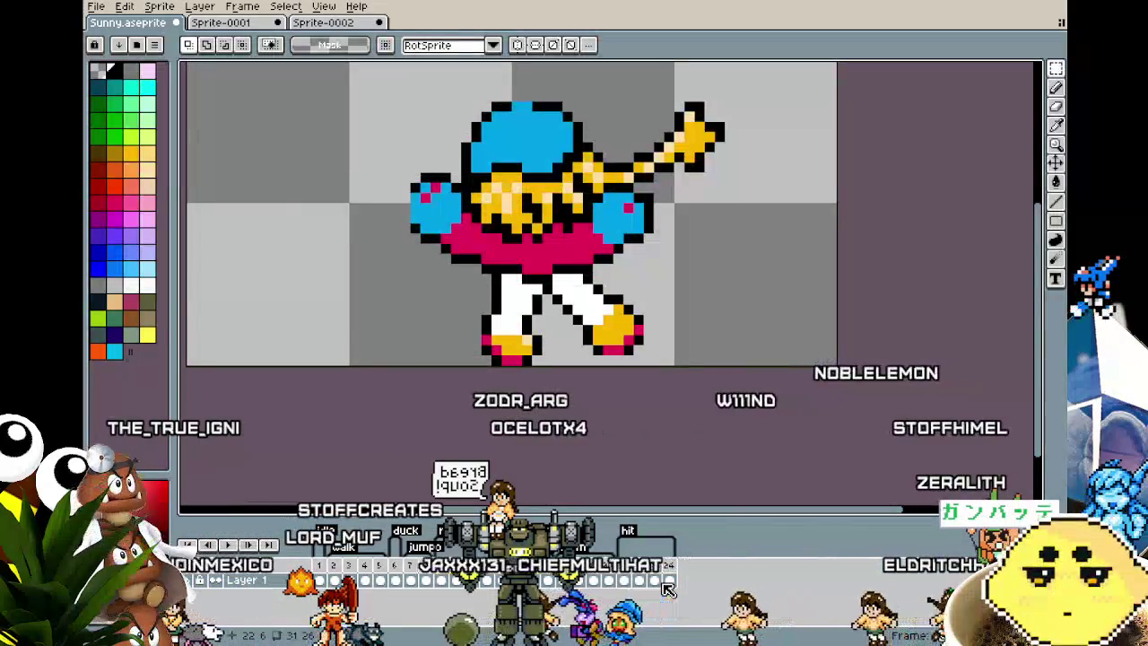
pyautogui.click(669, 567)
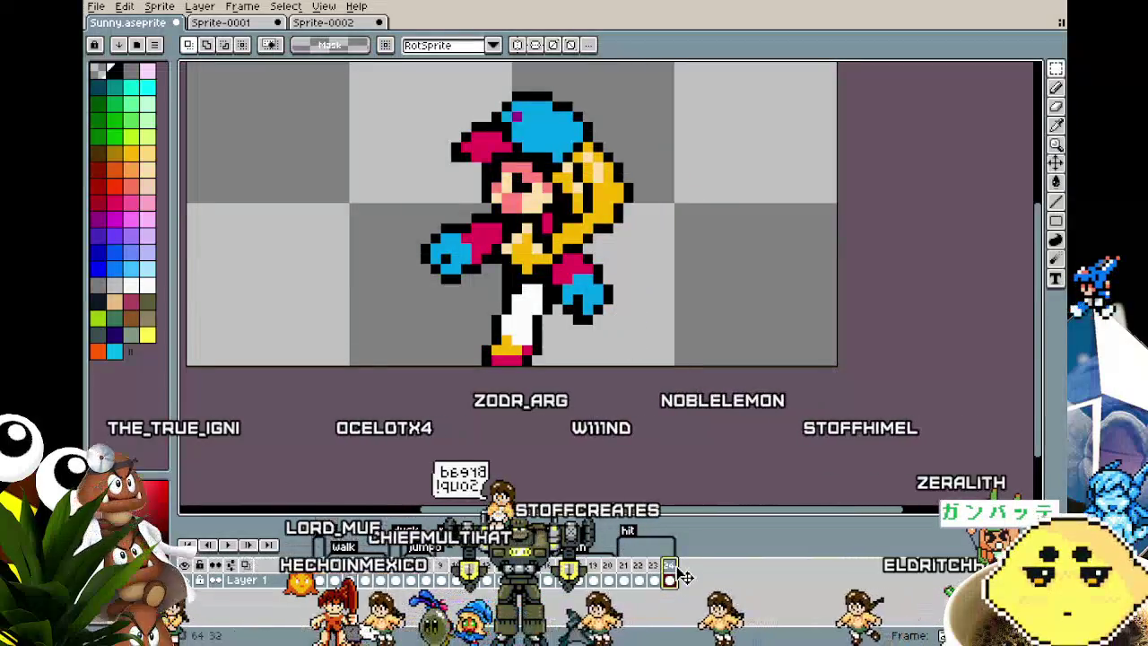
pyautogui.hotkey('shift', 'h')
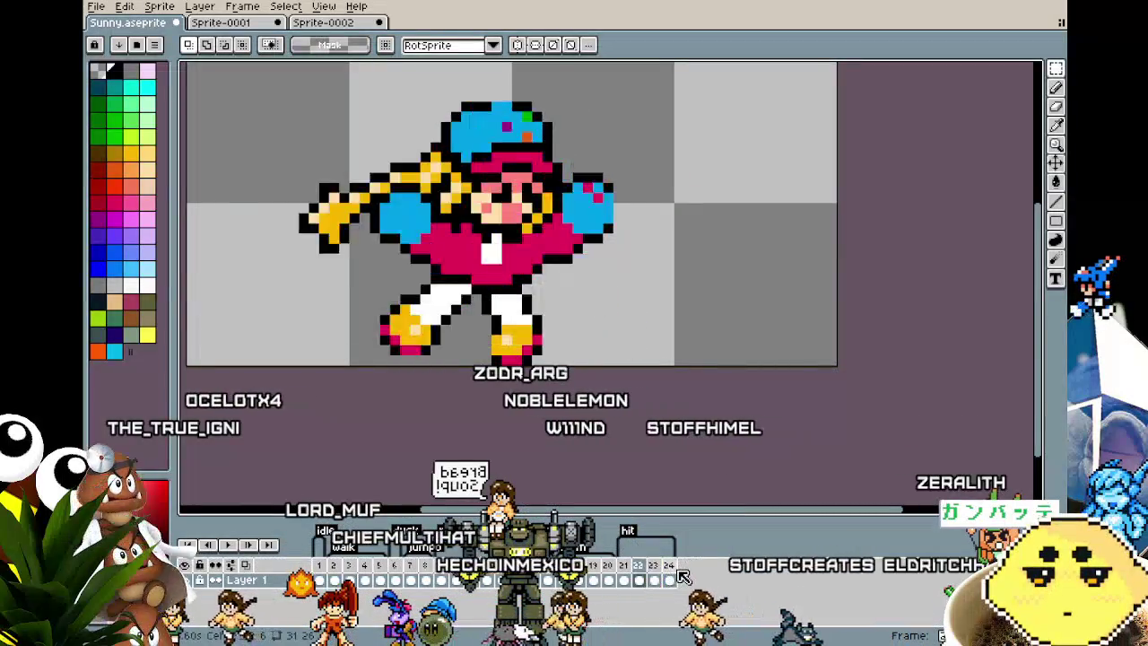
pyautogui.press('Left')
pyautogui.press('Right')
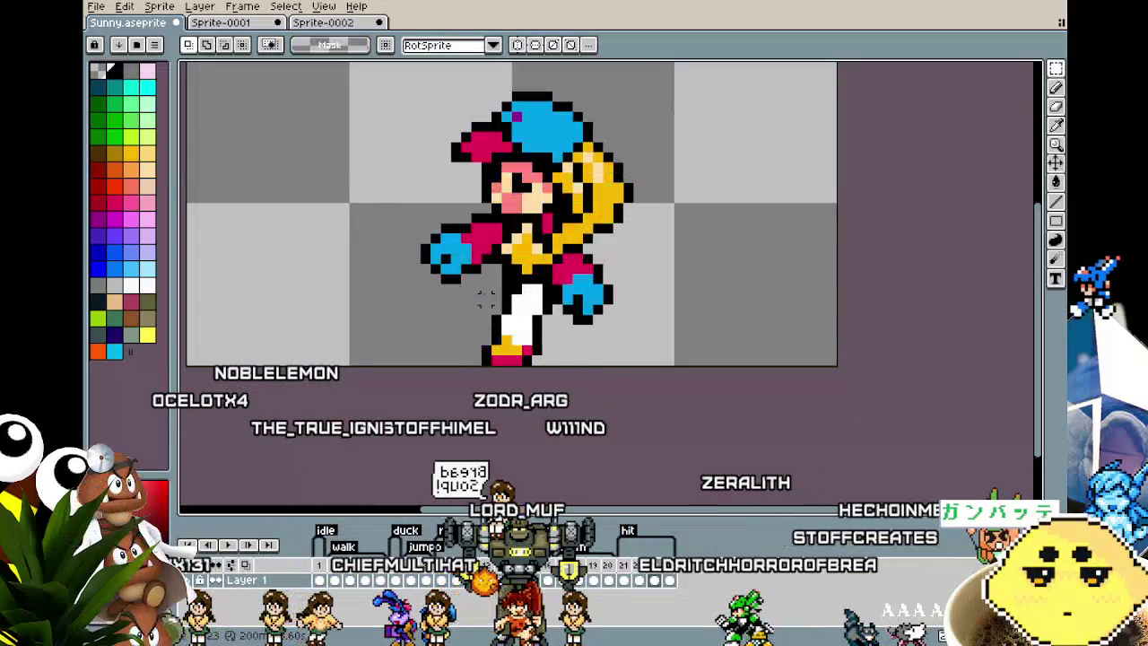
# - Zoom in, undo the earlier pixel edit, and discard a trial of yellow paint on the chest
pyautogui.scroll(1, 480, 151)
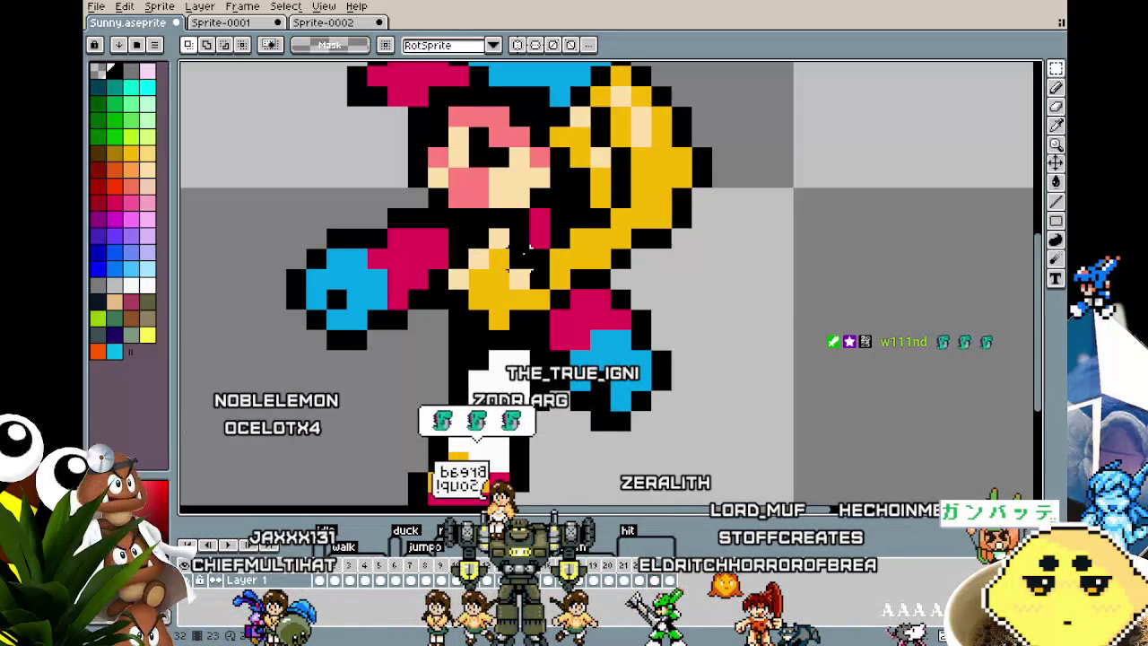
pyautogui.scroll(1, 551, 218)
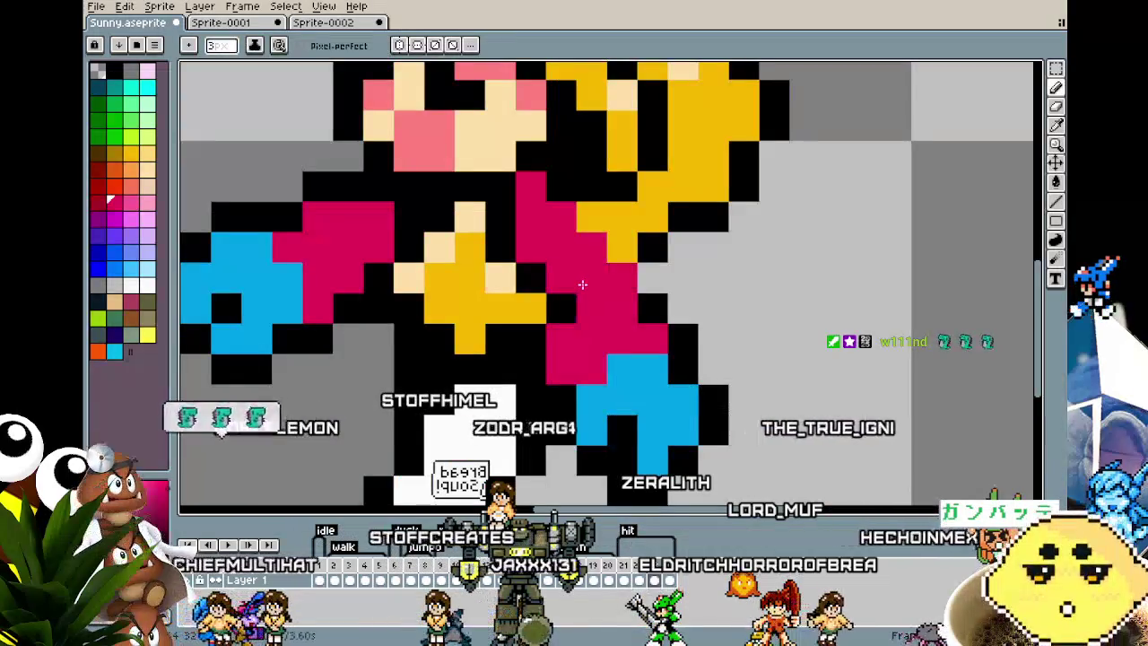
pyautogui.hotkey('ctrl', 'z')
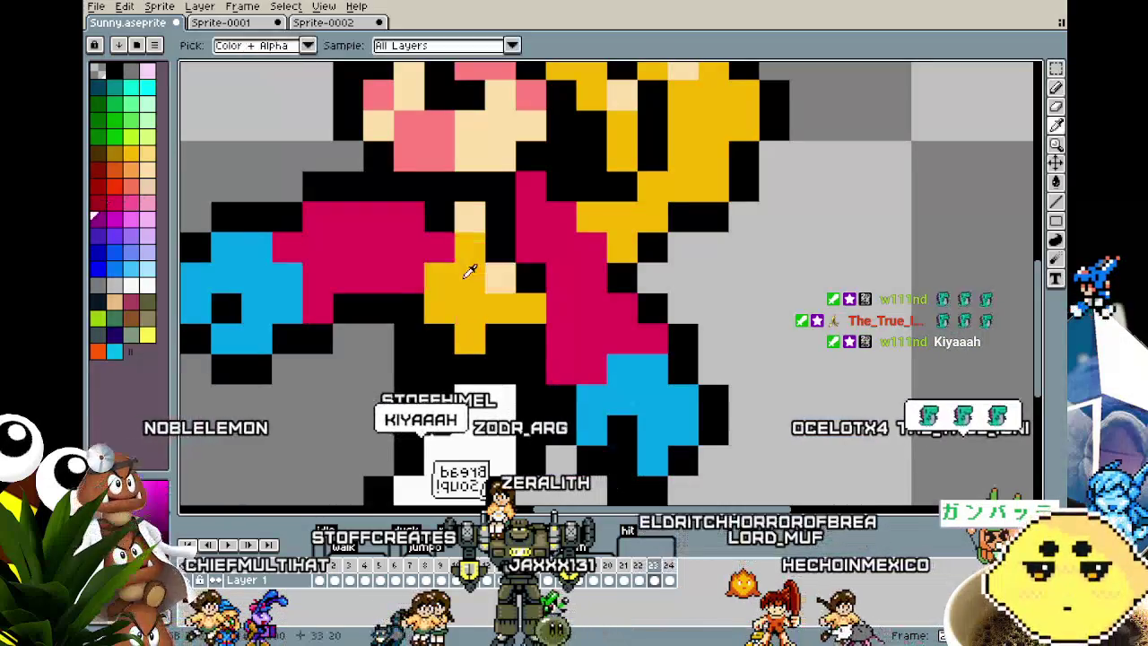
pyautogui.keyDown('alt'); pyautogui.click(544, 305); pyautogui.keyUp('alt')
pyautogui.keyDown('alt'); pyautogui.click(544, 305); pyautogui.keyUp('alt')
pyautogui.moveTo(562, 338); pyautogui.dragTo(527, 349)
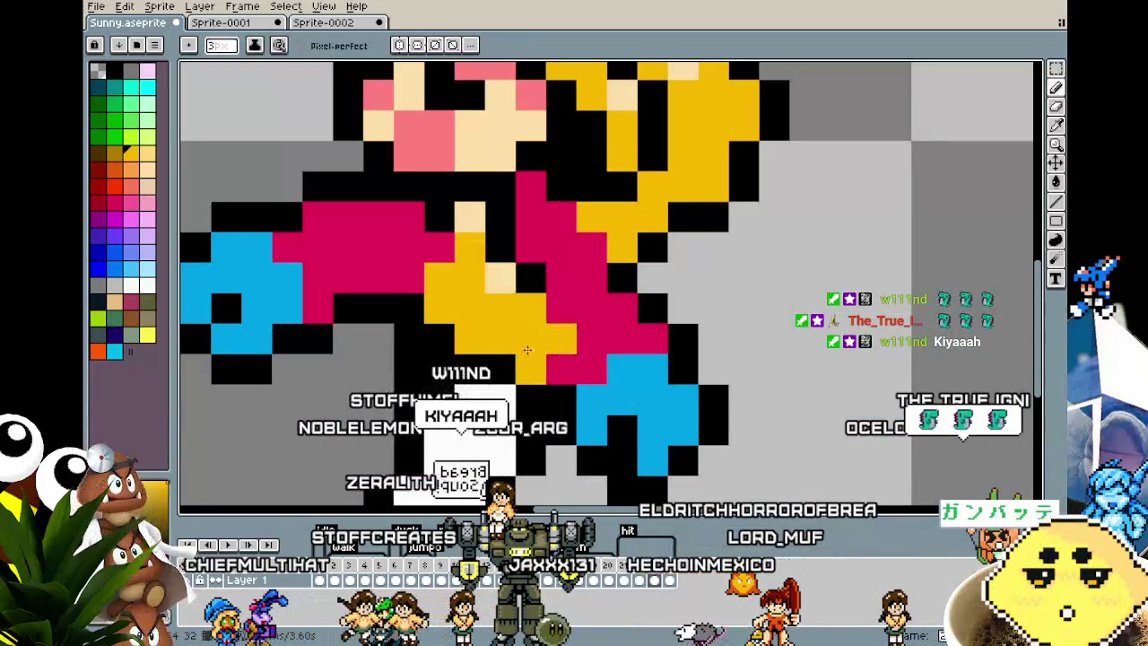
pyautogui.hotkey('ctrl', 'z')
# - Sample magenta and paint the stray black and yellow chest pixels magenta
pyautogui.keyDown('alt'); pyautogui.click(558, 310); pyautogui.keyUp('alt')
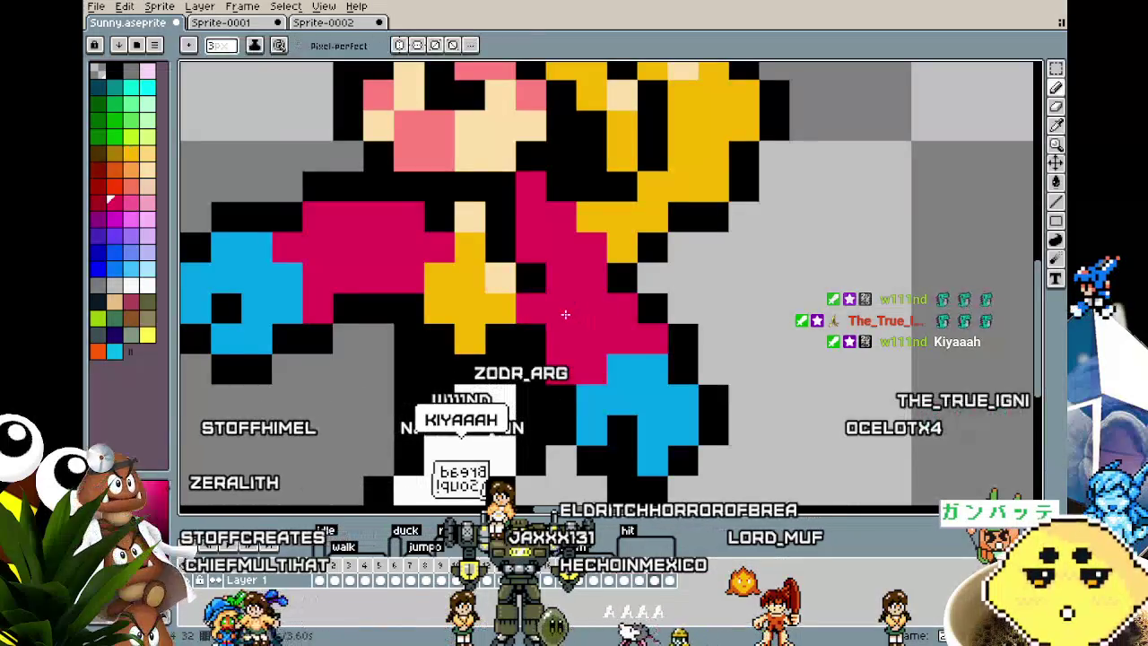
pyautogui.scroll(-2, 564, 313)
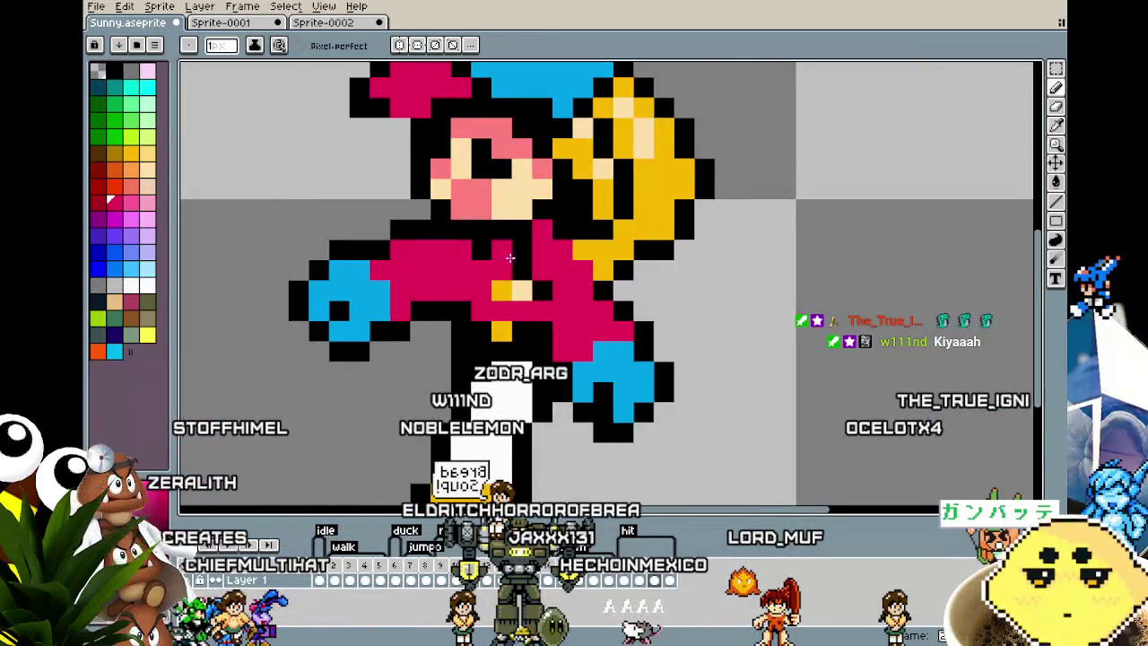
pyautogui.moveTo(482, 265); pyautogui.dragTo(514, 262)
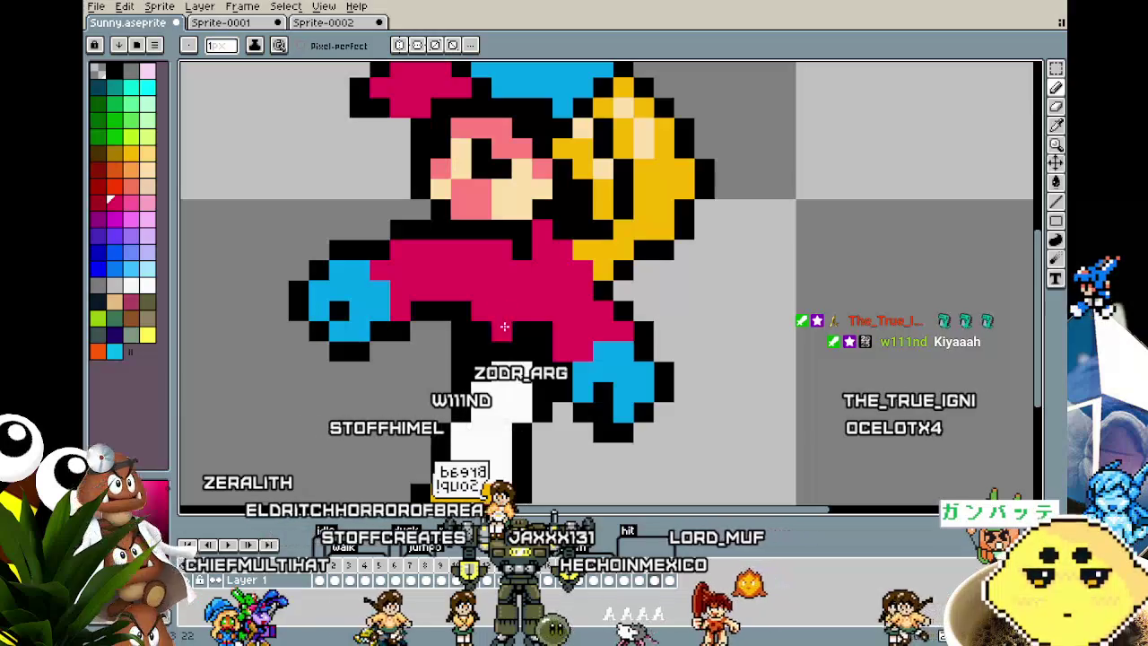
pyautogui.click(519, 249)
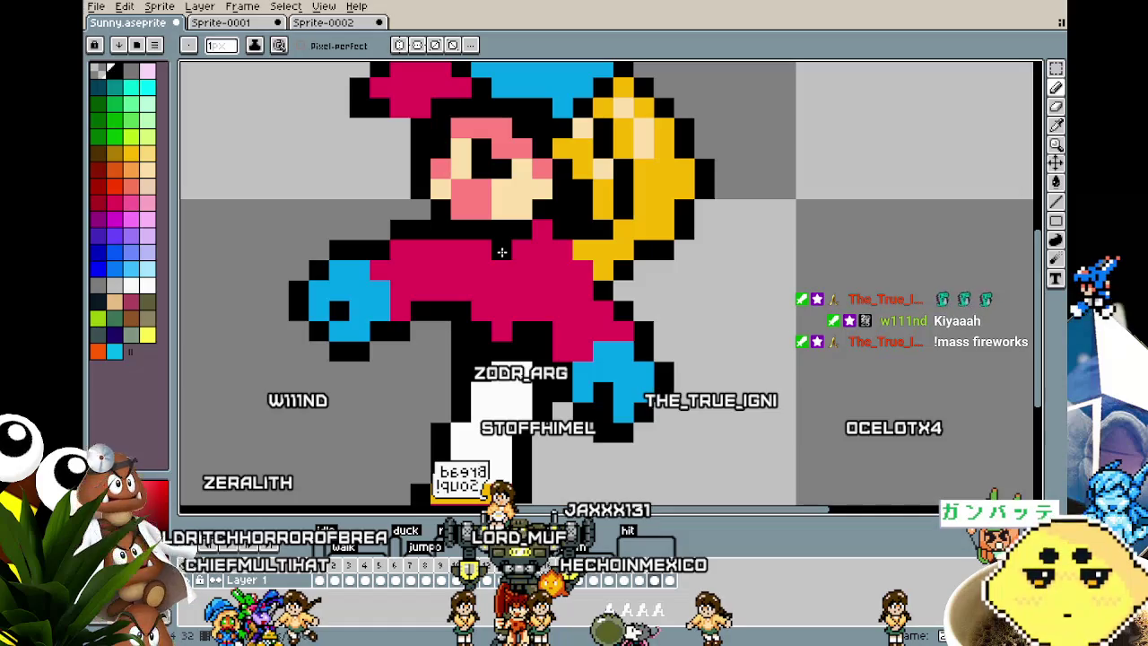
pyautogui.press('m')
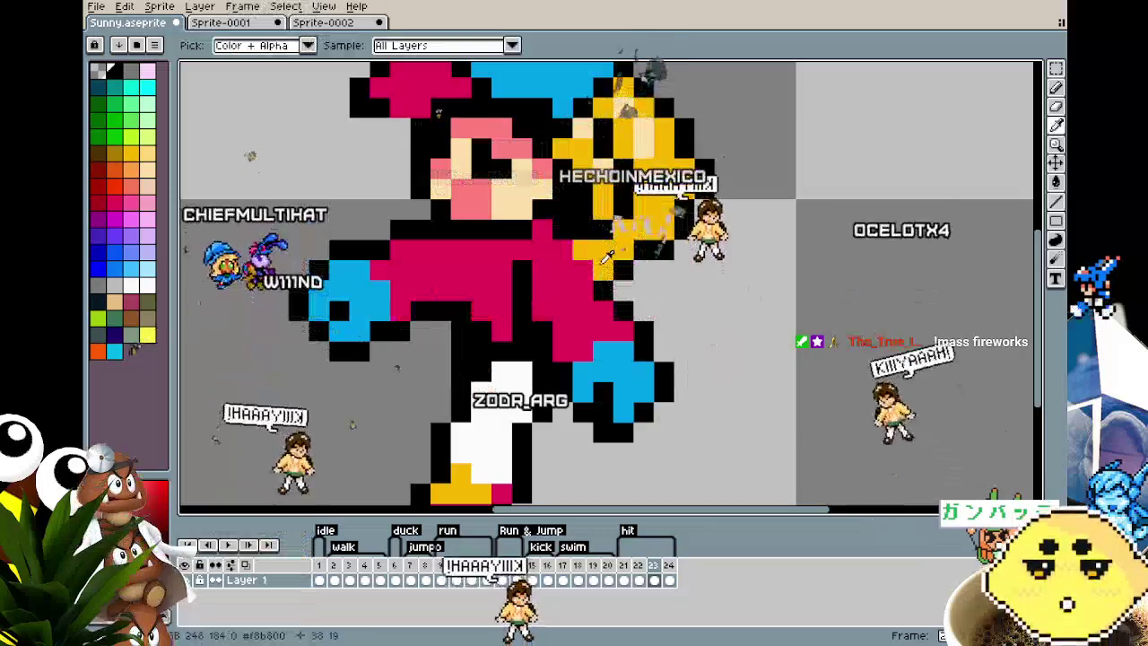
pyautogui.scroll(-3, 579, 242)
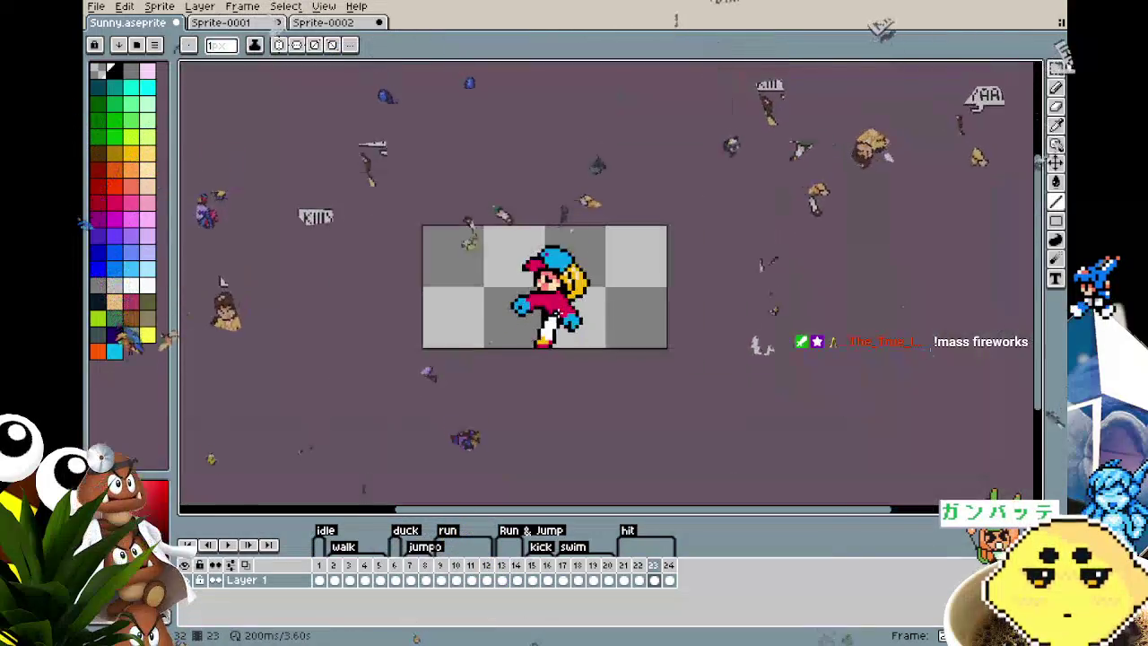
# - Choose white from the palette and paint a short vertical run of white pixels on the chest
pyautogui.scroll(3, 548, 306)
pyautogui.moveTo(547, 306); pyautogui.dragTo(468, 298)
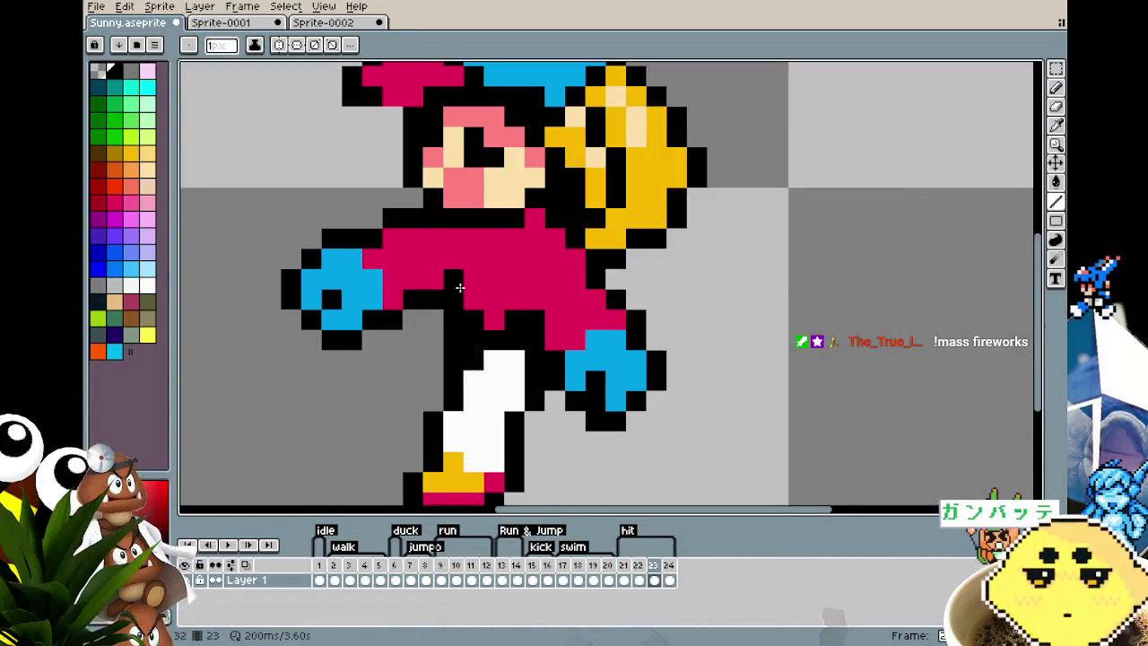
pyautogui.scroll(-2, 744, 232)
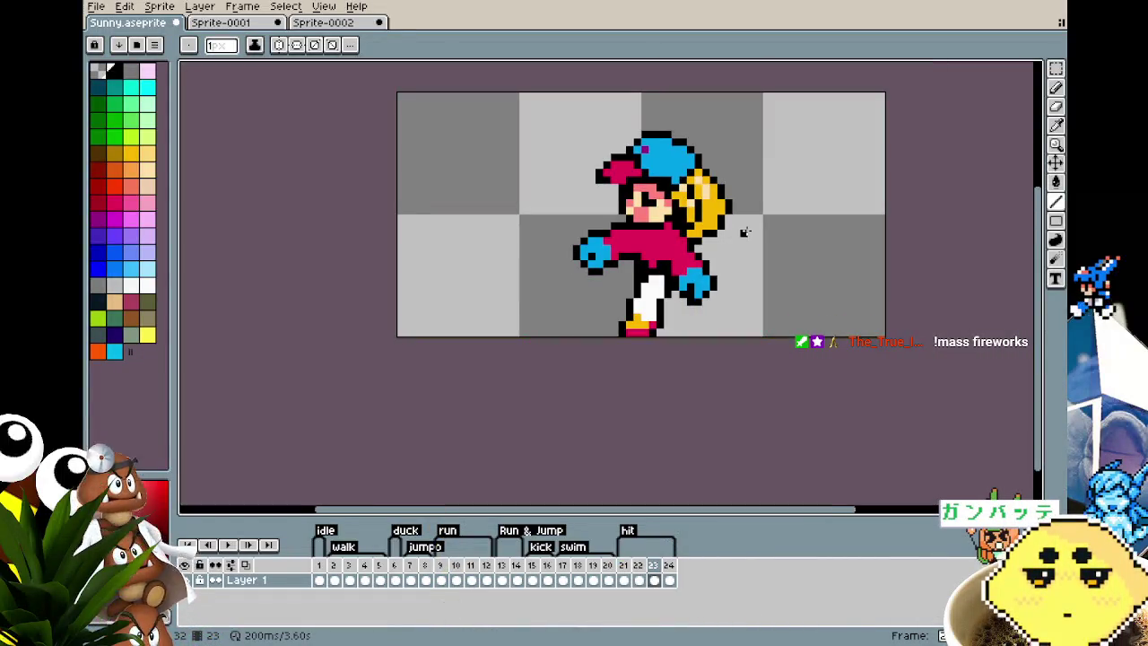
pyautogui.scroll(1, 745, 232)
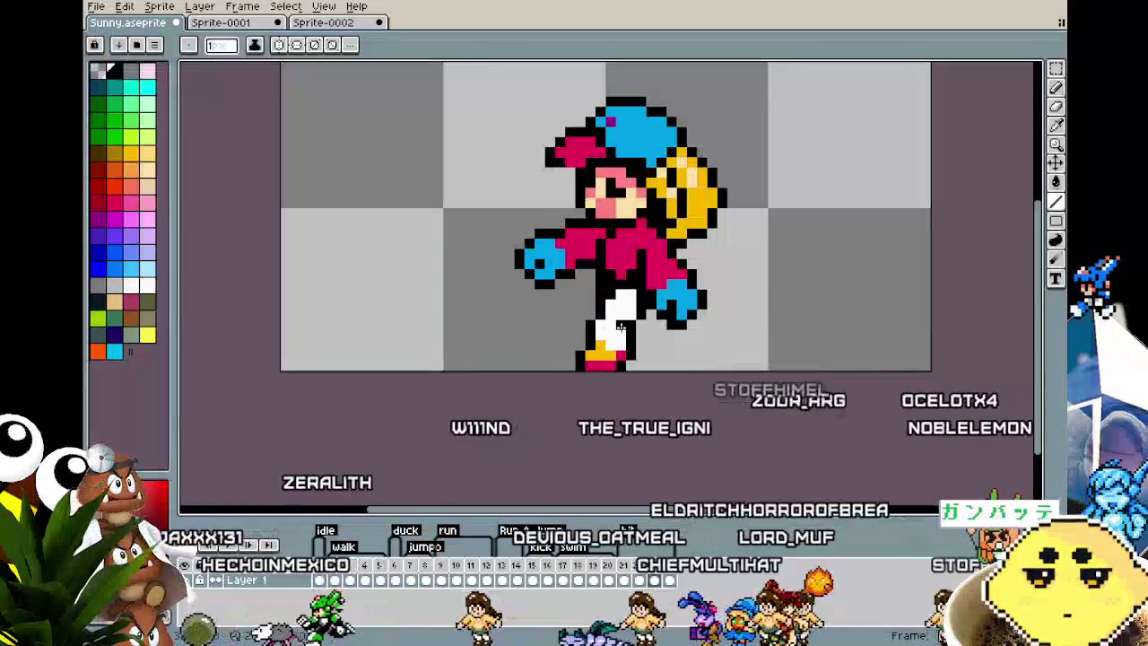
pyautogui.scroll(3, 630, 305)
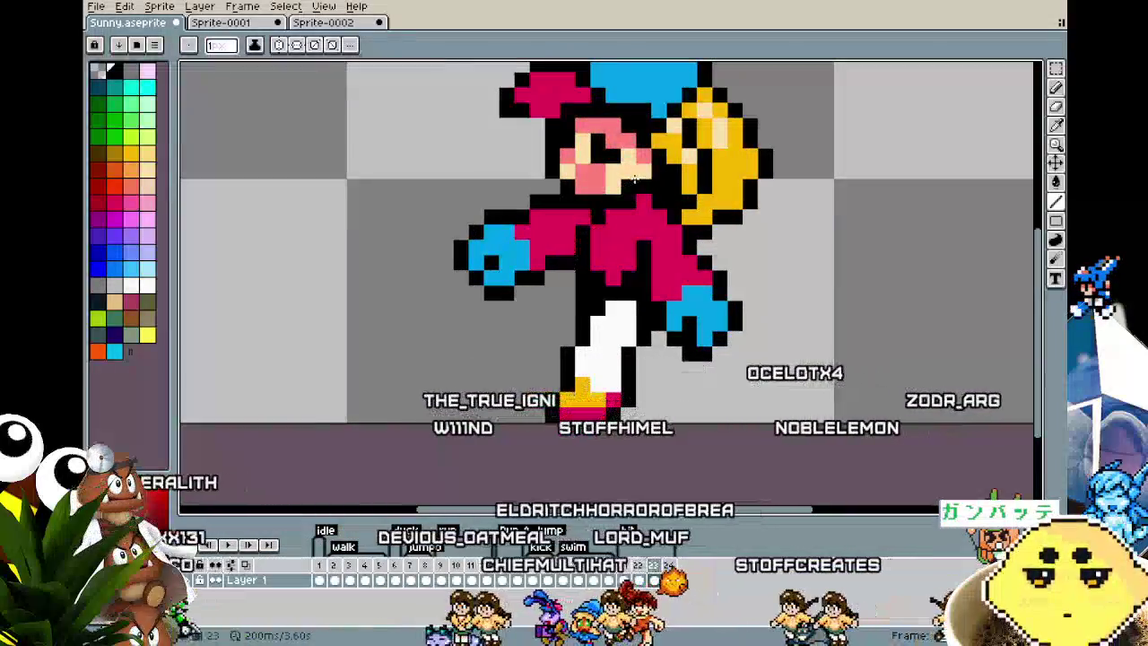
pyautogui.keyDown('alt'); pyautogui.click(623, 327); pyautogui.keyUp('alt')
pyautogui.moveTo(597, 247); pyautogui.dragTo(597, 261)
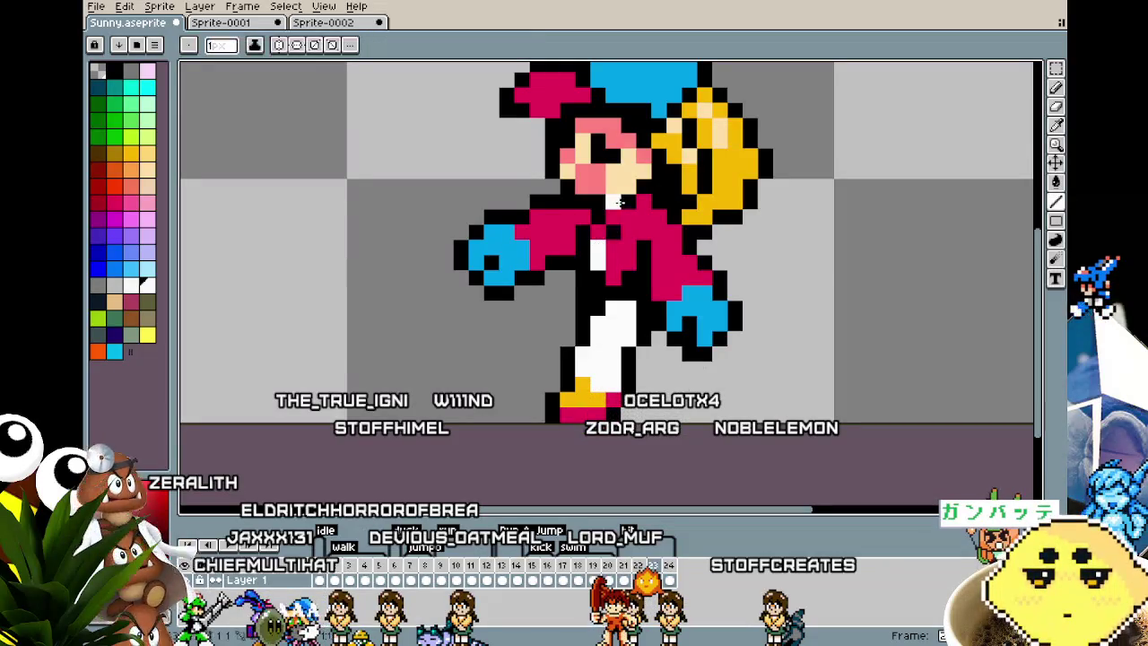
pyautogui.scroll(-4, 623, 224)
pyautogui.scroll(-3, 576, 320)
pyautogui.scroll(5, 576, 320)
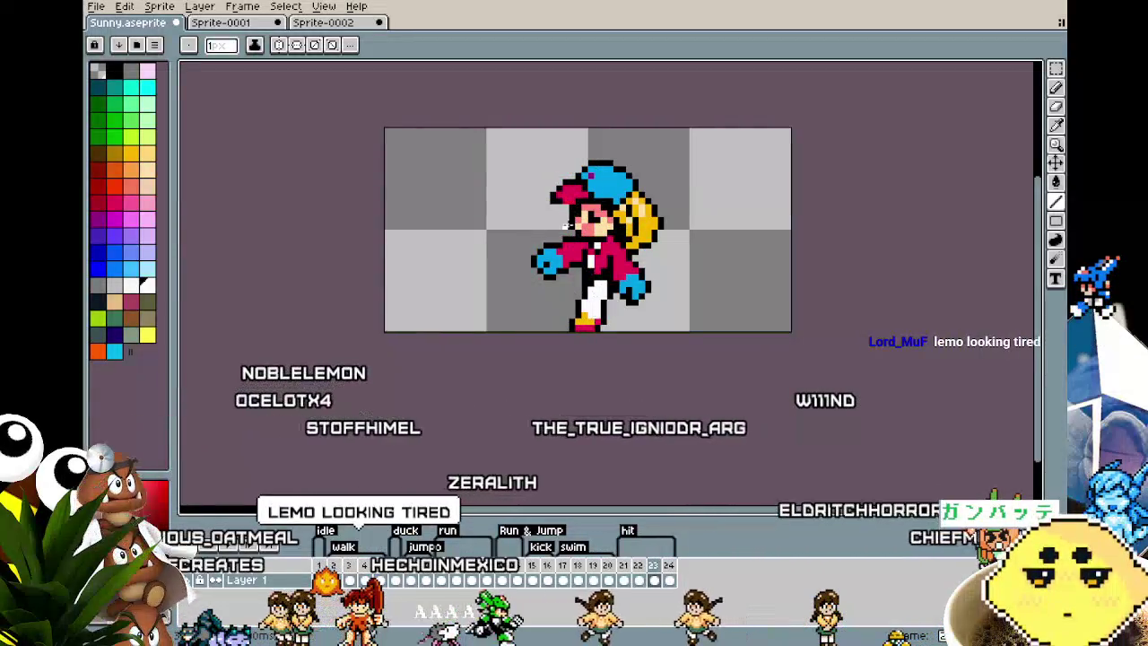
pyautogui.scroll(2, 549, 184)
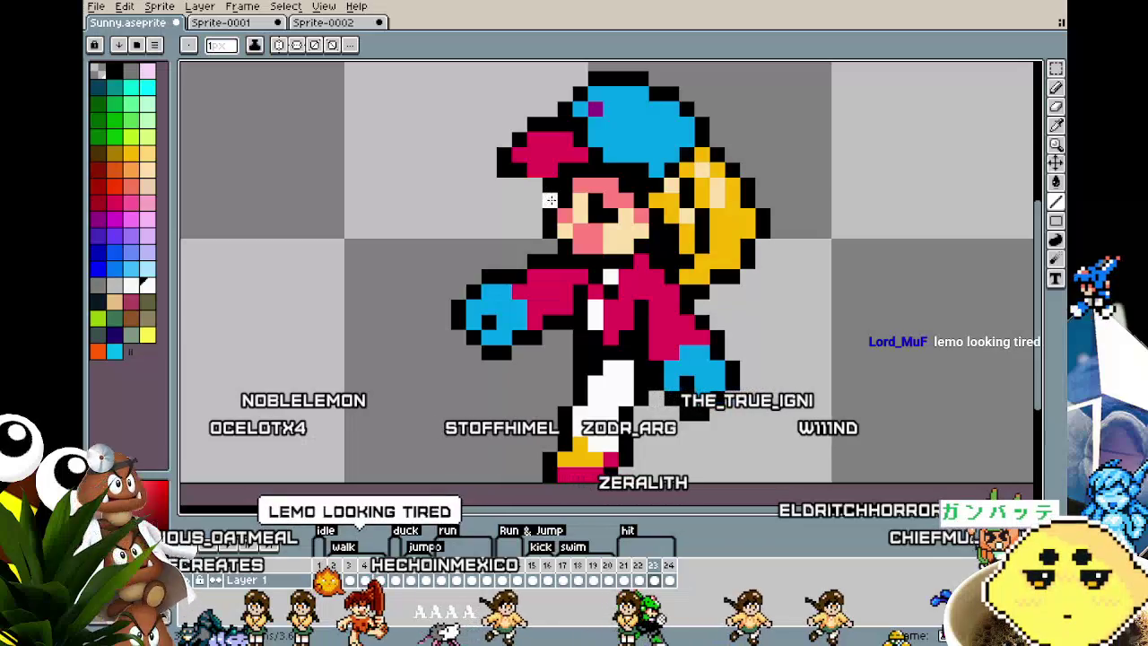
pyautogui.press('i')
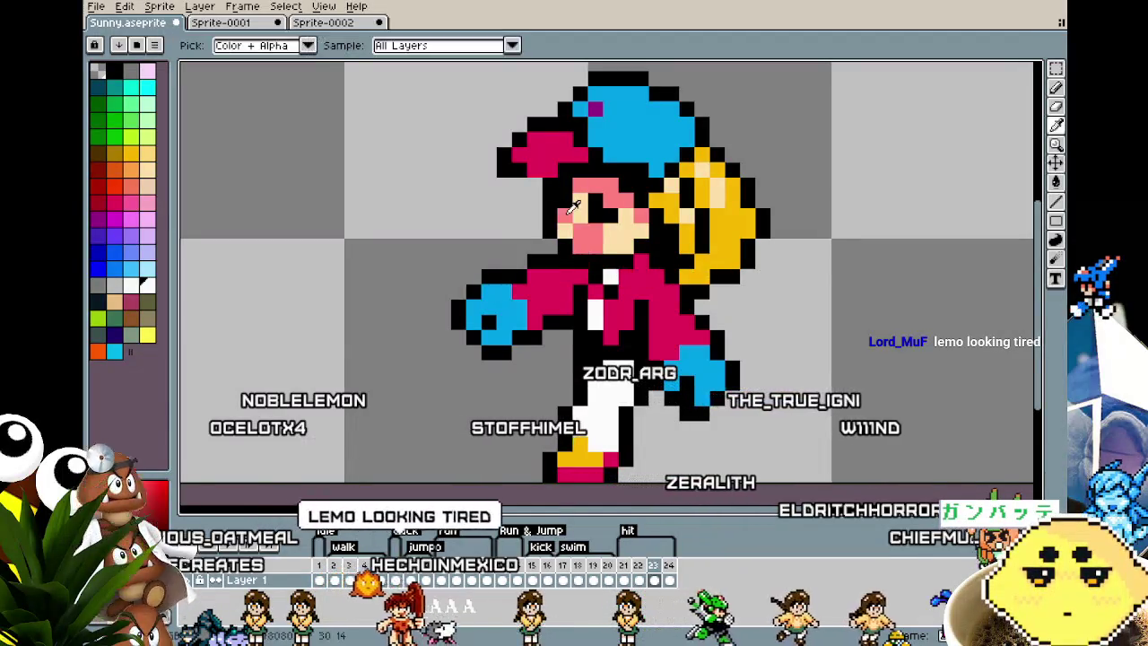
pyautogui.press('b')
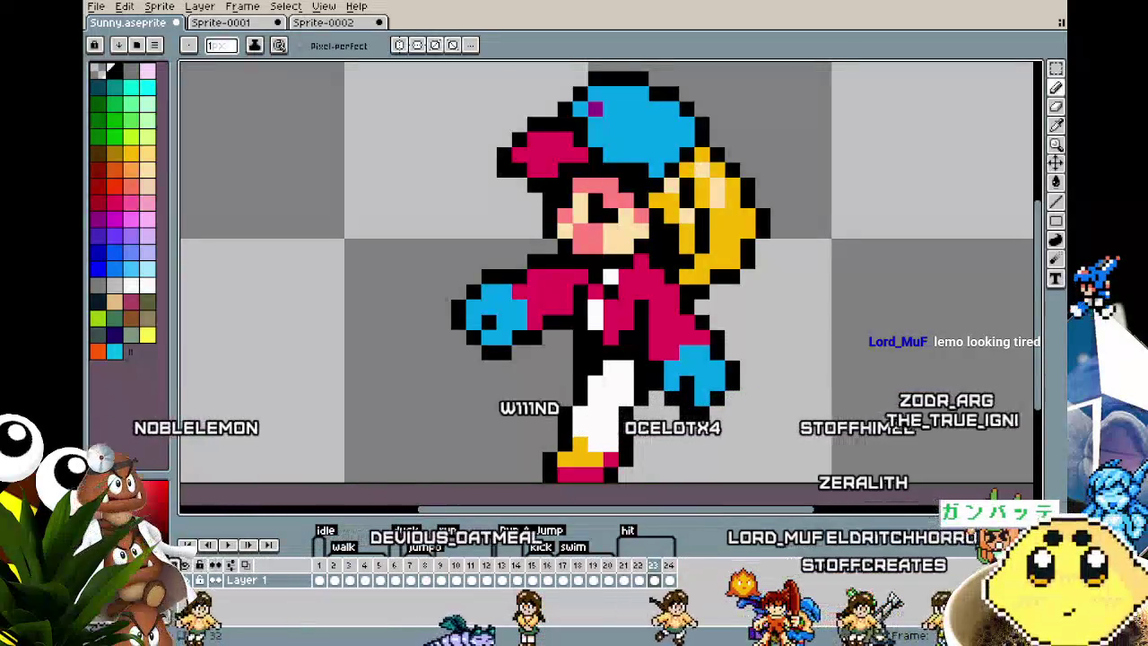
# - On frame 22, marquee-select the whole yellow fist on the left of the sprite
pyautogui.moveTo(599, 318); pyautogui.dragTo(554, 312)
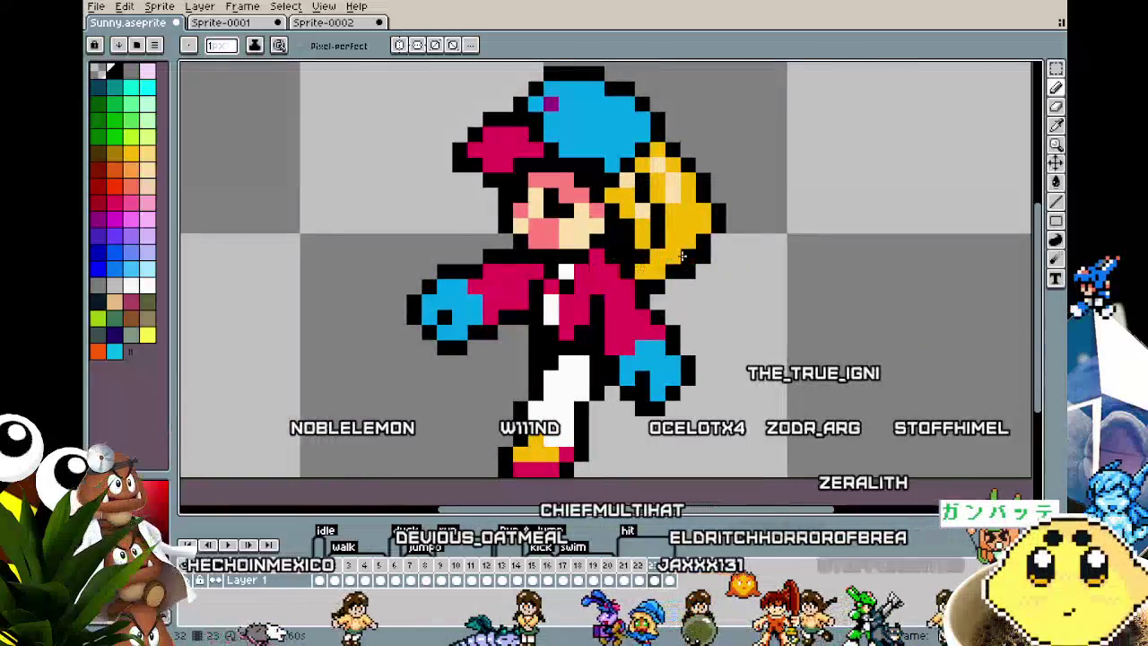
pyautogui.click(626, 576)
pyautogui.click(642, 570)
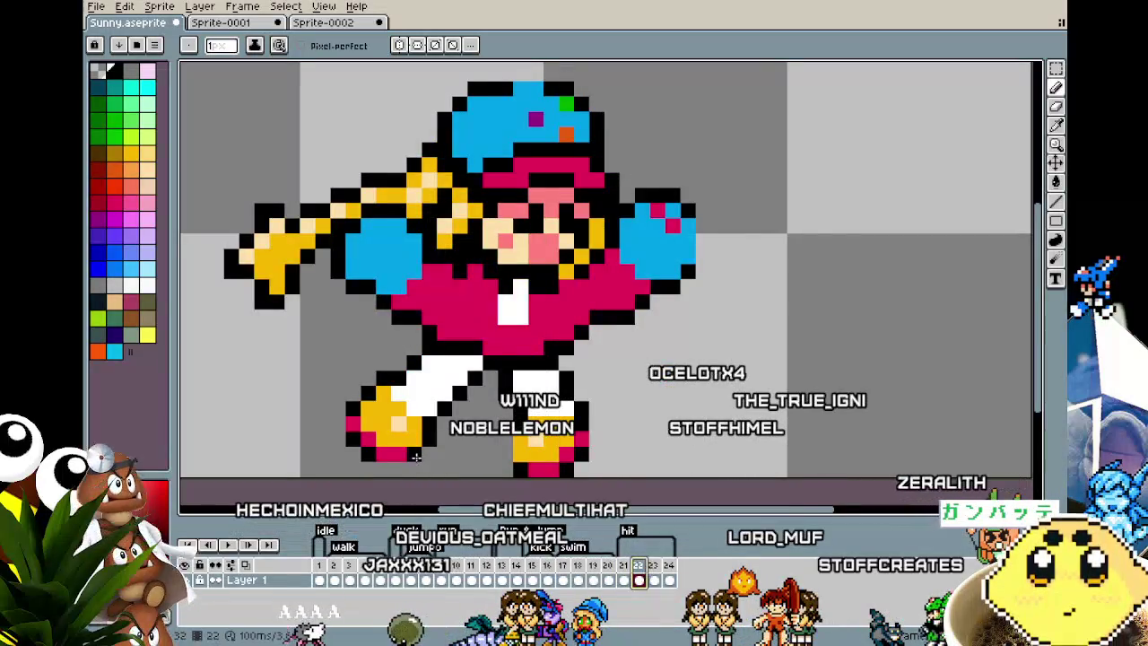
pyautogui.moveTo(415, 456); pyautogui.dragTo(474, 455)
pyautogui.moveTo(352, 284); pyautogui.dragTo(368, 313)
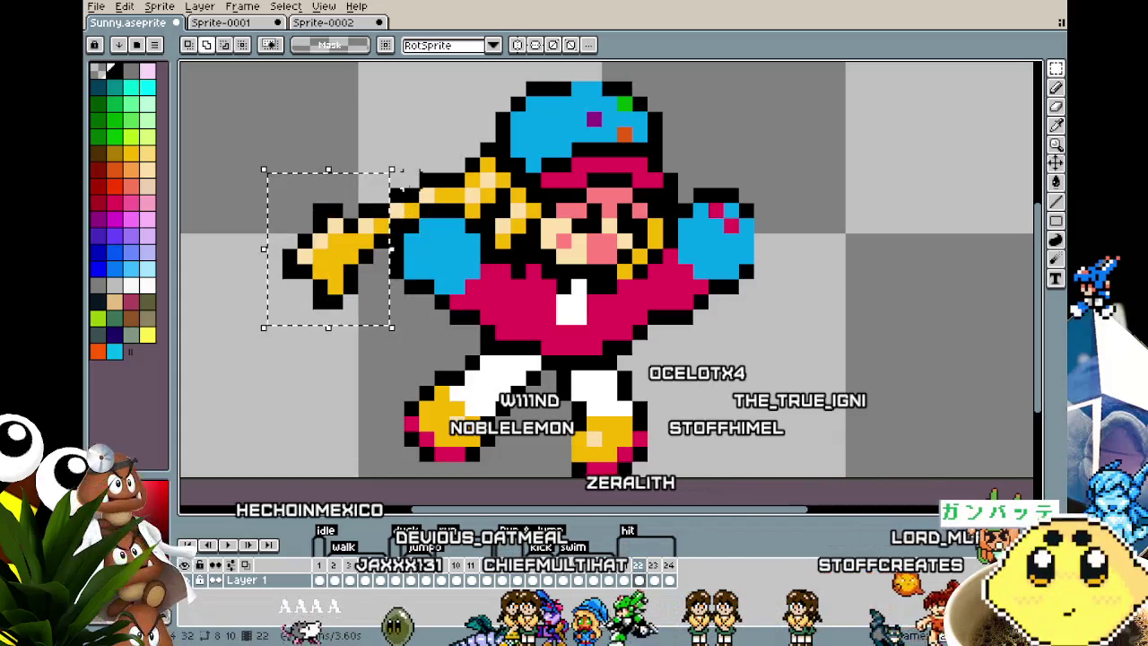
pyautogui.moveTo(392, 249); pyautogui.dragTo(421, 249)
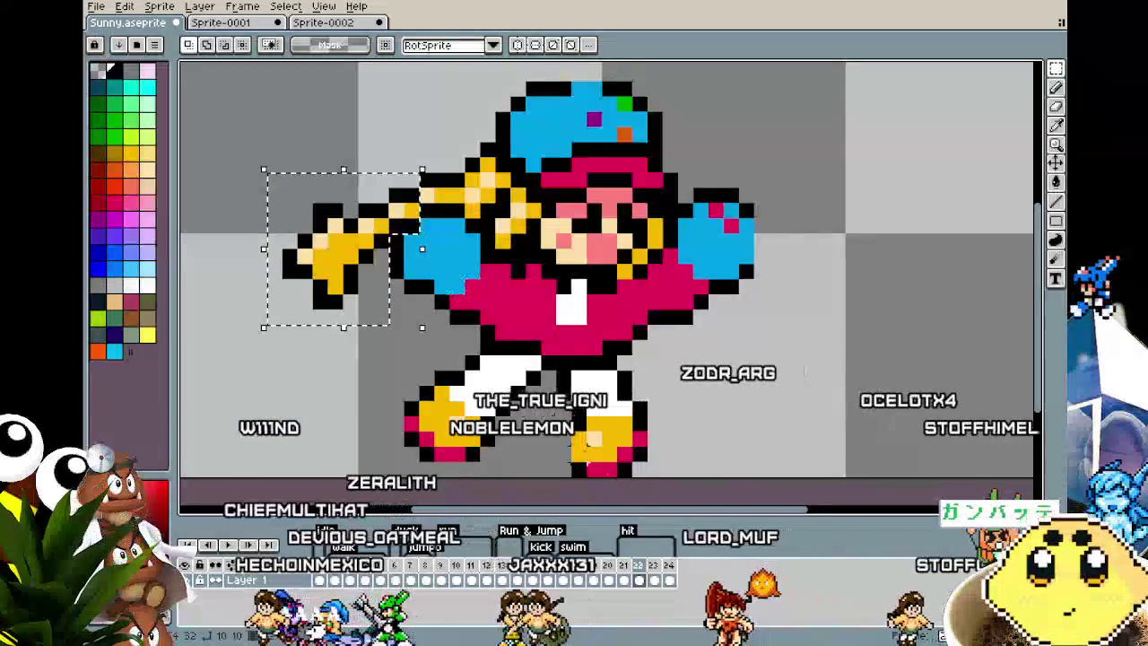
# - Paste the fist into frame 23 and place it beside the character's blue glove
pyautogui.click(649, 564)
pyautogui.hotkey('ctrl', 'v')
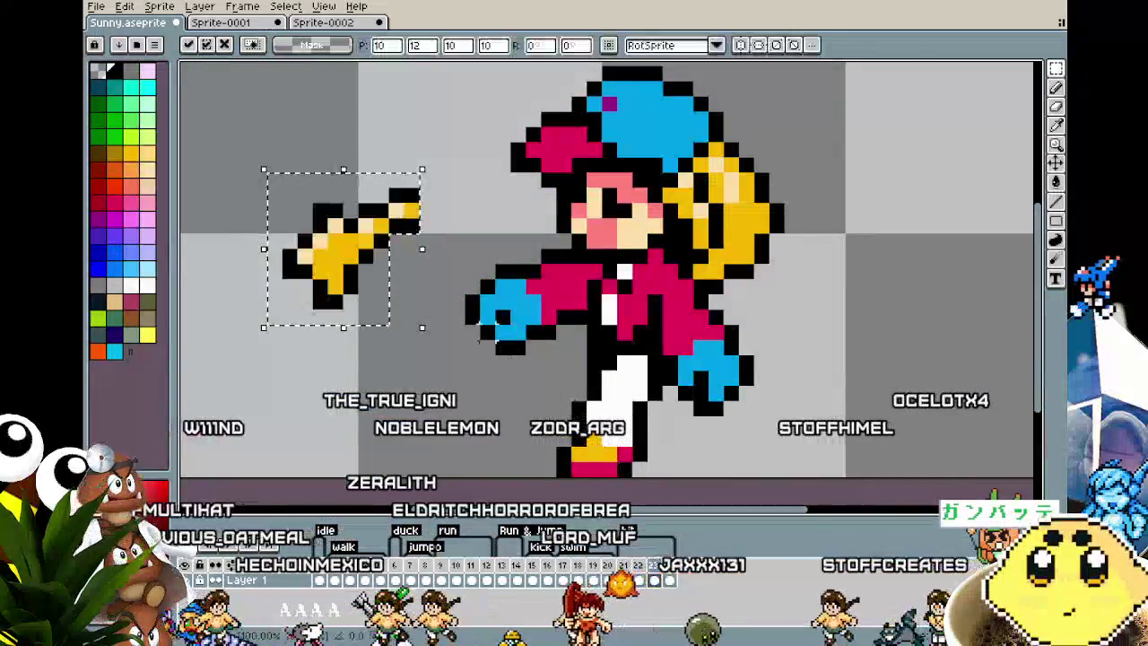
pyautogui.moveTo(363, 257); pyautogui.dragTo(458, 282)
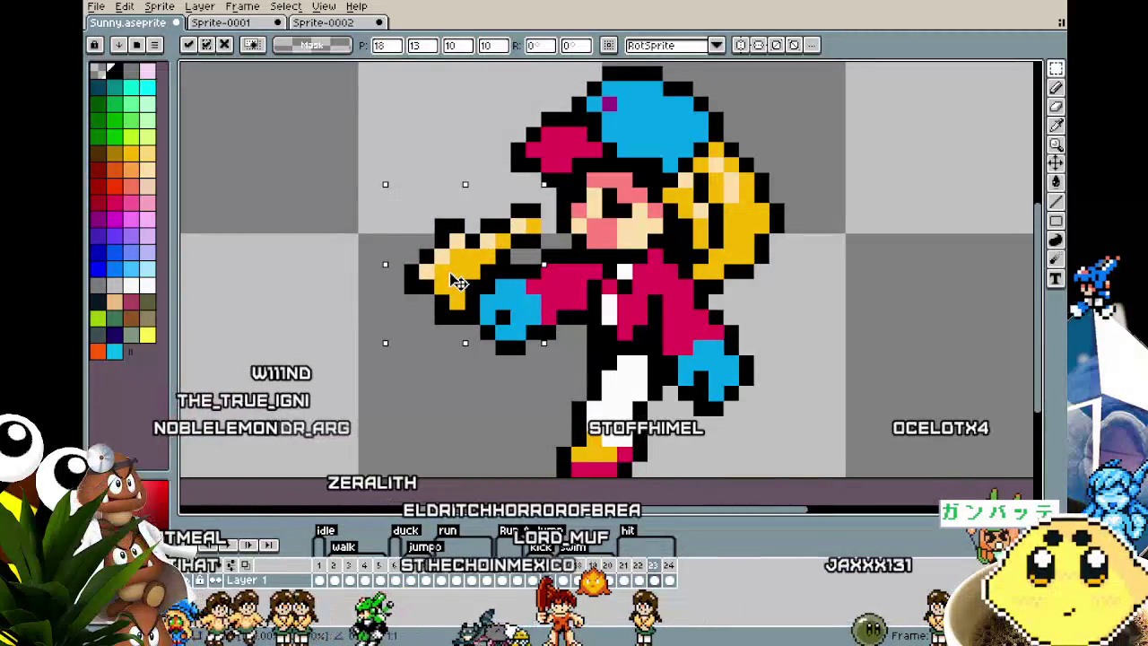
pyautogui.press('i')
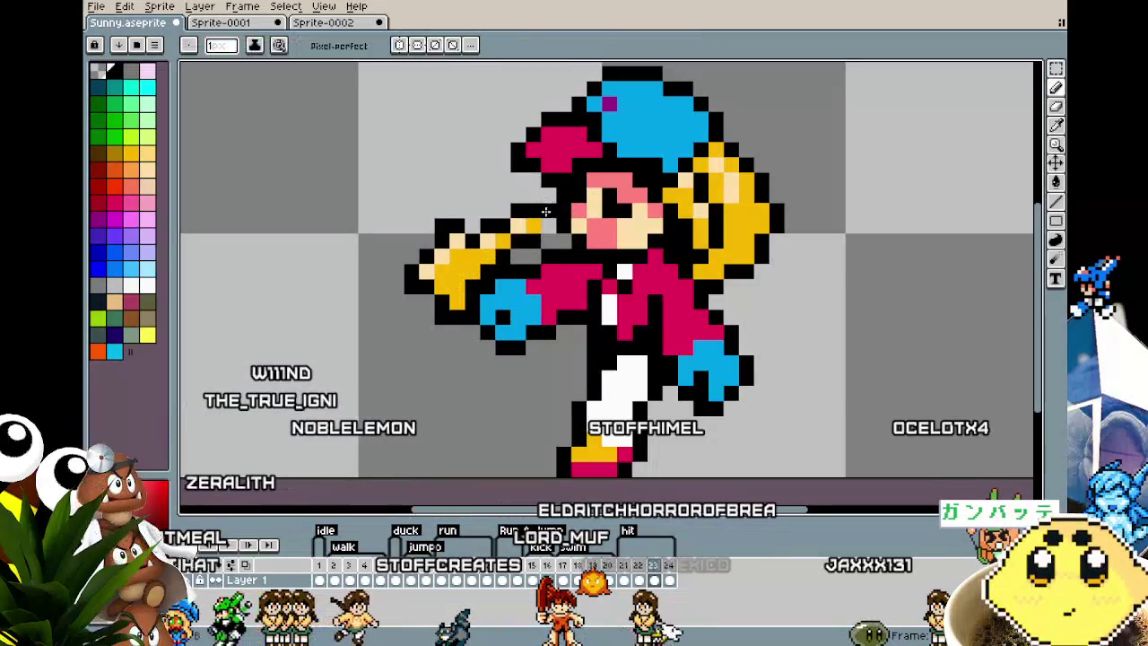
pyautogui.press('b')
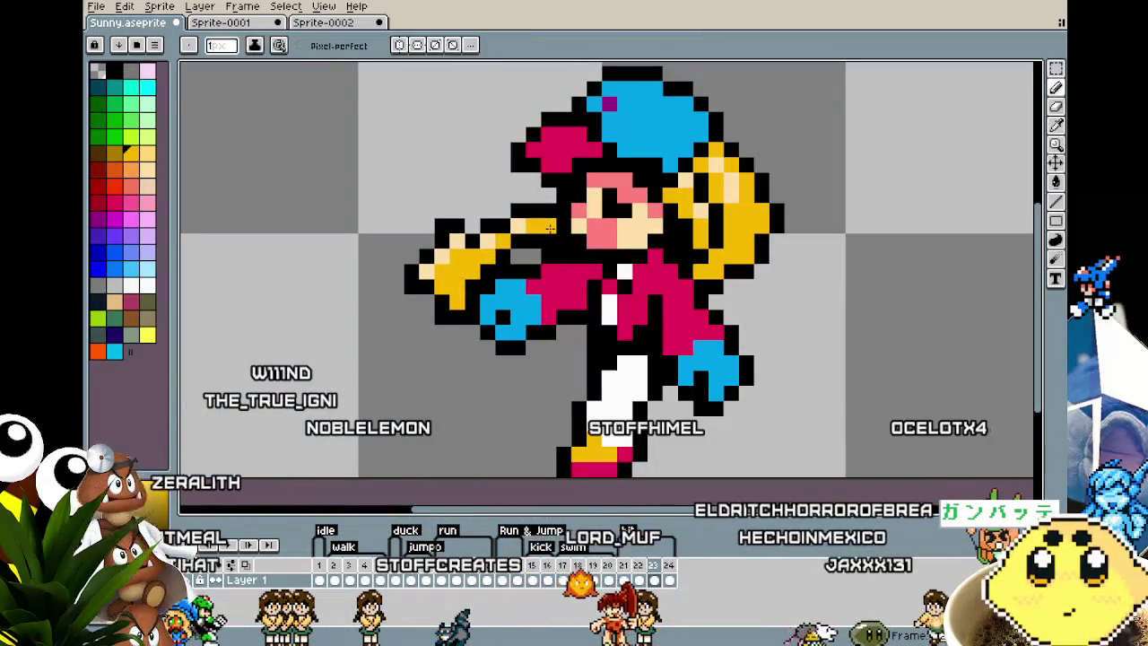
# - Sample red from the sprite as the Pencil's drawing colour
pyautogui.scroll(-2, 574, 260)
pyautogui.scroll(1, 588, 289)
pyautogui.press('i')
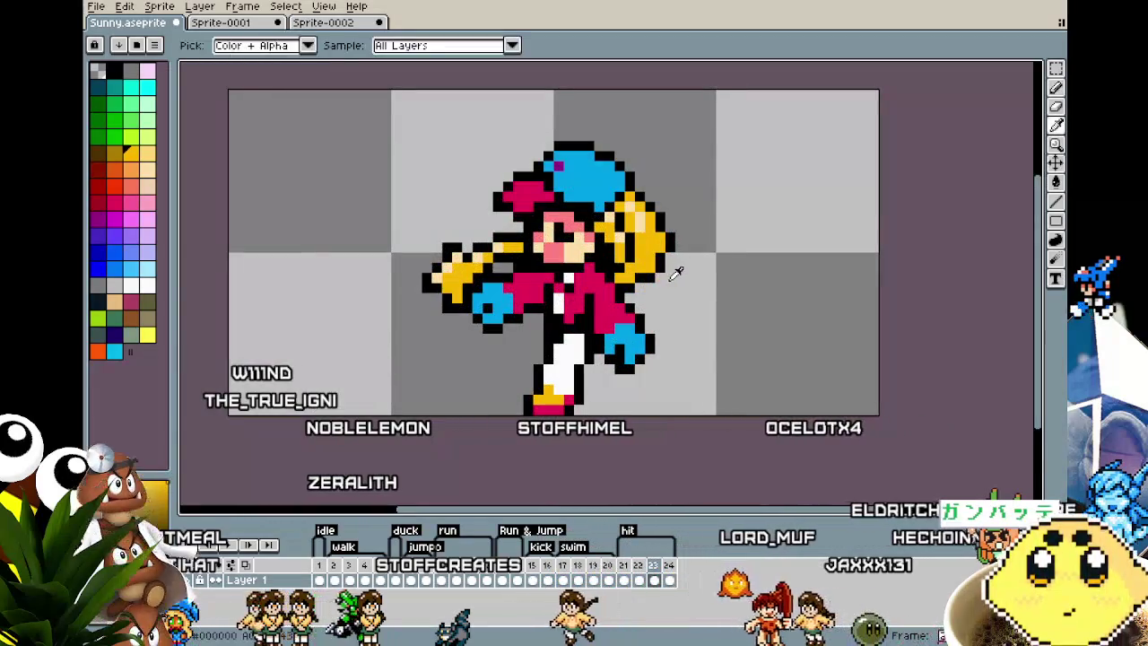
pyautogui.click(635, 269)
pyautogui.press('b')
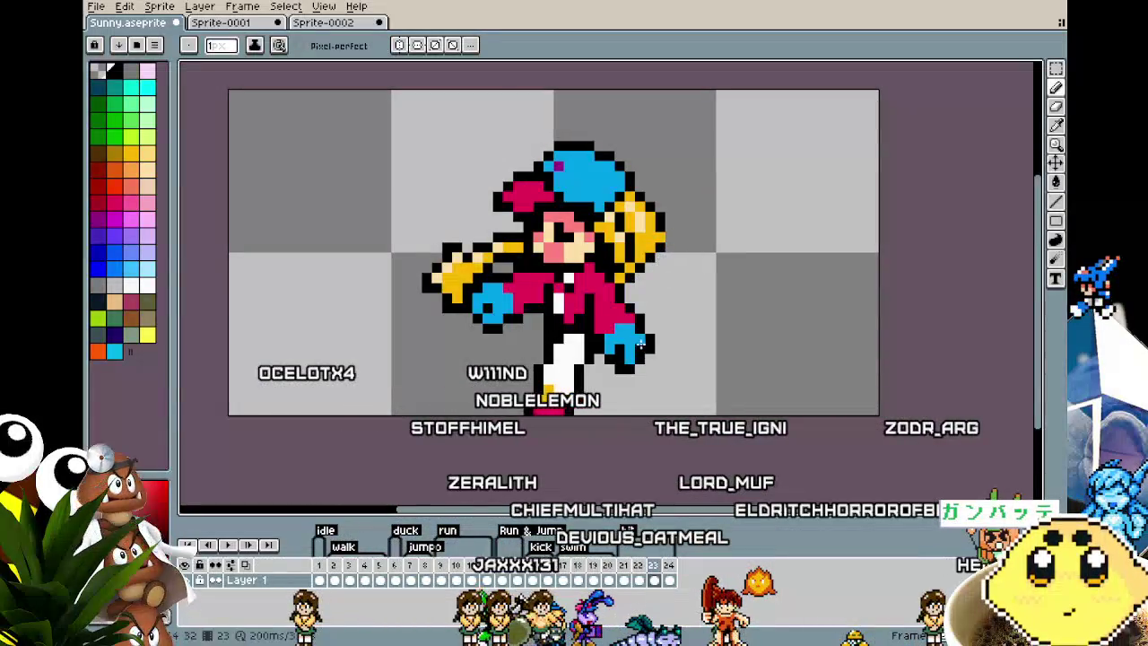
# - Add a new frame 25 at the end of the timeline and compare it with frame 24
pyautogui.moveTo(660, 366); pyautogui.dragTo(678, 341)
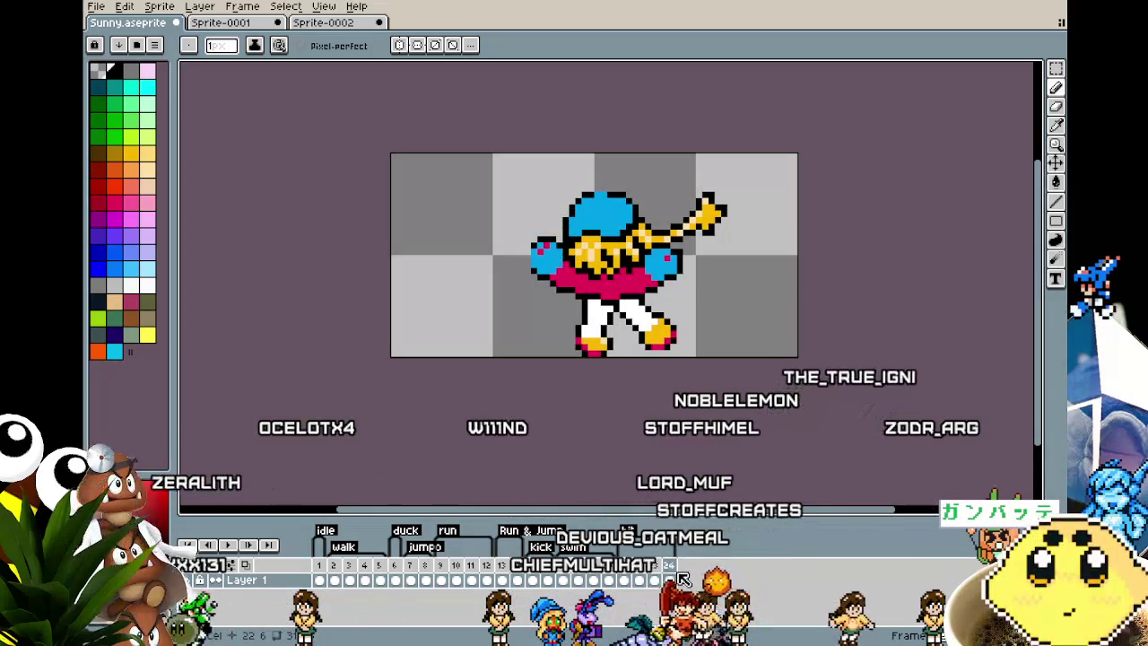
pyautogui.click(625, 580)
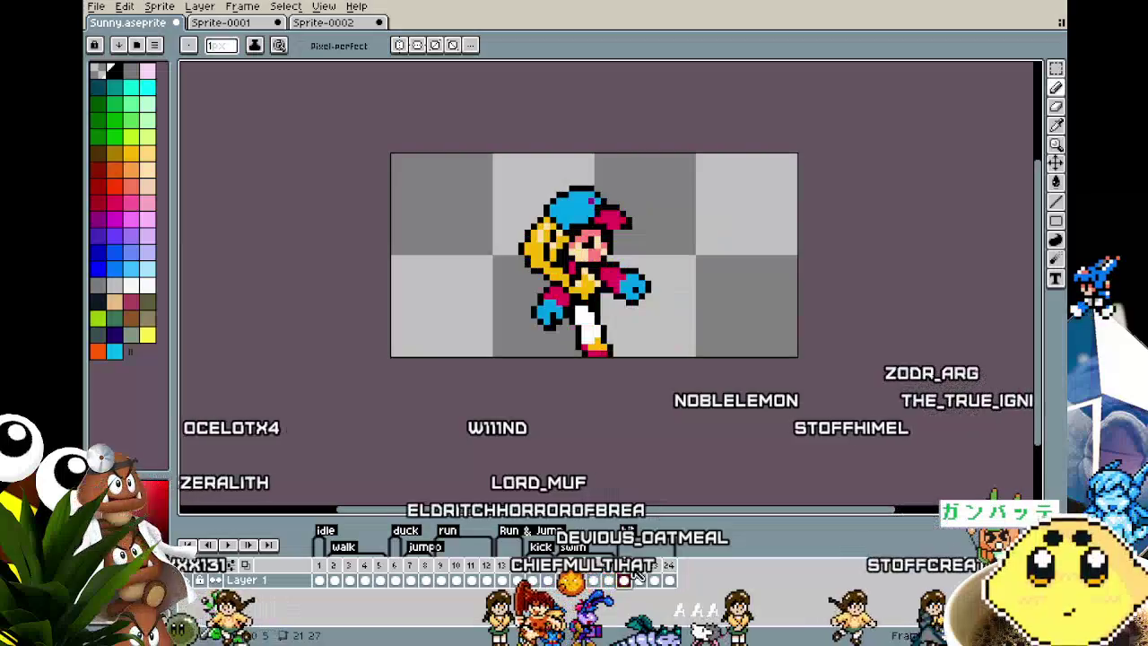
pyautogui.rightClick(636, 578)
pyautogui.click(668, 549)
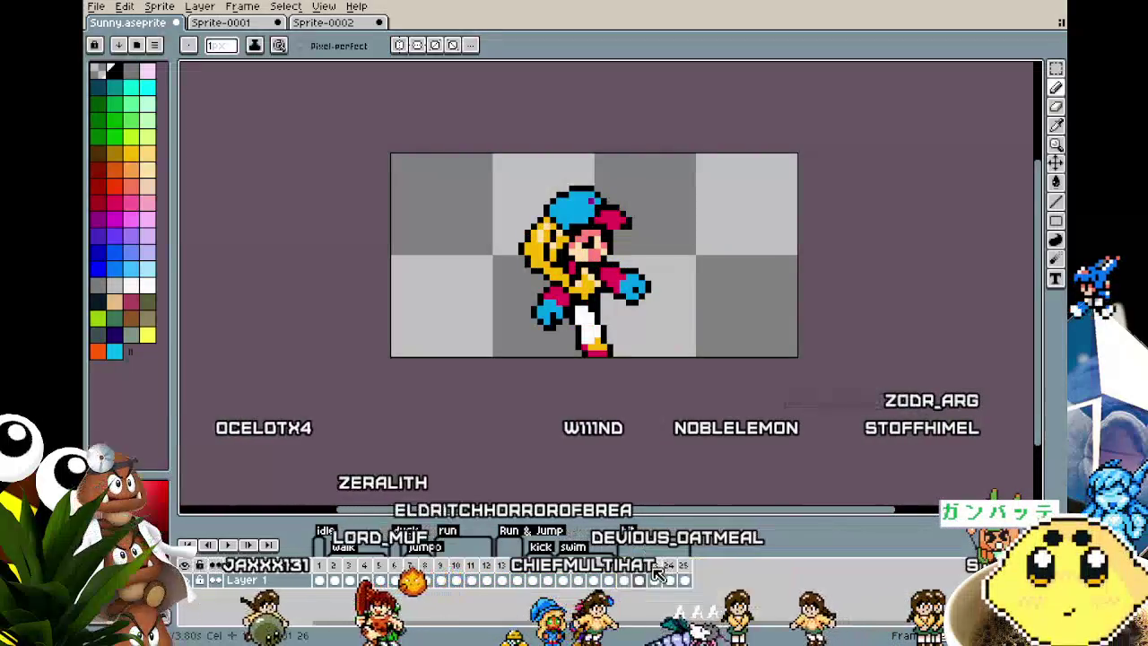
pyautogui.click(683, 580)
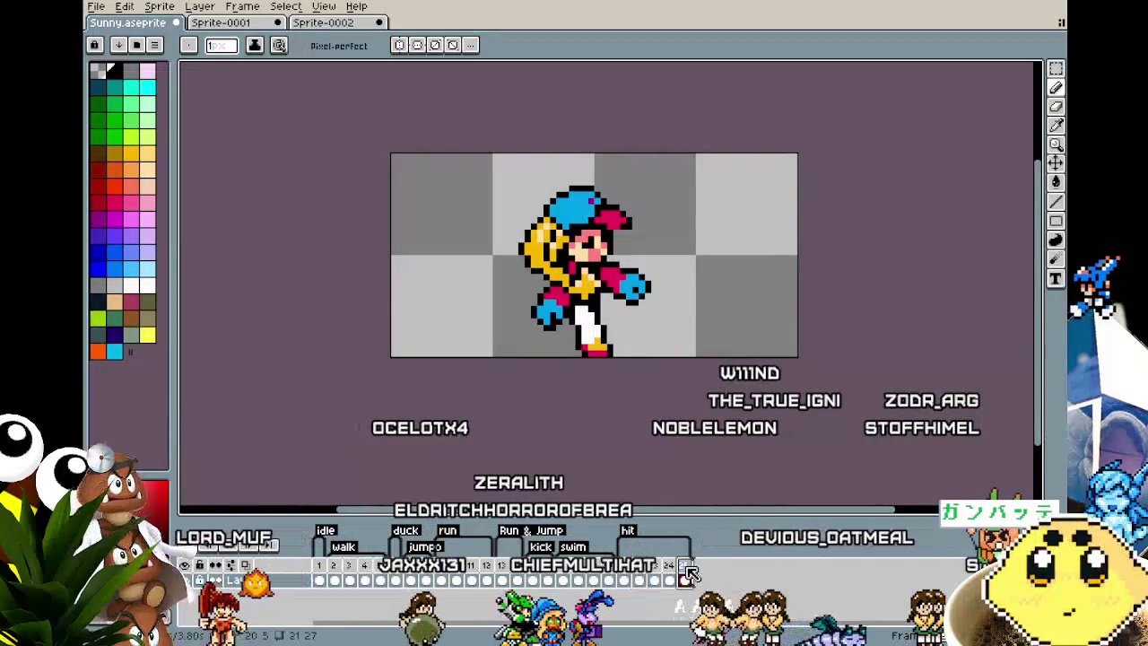
pyautogui.click(668, 564)
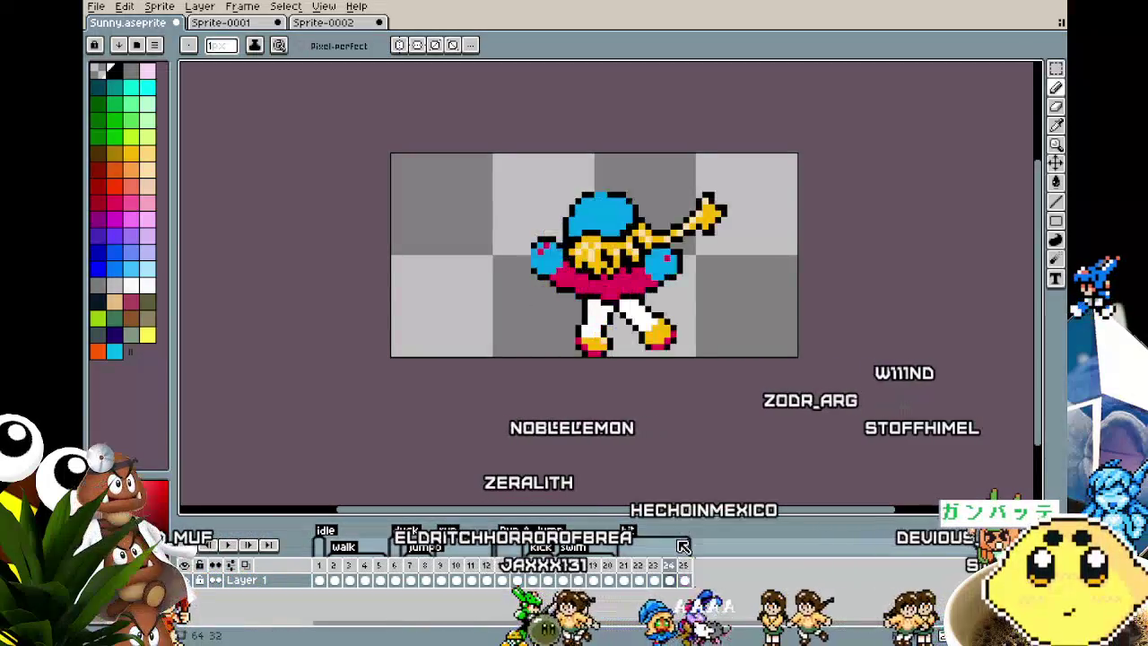
pyautogui.click(683, 564)
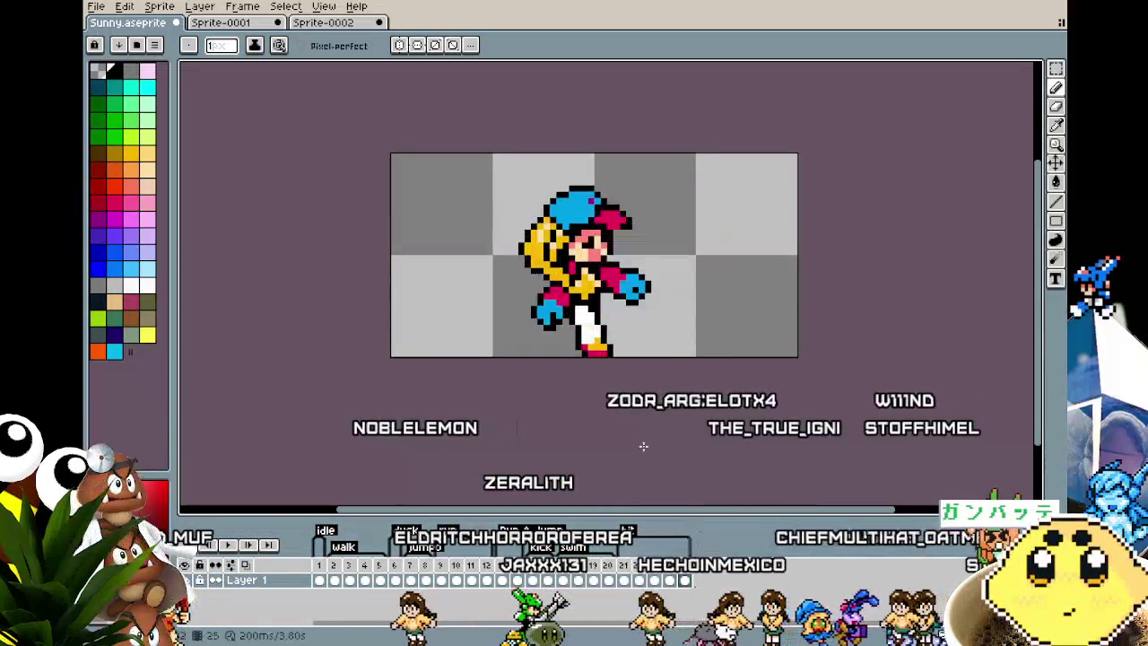
# - On frame 25, draw a rectangular selection around the whole character
pyautogui.press('m')
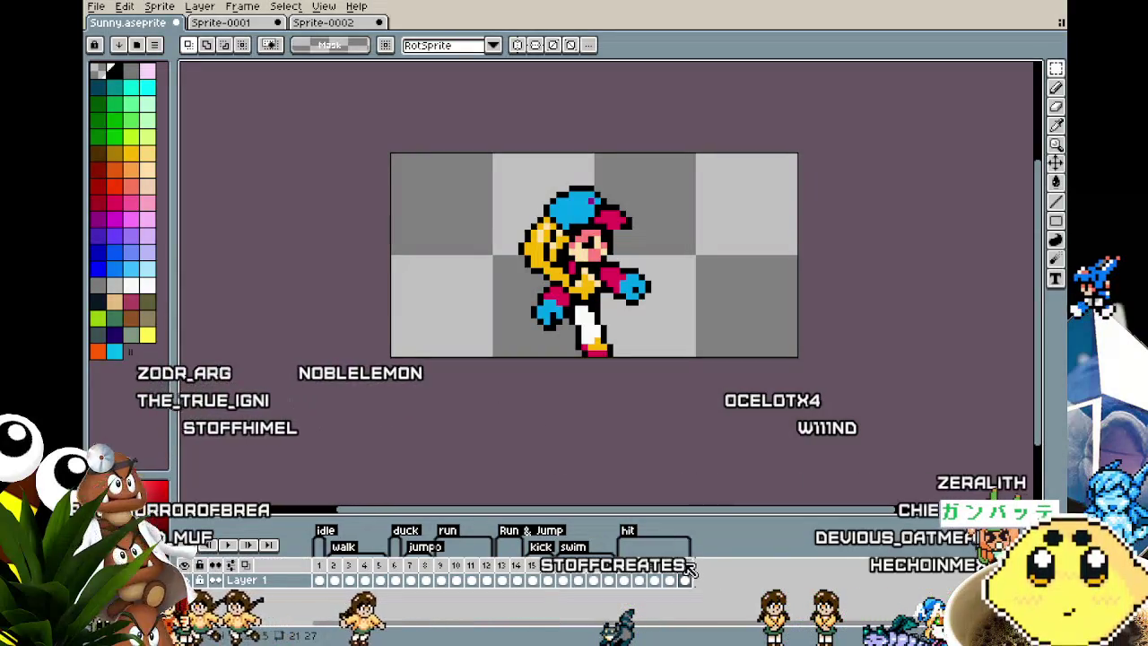
pyautogui.press('Return')
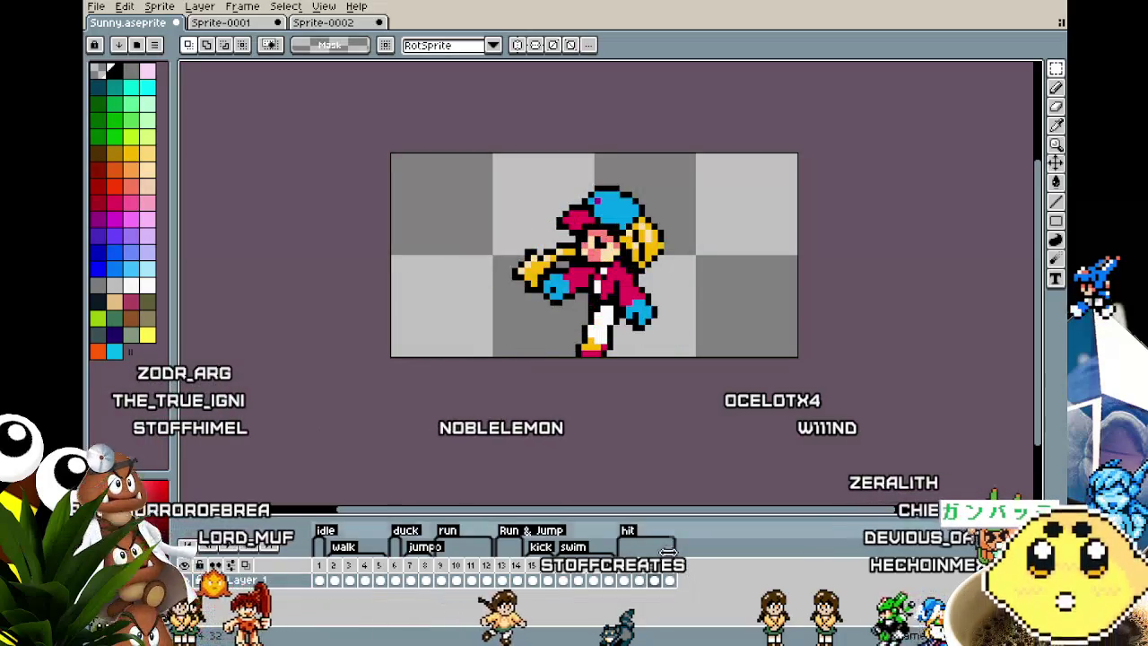
pyautogui.rightClick(660, 578)
pyautogui.click(684, 577)
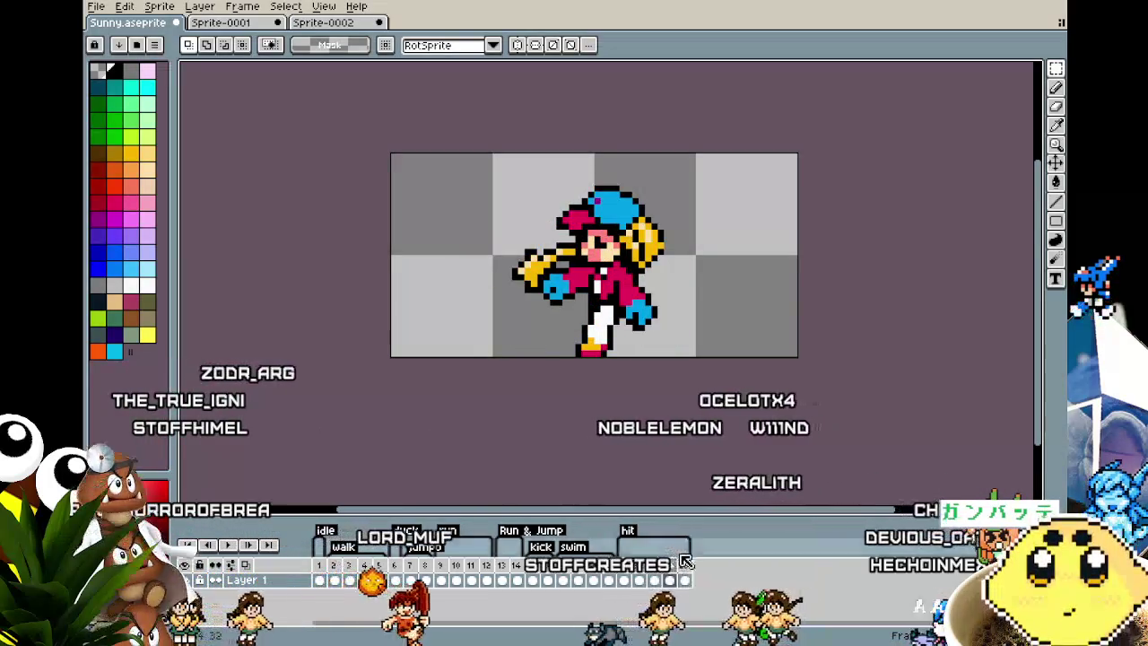
pyautogui.click(684, 577)
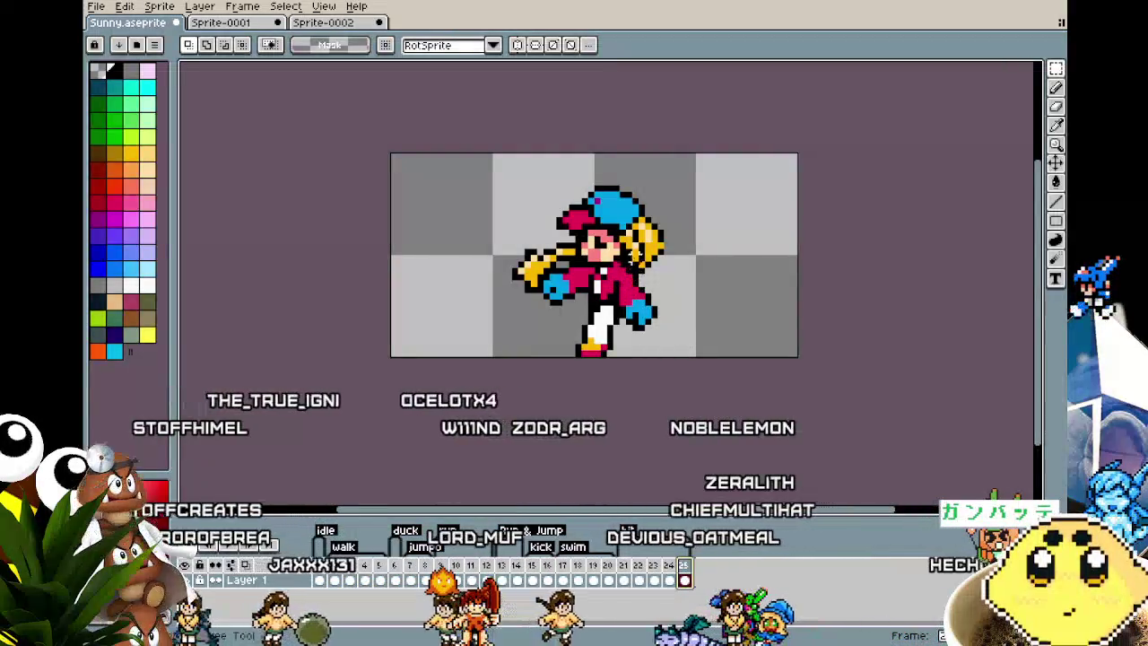
pyautogui.moveTo(494, 207); pyautogui.dragTo(643, 355)
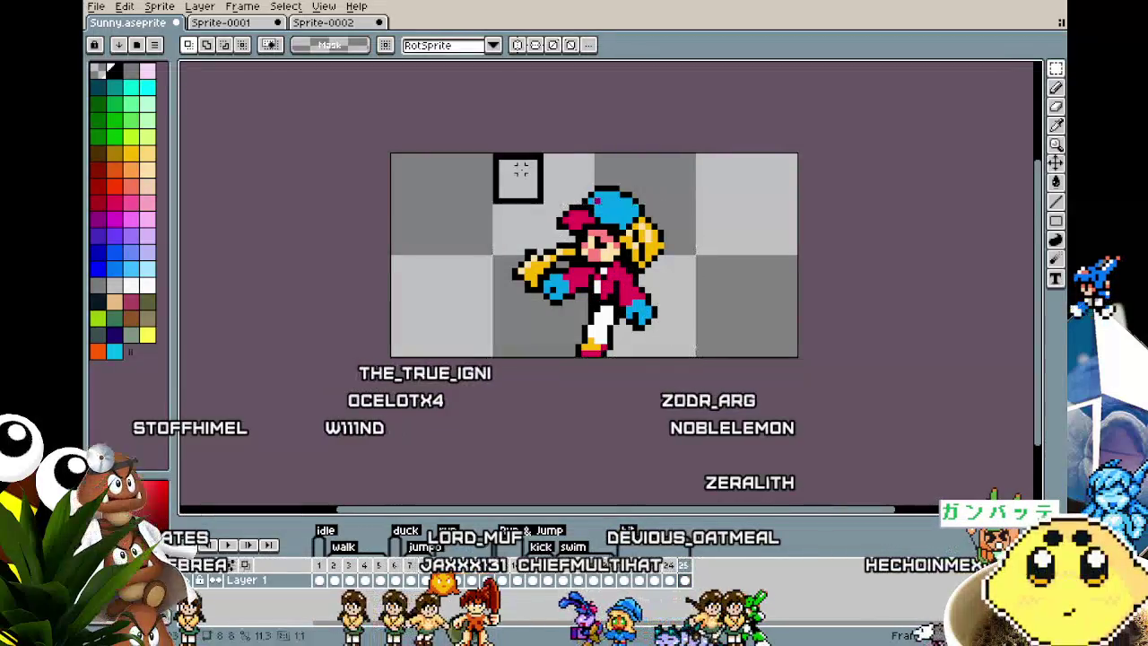
# - Flip the selected character, rotate it a quarter turn onto its side, and move it to the canvas bottom
pyautogui.press('g')
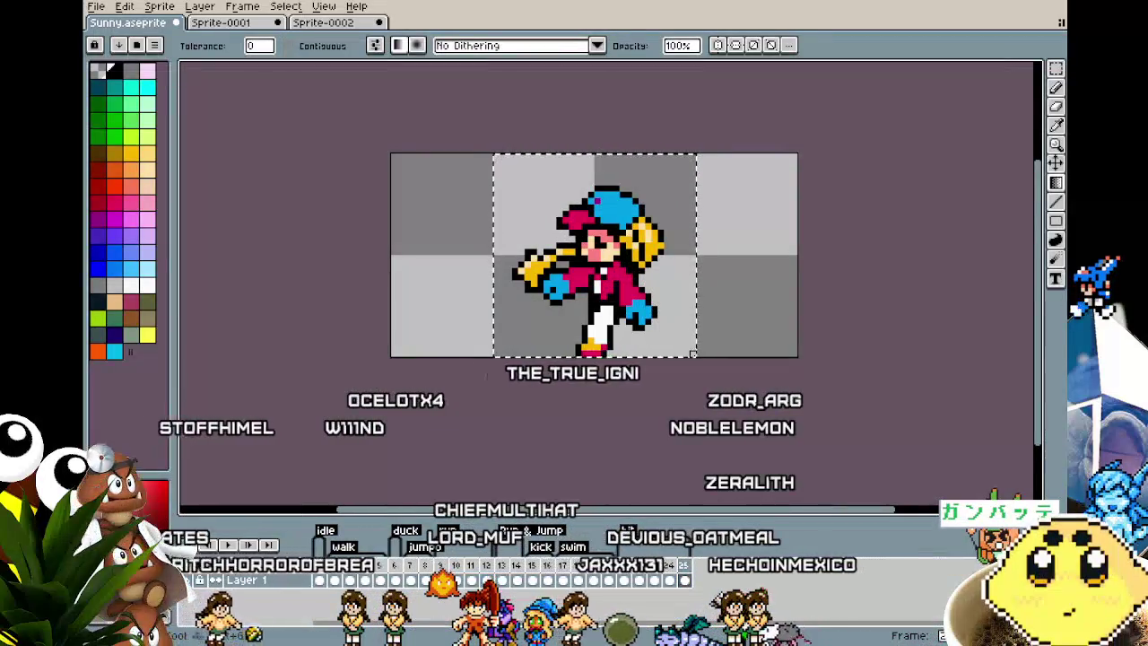
pyautogui.hotkey('shift', 'h')
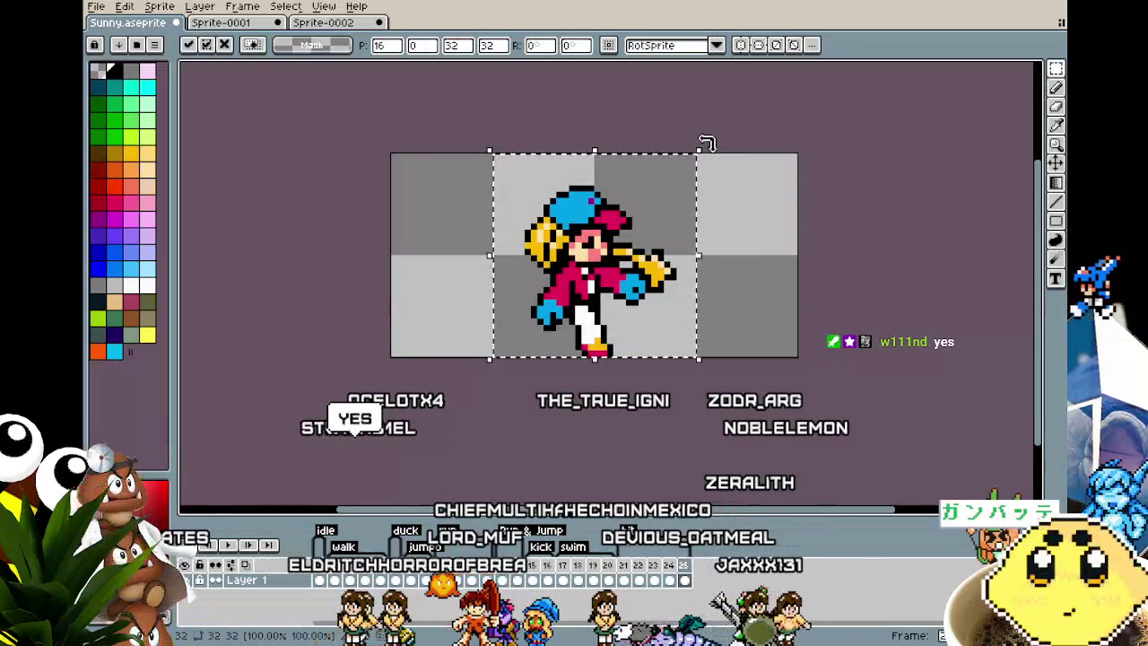
pyautogui.moveTo(706, 143); pyautogui.dragTo(797, 431)
pyautogui.moveTo(579, 288); pyautogui.dragTo(591, 384)
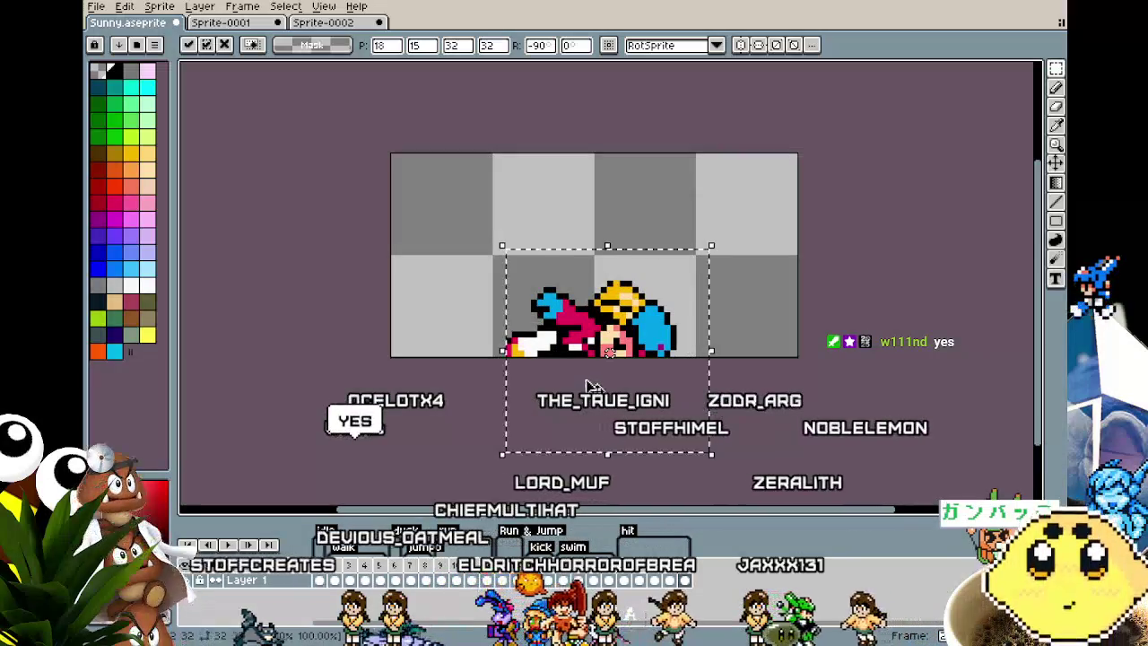
pyautogui.press('Return')
# - Raise the head pixels and add a black outline pixel beside the pink hair
pyautogui.scroll(1, 538, 322)
pyautogui.scroll(3, 538, 315)
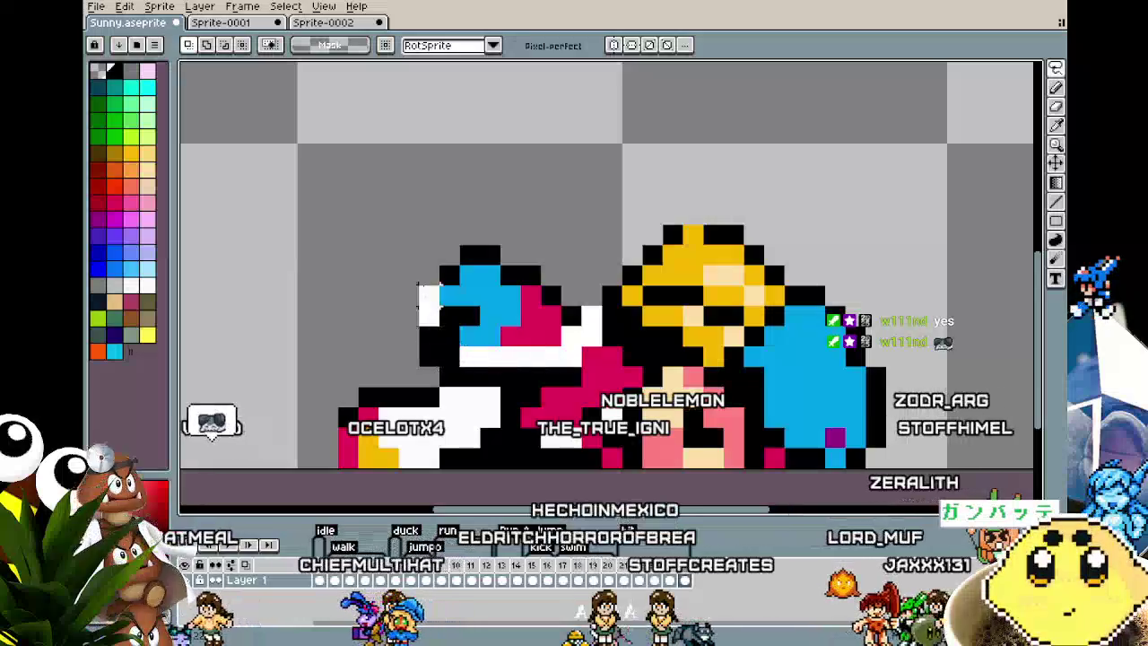
pyautogui.moveTo(531, 355)
pyautogui.mouseDown()
pyautogui.moveTo(531, 315)
pyautogui.moveTo(596, 454)
pyautogui.mouseUp()
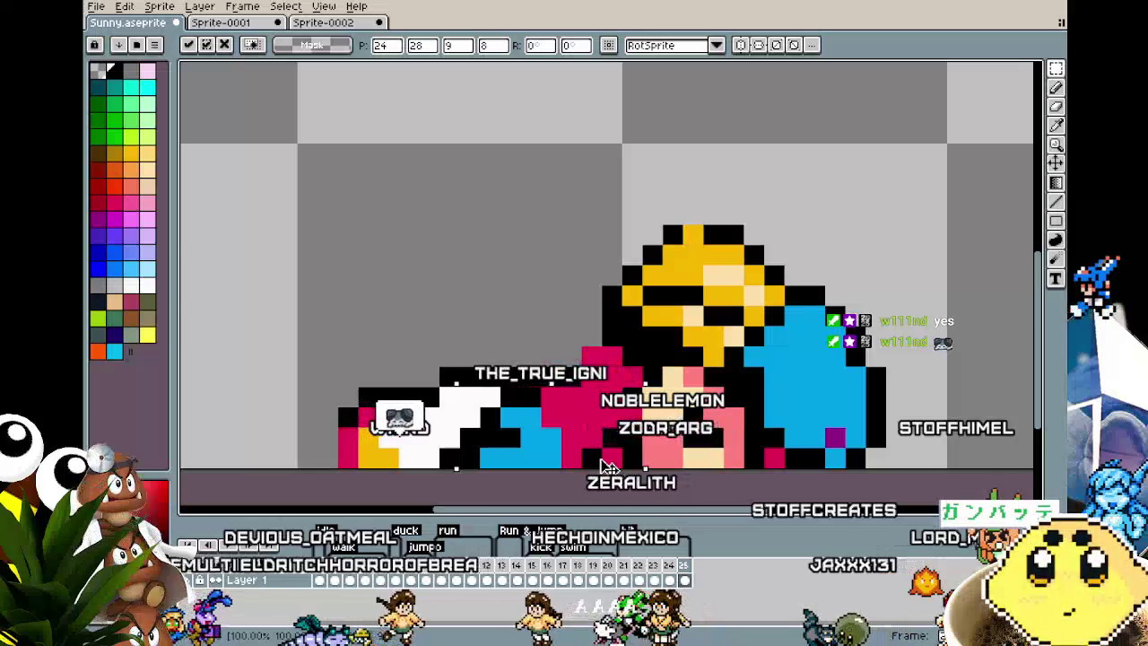
pyautogui.click(512, 290)
pyautogui.moveTo(512, 289); pyautogui.dragTo(482, 162)
pyautogui.press('b')
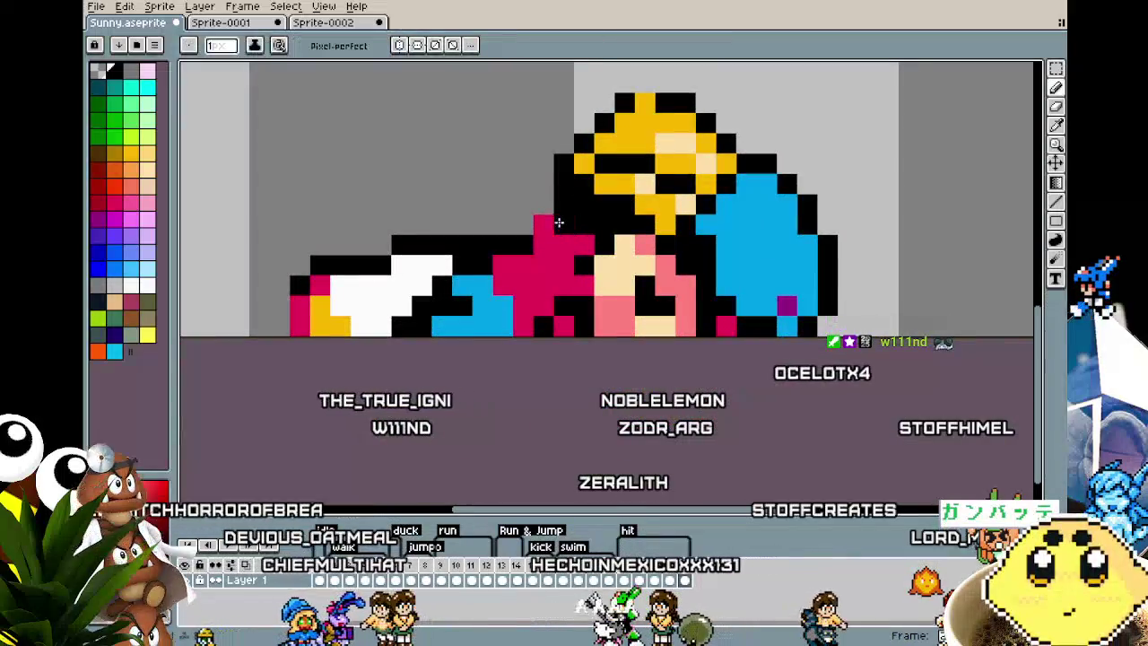
pyautogui.click(544, 224)
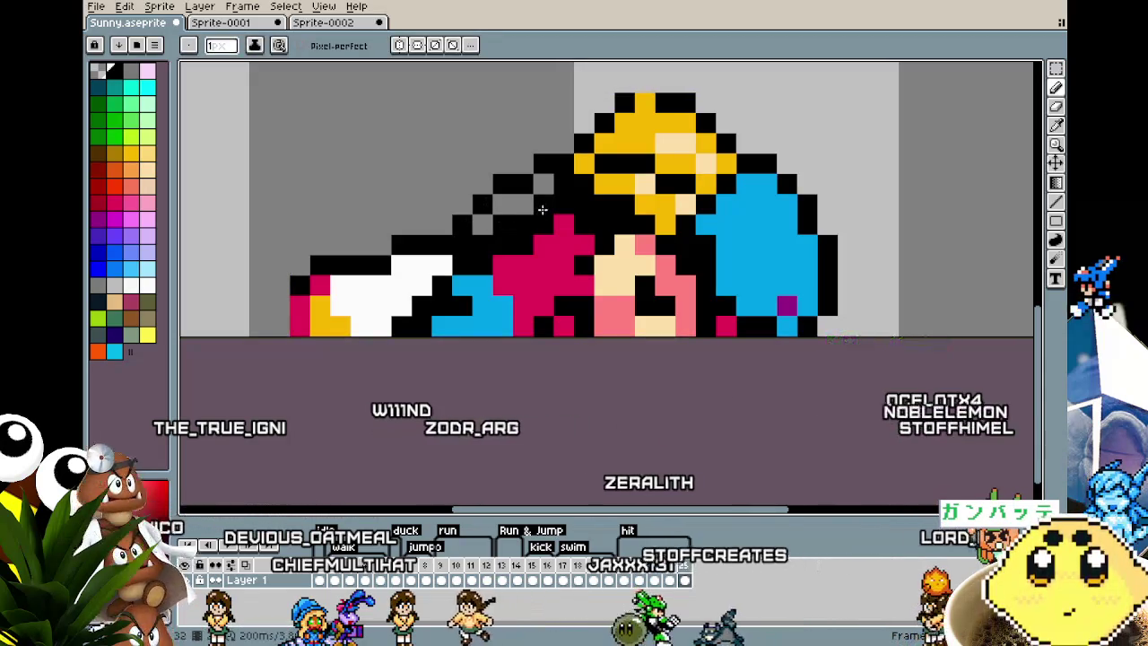
# - Sample yellow from the hair and paint yellow pixels into the gap along the hair edge
pyautogui.scroll(-2, 542, 209)
pyautogui.press('i')
pyautogui.click(614, 164)
pyautogui.press('b')
pyautogui.moveTo(540, 208); pyautogui.dragTo(524, 222)
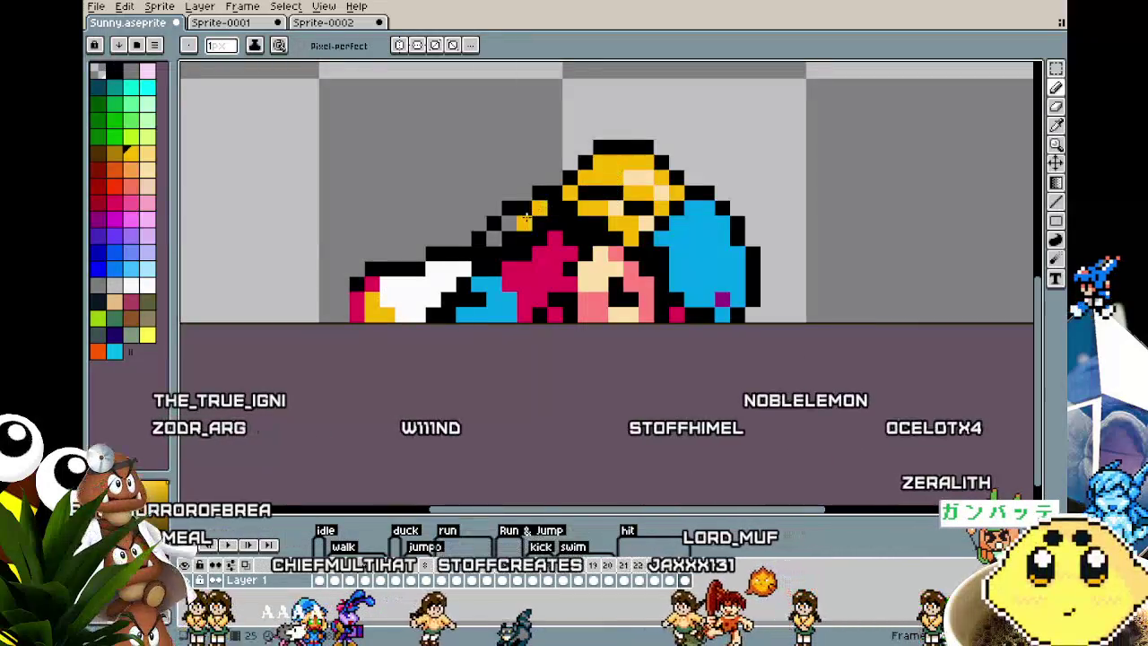
pyautogui.scroll(-3, 489, 307)
pyautogui.moveTo(491, 311)
pyautogui.mouseDown()
pyautogui.moveTo(527, 326)
pyautogui.moveTo(530, 353)
pyautogui.mouseUp()
pyautogui.scroll(1, 529, 320)
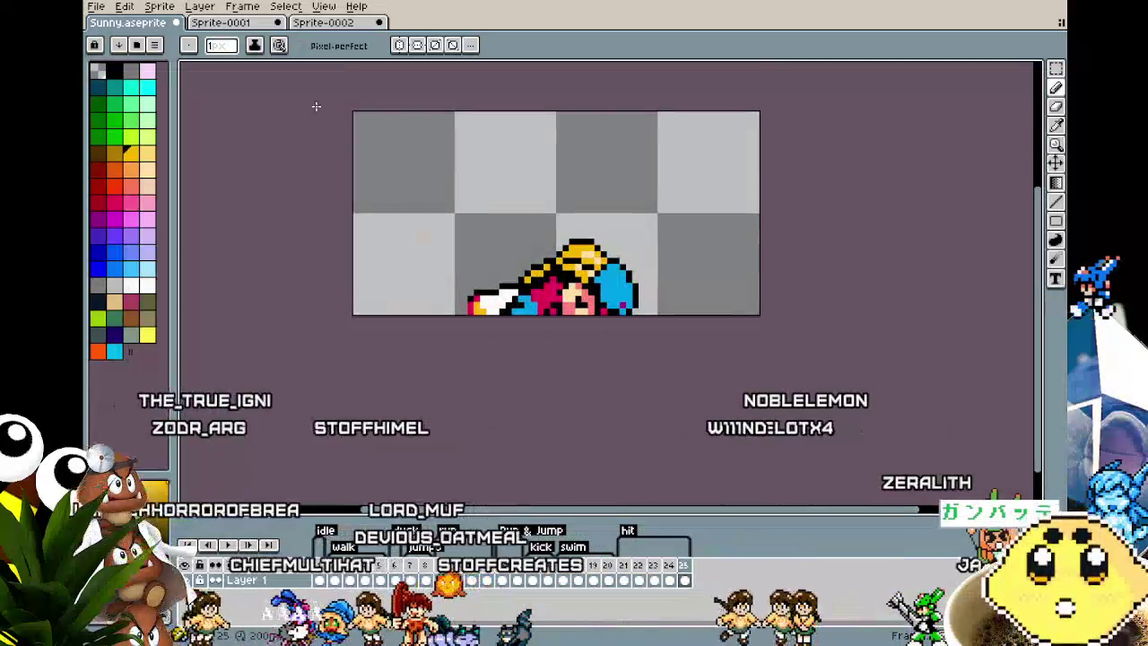
pyautogui.press('t')
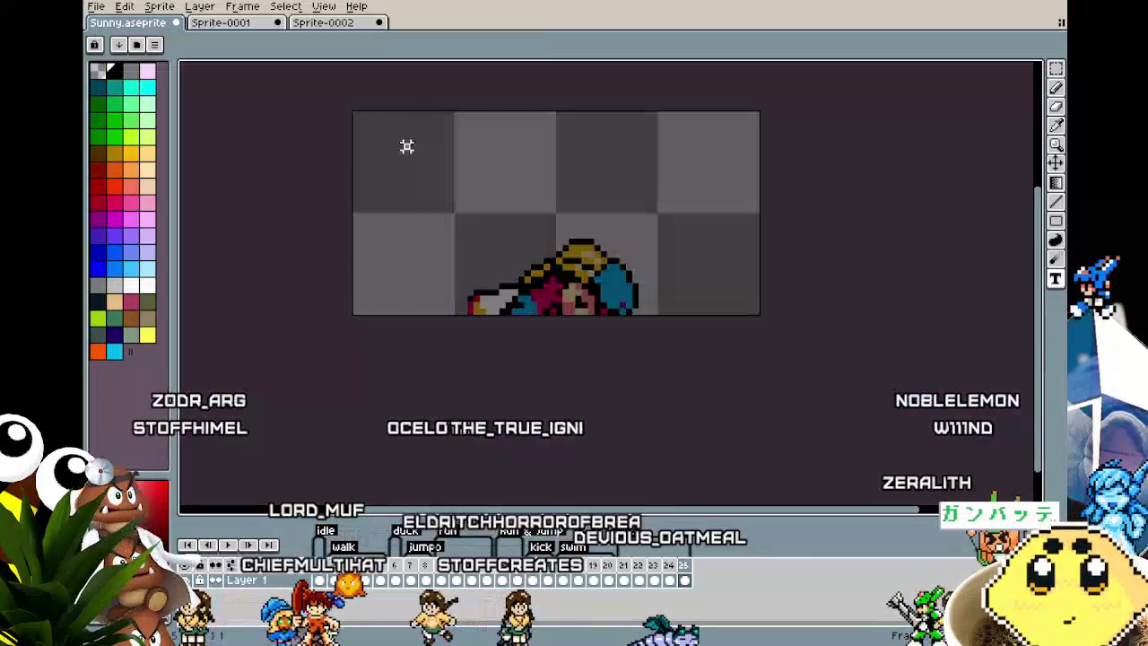
# - Type 'OVERWORKED' in a text box across the upper half and nudge it to centre
pyautogui.moveTo(404, 144); pyautogui.dragTo(707, 224)
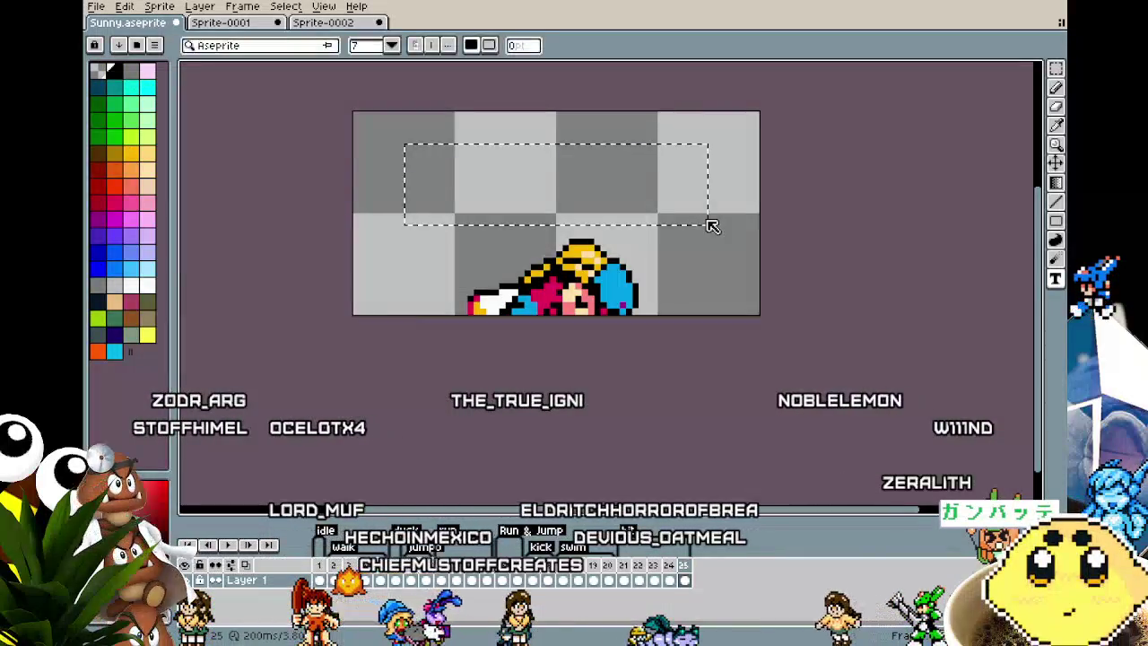
pyautogui.write('OVERWO')
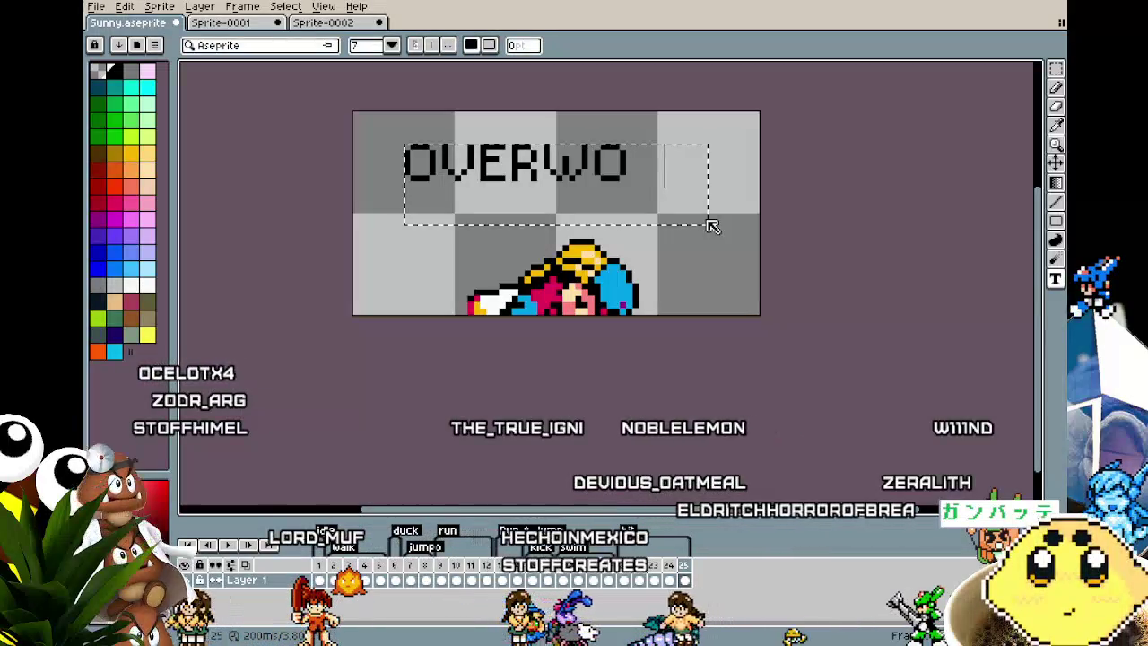
pyautogui.write('RKED')
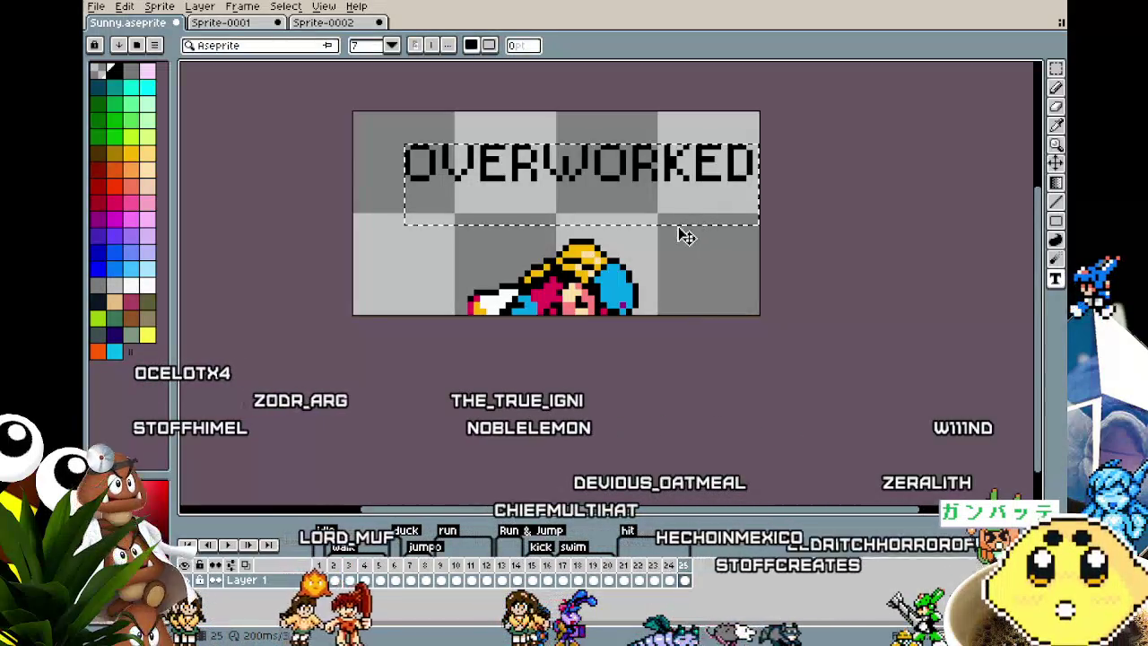
pyautogui.moveTo(690, 243); pyautogui.dragTo(676, 267)
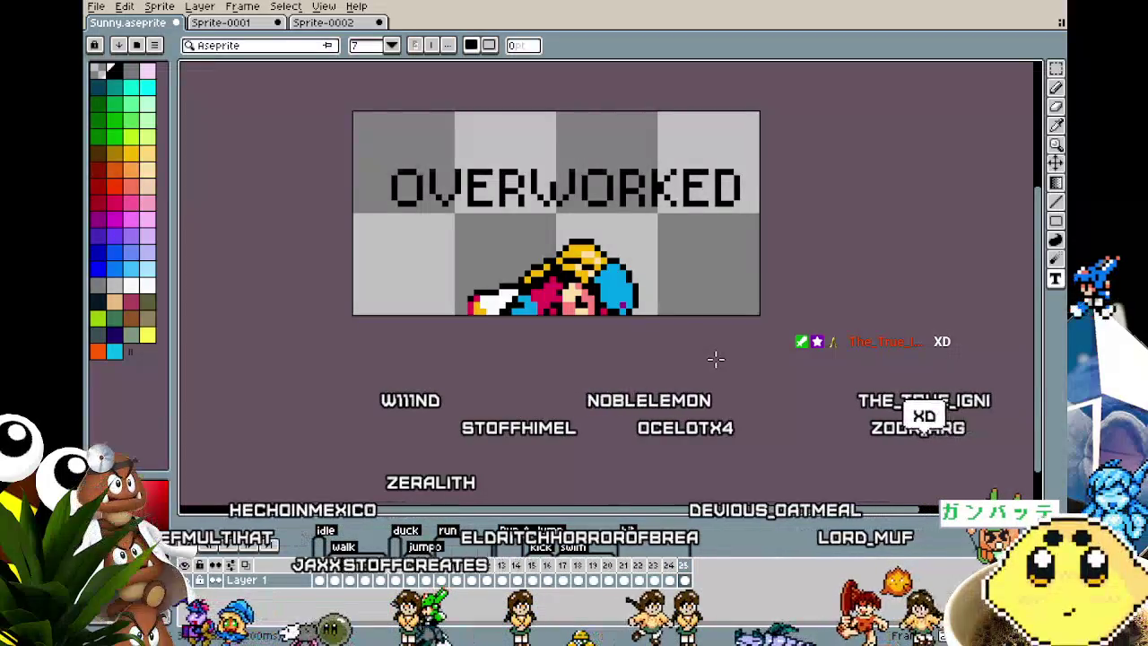
# - Check the frame zoomed in and out, then play the animation through the OVERWORKED ending
pyautogui.scroll(3, 546, 297)
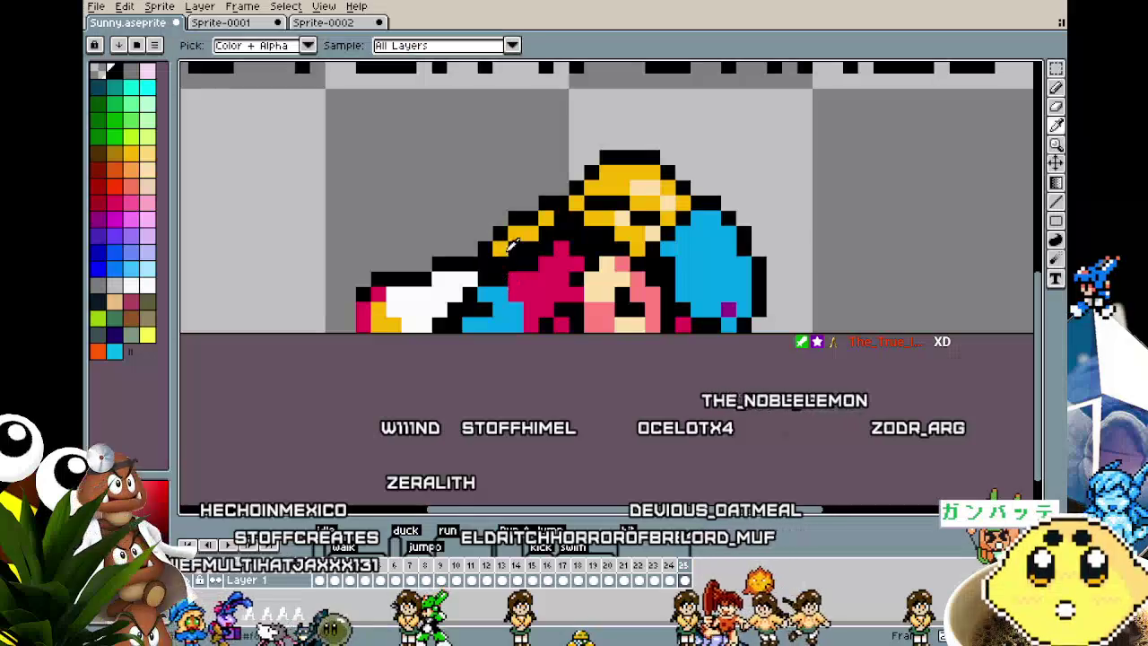
pyautogui.scroll(-3, 424, 391)
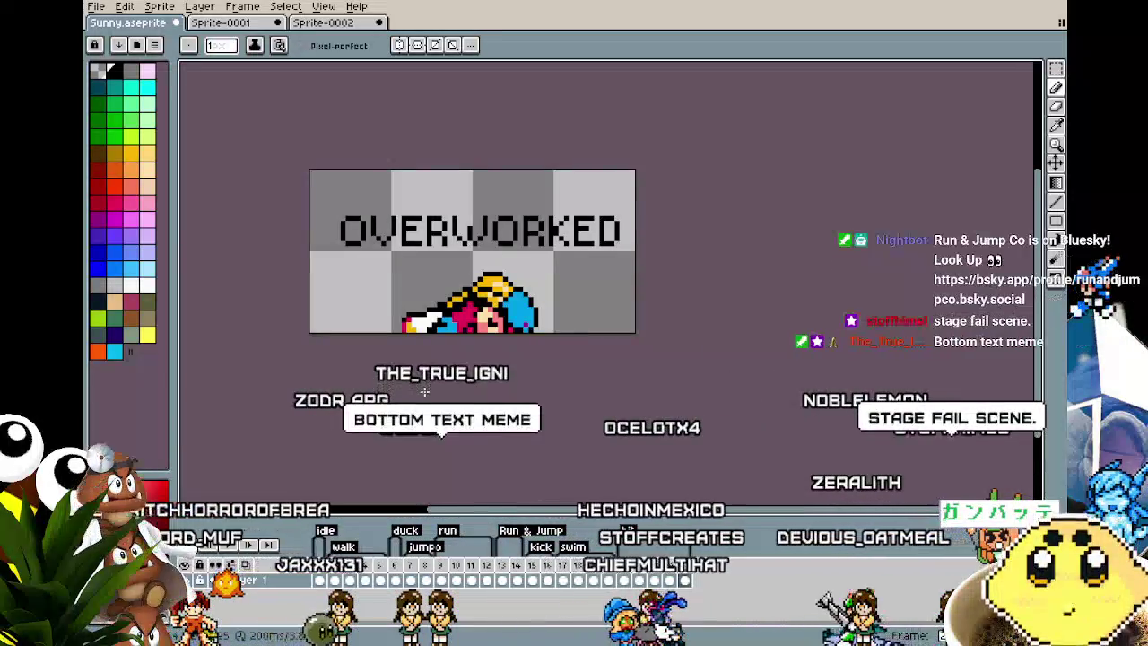
pyautogui.press('Return')
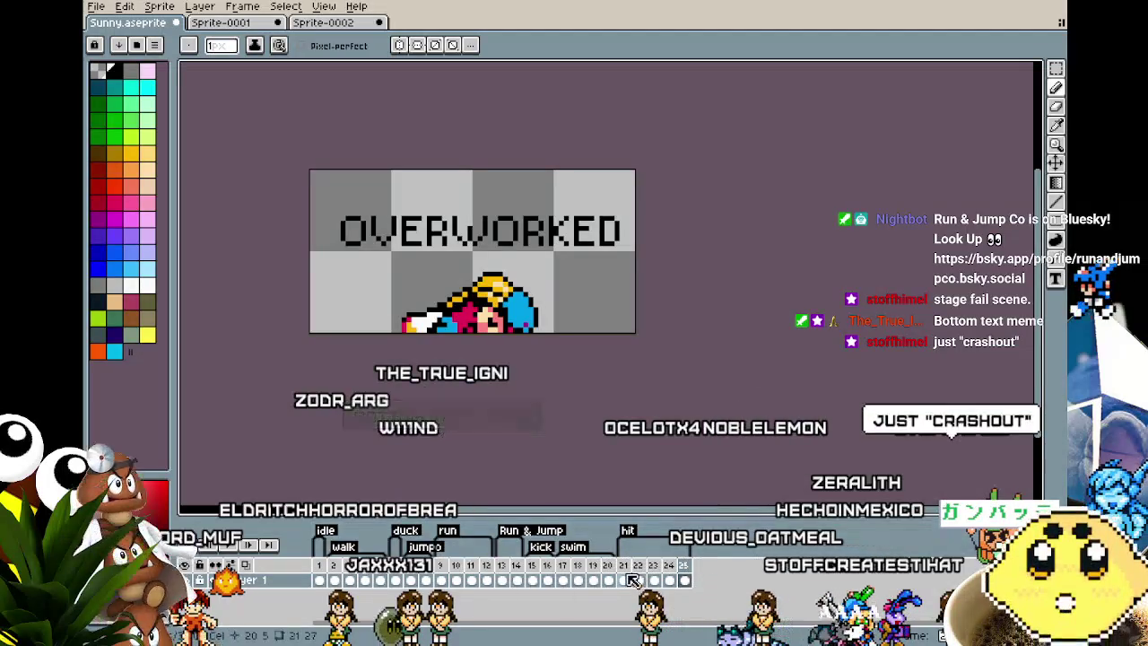
pyautogui.rightClick(231, 549)
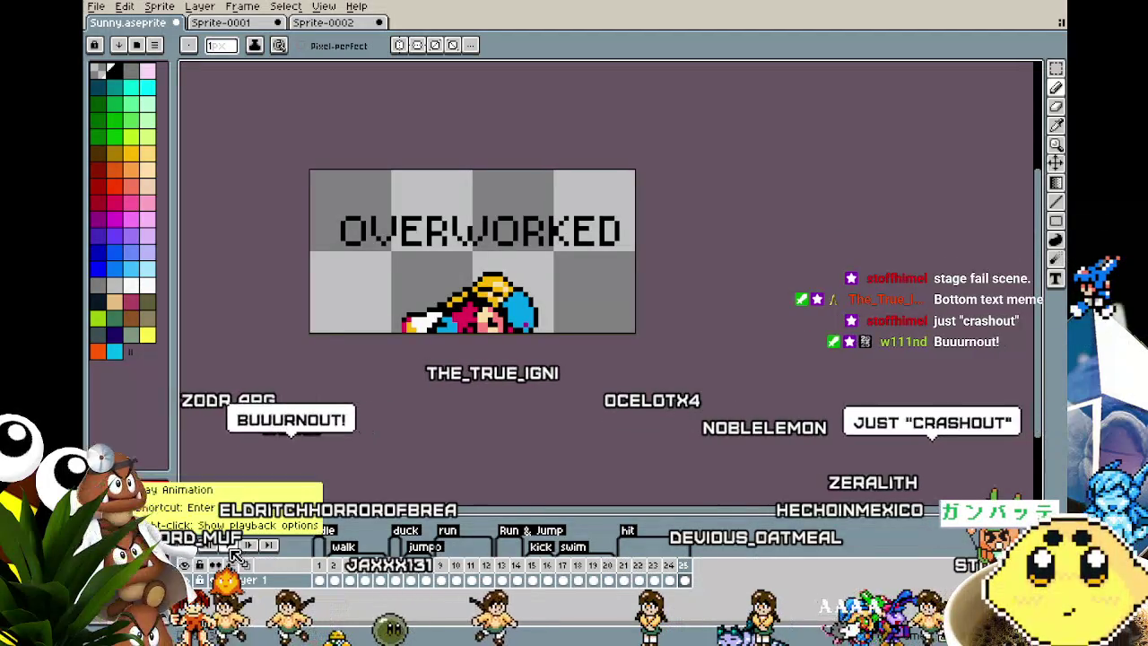
# - Set frames 21–24 to a 200 ms duration, stop playback, and return to frame 21
pyautogui.click(235, 553)
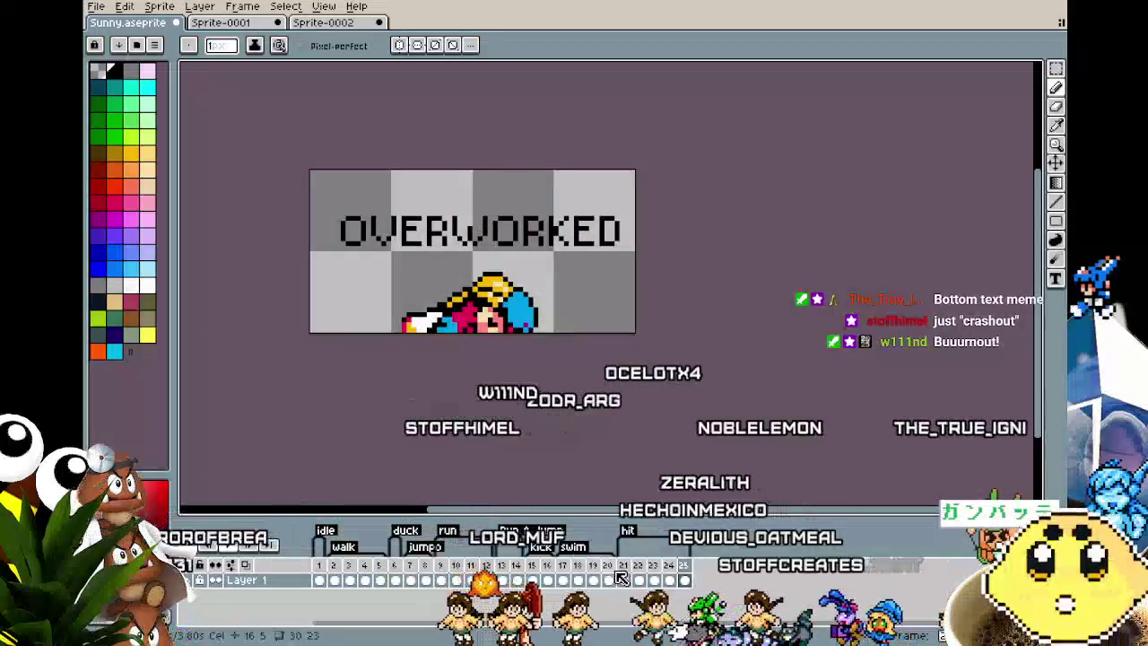
pyautogui.doubleClick(668, 567)
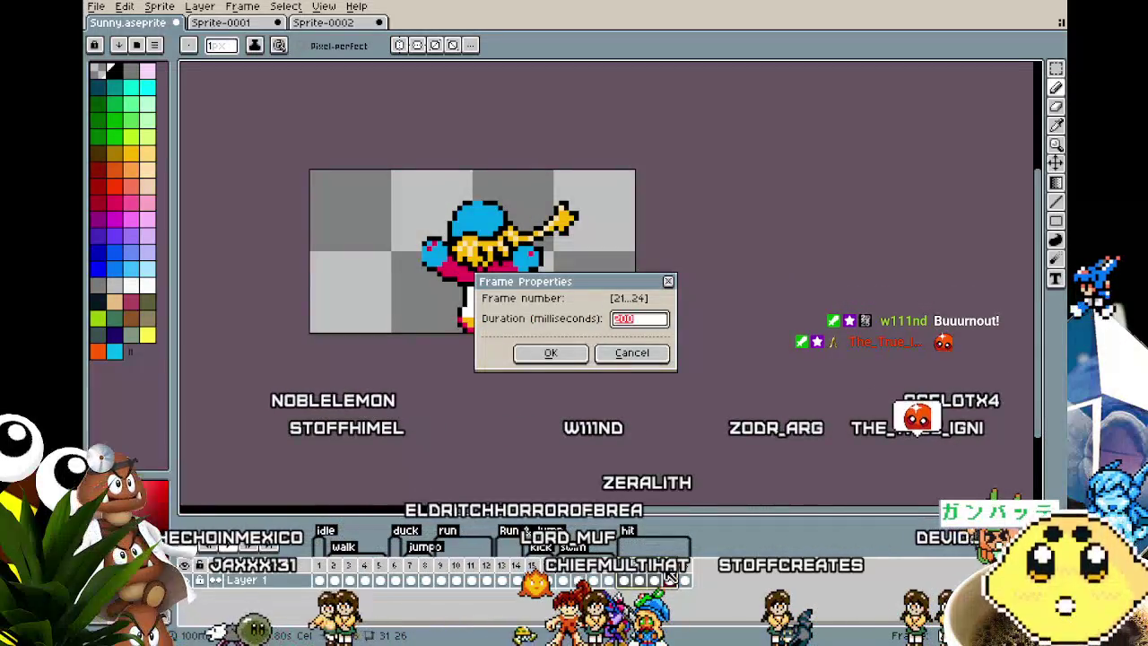
pyautogui.press('Return')
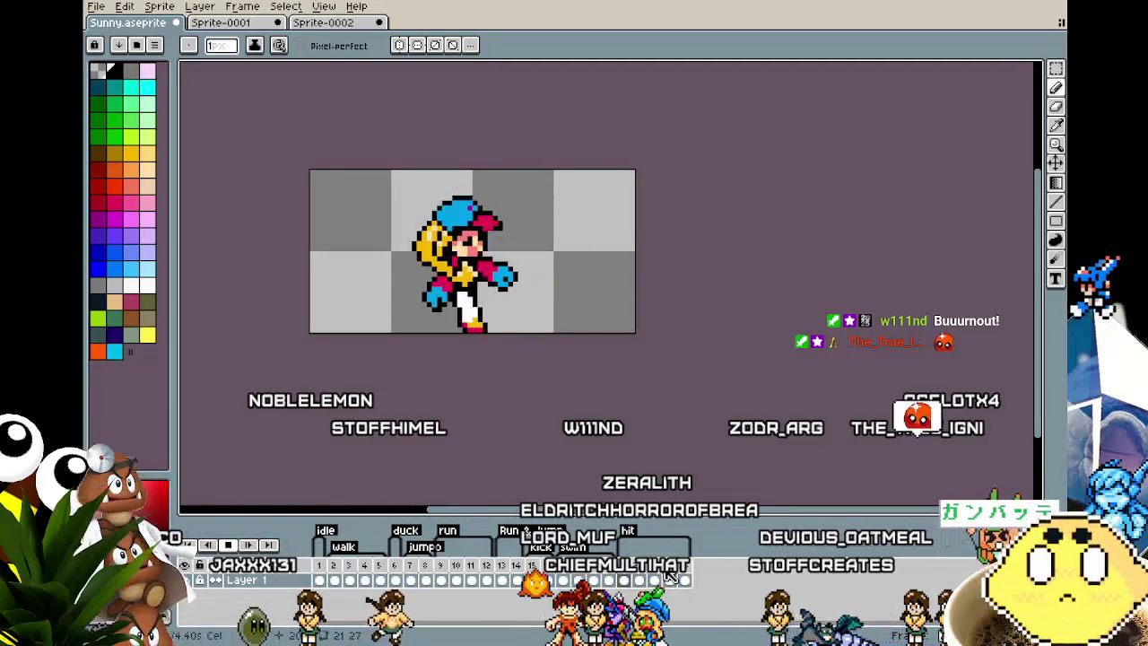
pyautogui.press('Return')
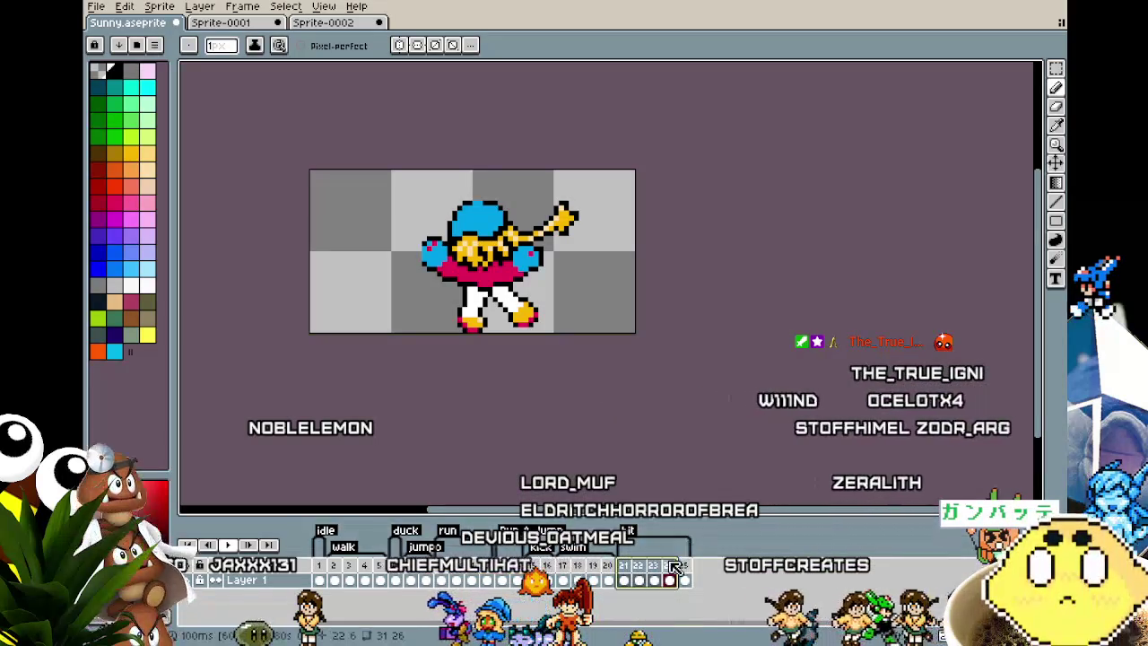
pyautogui.doubleClick(675, 565)
pyautogui.click(621, 357)
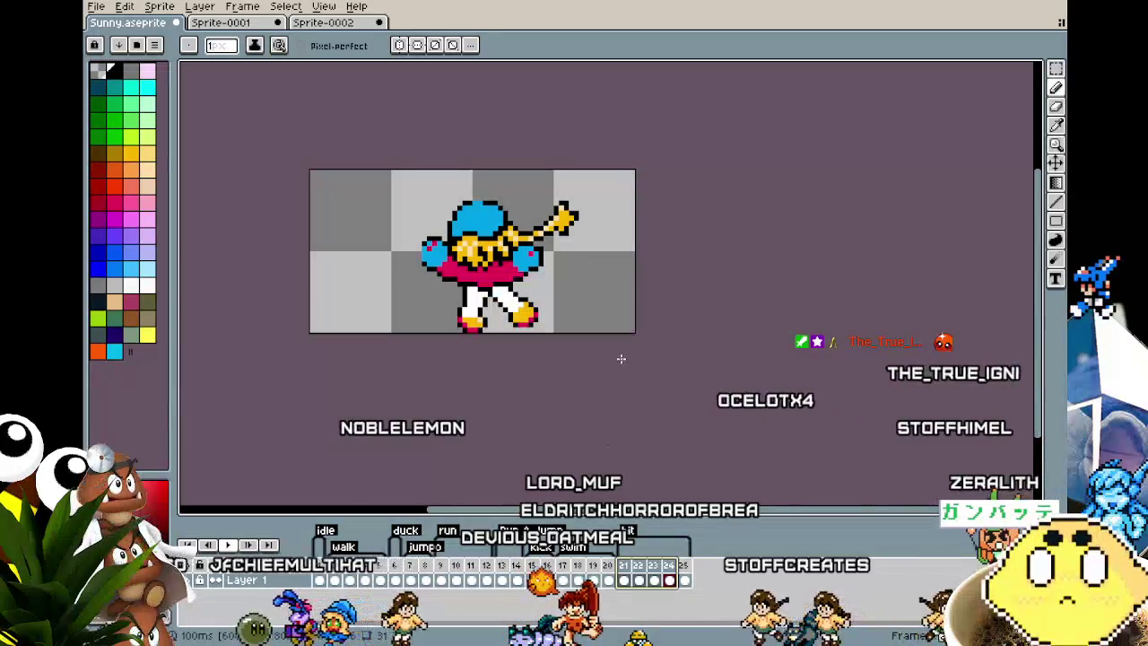
pyautogui.click(625, 565)
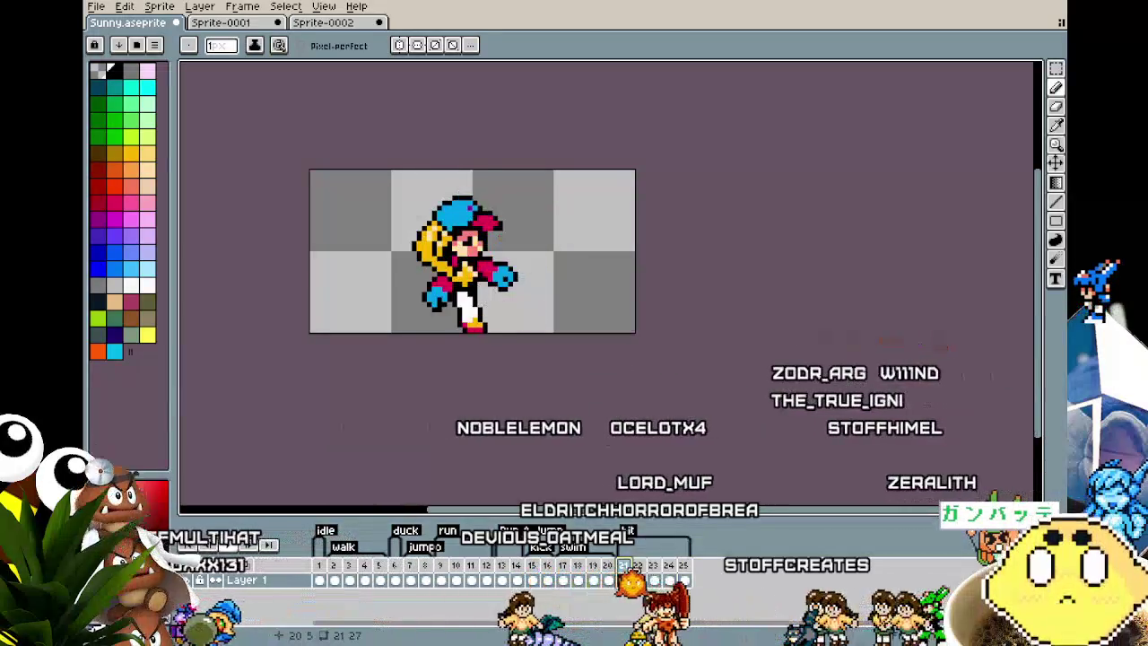
# - Insert two new frames after frame 21 from the timeline's frame menu
pyautogui.rightClick(634, 571)
pyautogui.click(668, 555)
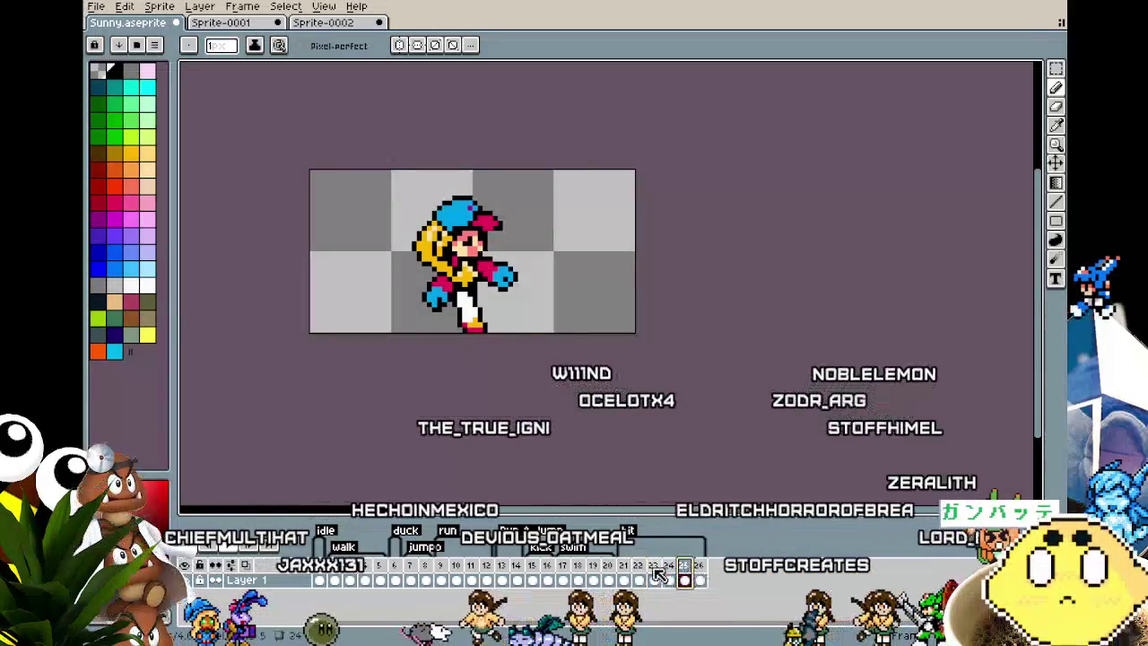
pyautogui.rightClick(654, 579)
pyautogui.click(674, 482)
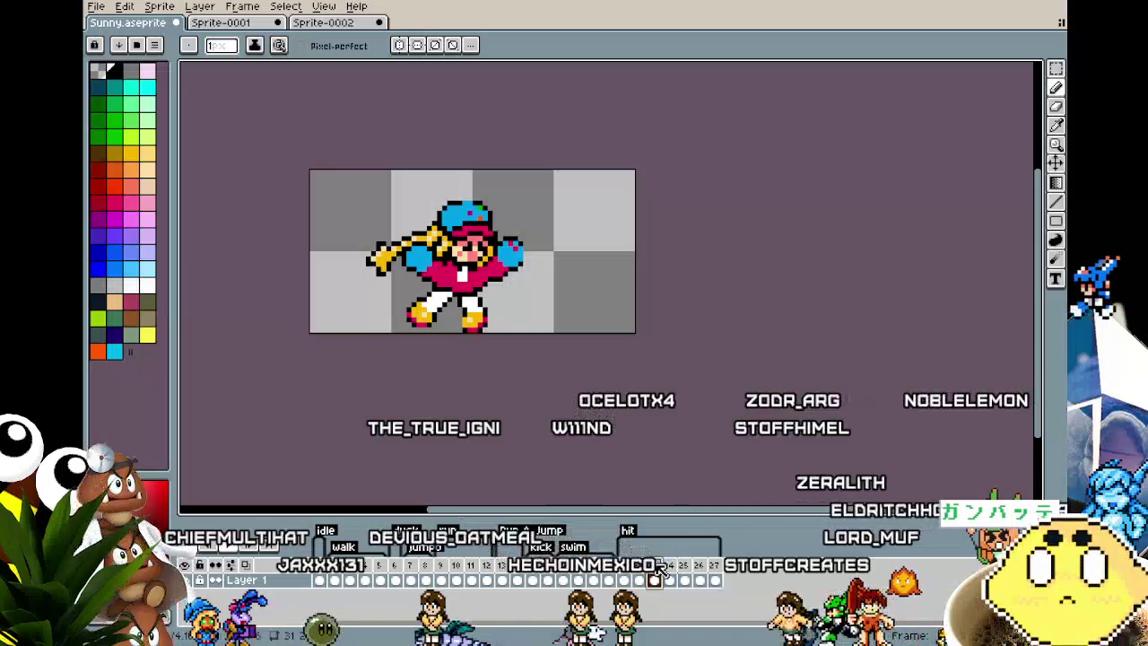
# - Step through frames 23 to 28 to compare the poses
pyautogui.click(699, 580)
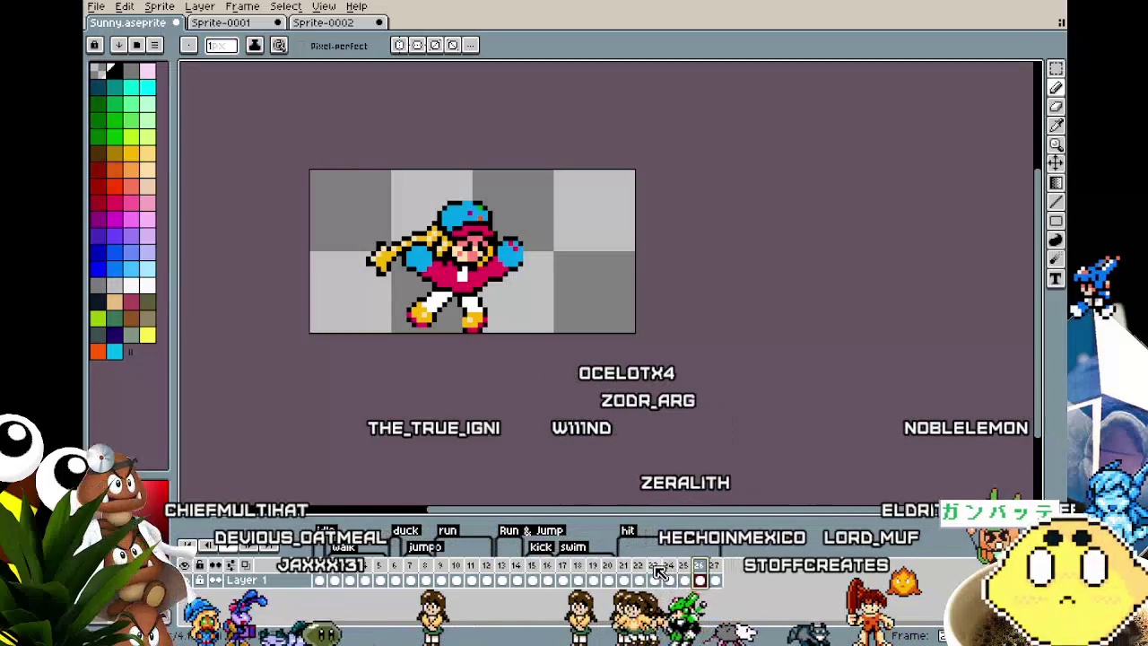
pyautogui.click(654, 578)
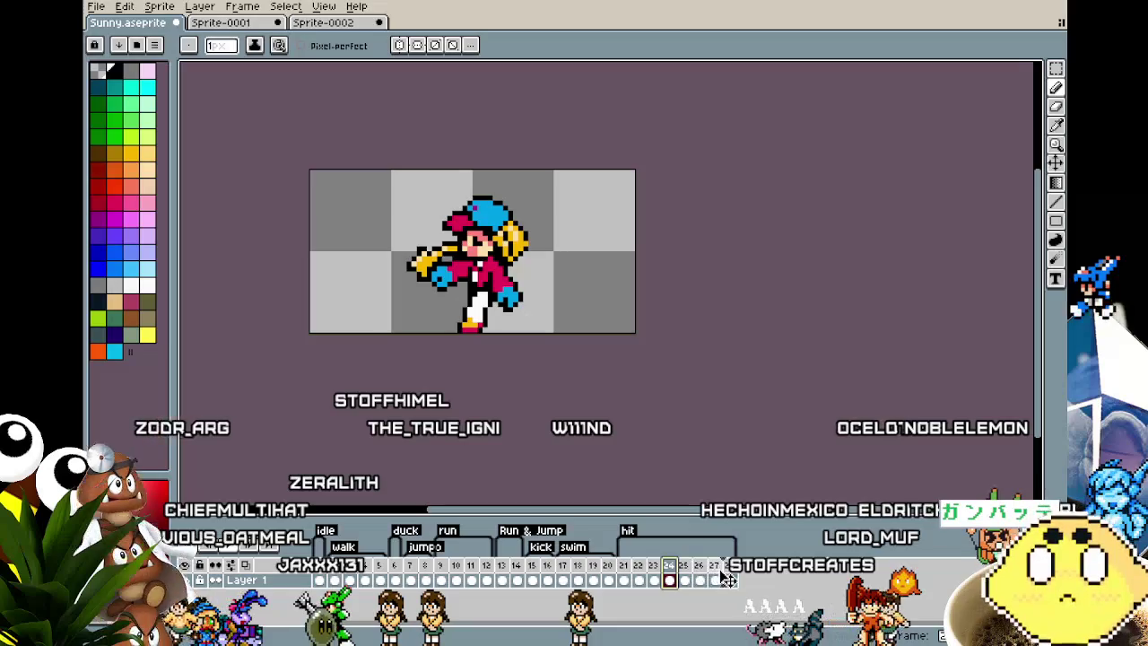
pyautogui.click(671, 570)
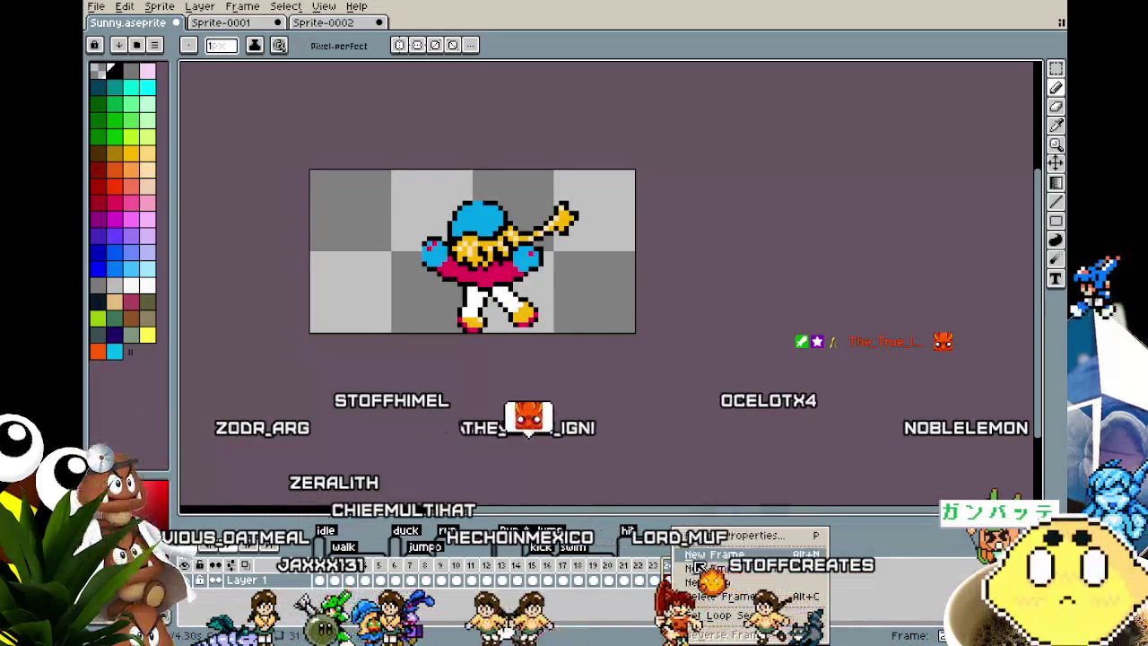
pyautogui.click(697, 567)
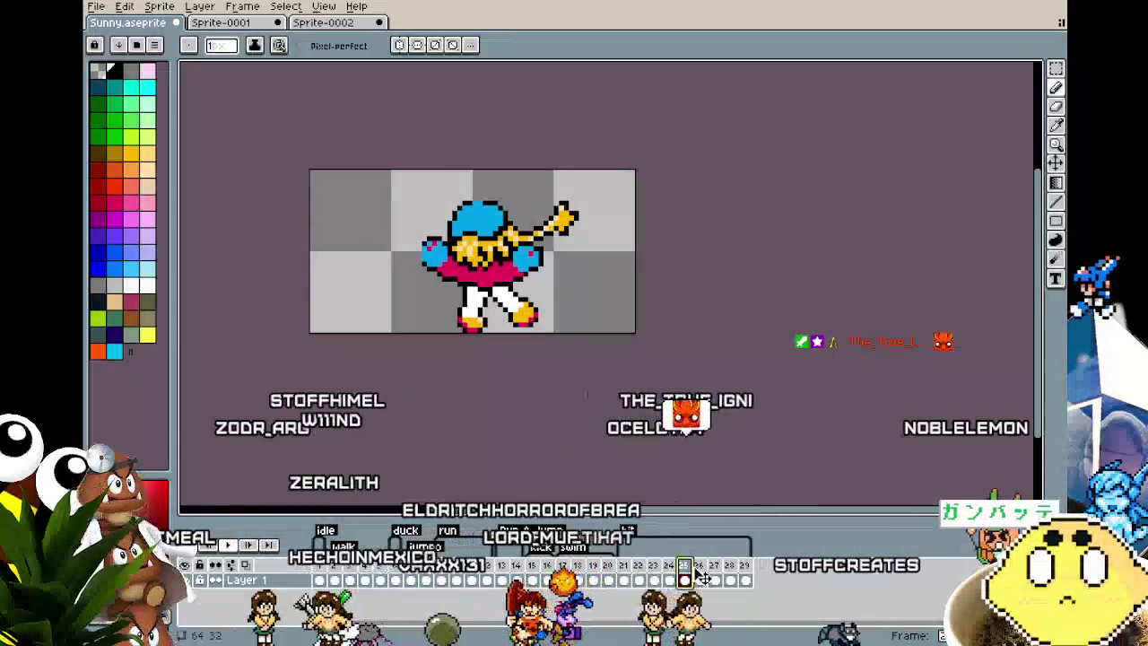
pyautogui.press('Right')
pyautogui.press('Right')
pyautogui.press('Right')
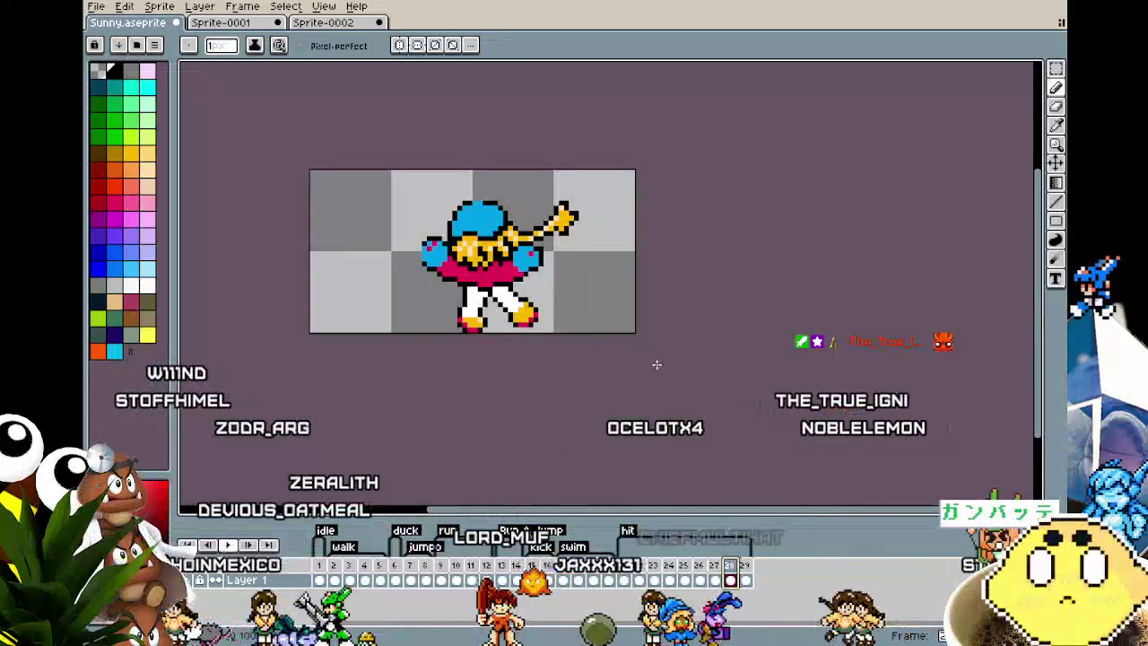
pyautogui.press('Left')
pyautogui.press('Left')
pyautogui.press('Left')
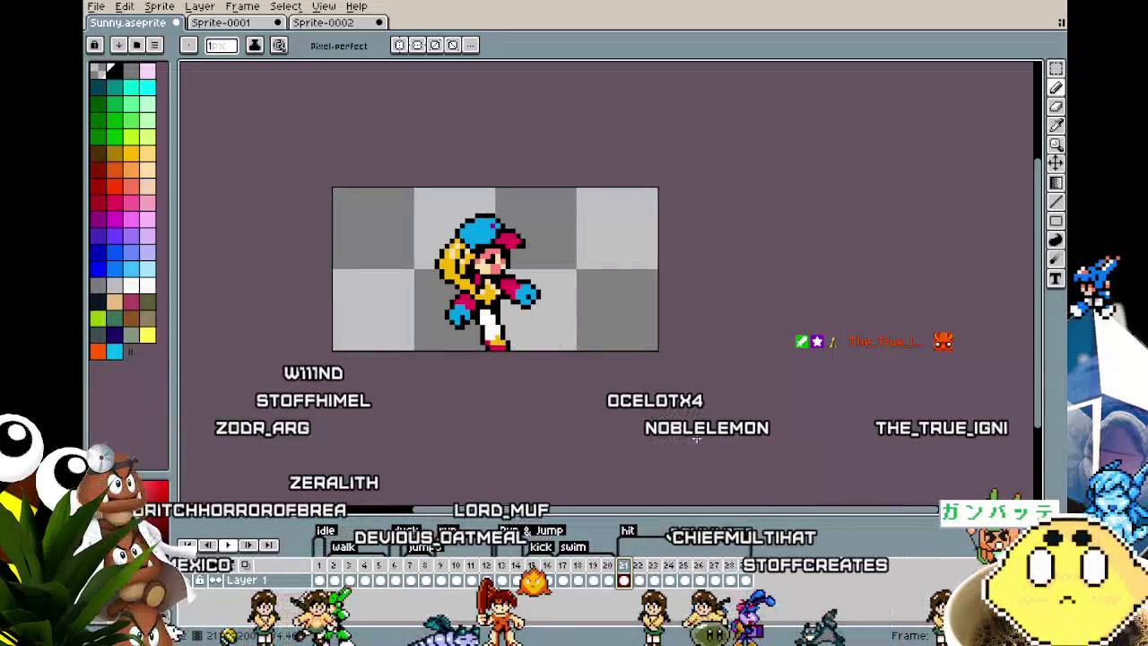
# - Jump to the last frame and replay the animation several times into the OVERWORKED ending
pyautogui.press('End')
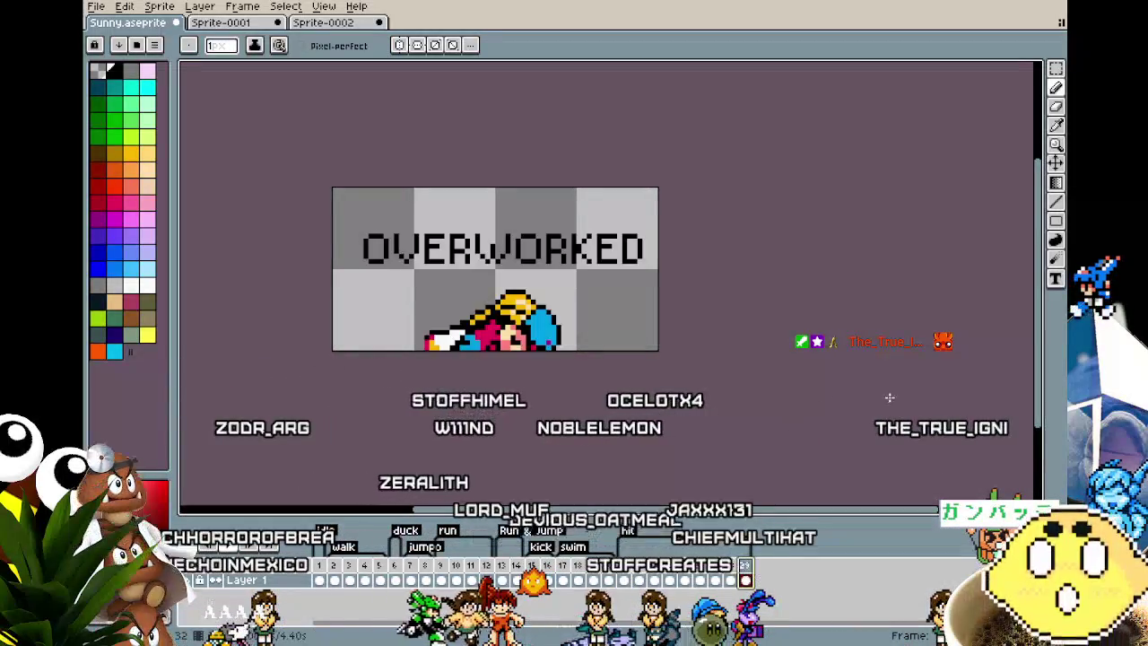
pyautogui.press('Return')
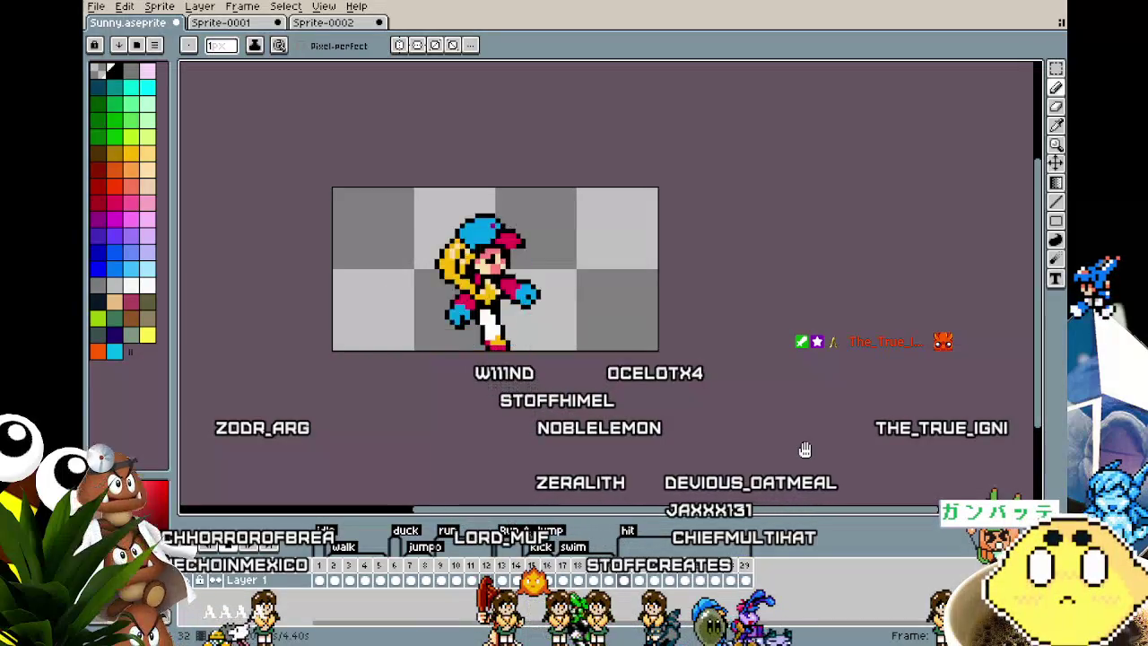
pyautogui.press('Return')
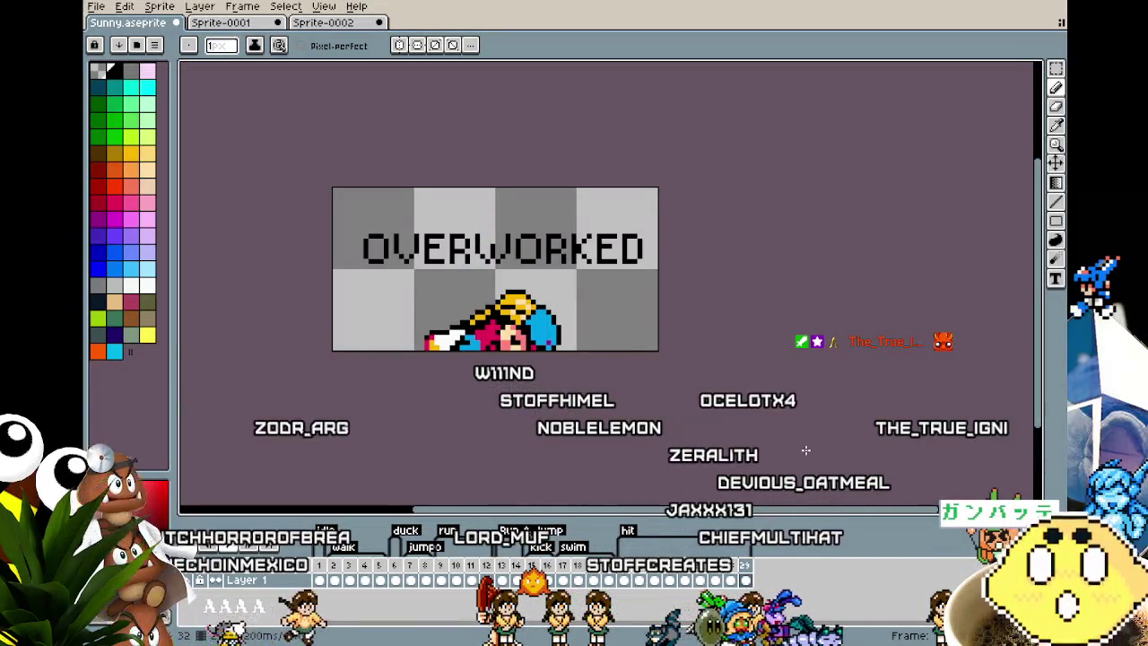
pyautogui.press('Return')
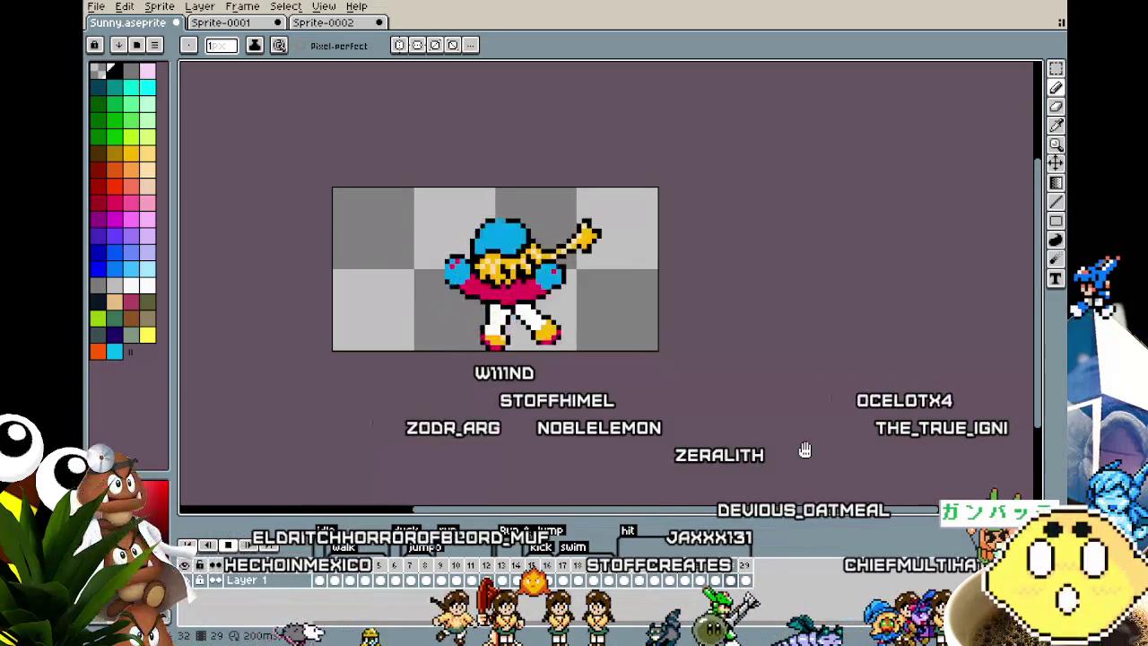
pyautogui.press('Return')
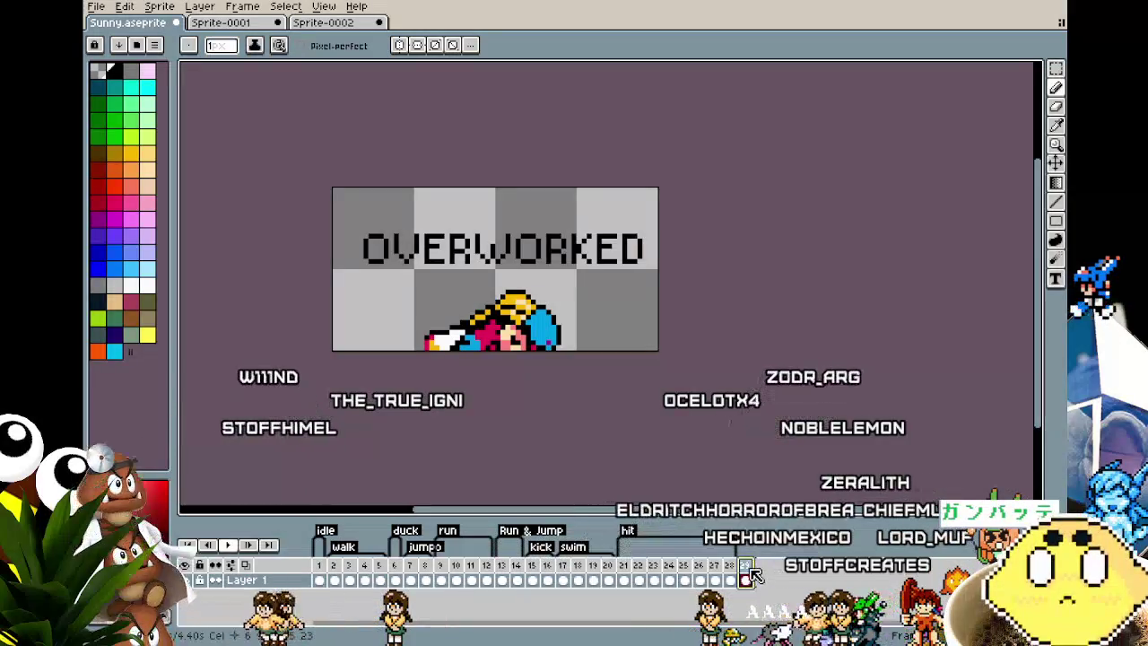
# - Add a new animation tag named 'ded' on frame 29
pyautogui.press('F2')
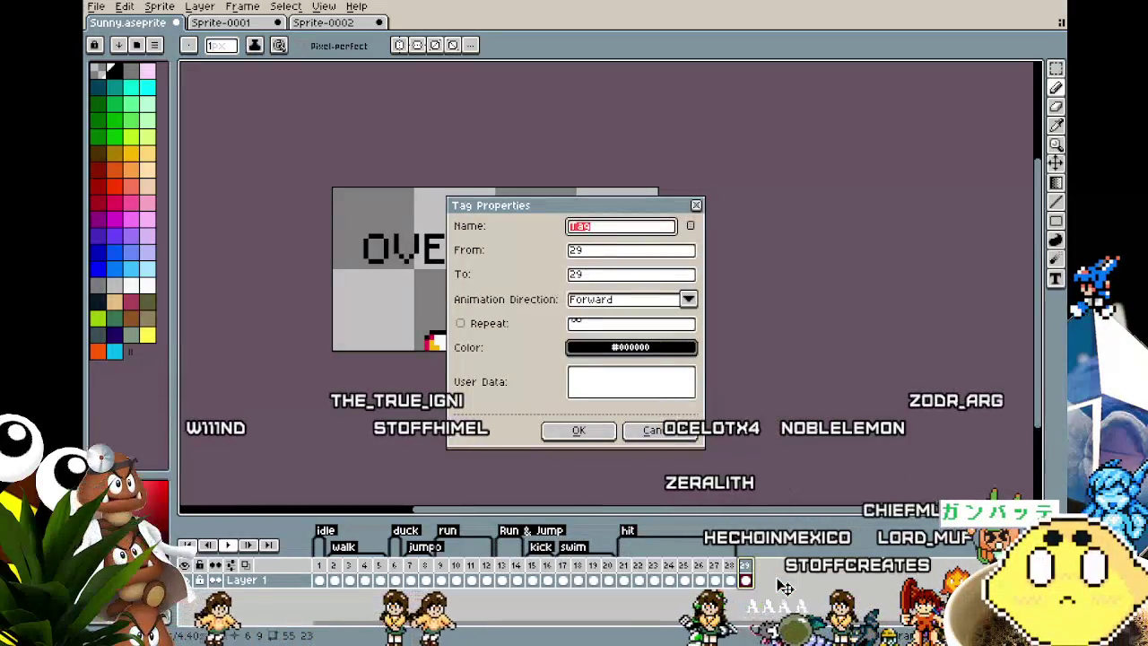
pyautogui.write('de')
pyautogui.press('Return')
# - Zoom the canvas and switch briefly to the Move tool before returning to the Pencil
pyautogui.scroll(3, 559, 492)
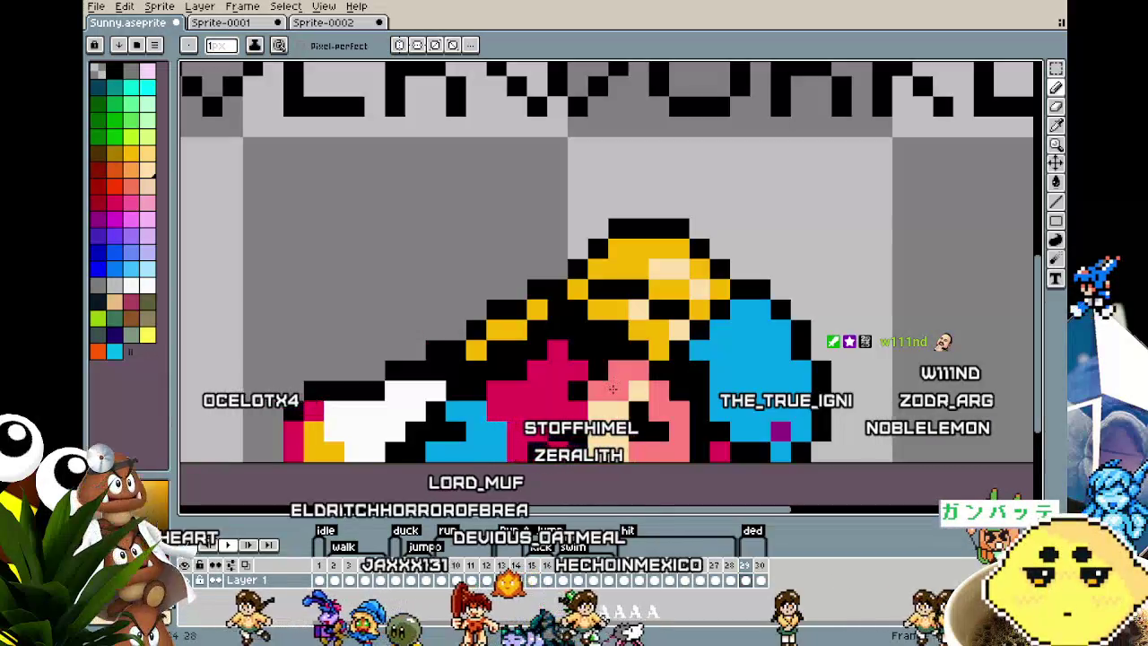
pyautogui.scroll(-2, 560, 492)
pyautogui.scroll(-1, 560, 491)
pyautogui.press('v')
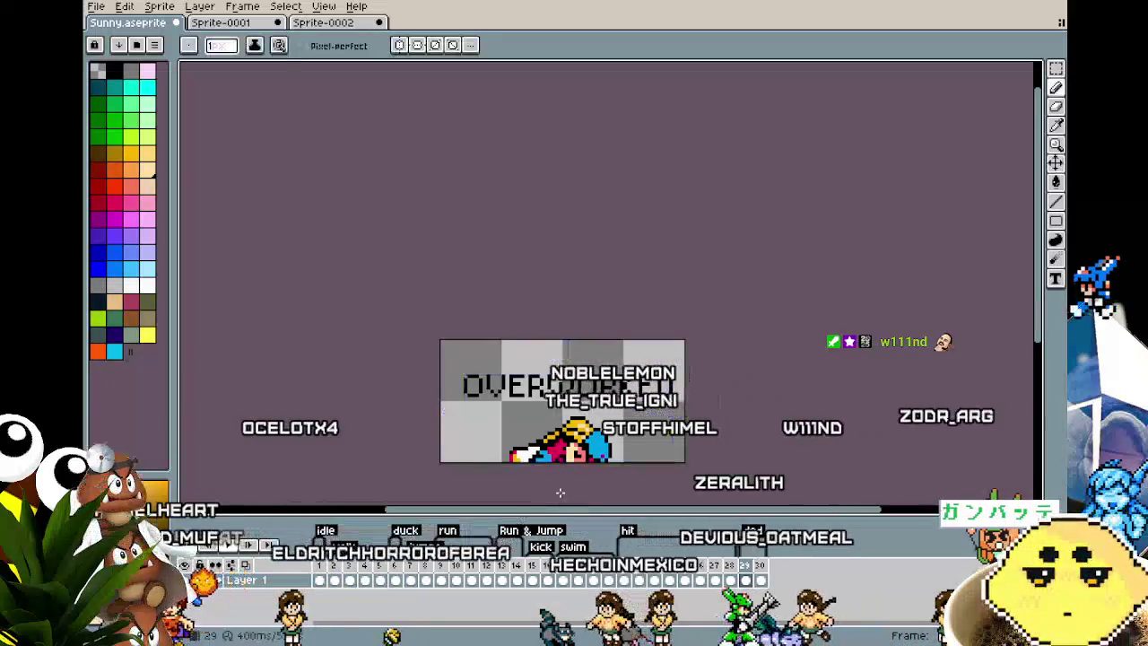
pyautogui.press('b')
pyautogui.scroll(3, 625, 445)
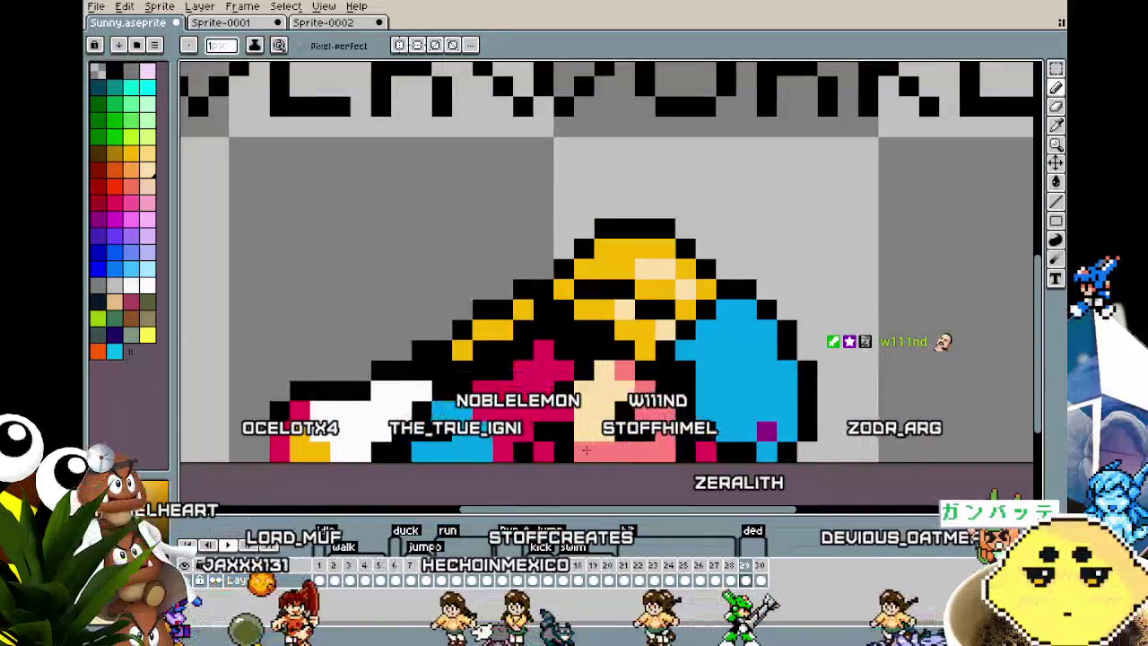
# - Zoom around the canvas, trying the eyedropper and Move tool before returning to the Pencil
pyautogui.press('i')
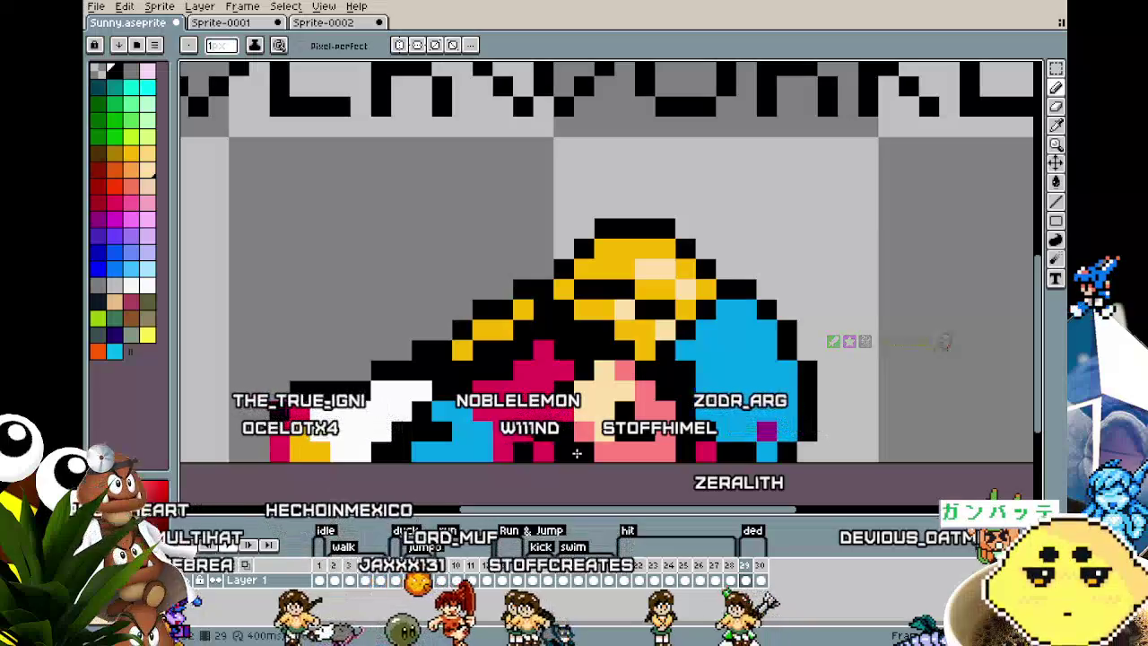
pyautogui.scroll(-3, 577, 452)
pyautogui.scroll(3, 559, 478)
pyautogui.scroll(-1, 558, 448)
pyautogui.scroll(-1, 555, 353)
pyautogui.scroll(1, 514, 416)
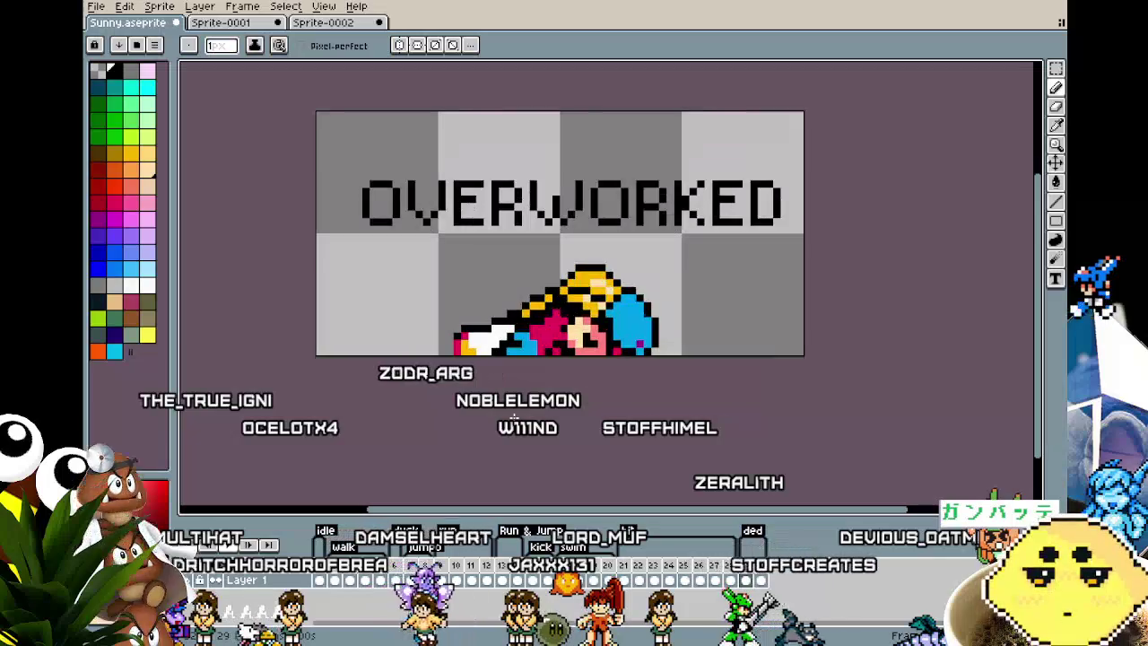
pyautogui.press('v')
pyautogui.press('b')
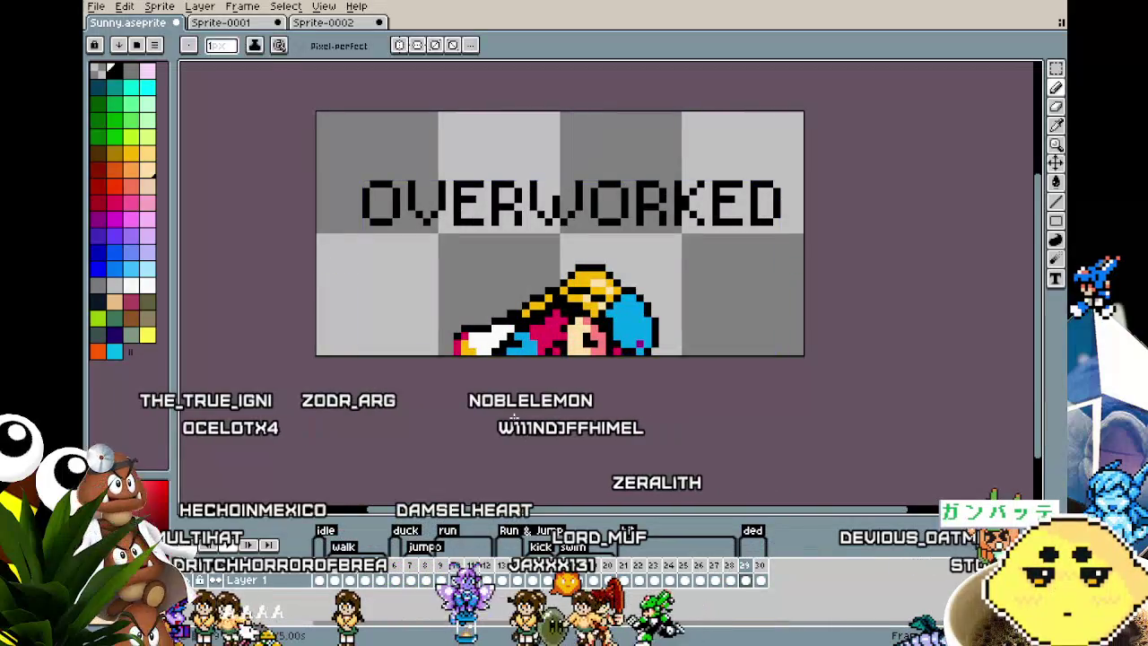
pyautogui.scroll(1, 514, 411)
# - Marquee-select the sleeping character and transform it on the red OVERWORKED frame
pyautogui.press('m')
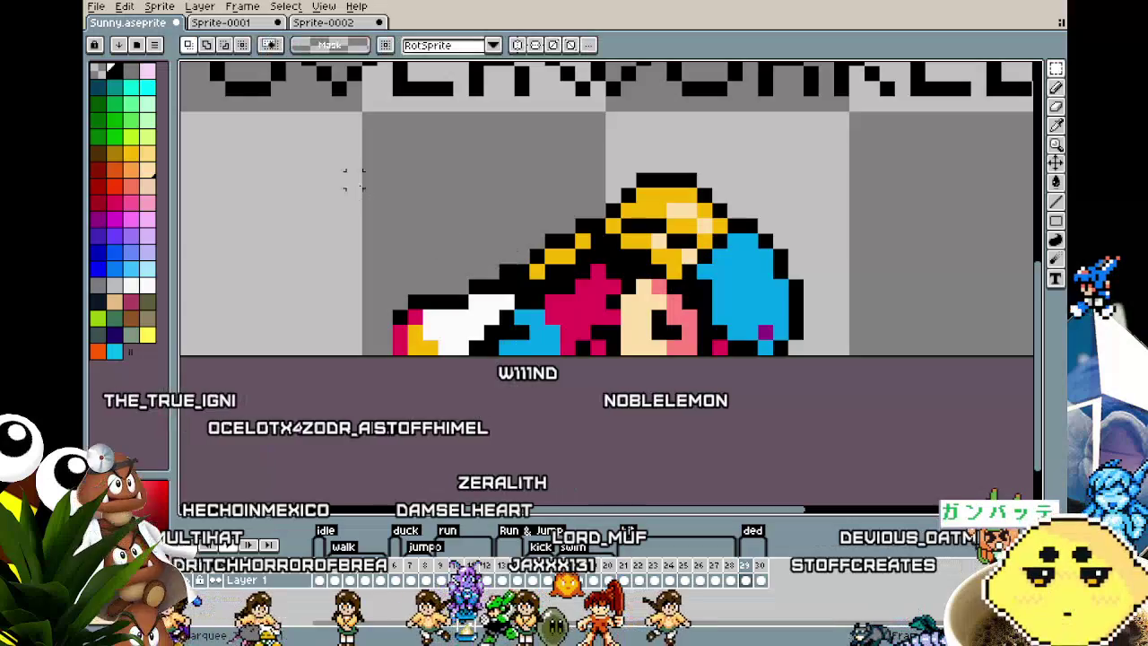
pyautogui.moveTo(315, 142); pyautogui.dragTo(851, 357)
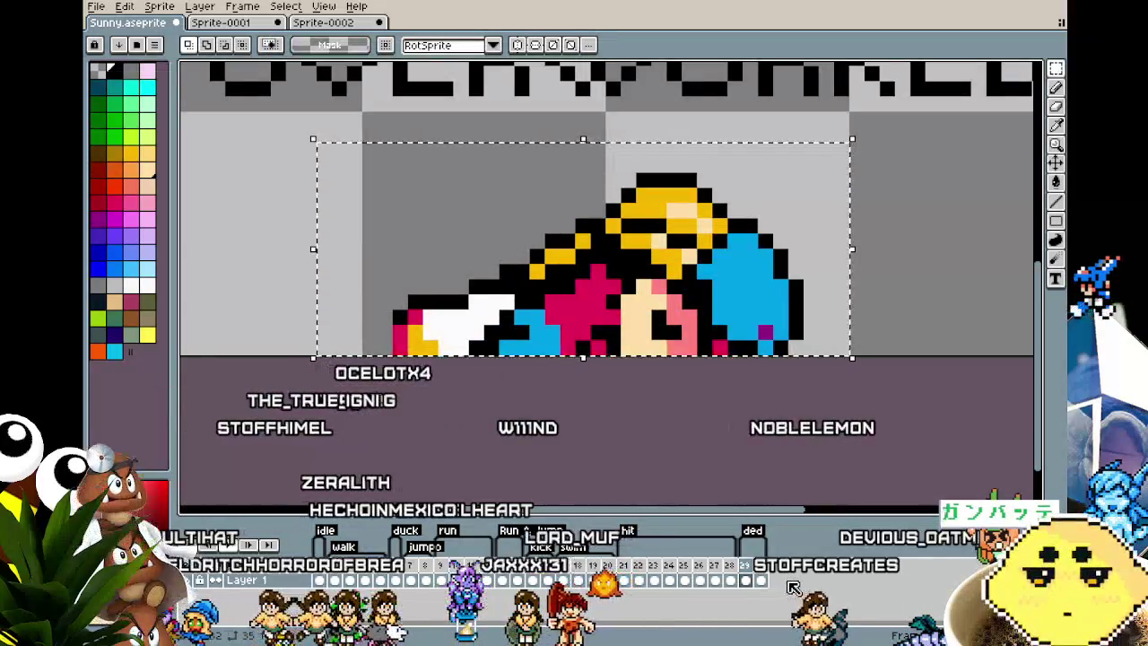
pyautogui.moveTo(606, 142); pyautogui.dragTo(767, 211)
pyautogui.scroll(-2, 807, 205)
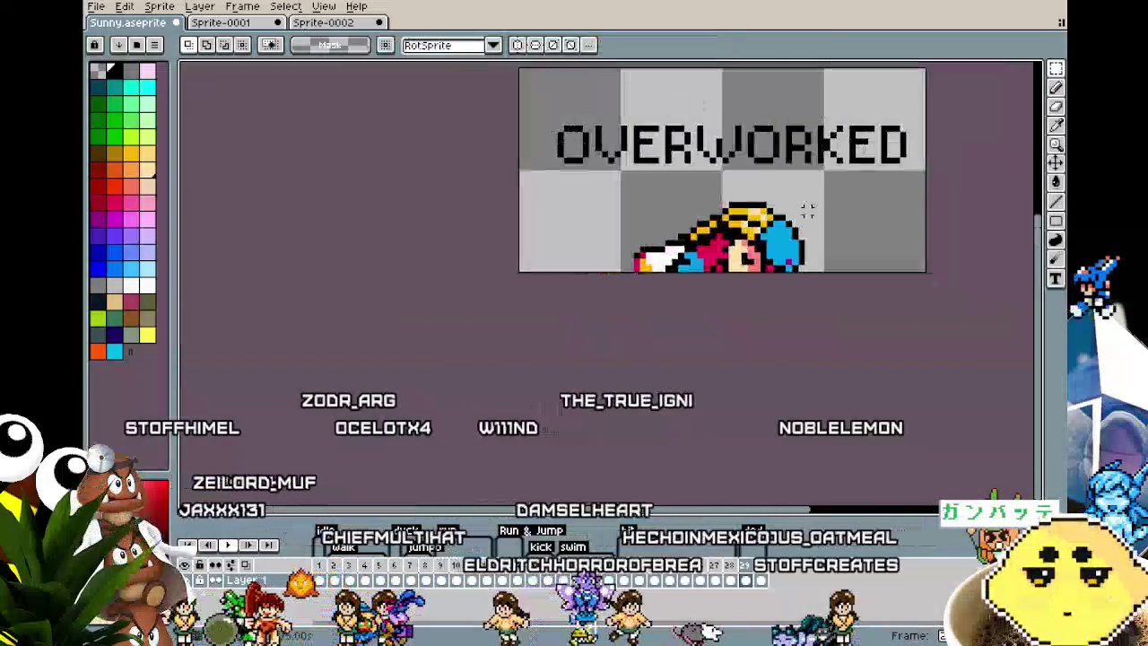
pyautogui.moveTo(435, 236); pyautogui.dragTo(771, 316)
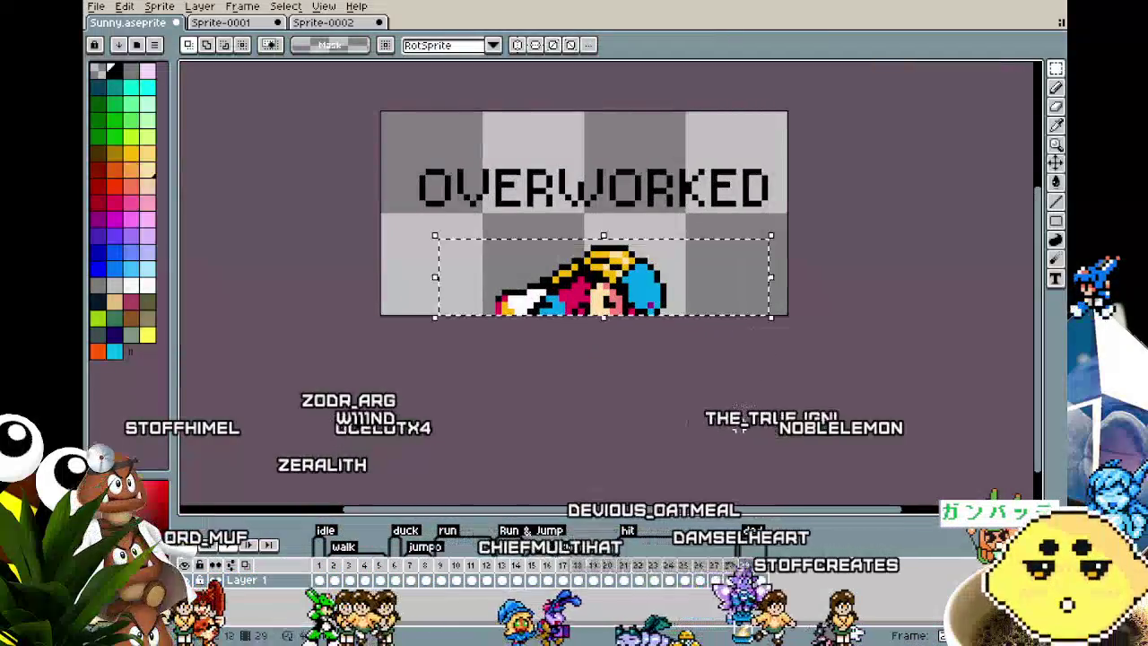
pyautogui.click(764, 579)
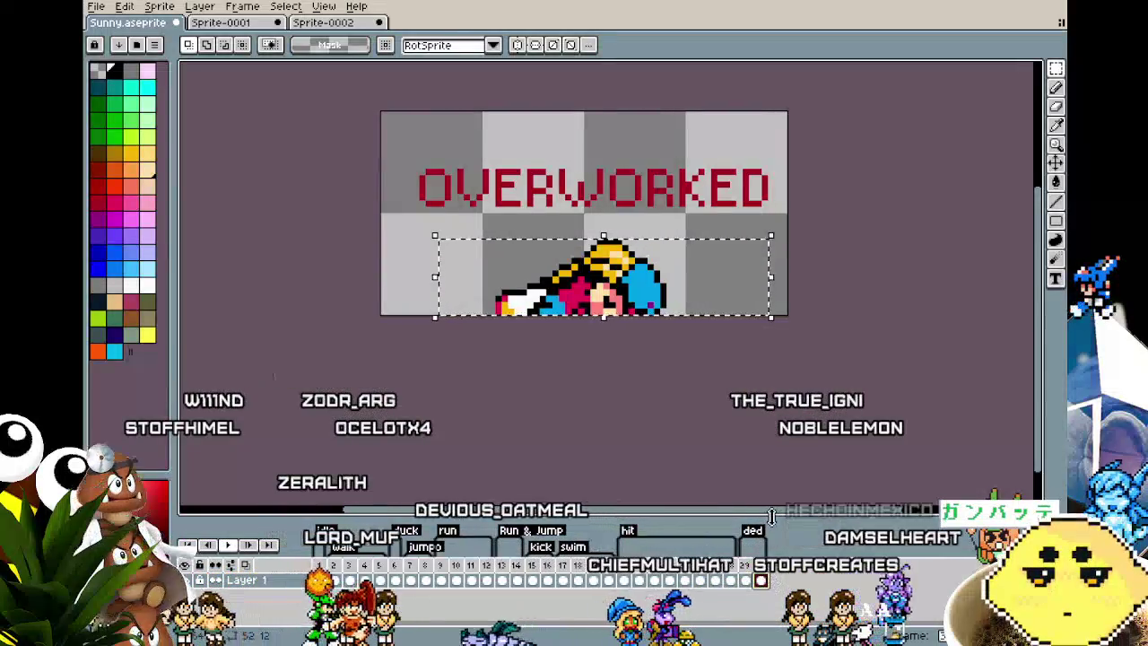
pyautogui.hotkey('ctrl', 't')
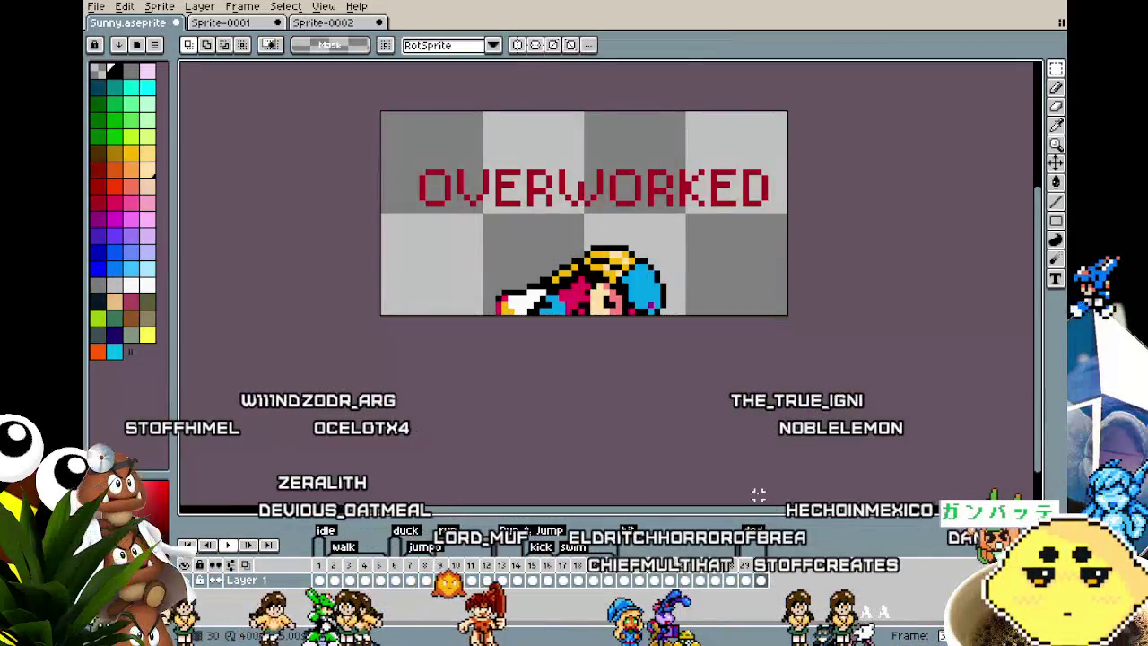
pyautogui.press('Return')
# - Recenter the canvas and play the animation from a hit-sequence frame
pyautogui.moveTo(756, 491); pyautogui.dragTo(661, 413)
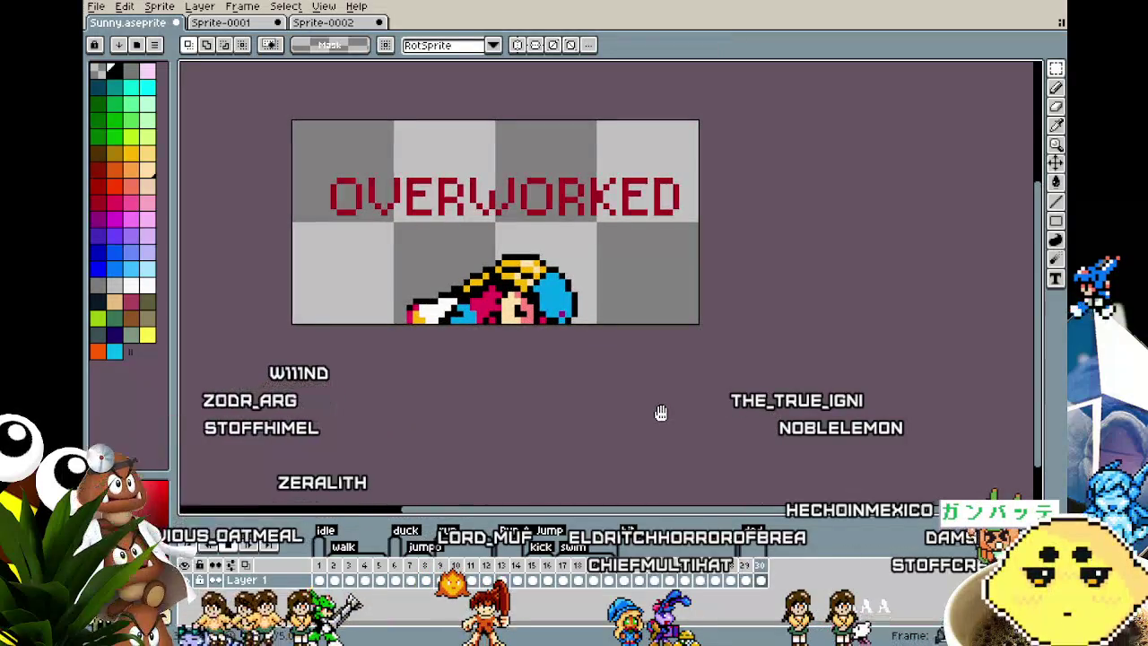
pyautogui.moveTo(661, 413); pyautogui.dragTo(707, 465)
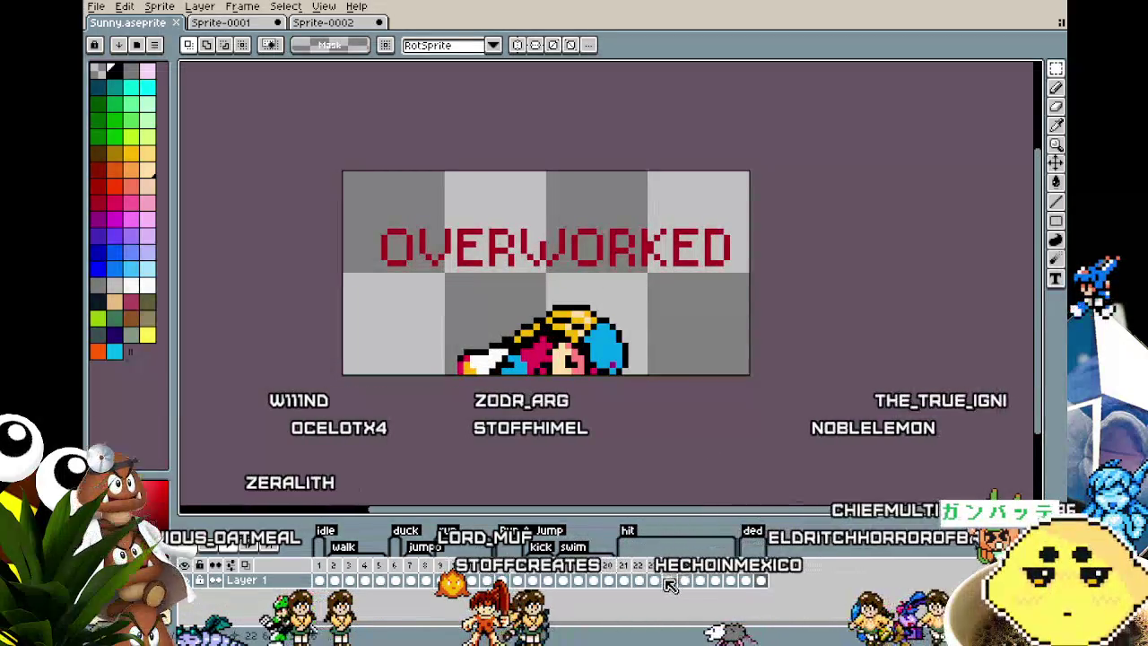
pyautogui.click(625, 580)
pyautogui.press('Return')
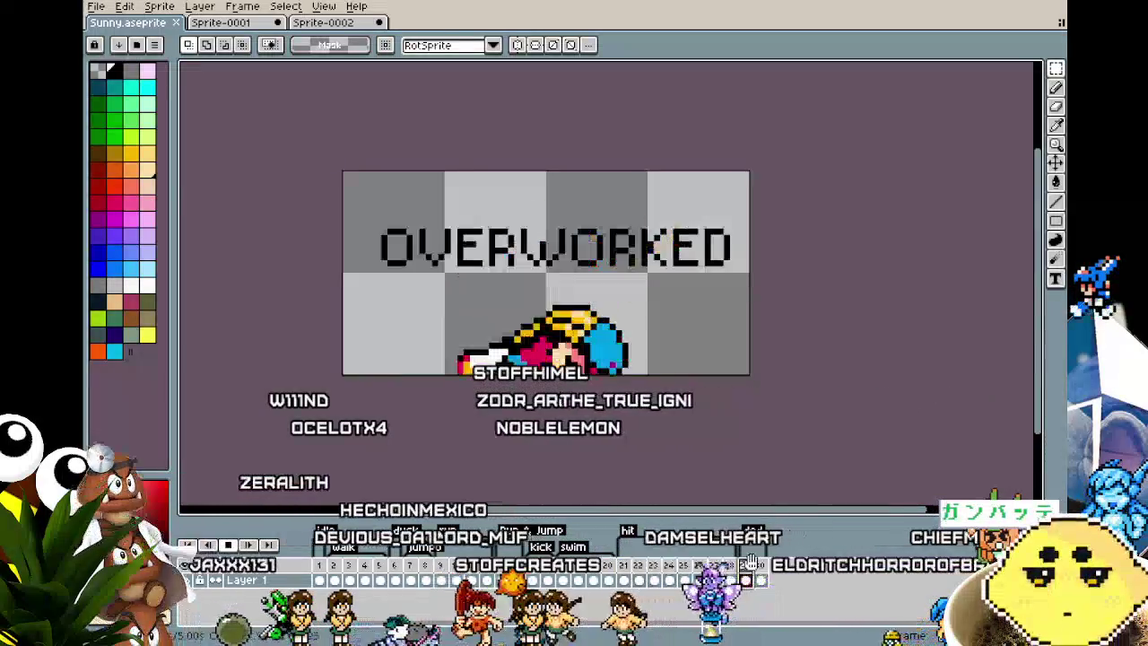
pyautogui.moveTo(645, 461); pyautogui.dragTo(609, 460)
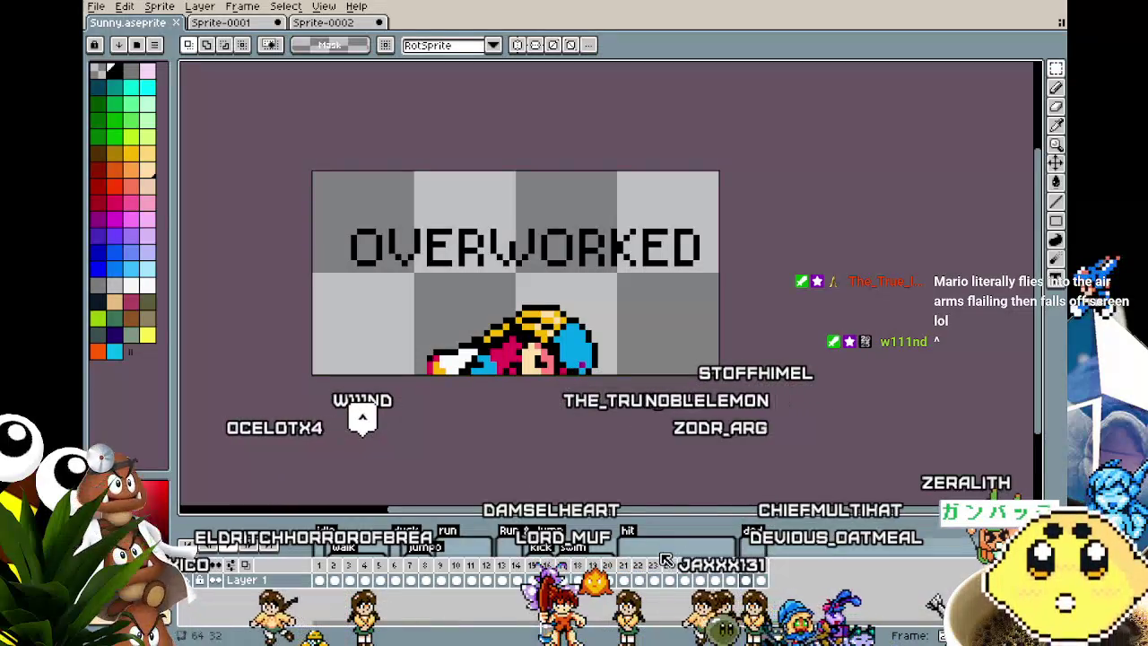
# - Compare frame 23, the first frame and a later pose, then save Sunny.aseprite
pyautogui.click(657, 563)
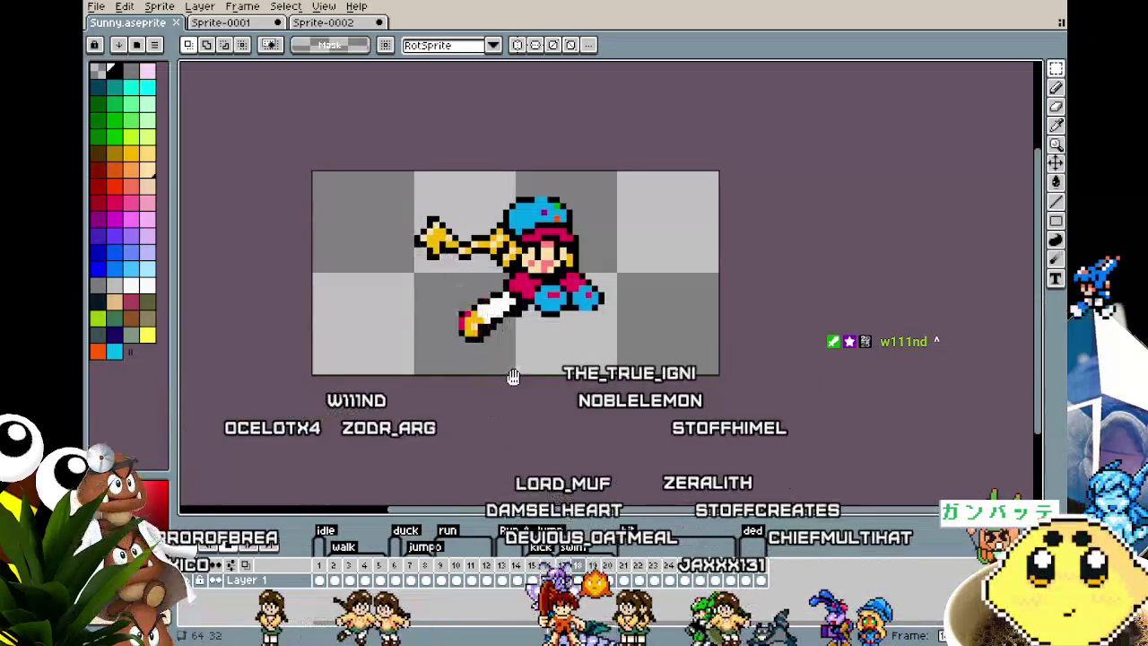
pyautogui.scroll(1, 519, 356)
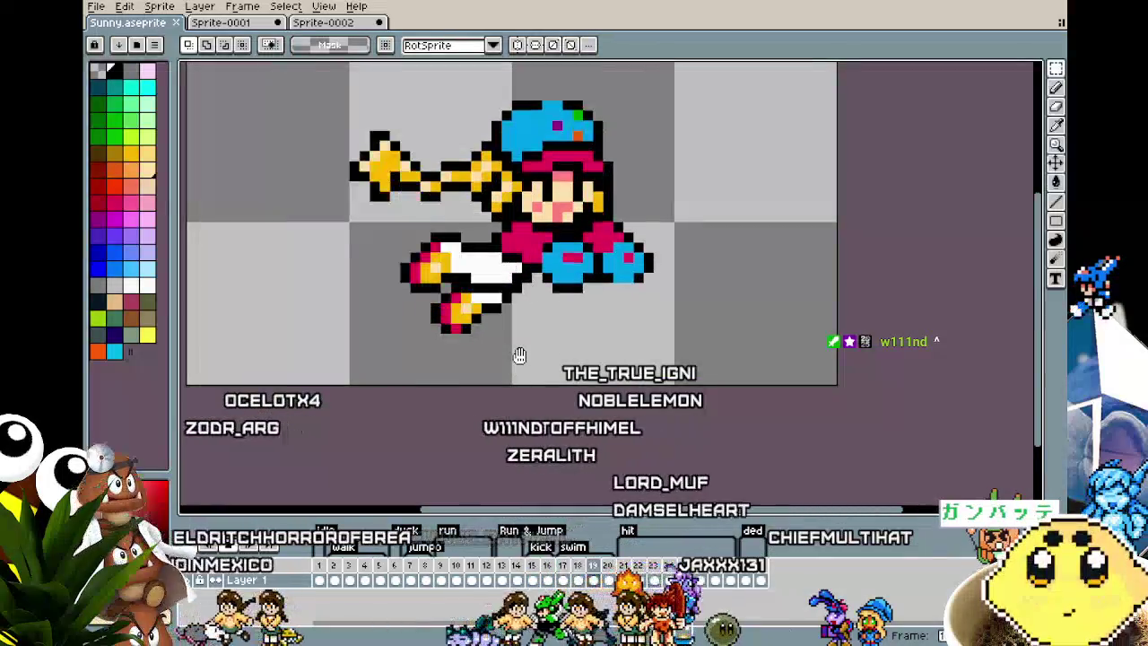
pyautogui.scroll(-2, 519, 356)
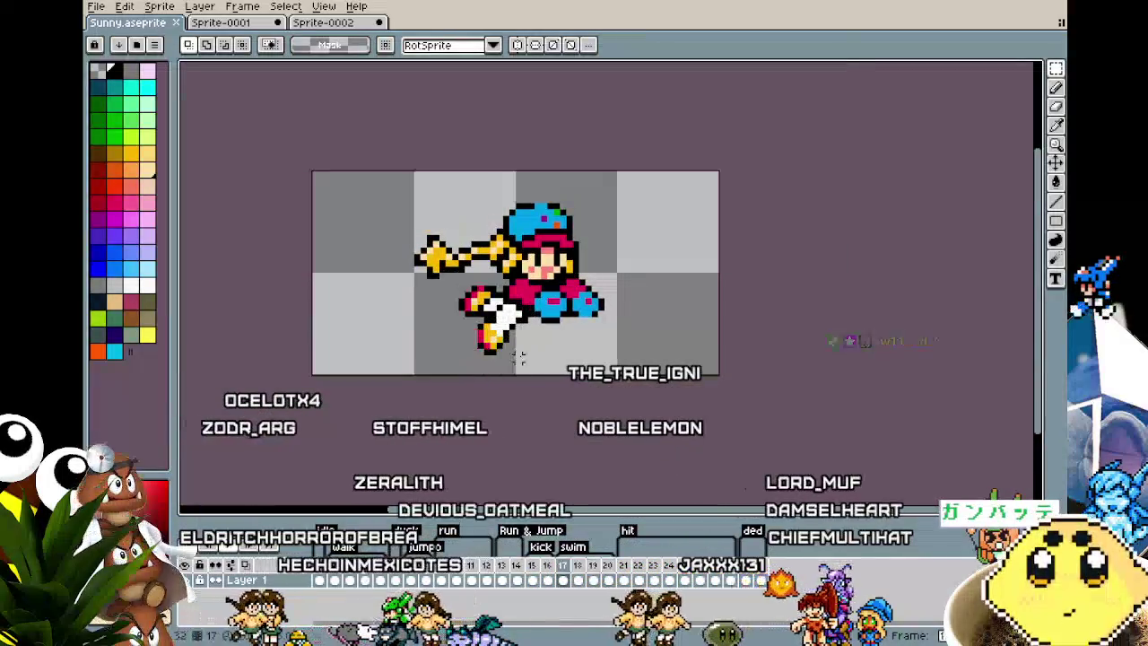
pyautogui.click(328, 580)
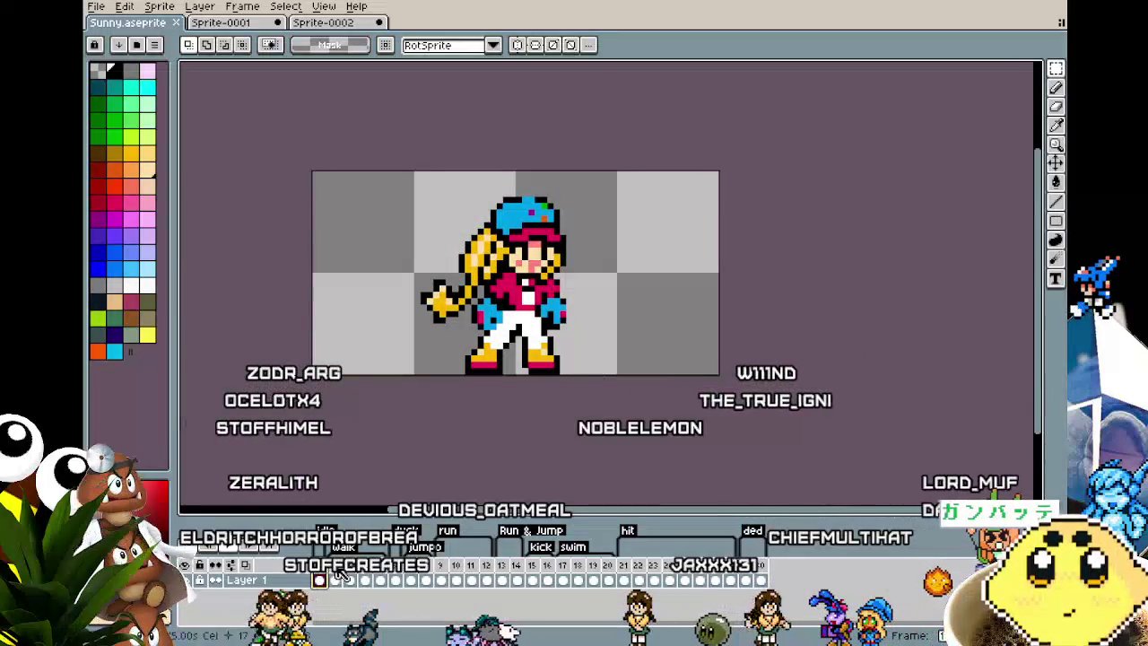
pyautogui.click(365, 579)
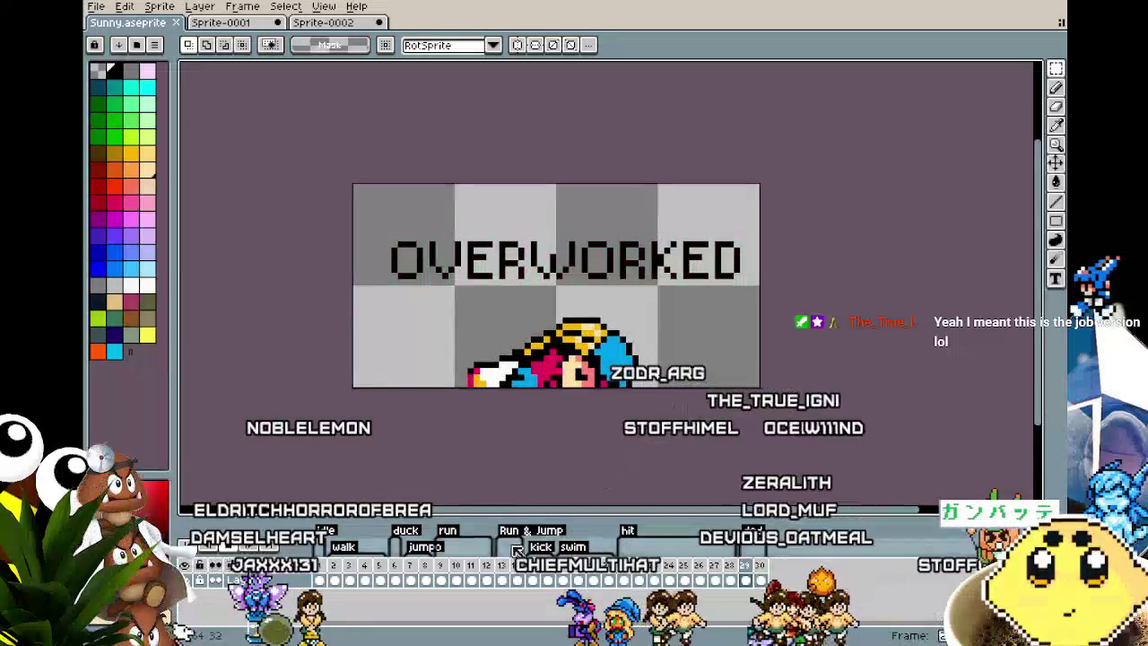
pyautogui.hotkey('ctrl', 's')
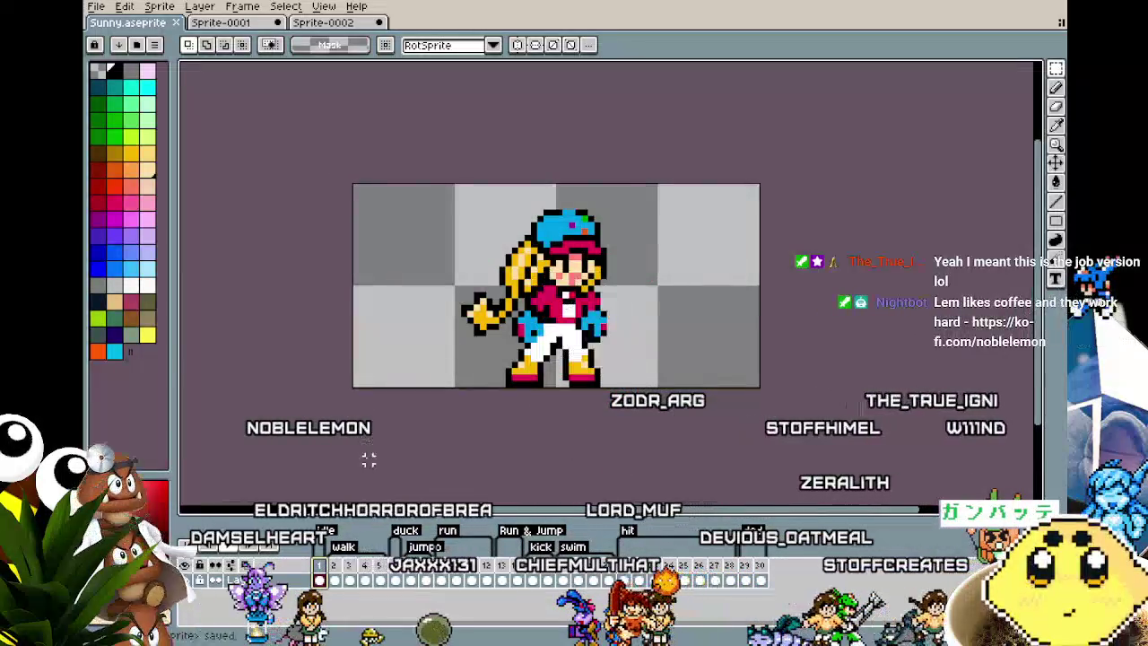
pyautogui.moveTo(369, 459); pyautogui.dragTo(342, 457)
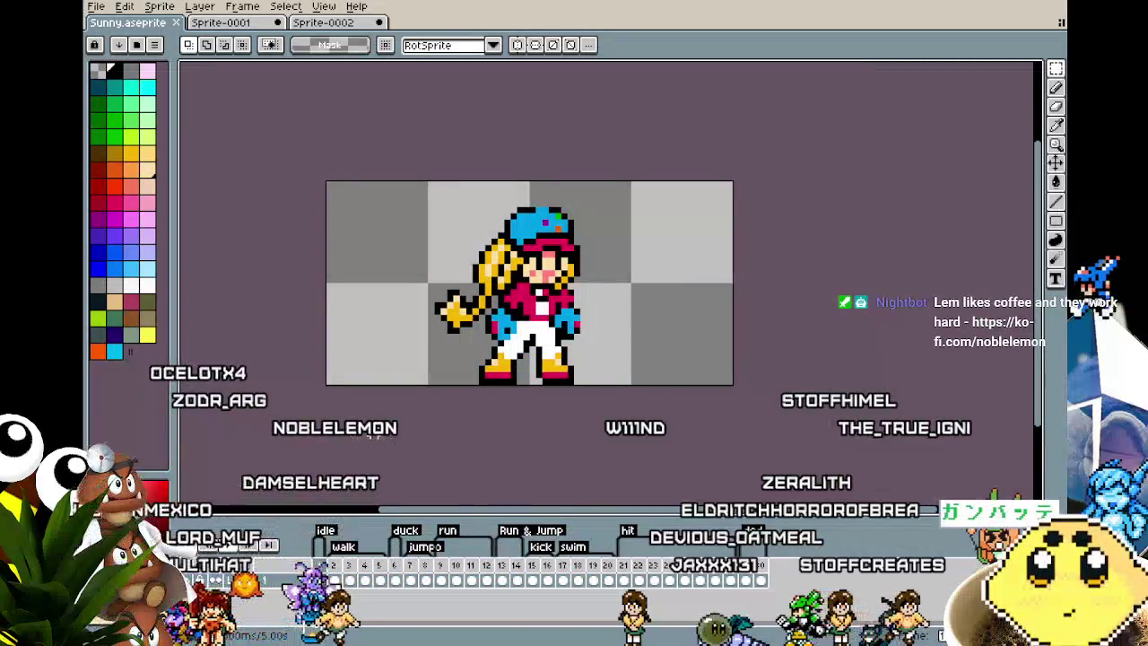
pyautogui.scroll(1, 560, 389)
pyautogui.moveTo(380, 151); pyautogui.dragTo(639, 332)
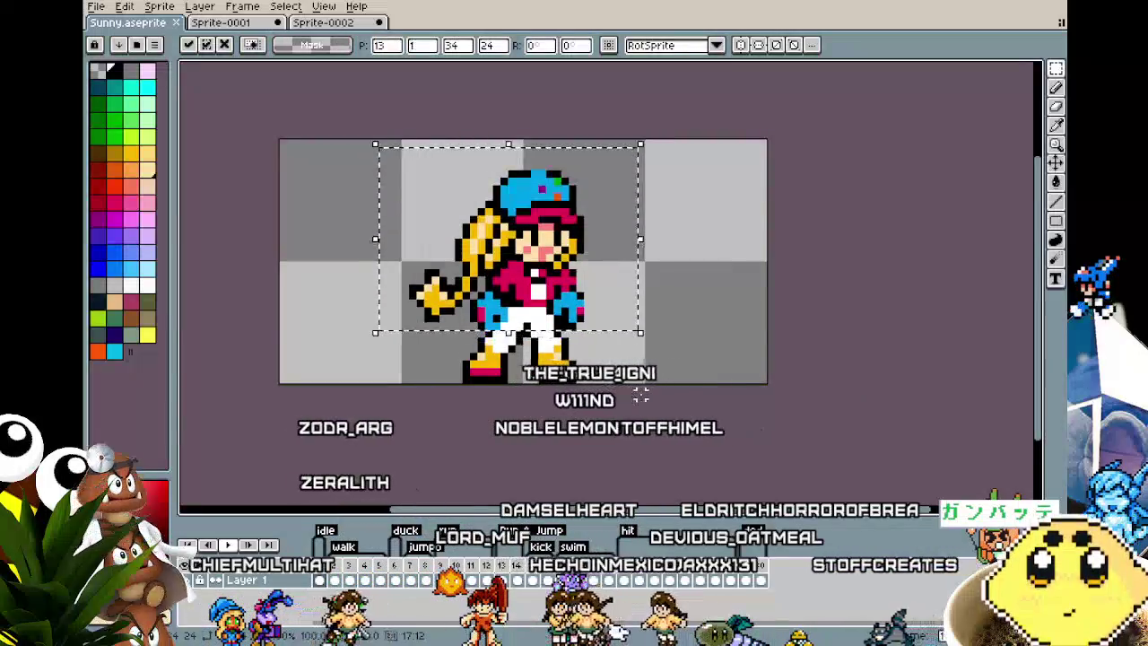
pyautogui.hotkey('ctrl', 'd')
pyautogui.scroll(-1, 640, 395)
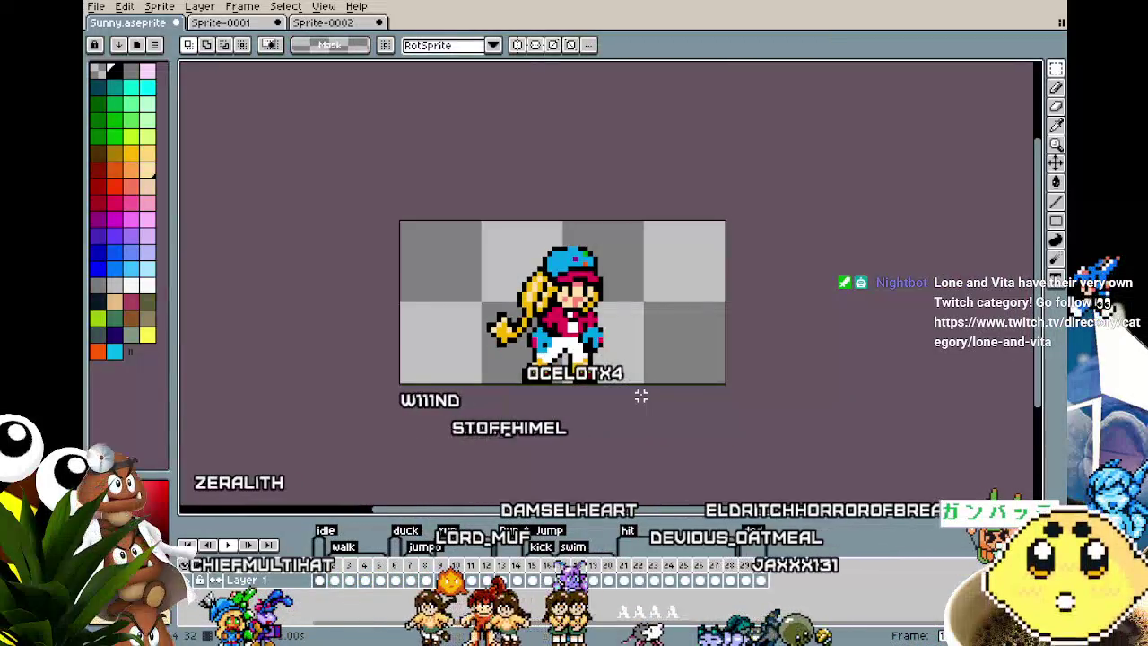
pyautogui.scroll(1, 640, 394)
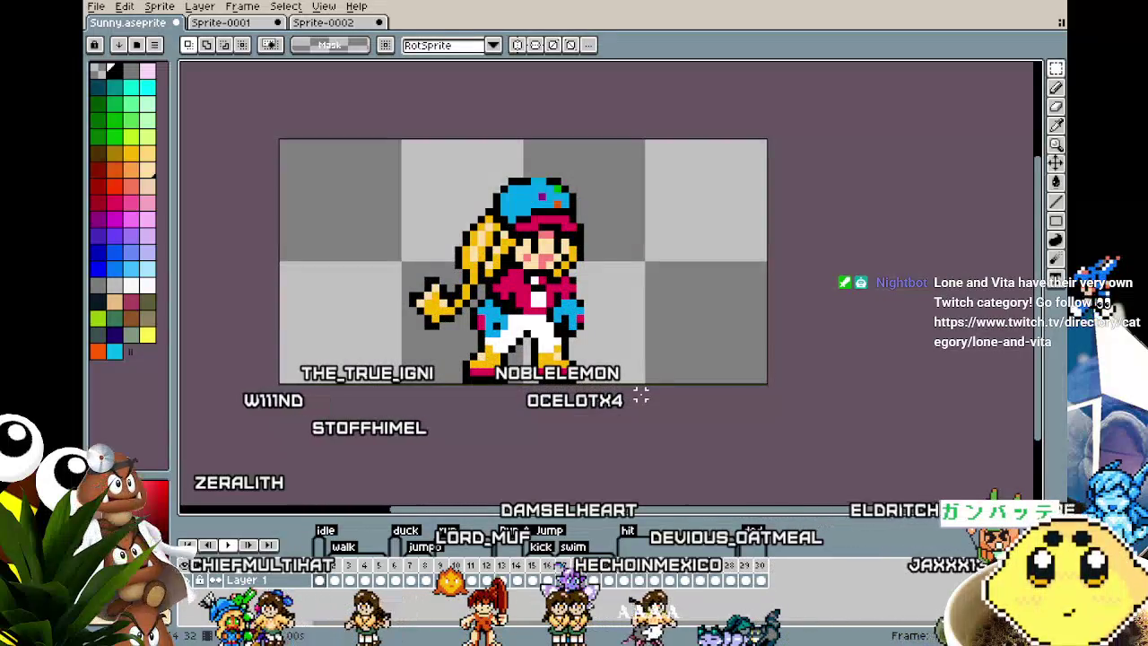
pyautogui.press('Right')
pyautogui.moveTo(330, 141); pyautogui.dragTo(653, 324)
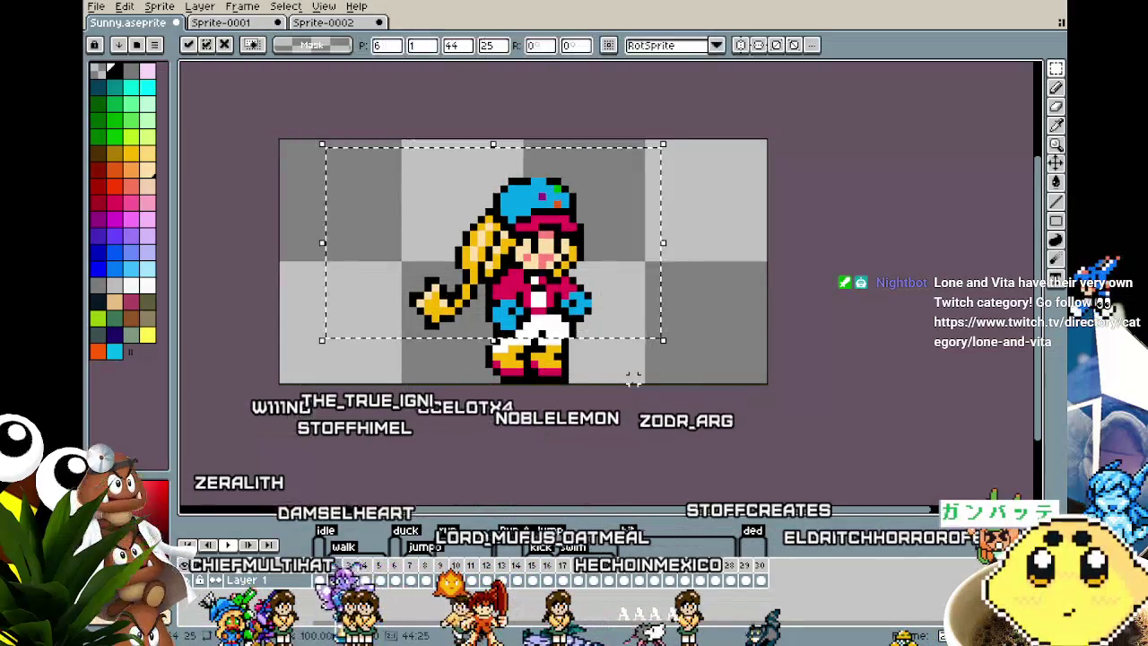
pyautogui.scroll(-1, 633, 381)
pyautogui.scroll(-1, 633, 380)
pyautogui.press('Right')
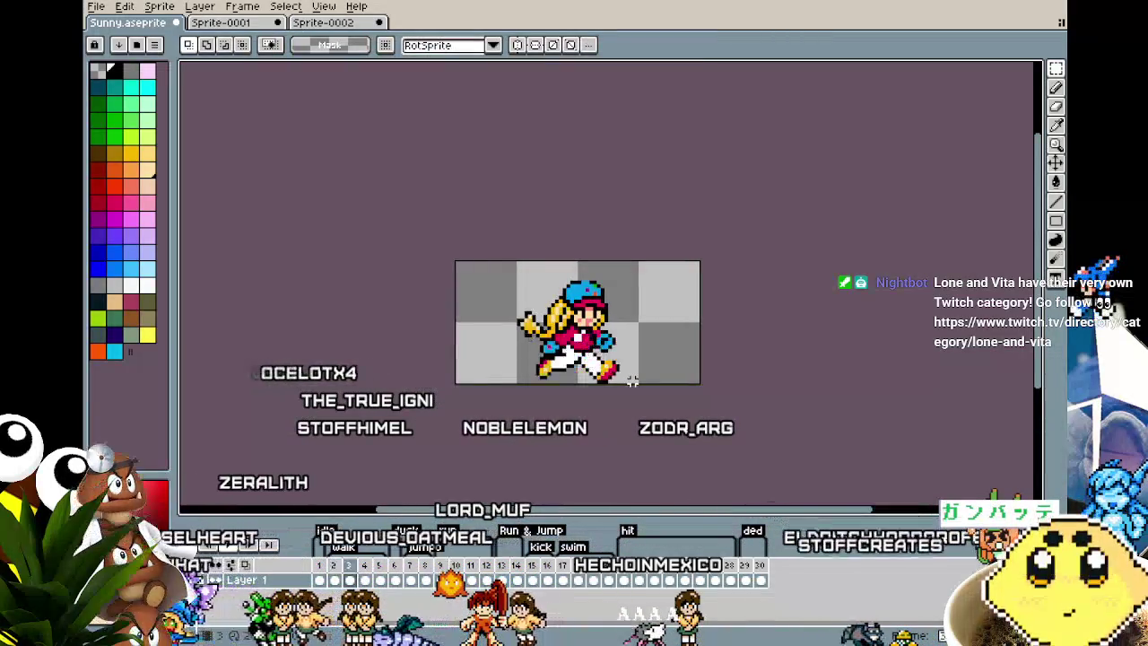
pyautogui.scroll(2, 556, 408)
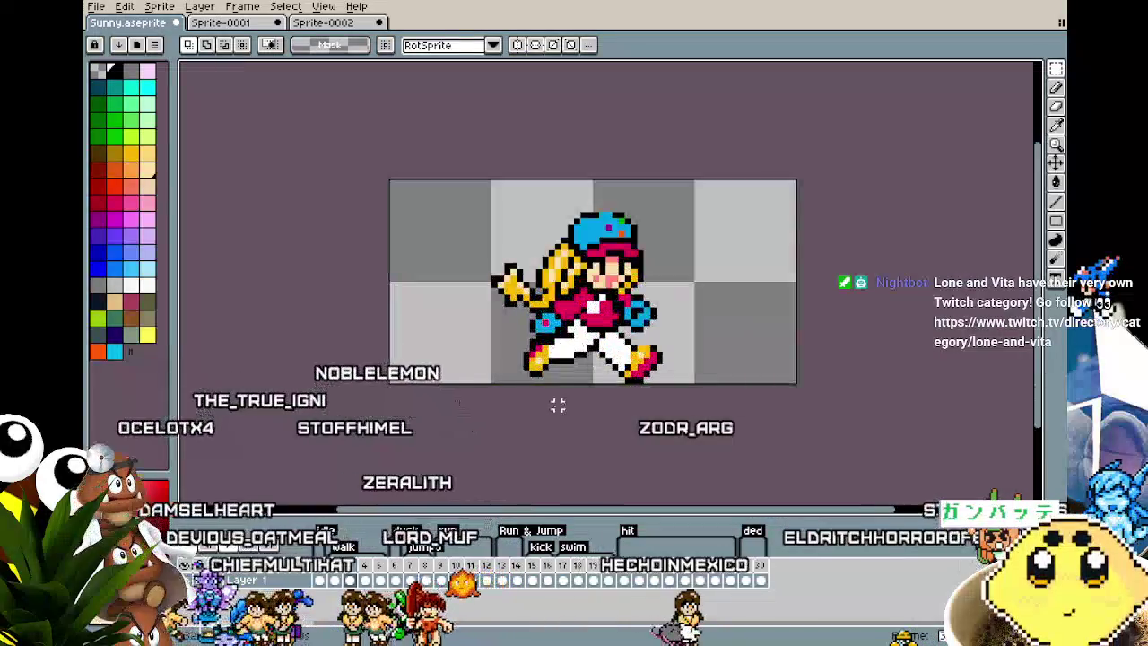
pyautogui.moveTo(473, 200)
pyautogui.mouseDown()
pyautogui.moveTo(722, 287)
pyautogui.moveTo(735, 330)
pyautogui.mouseUp()
pyautogui.click(684, 386)
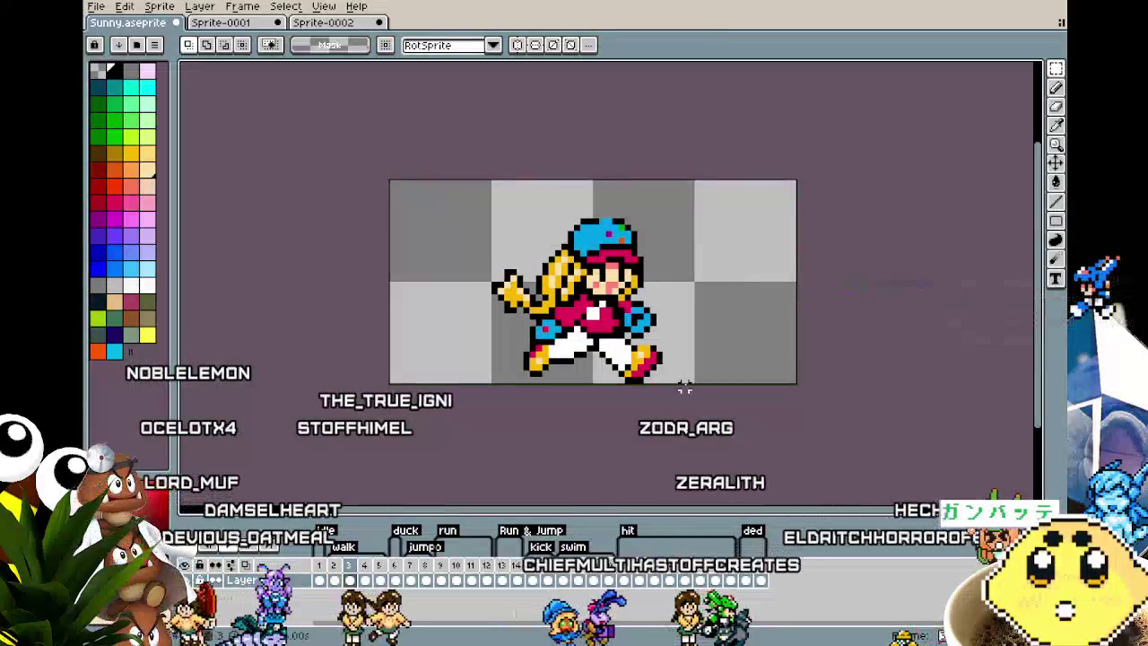
pyautogui.hotkey('ctrl', 'z')
pyautogui.press('Left')
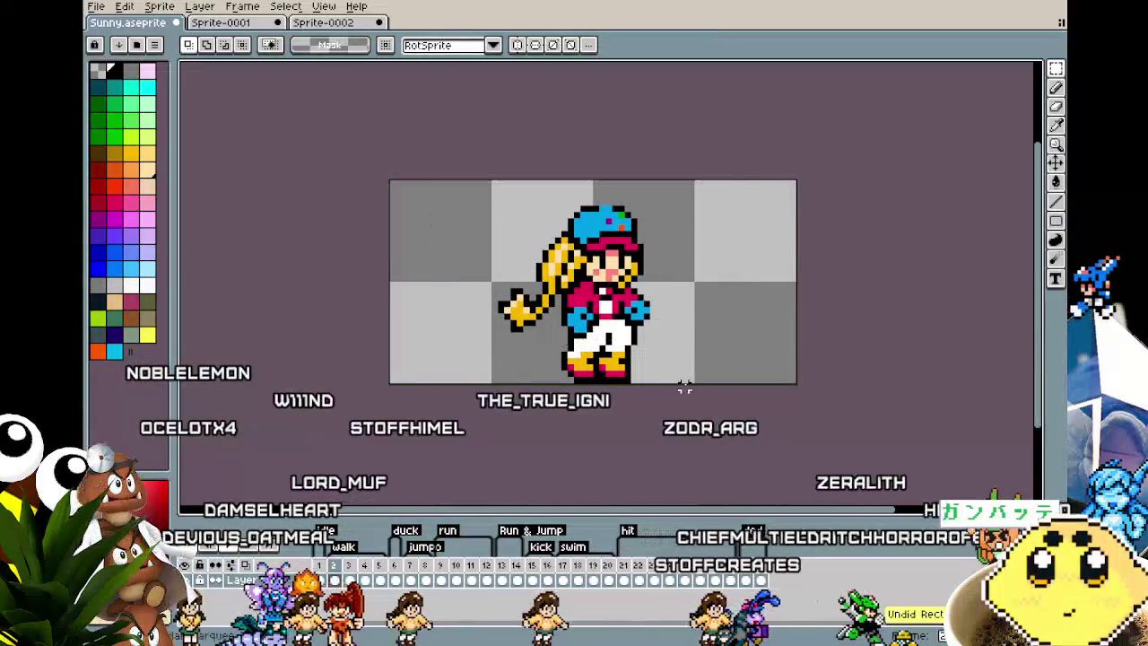
pyautogui.hotkey('ctrl', 'z')
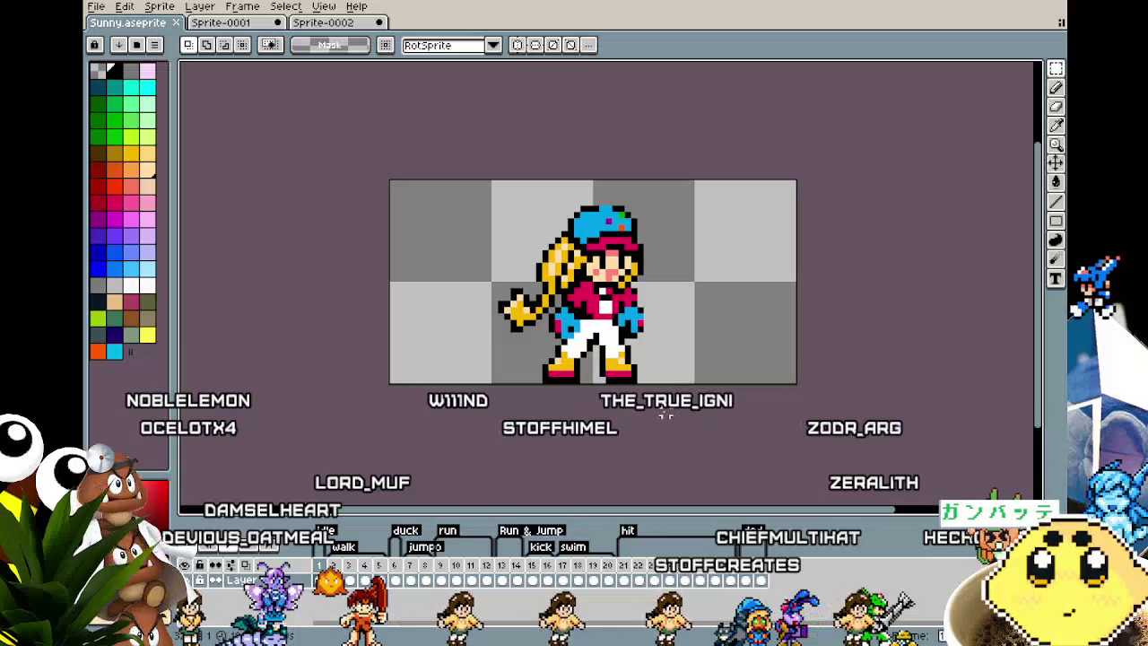
pyautogui.press('Return')
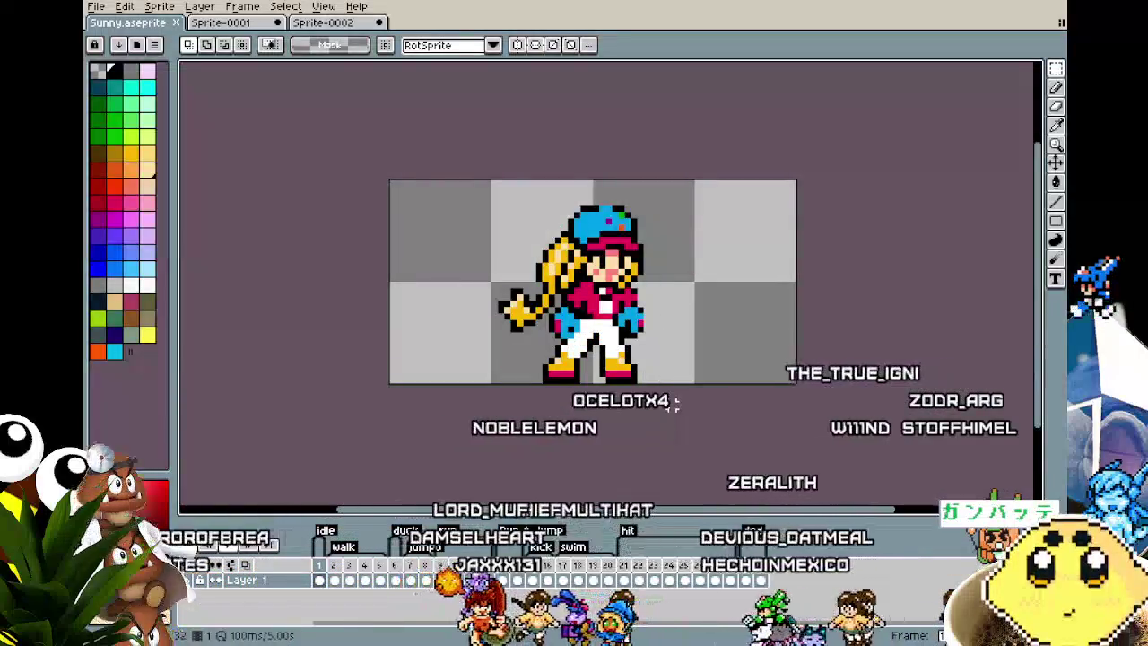
# - Zoom in and recolour the stray white pixel on Sunny's outfit pink with the Pencil
pyautogui.scroll(1, 587, 377)
pyautogui.scroll(1, 588, 377)
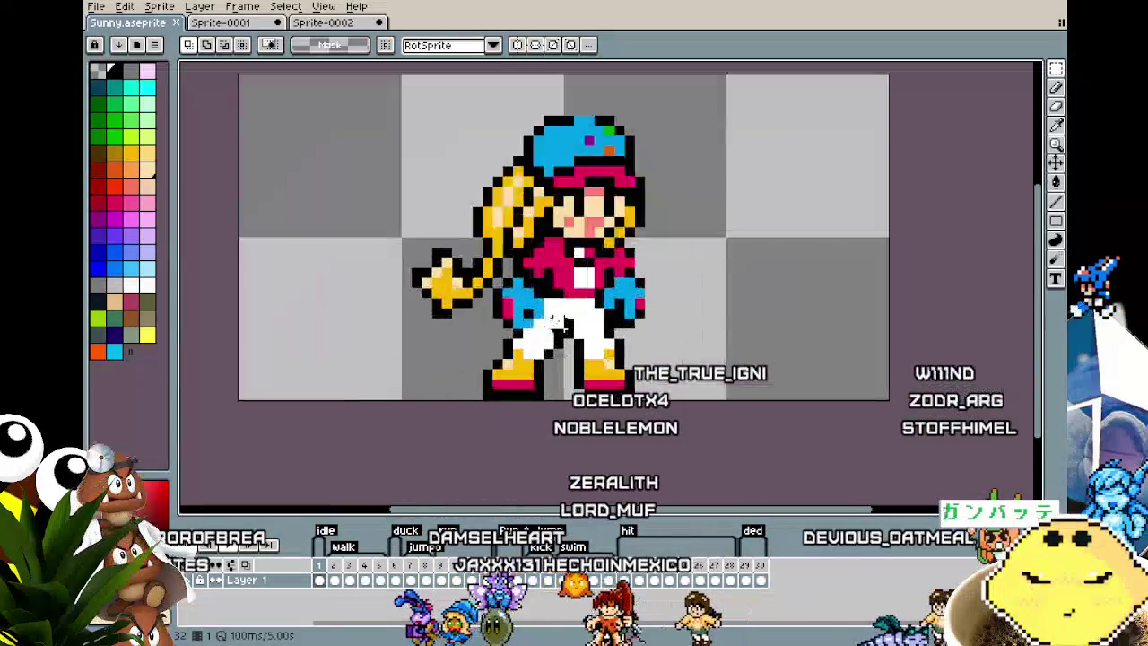
pyautogui.scroll(2, 581, 305)
pyautogui.press('i')
pyautogui.press('b')
pyautogui.click(527, 287)
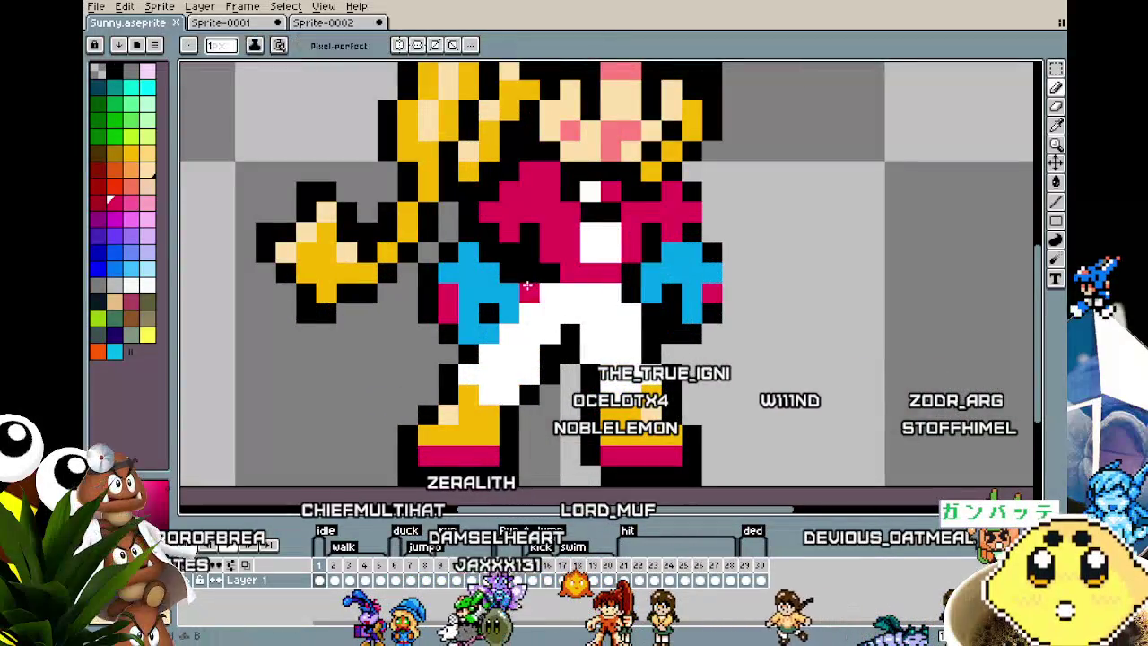
# - Zoom out to the whole sprite and check the last OVERWORKED frame
pyautogui.hotkey('ctrl', '0')
pyautogui.hotkey('ctrl', 'shift', 'd')
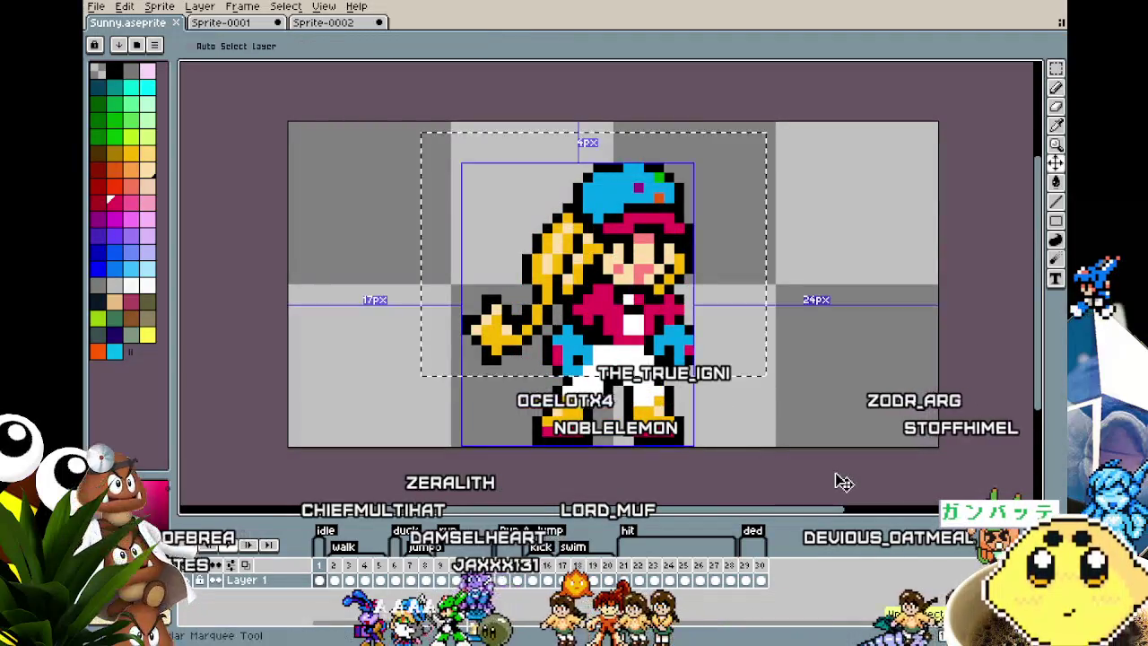
pyautogui.press('Left')
pyautogui.press('Left')
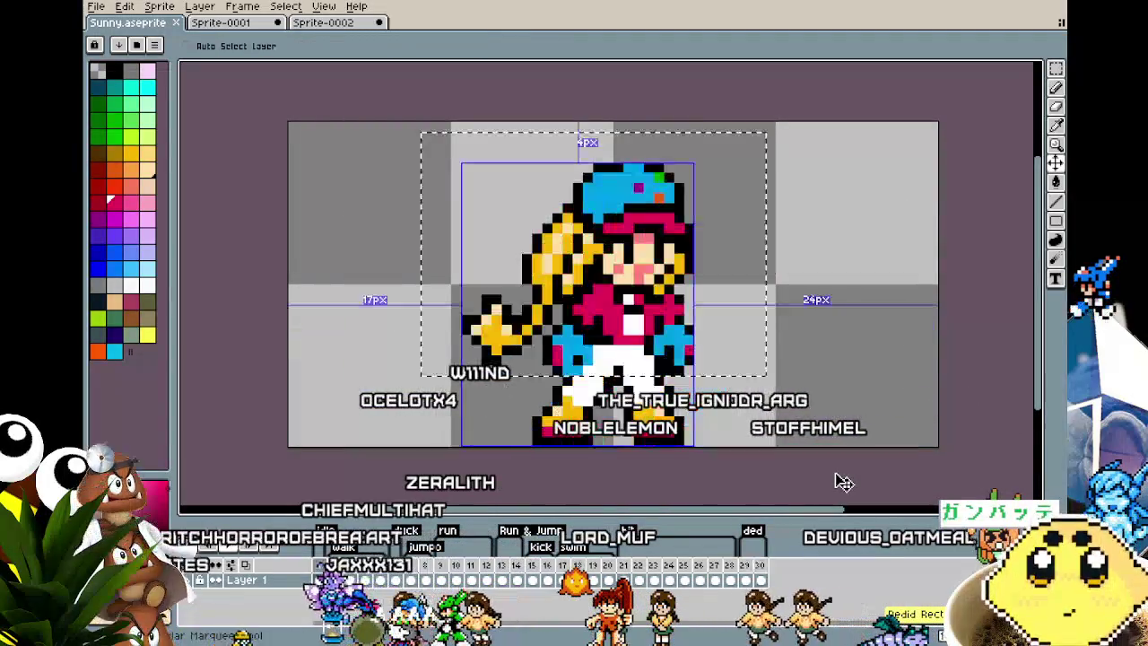
pyautogui.hotkey('ctrl', 'd')
pyautogui.scroll(1, 624, 380)
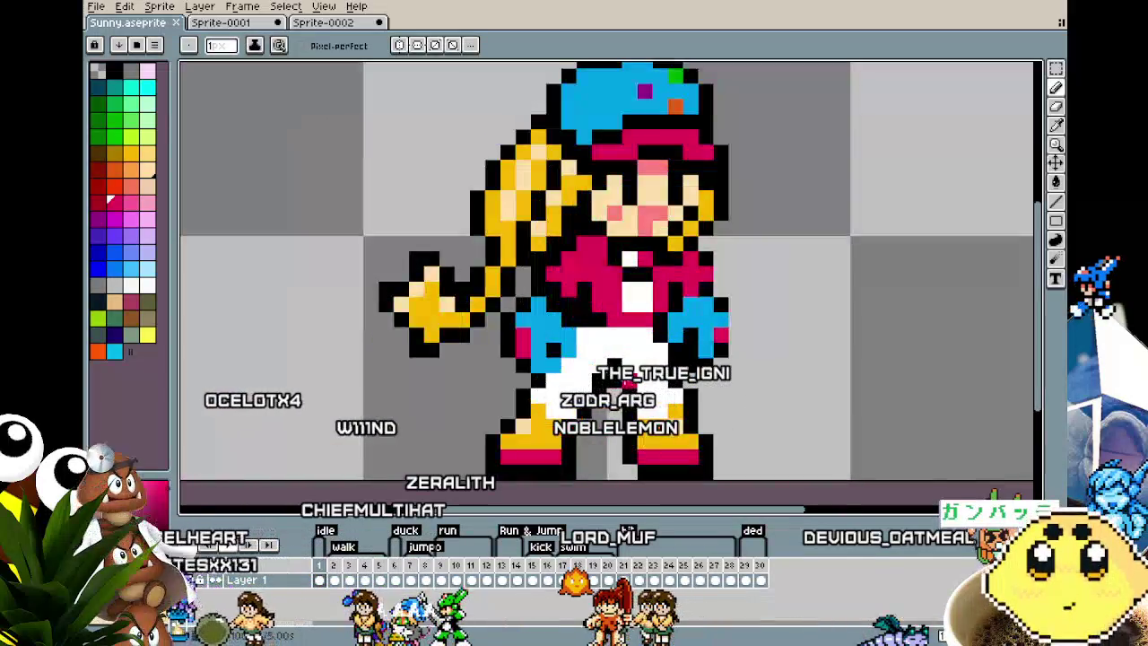
pyautogui.keyDown('alt'); pyautogui.click(617, 315); pyautogui.keyUp('alt')
pyautogui.scroll(-5, 641, 333)
pyautogui.scroll(-1, 667, 415)
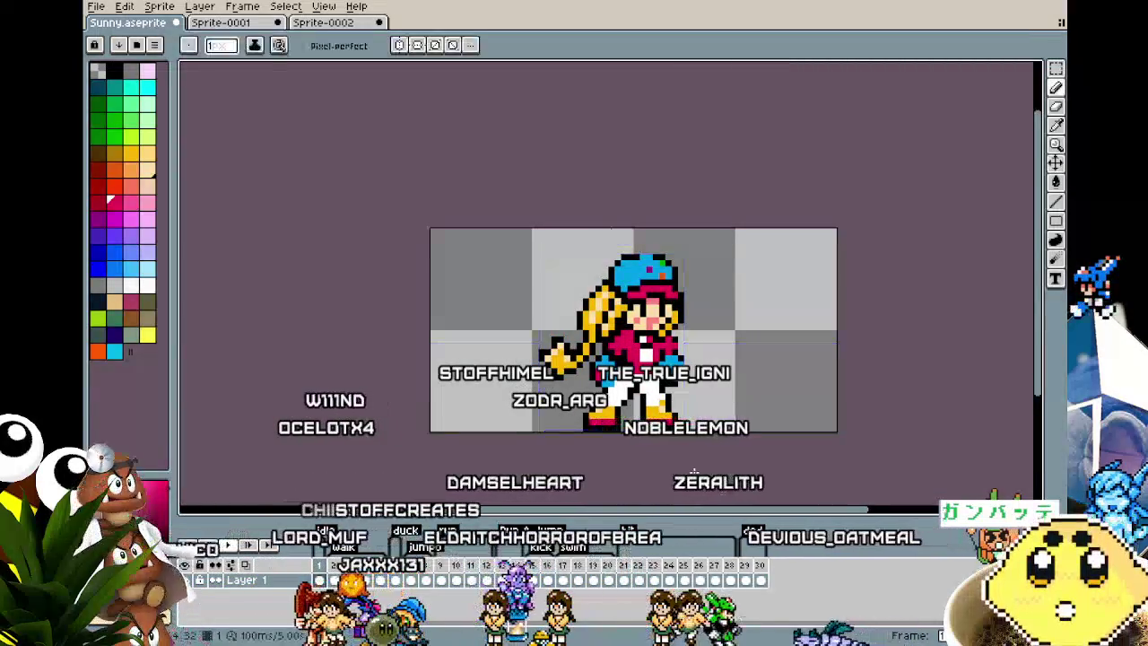
pyautogui.press('ctrl')
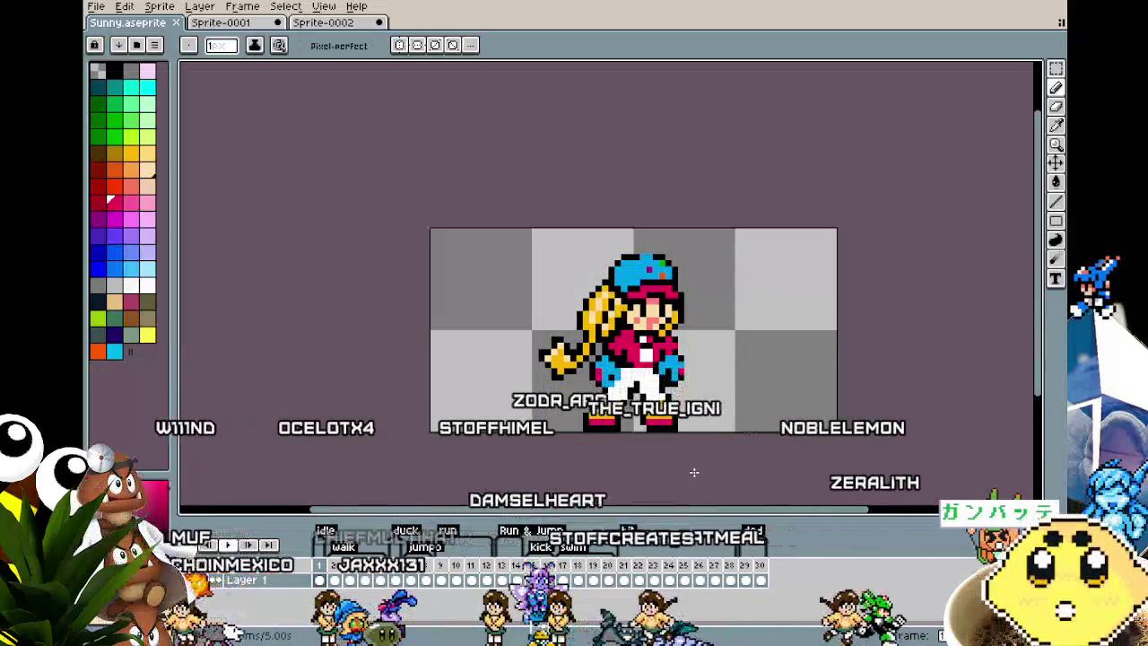
# - Return to frame 1 and recenter the standing sprite in view
pyautogui.press(',')
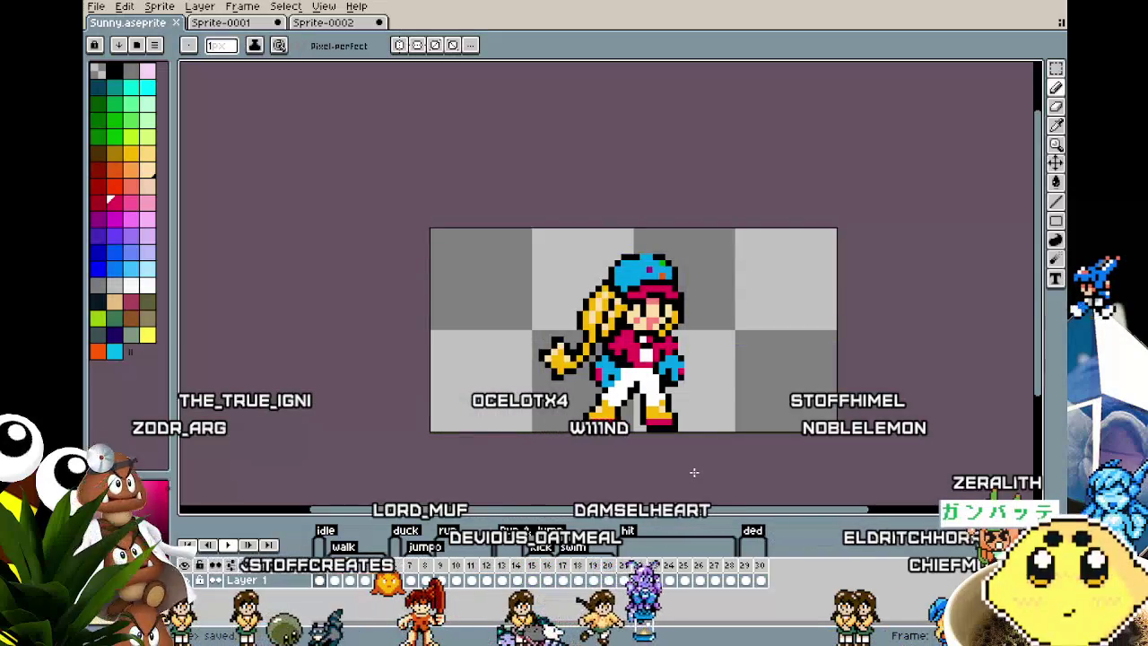
pyautogui.moveTo(679, 397); pyautogui.dragTo(421, 364)
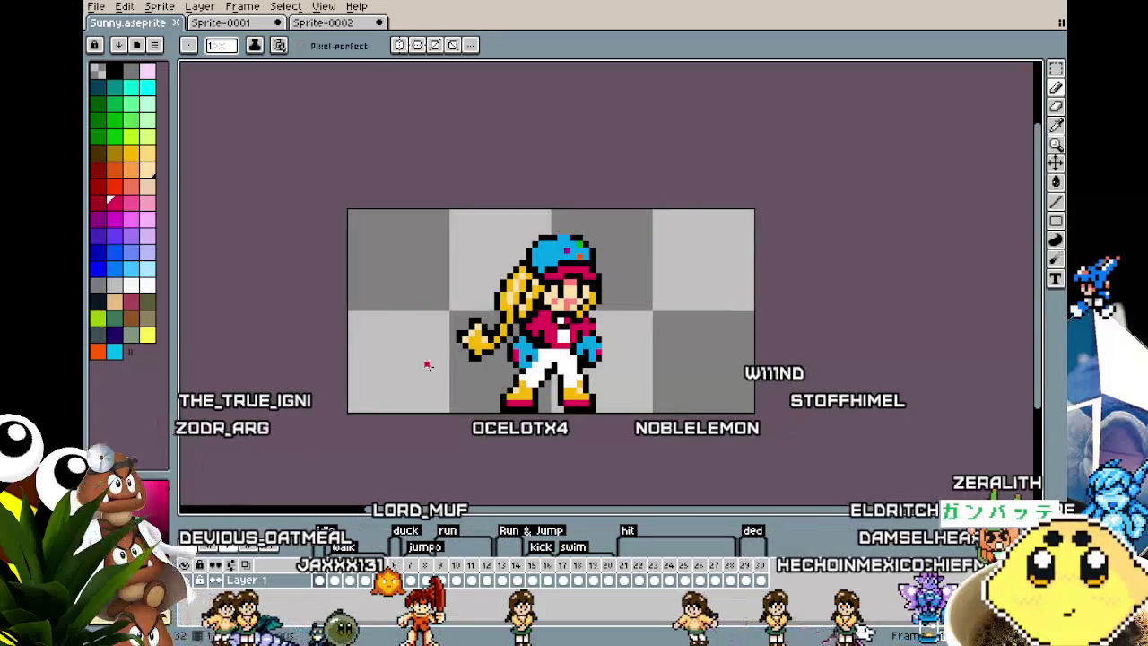
pyautogui.moveTo(428, 365); pyautogui.dragTo(451, 362)
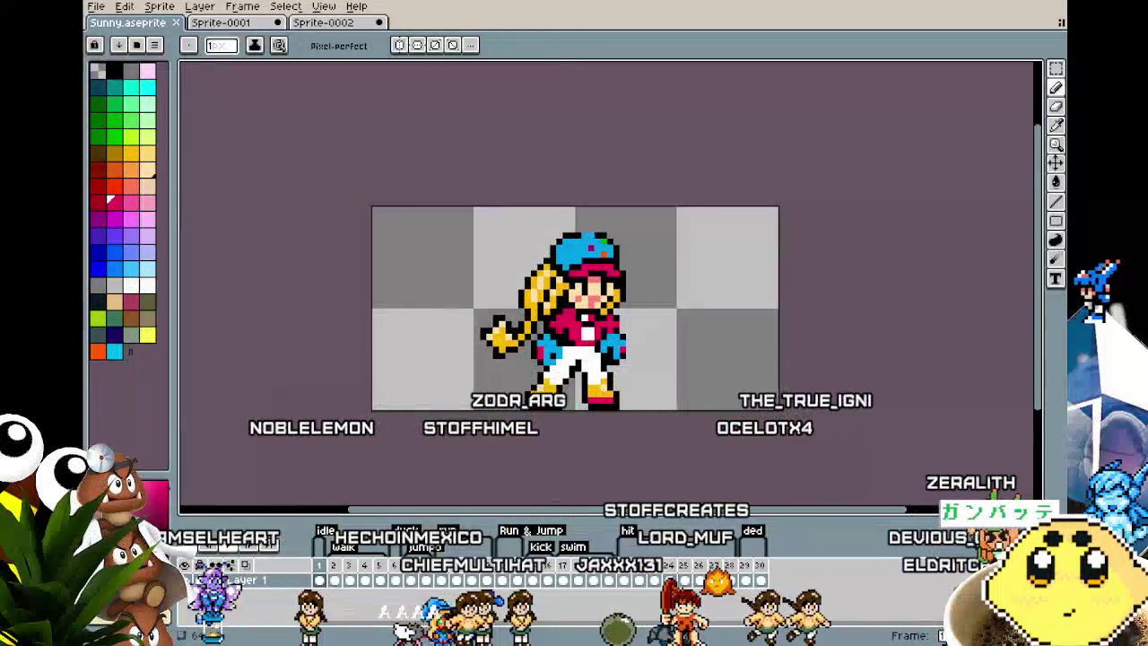
pyautogui.moveTo(446, 496); pyautogui.dragTo(367, 468)
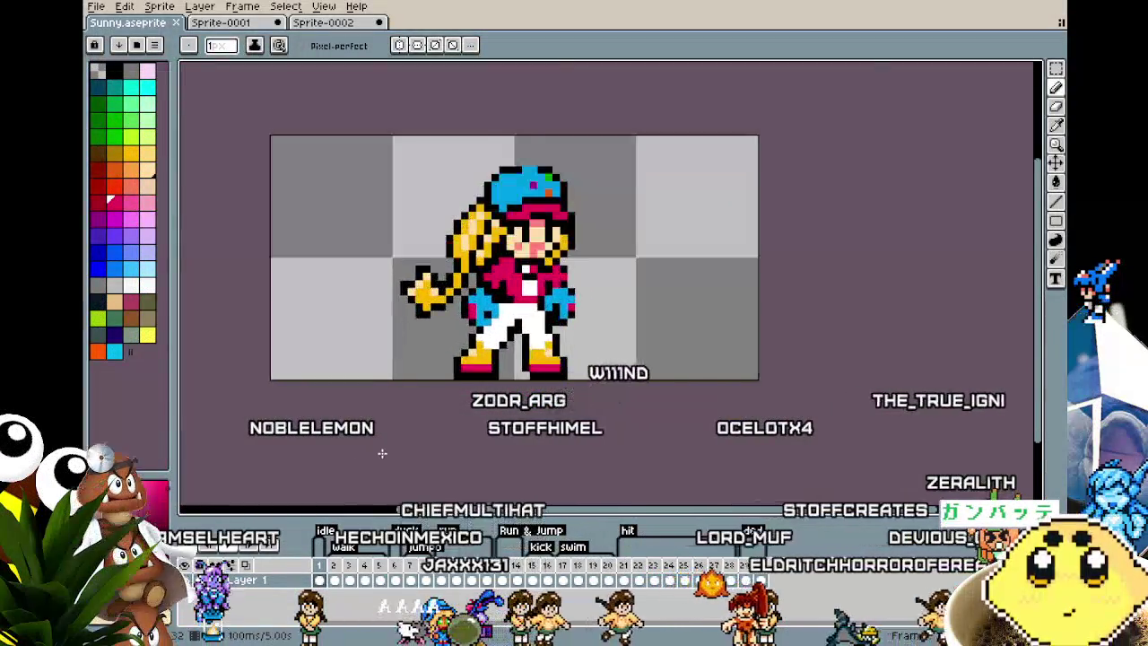
pyautogui.scroll(1, 335, 457)
pyautogui.press('Return')
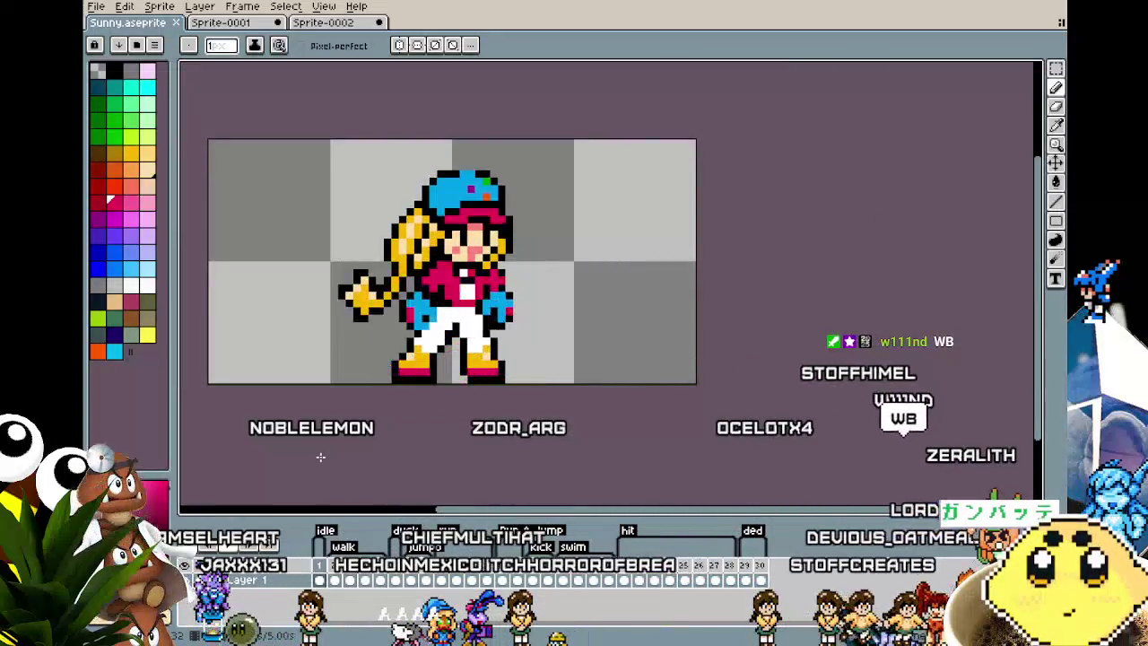
pyautogui.moveTo(347, 449); pyautogui.dragTo(390, 442)
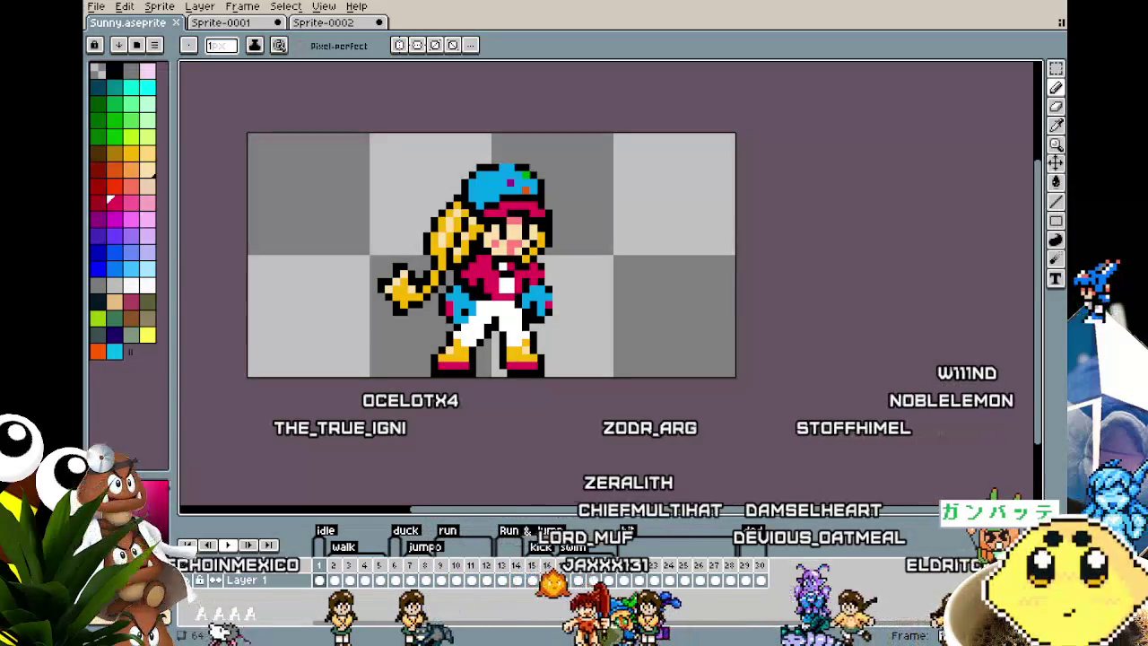
pyautogui.moveTo(482, 457)
pyautogui.mouseDown()
pyautogui.moveTo(526, 430)
pyautogui.moveTo(471, 451)
pyautogui.mouseUp()
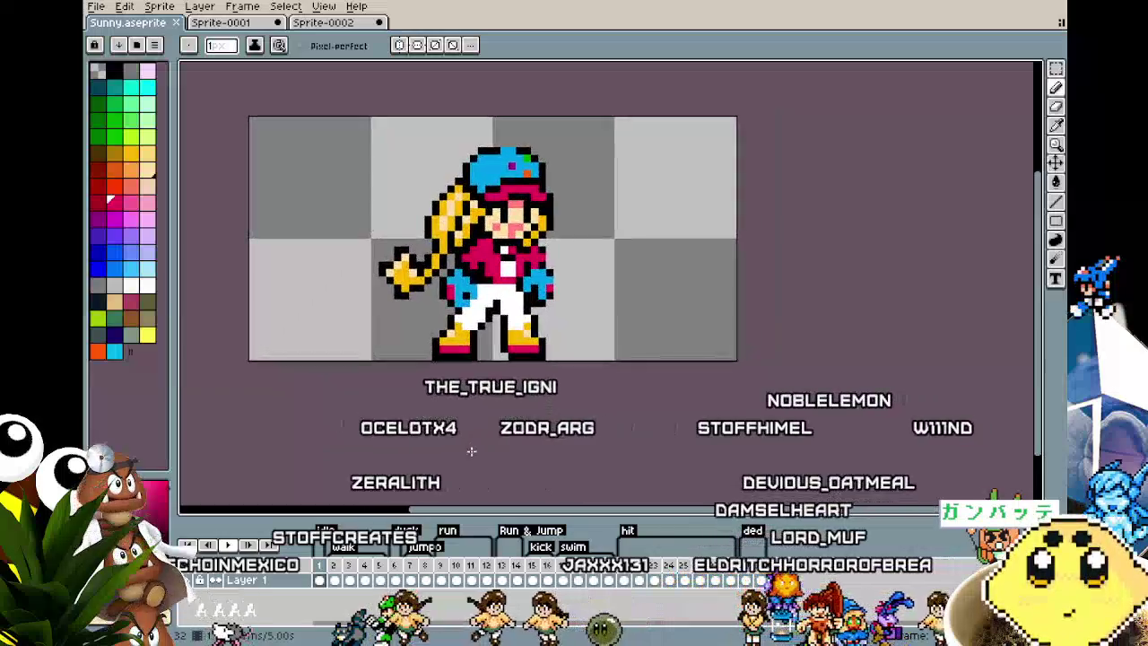
pyautogui.click(235, 25)
pyautogui.moveTo(334, 236)
pyautogui.mouseDown()
pyautogui.moveTo(281, 236)
pyautogui.moveTo(345, 223)
pyautogui.mouseUp()
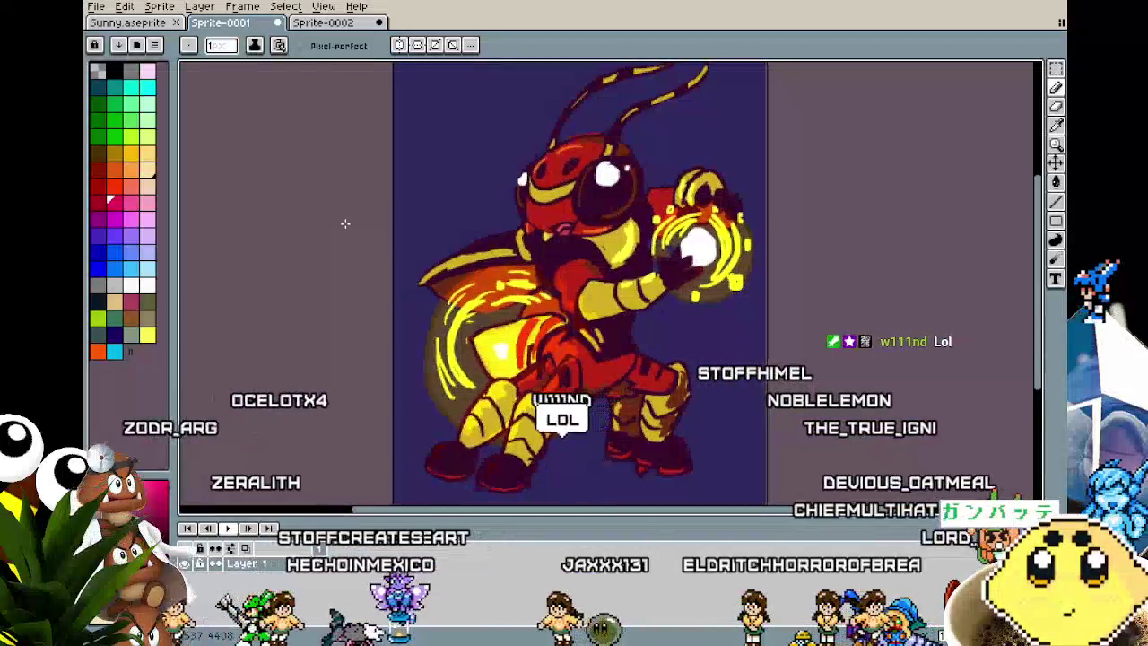
pyautogui.click(341, 24)
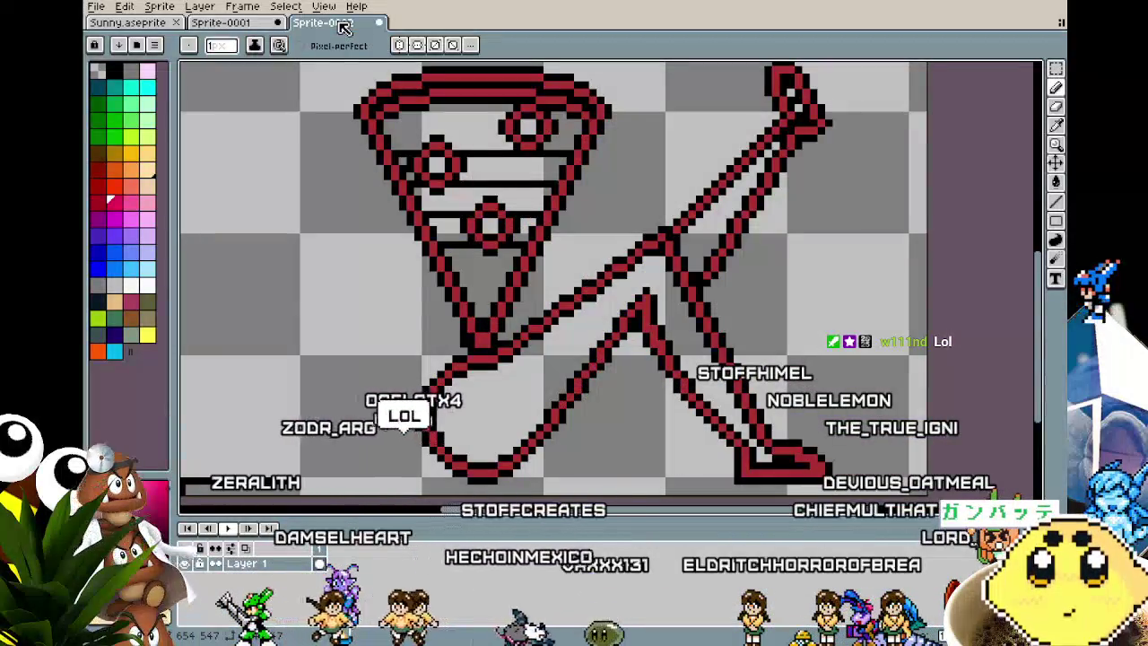
pyautogui.scroll(-1, 353, 202)
pyautogui.scroll(1, 408, 215)
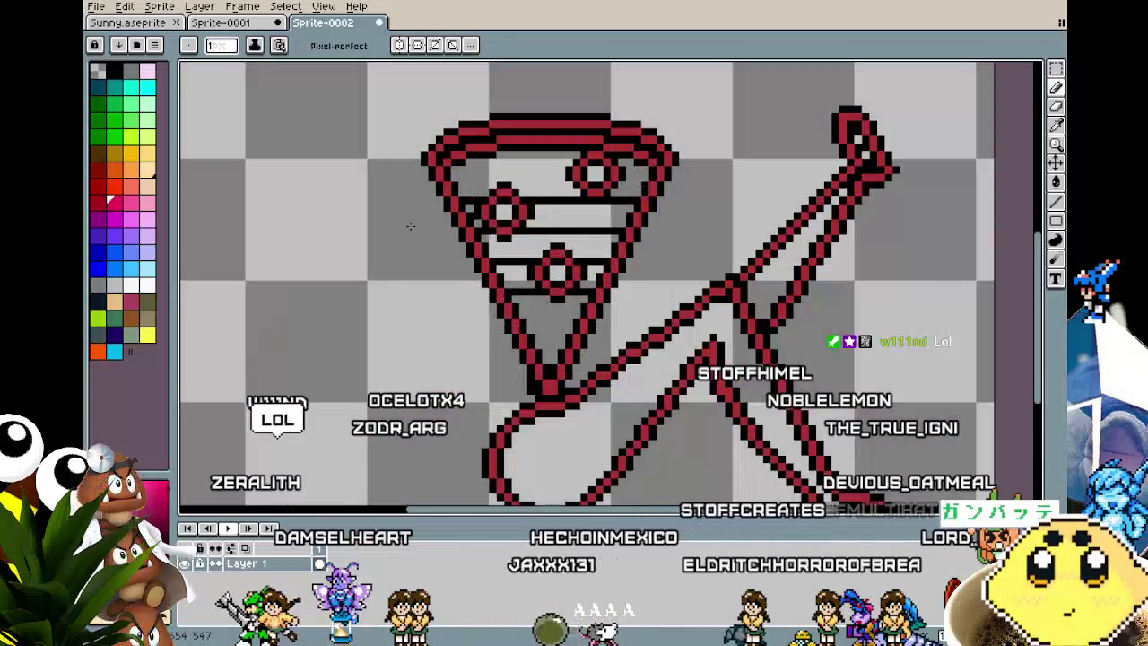
pyautogui.moveTo(410, 226); pyautogui.dragTo(385, 205)
pyautogui.click(133, 23)
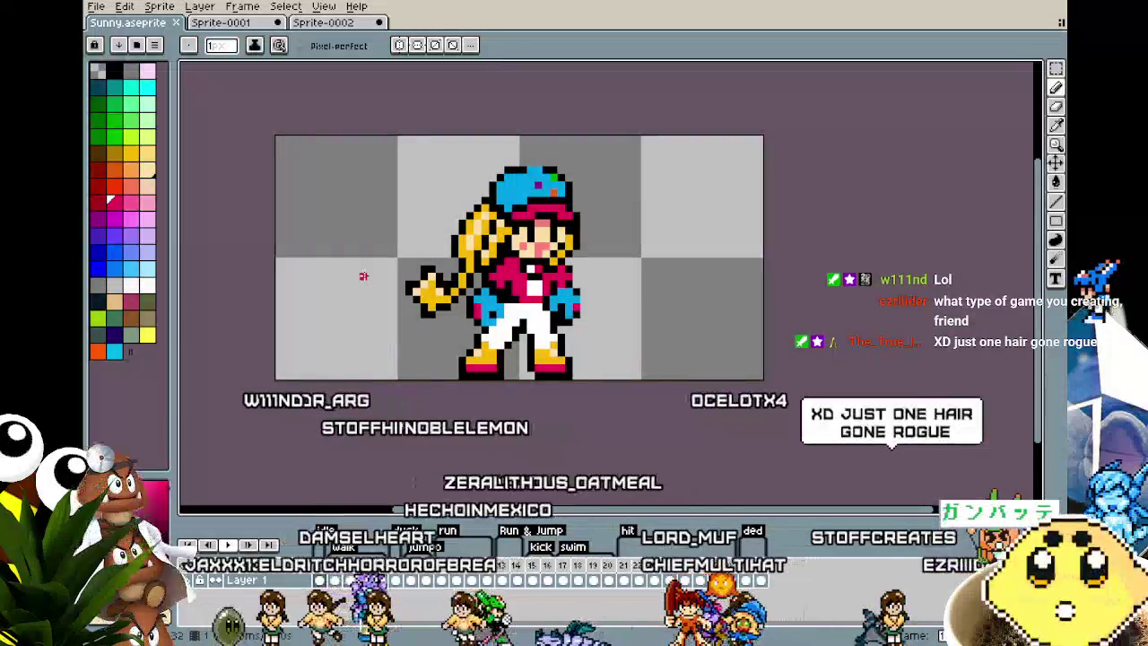
# - Play Sunny's animation through the OVERWORKED frames, then pan to recenter the frame-1 idle pose
pyautogui.moveTo(368, 307)
pyautogui.mouseDown()
pyautogui.moveTo(334, 314)
pyautogui.moveTo(347, 337)
pyautogui.mouseUp()
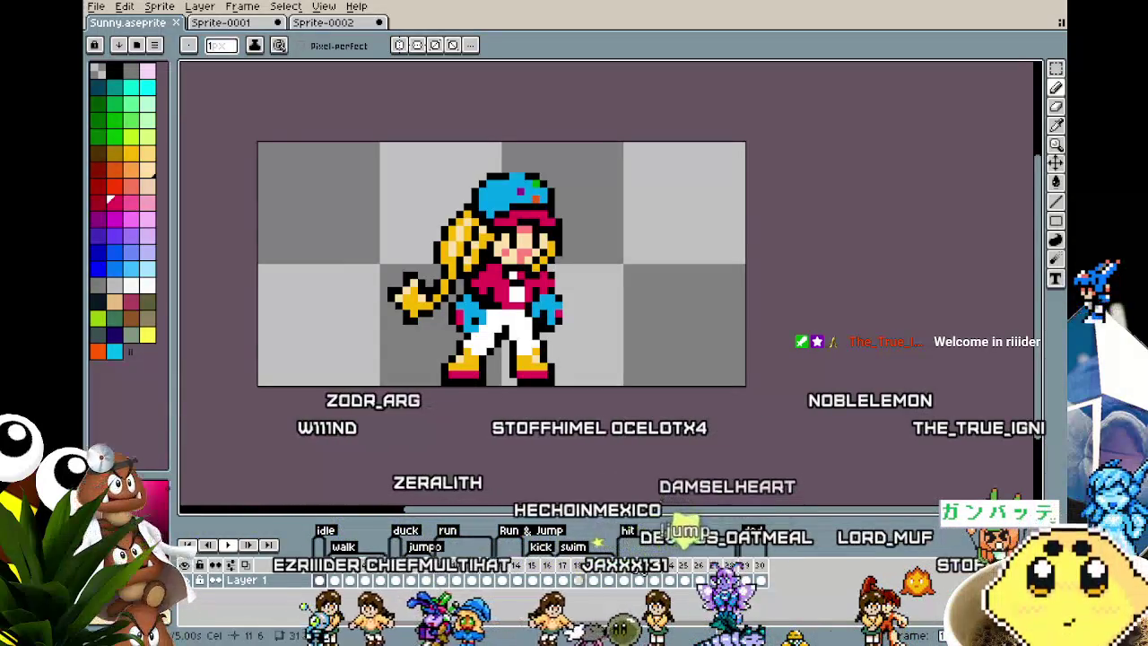
pyautogui.press('Return')
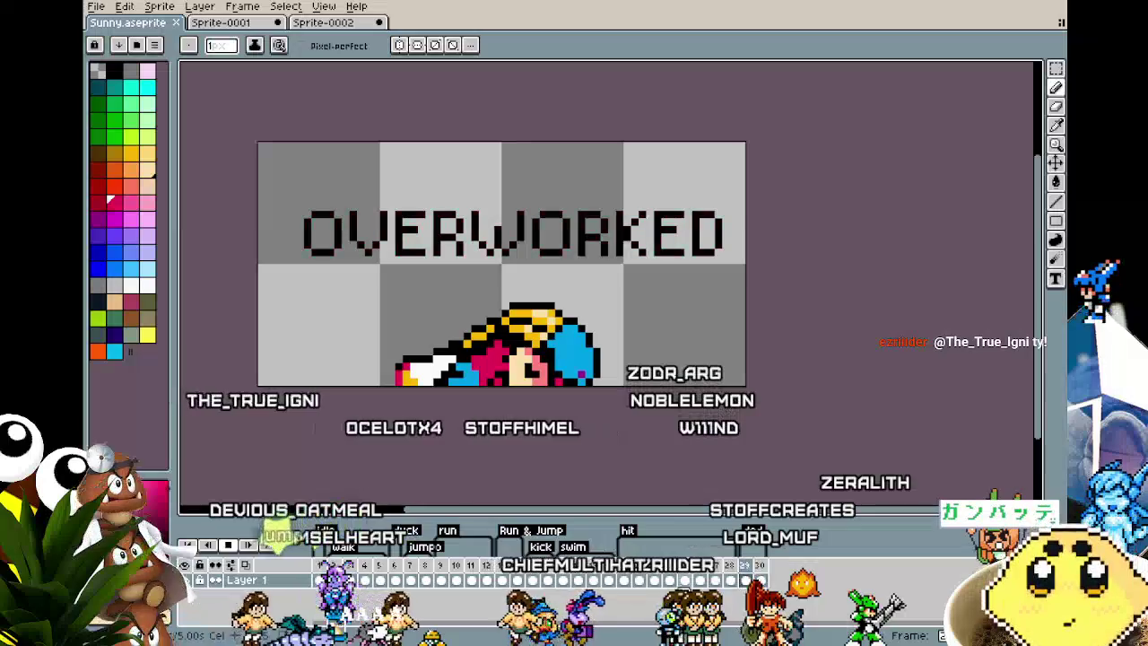
pyautogui.moveTo(369, 430)
pyautogui.mouseDown()
pyautogui.moveTo(307, 427)
pyautogui.moveTo(341, 454)
pyautogui.moveTo(366, 453)
pyautogui.mouseUp()
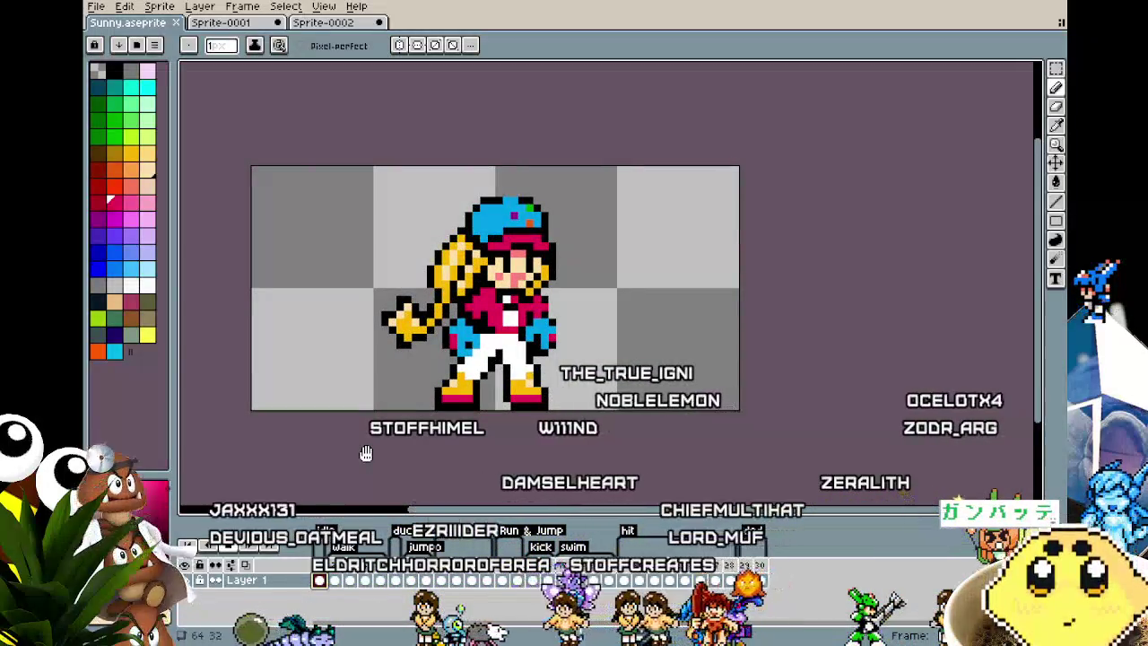
pyautogui.moveTo(304, 165); pyautogui.dragTo(308, 164)
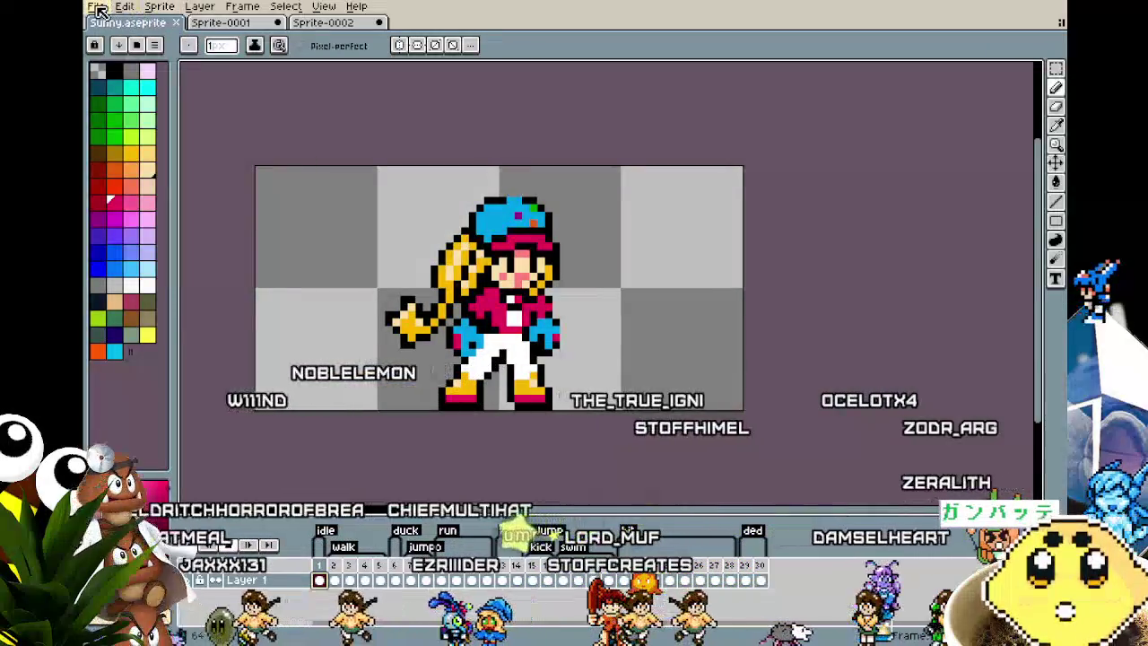
pyautogui.click(97, 7)
pyautogui.click(97, 7)
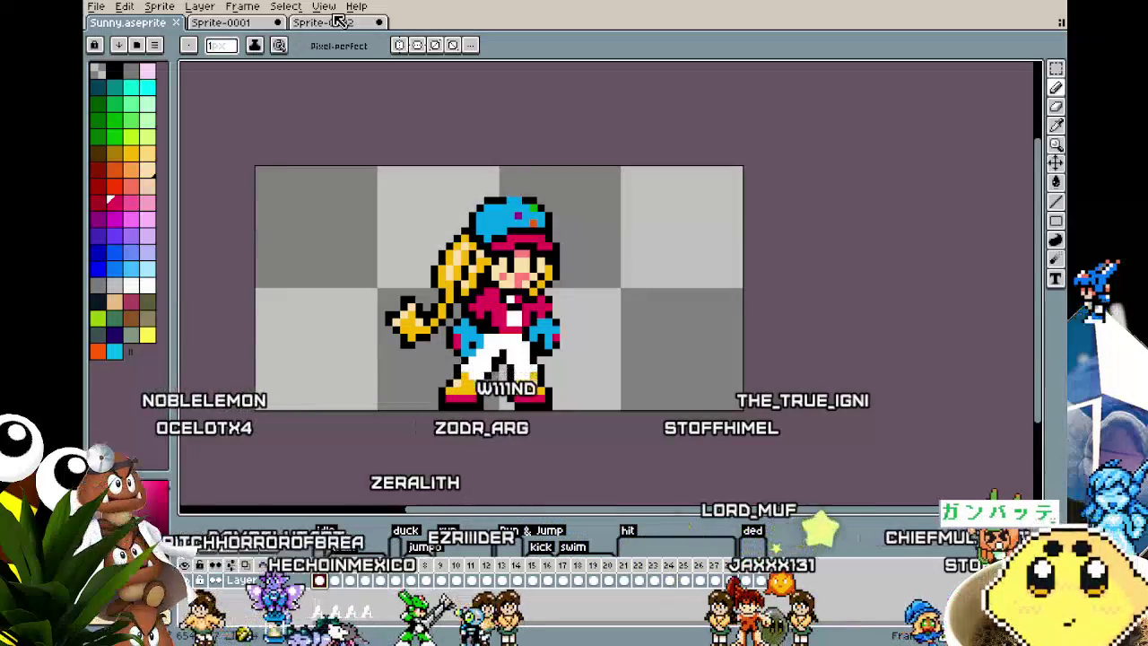
pyautogui.moveTo(365, 193); pyautogui.dragTo(345, 168)
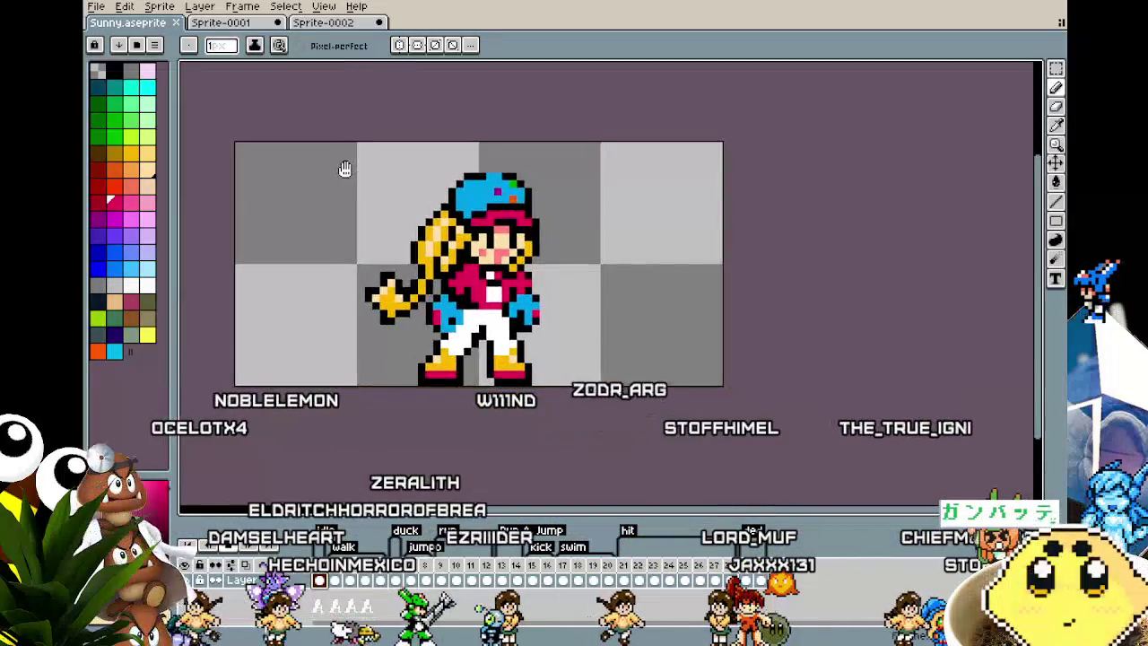
pyautogui.scroll(1, 344, 168)
pyautogui.scroll(-1, 345, 168)
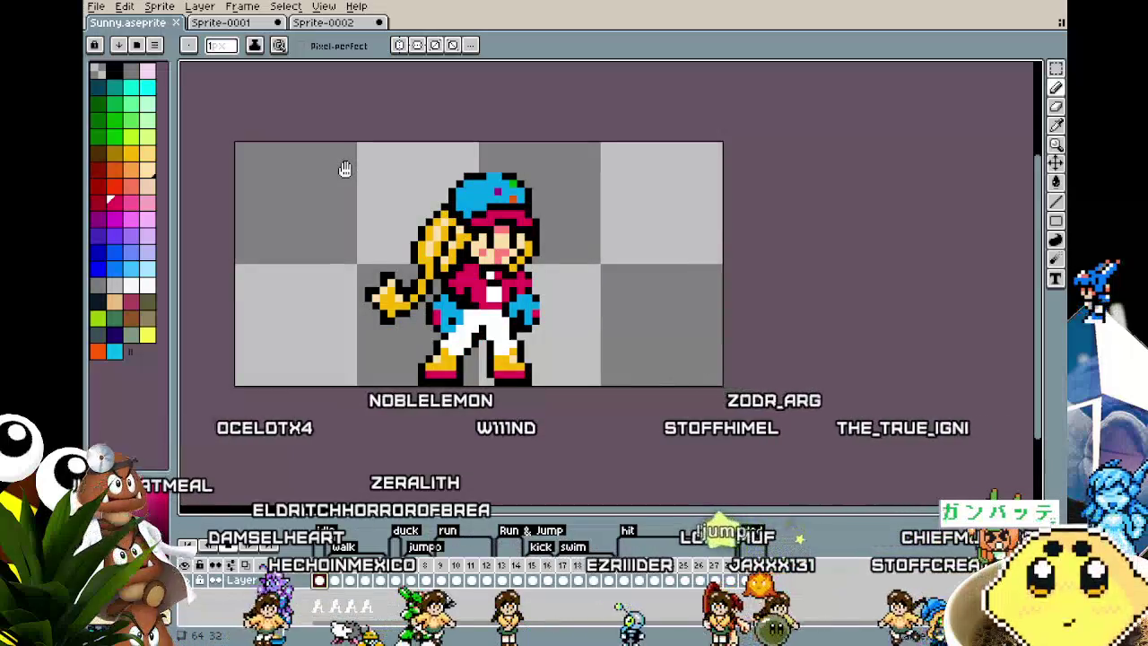
pyautogui.moveTo(349, 168); pyautogui.dragTo(378, 182)
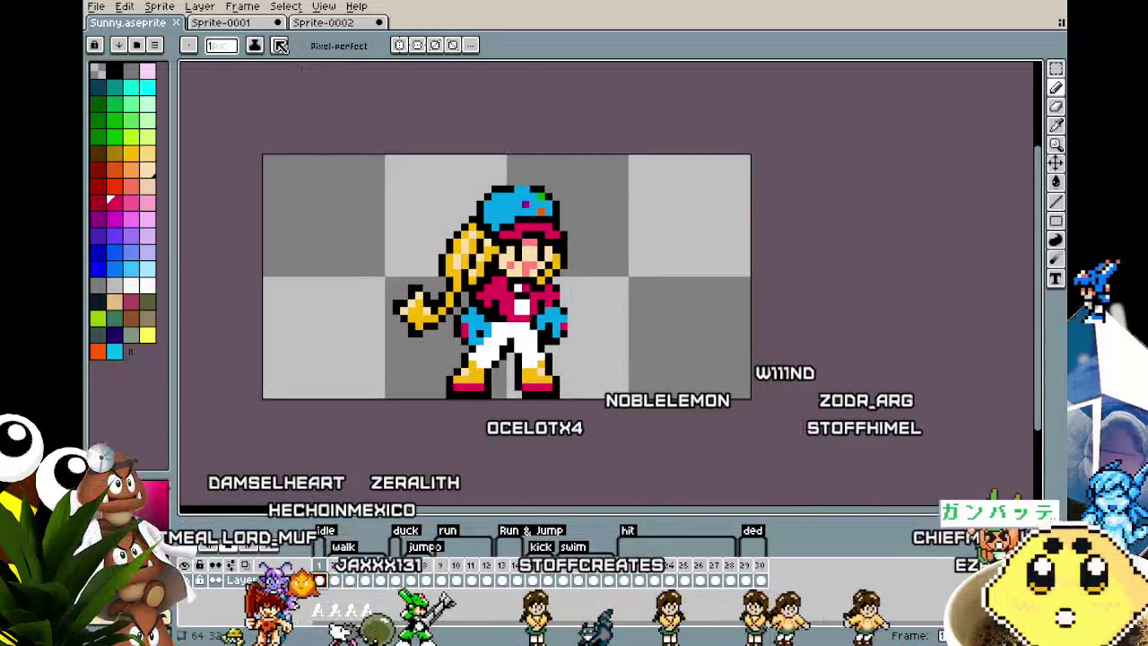
pyautogui.click(330, 23)
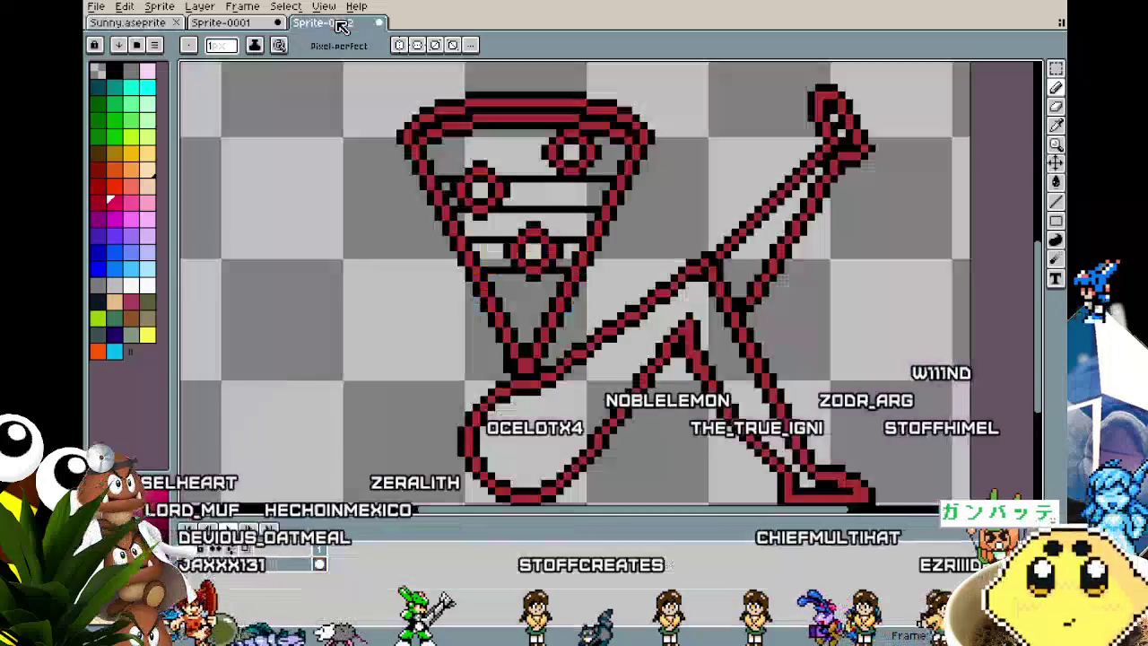
pyautogui.click(167, 25)
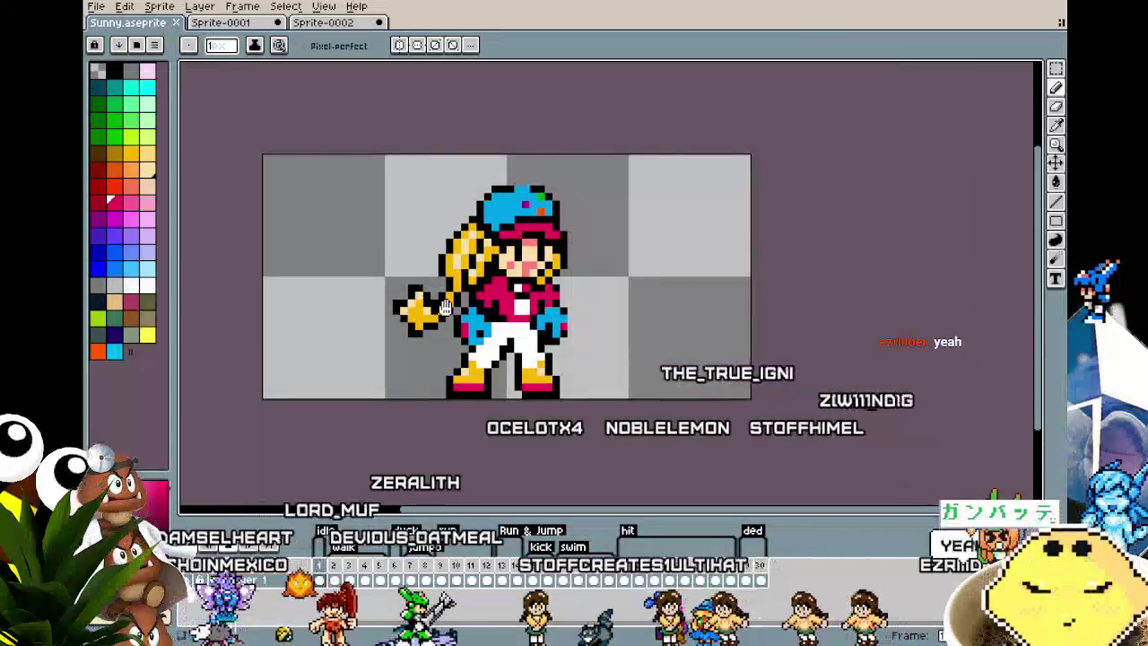
pyautogui.moveTo(439, 307); pyautogui.dragTo(395, 288)
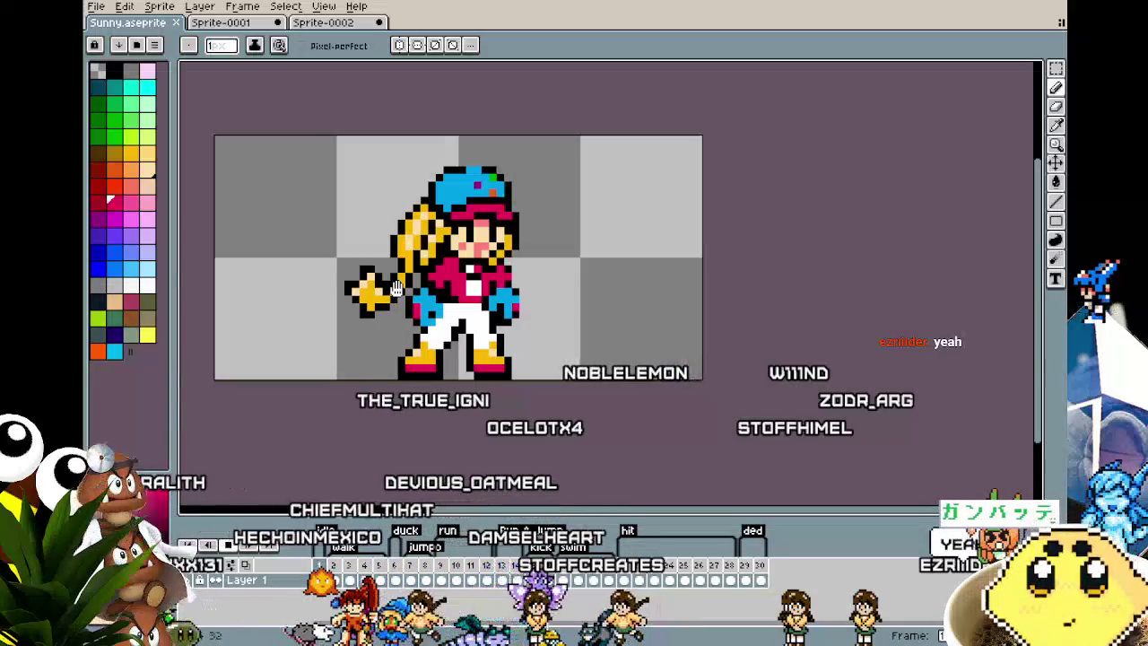
pyautogui.moveTo(439, 296); pyautogui.dragTo(425, 280)
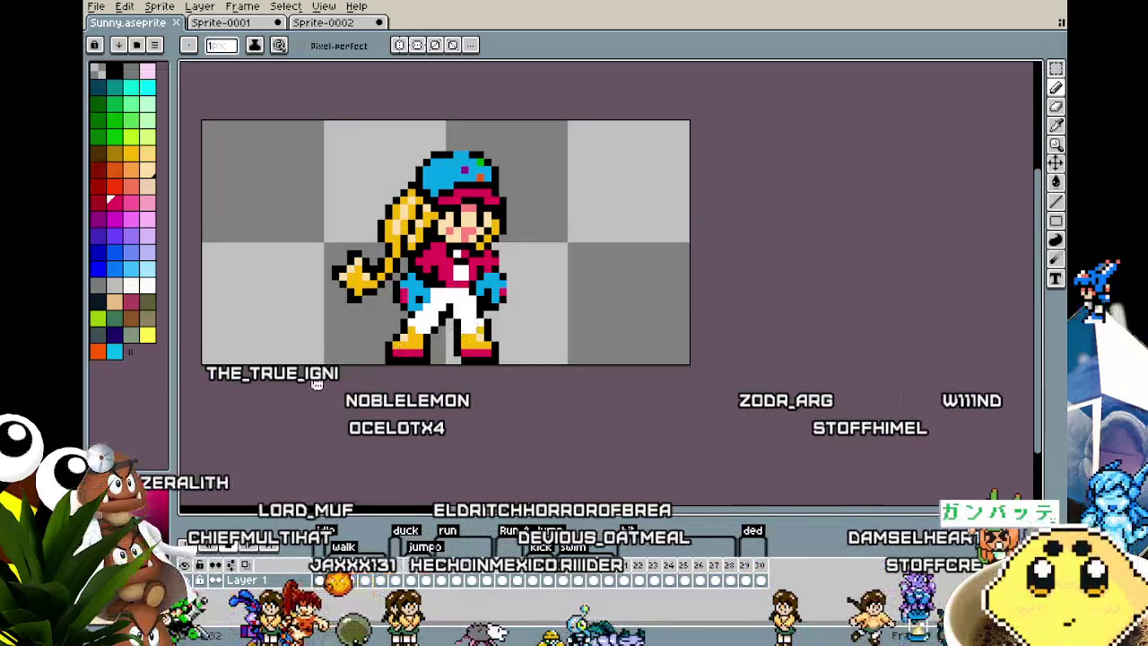
pyautogui.moveTo(324, 391); pyautogui.dragTo(342, 396)
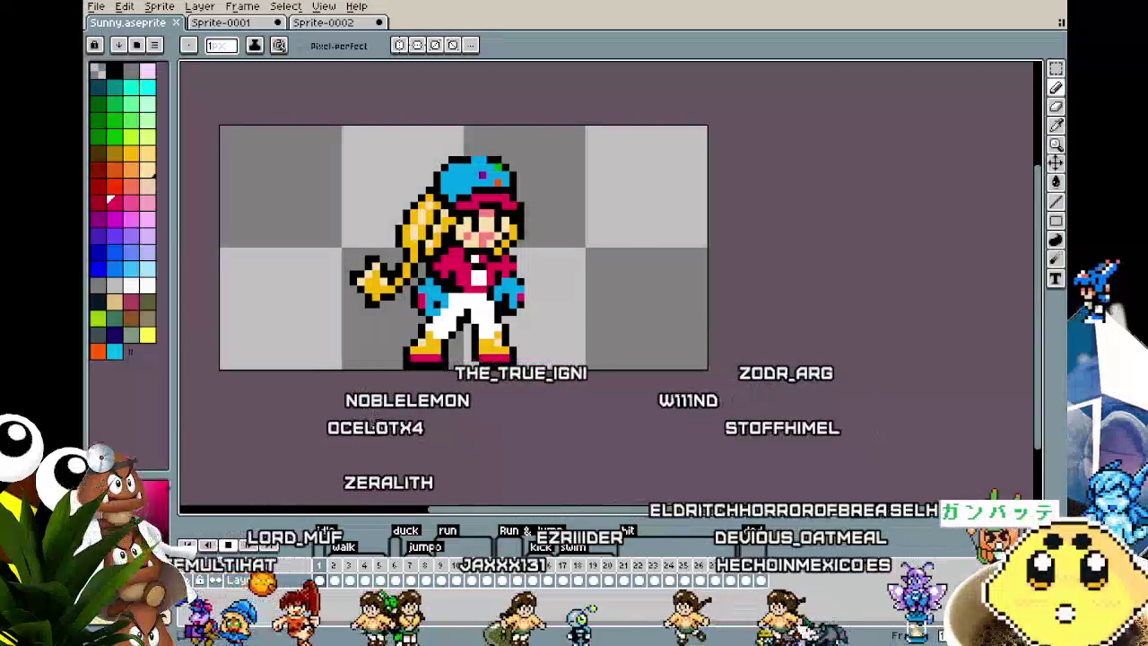
pyautogui.moveTo(372, 413); pyautogui.dragTo(353, 414)
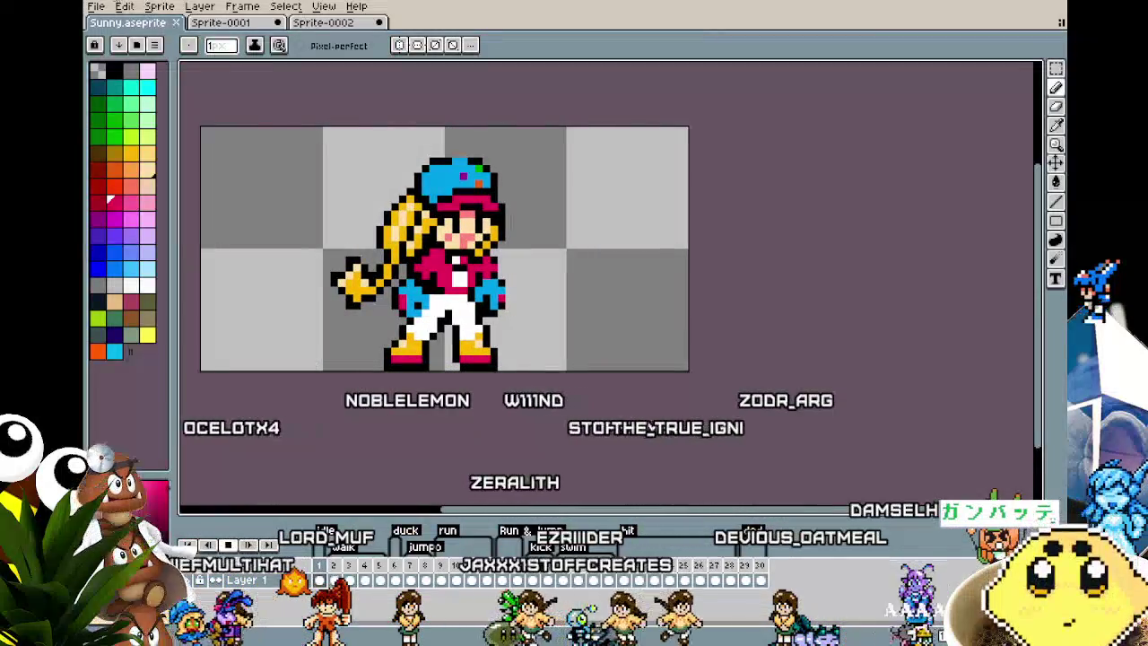
pyautogui.moveTo(514, 465); pyautogui.dragTo(518, 467)
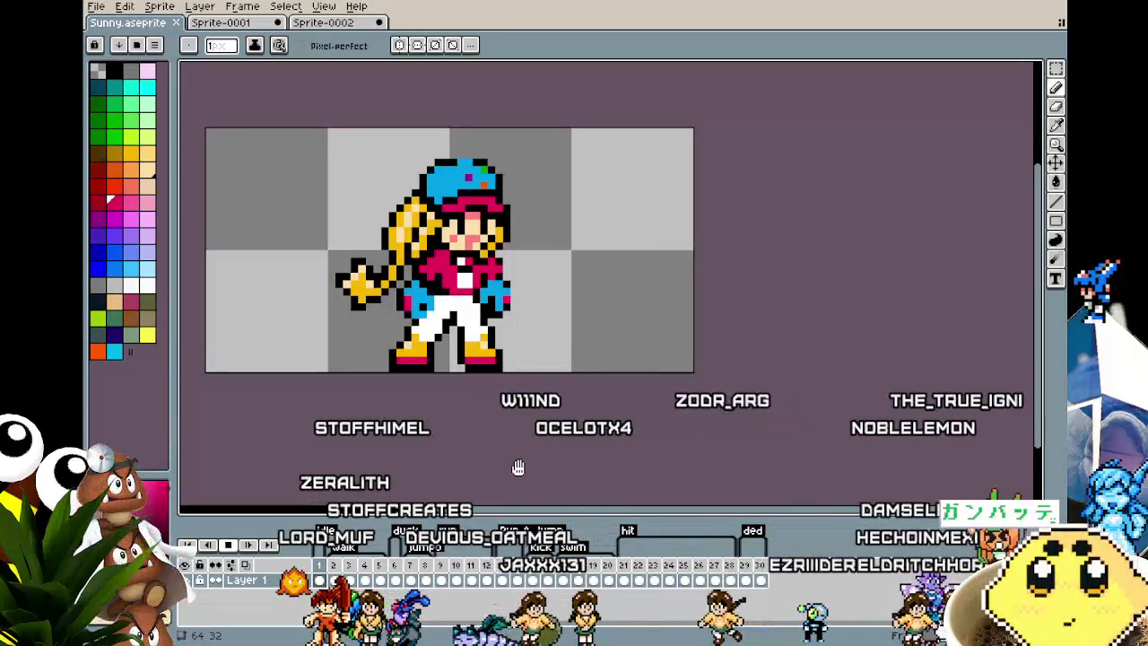
pyautogui.scroll(1, 502, 458)
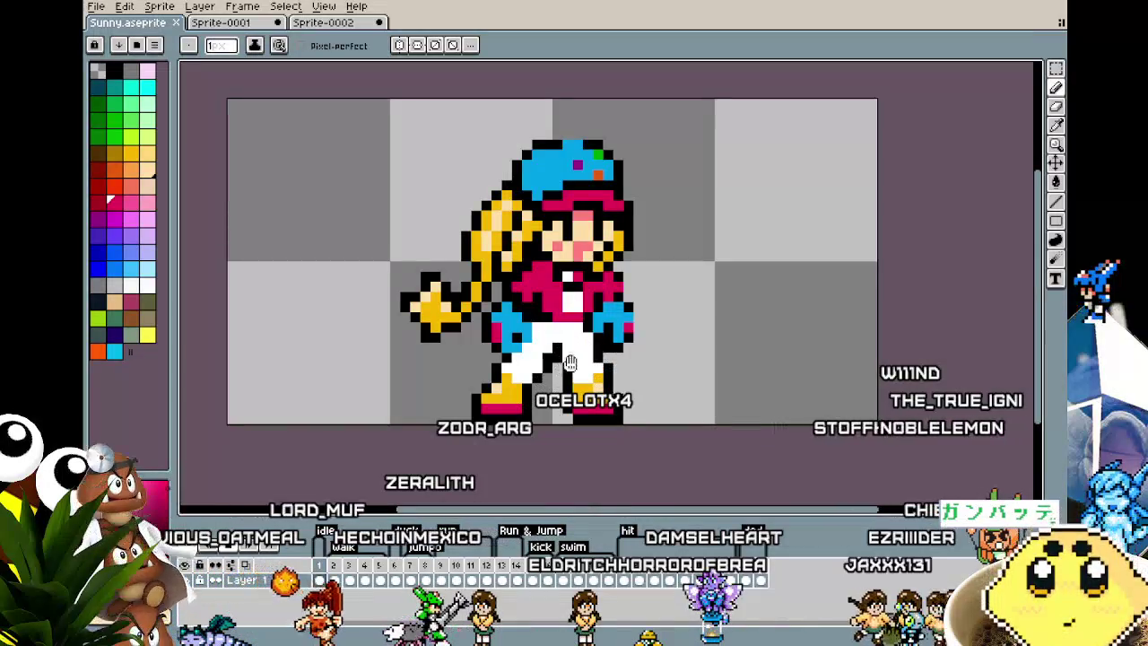
pyautogui.scroll(-1, 492, 385)
pyautogui.moveTo(492, 386); pyautogui.dragTo(451, 381)
pyautogui.scroll(1, 422, 405)
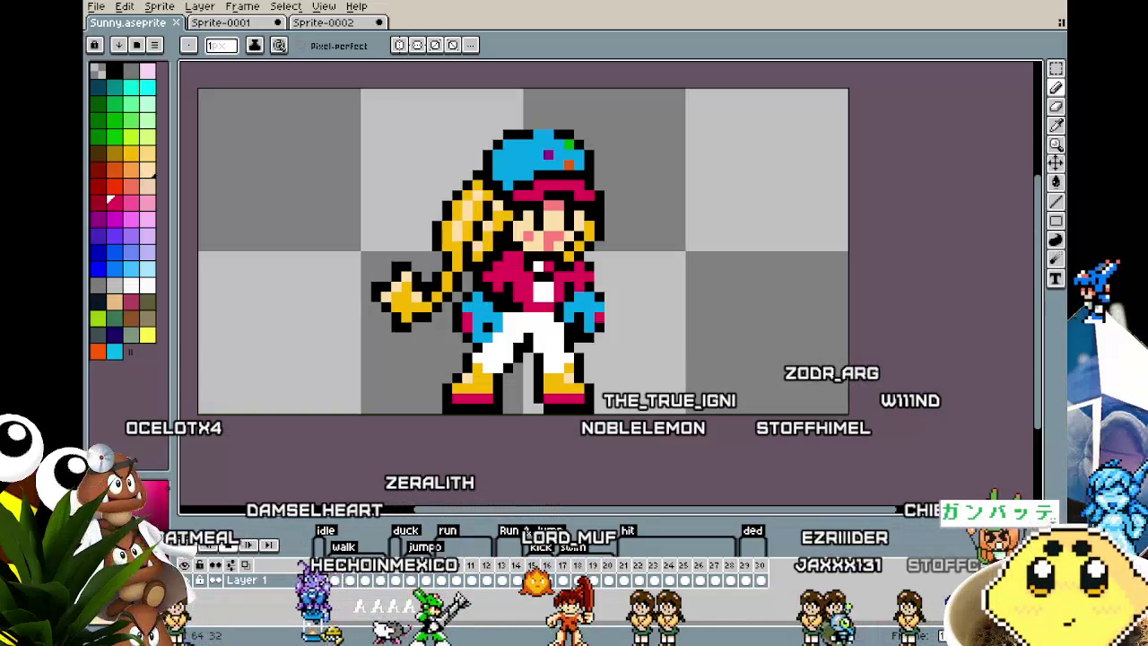
# - Bring up the File > Open dialog and browse up to the parent aseprite work folder
pyautogui.click(120, 7)
pyautogui.moveTo(95, 6)
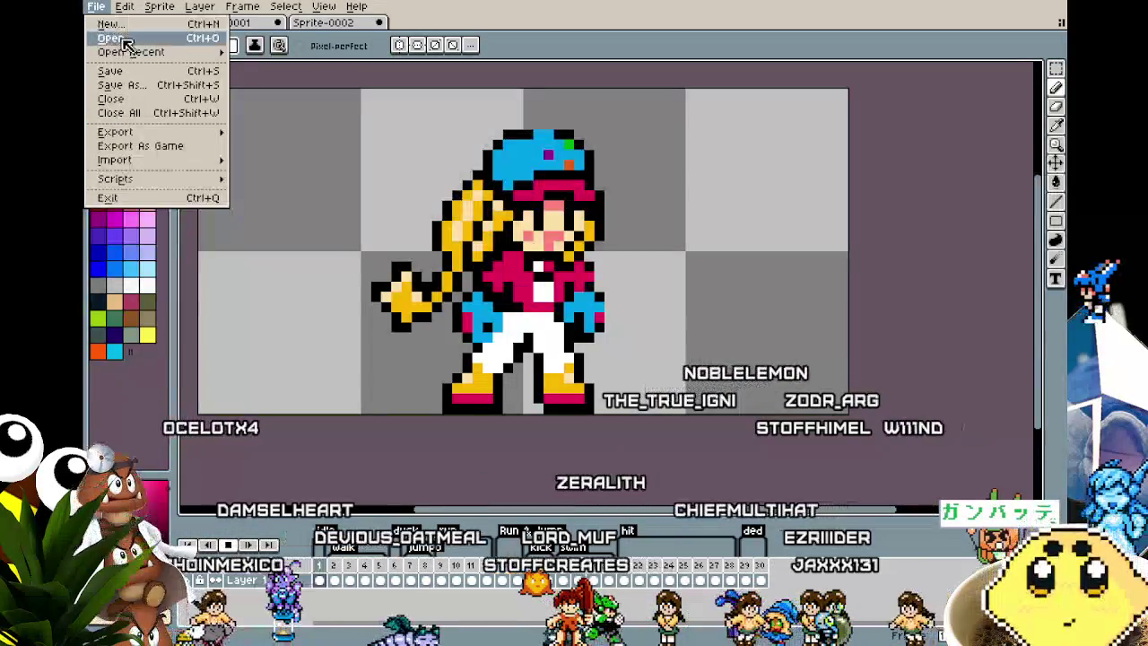
pyautogui.click(111, 38)
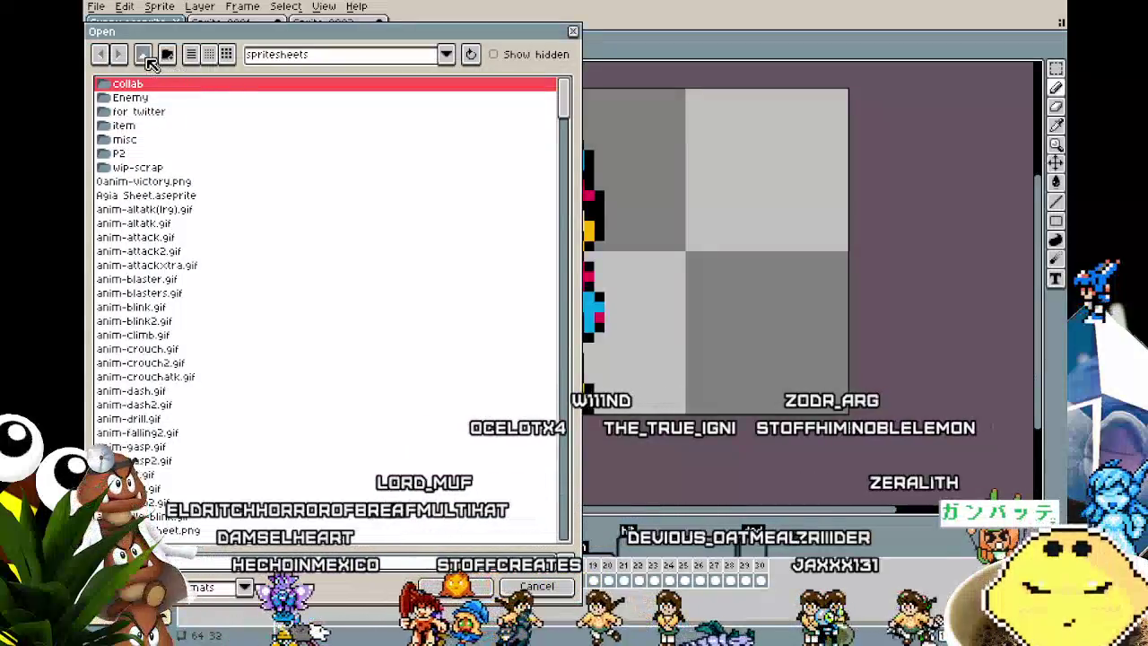
pyautogui.click(144, 55)
pyautogui.scroll(-3, 254, 366)
pyautogui.scroll(-3, 254, 368)
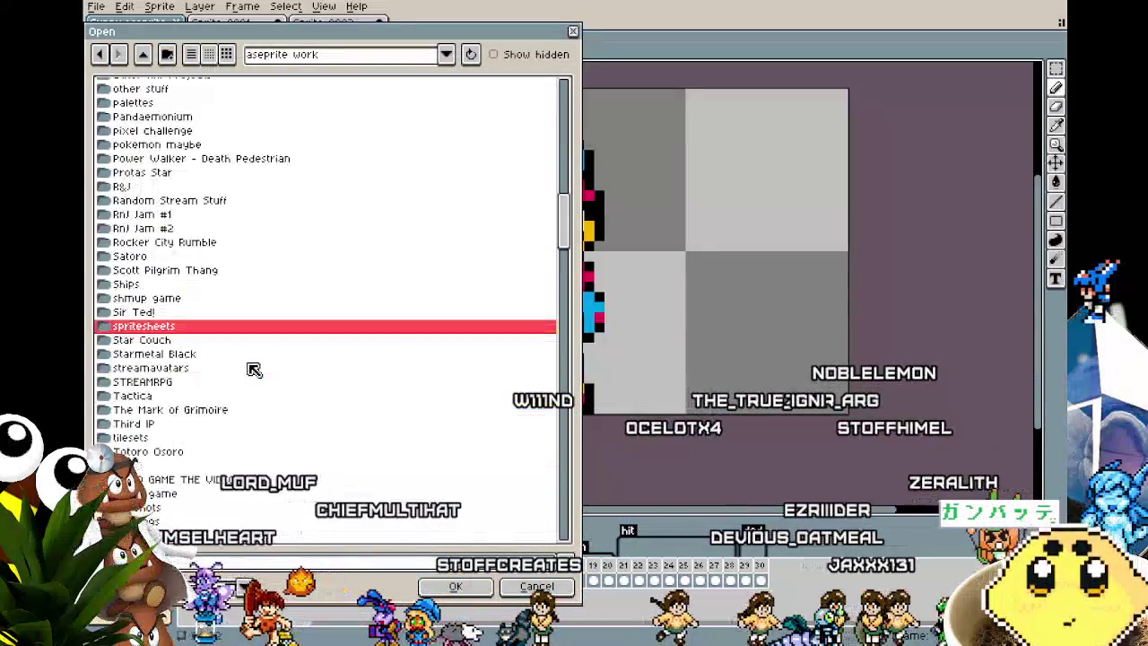
pyautogui.scroll(2, 253, 369)
pyautogui.scroll(3, 254, 370)
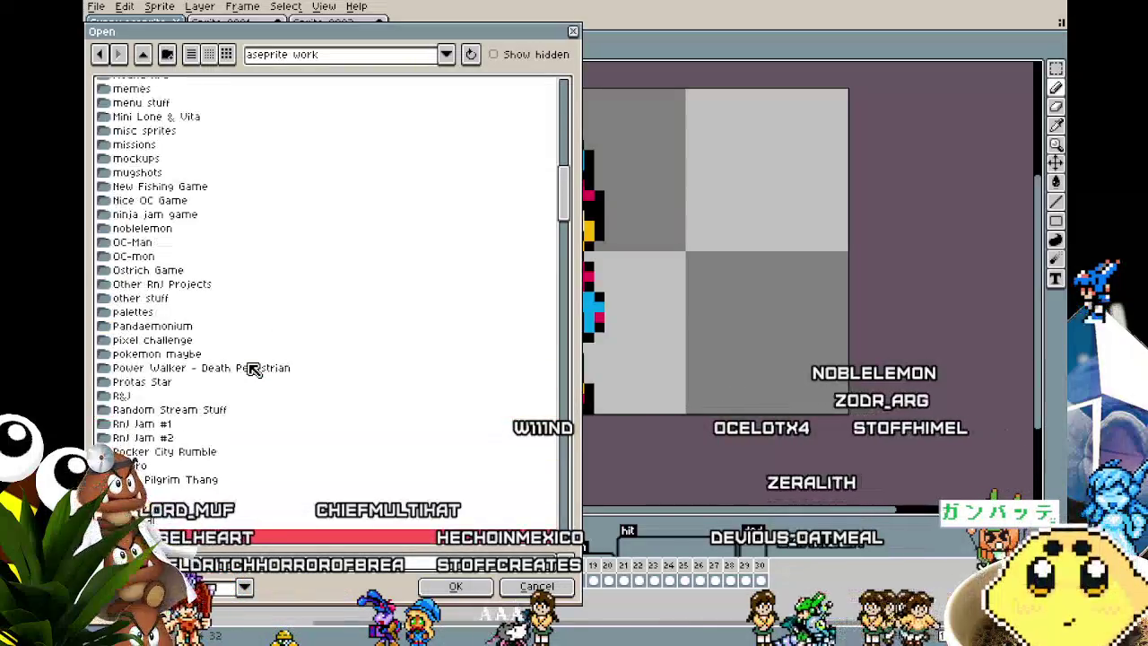
pyautogui.scroll(1, 254, 370)
pyautogui.scroll(2, 254, 370)
pyautogui.scroll(1, 254, 369)
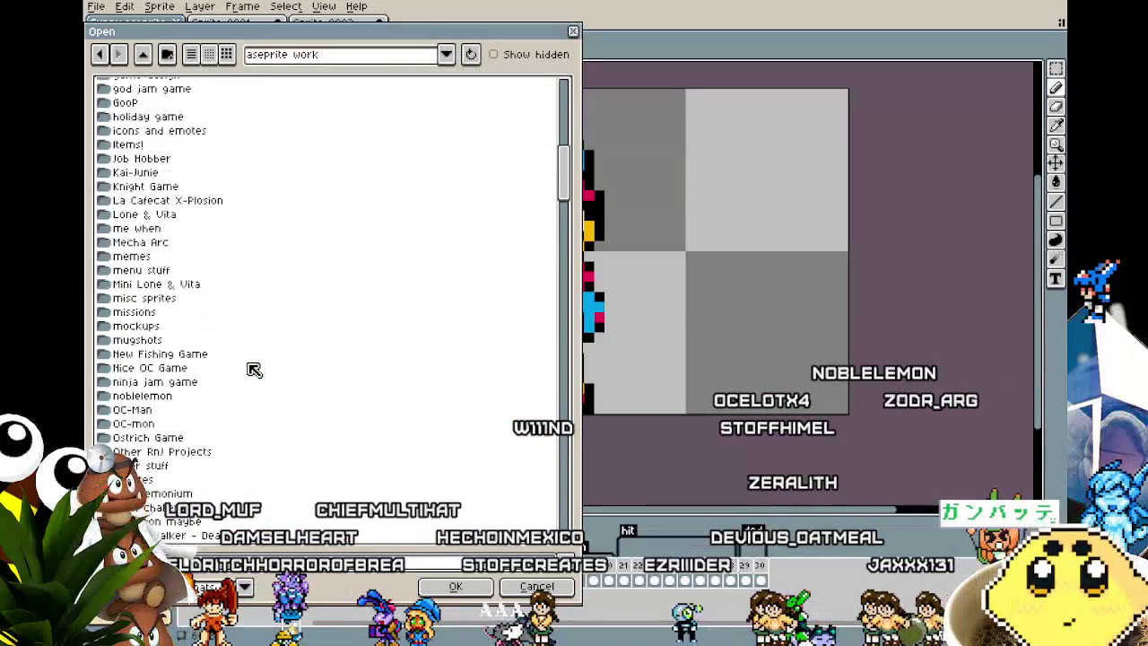
pyautogui.scroll(4, 251, 370)
pyautogui.scroll(1, 251, 370)
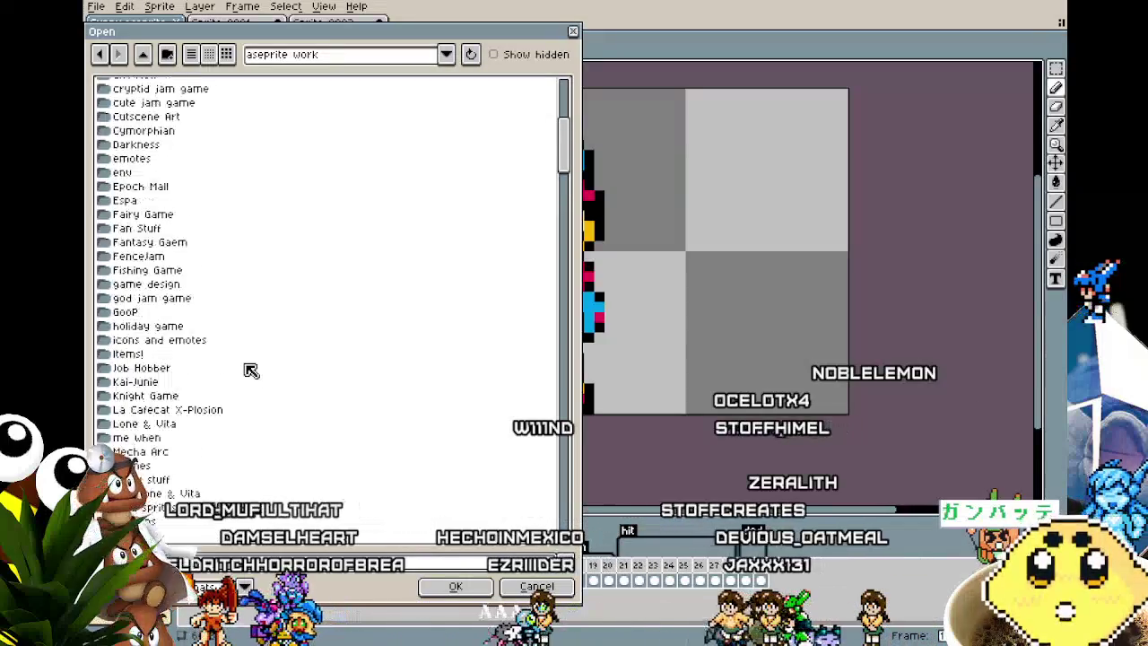
pyautogui.scroll(-3, 251, 370)
pyautogui.scroll(-2, 251, 370)
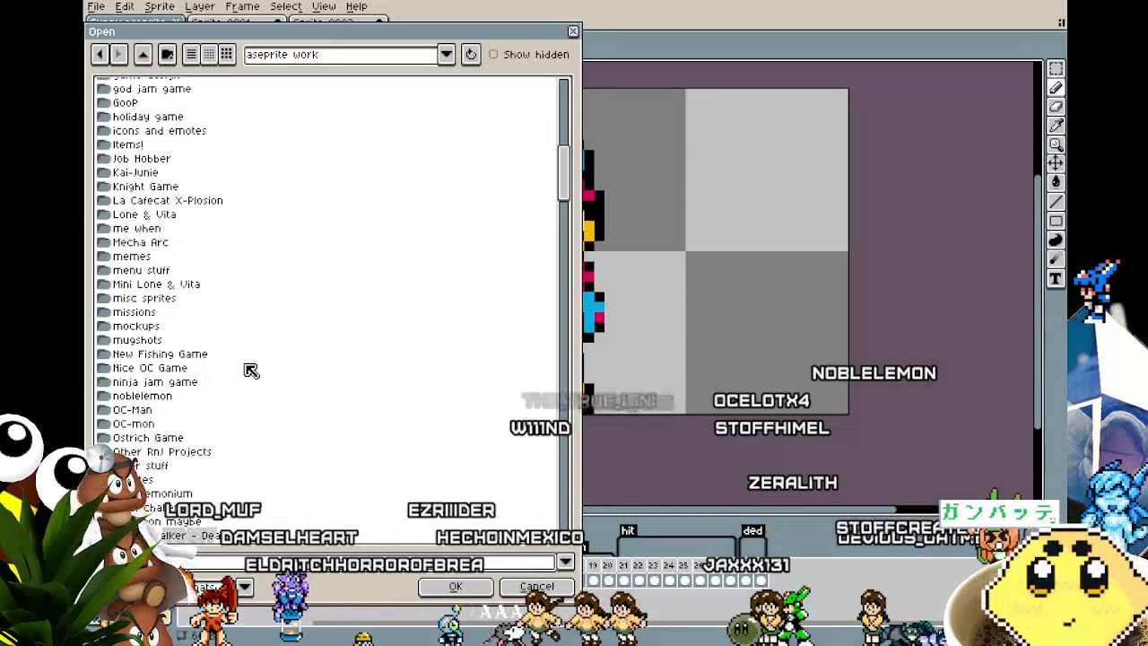
# - Enter the Job Hobber folder and open Lumi.aseprite
pyautogui.doubleClick(166, 157)
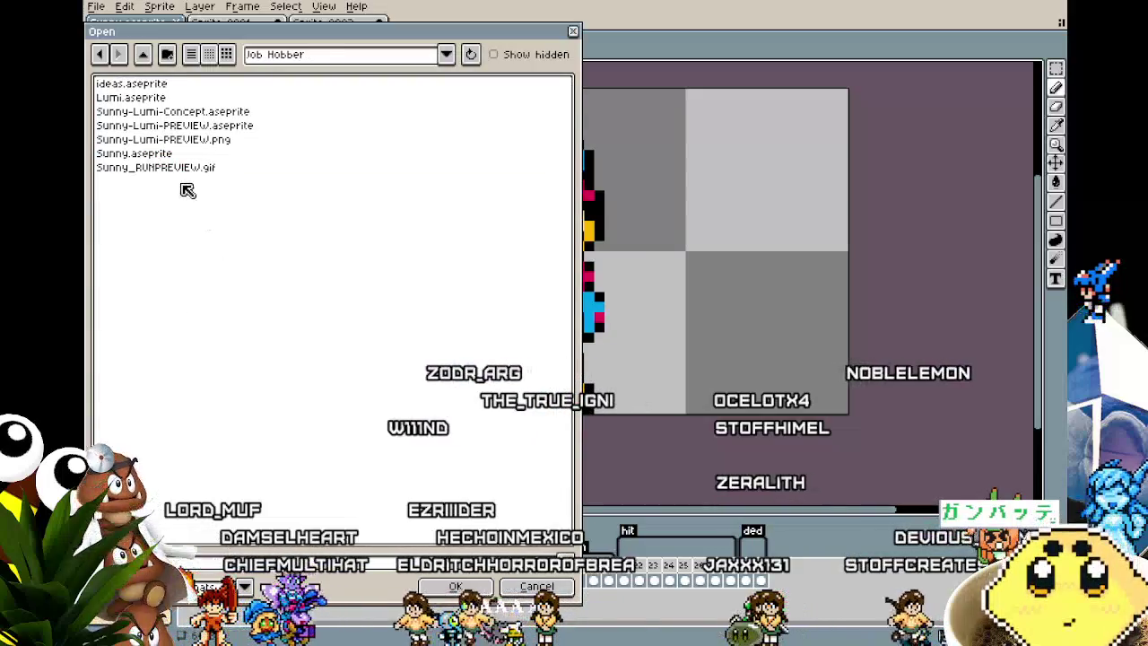
pyautogui.doubleClick(135, 98)
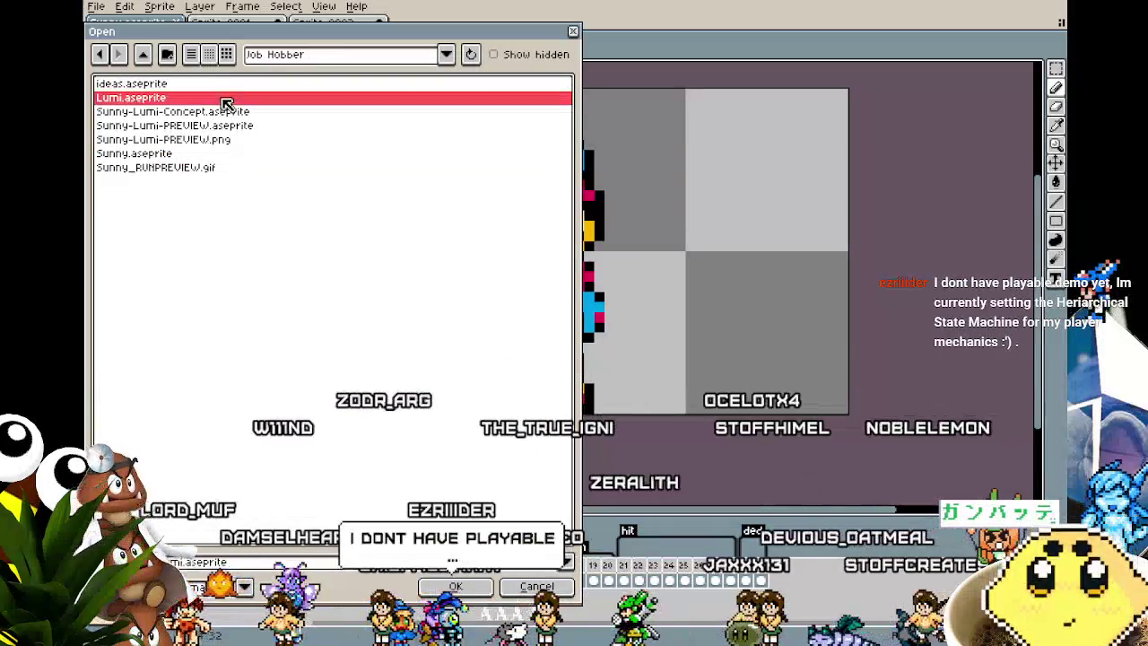
pyautogui.scroll(4, 635, 321)
pyautogui.scroll(1, 633, 323)
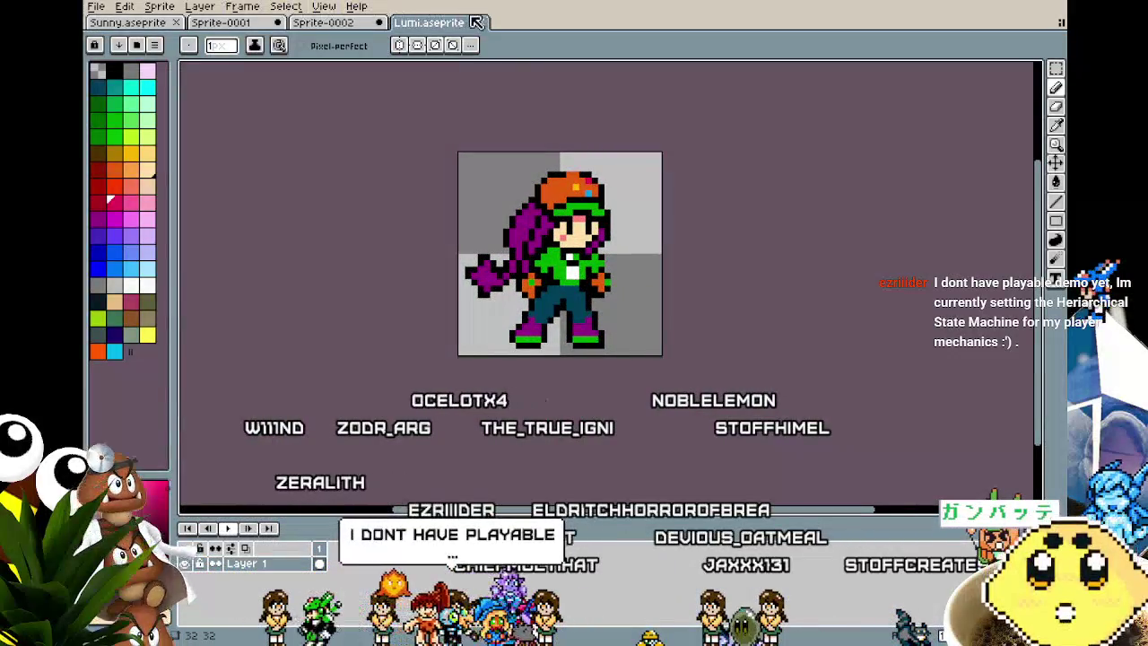
pyautogui.scroll(1, 585, 333)
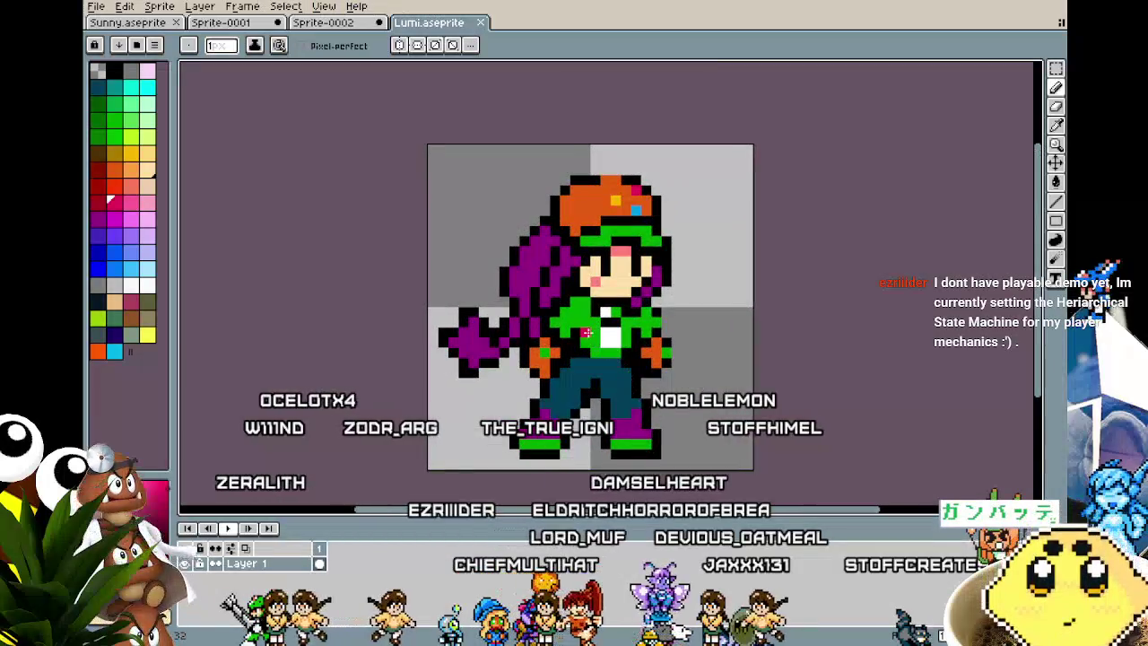
pyautogui.scroll(-1, 386, 369)
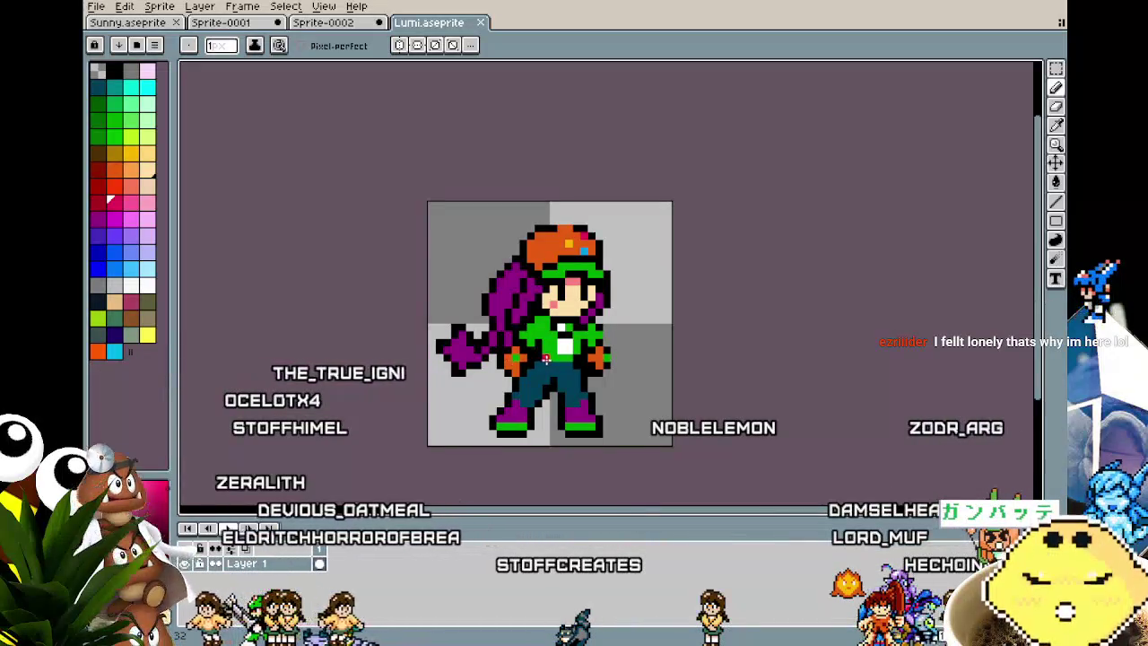
pyautogui.moveTo(538, 357); pyautogui.dragTo(495, 348)
pyautogui.scroll(1, 442, 401)
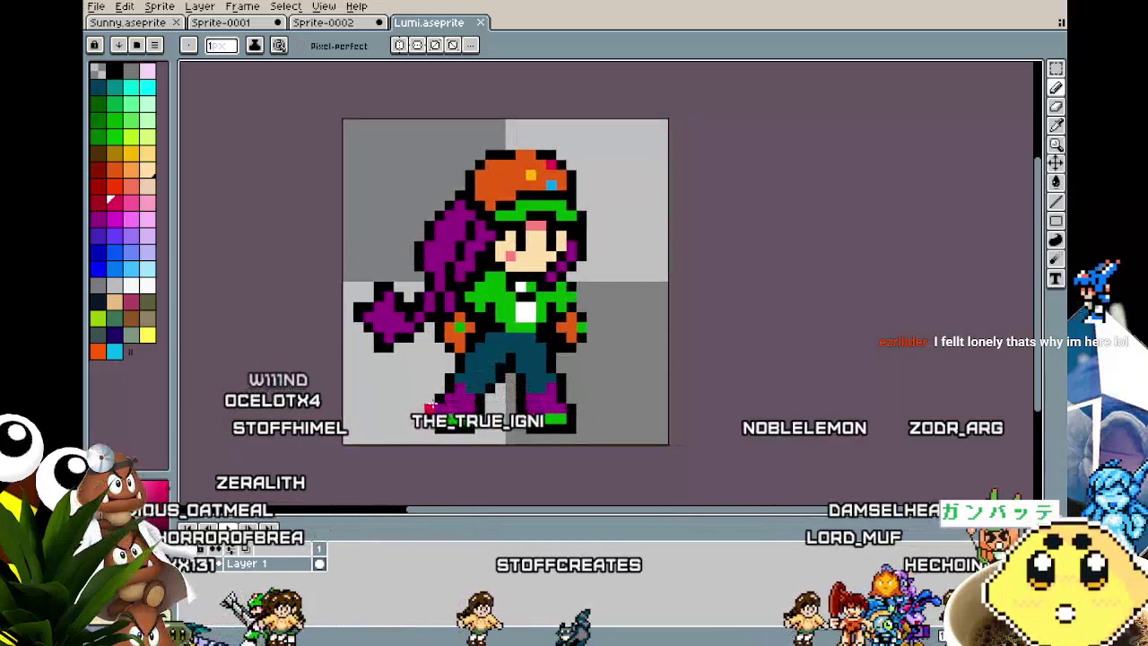
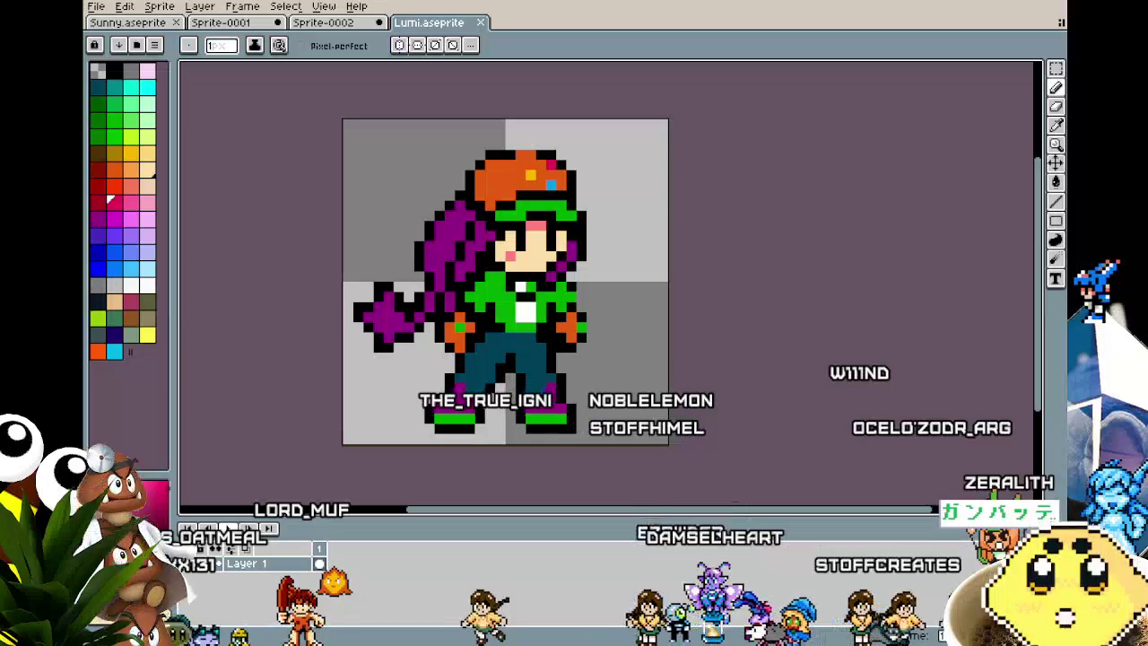
# - Switch to the marquee tool and drag the Lumi document tab next to Sunny
pyautogui.moveTo(390, 499); pyautogui.dragTo(375, 495)
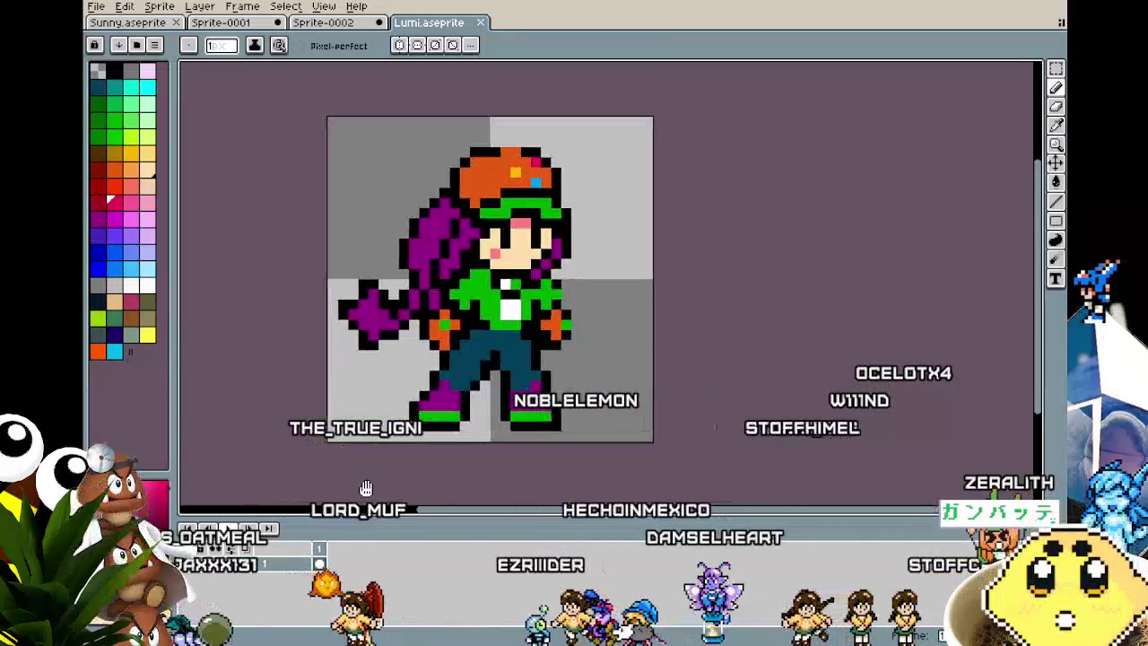
pyautogui.press('m')
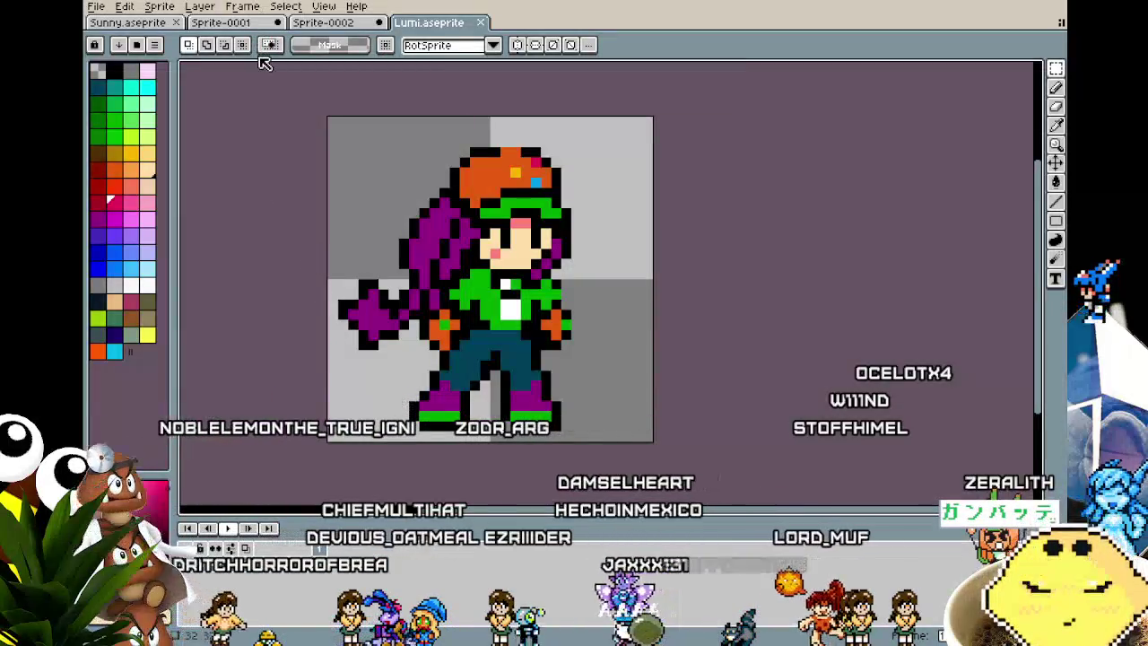
pyautogui.scroll(-1, 415, 203)
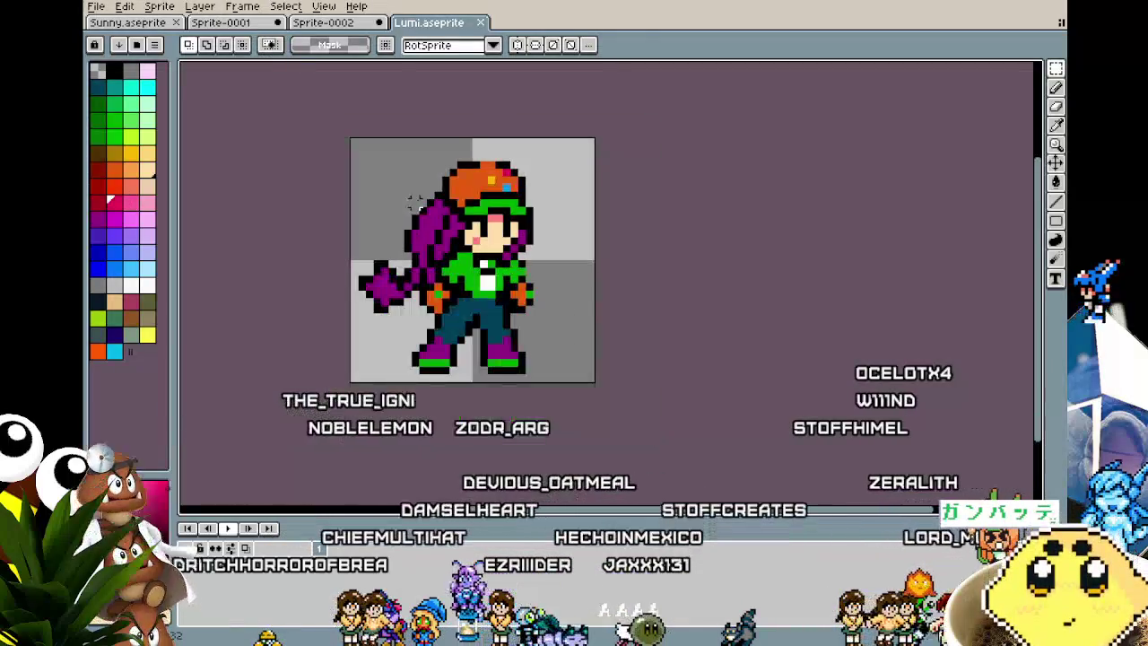
pyautogui.click(125, 22)
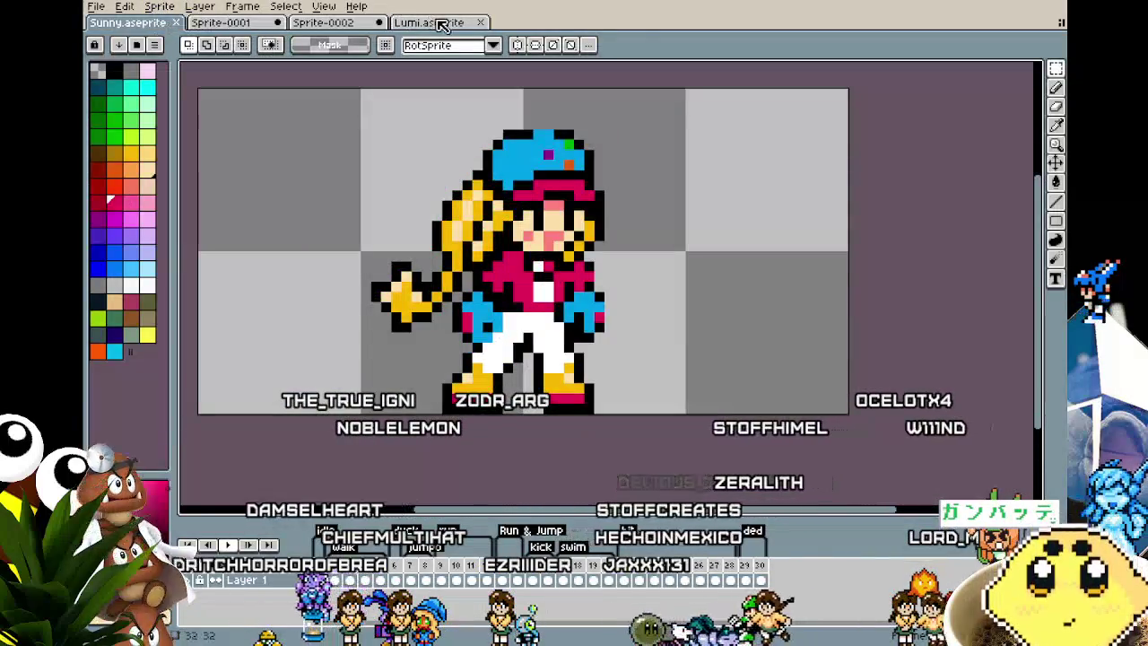
pyautogui.moveTo(427, 23); pyautogui.dragTo(227, 32)
# - View the Sunny sprite for comparison, then return to the Lumi document
pyautogui.click(158, 22)
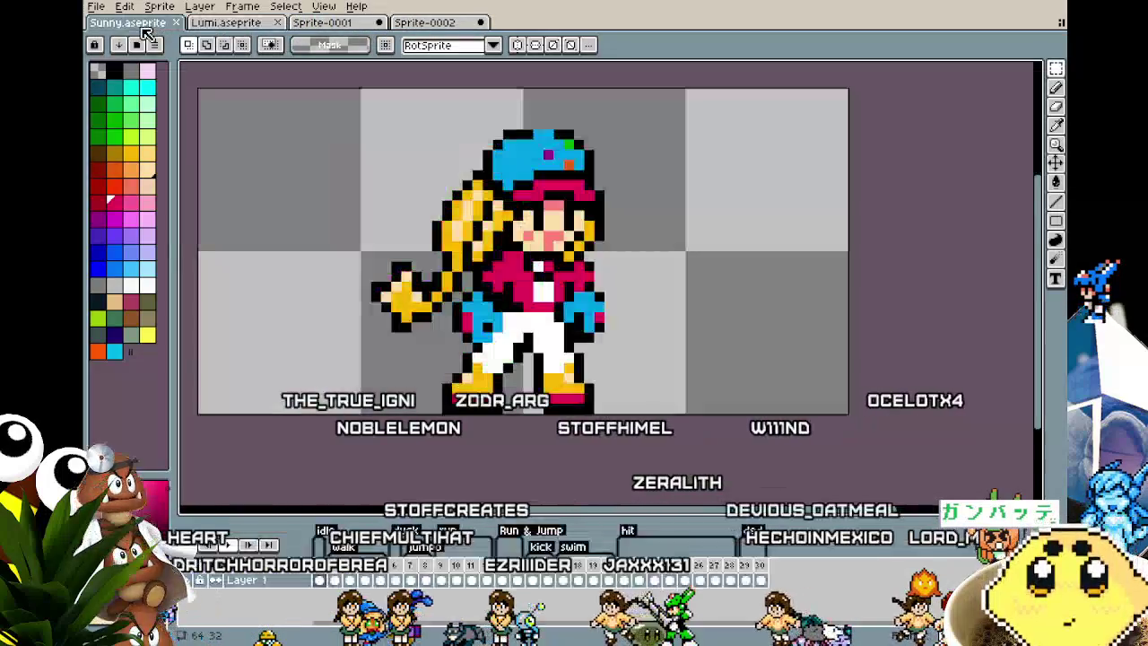
pyautogui.scroll(-1, 335, 235)
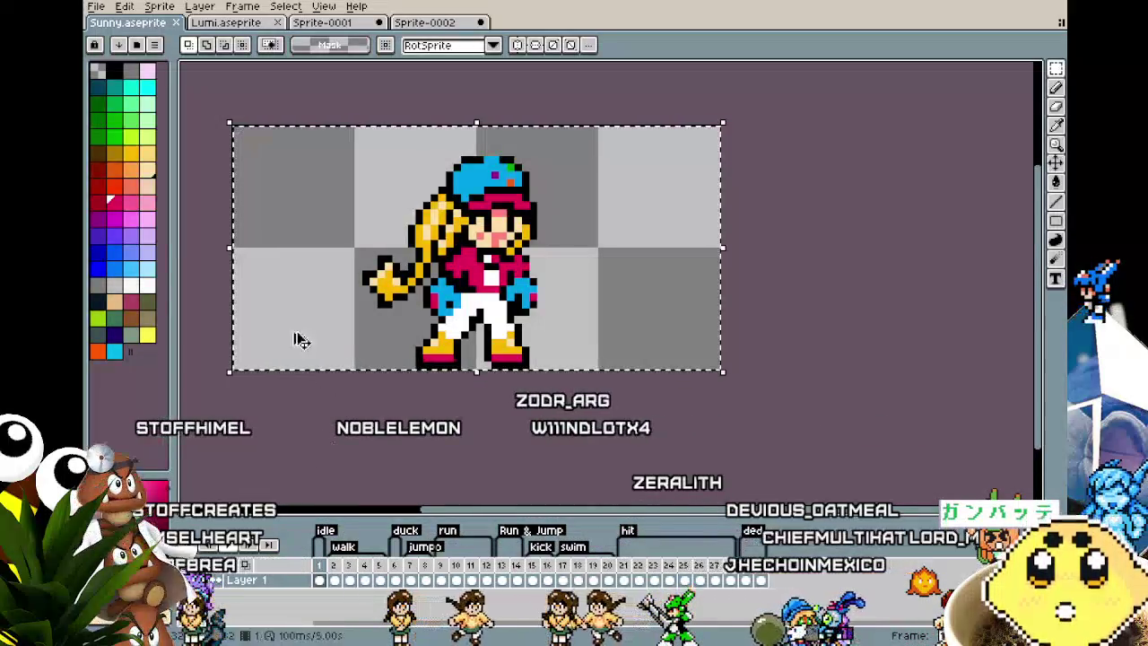
pyautogui.click(250, 24)
pyautogui.click(199, 7)
pyautogui.click(201, 7)
pyautogui.click(94, 11)
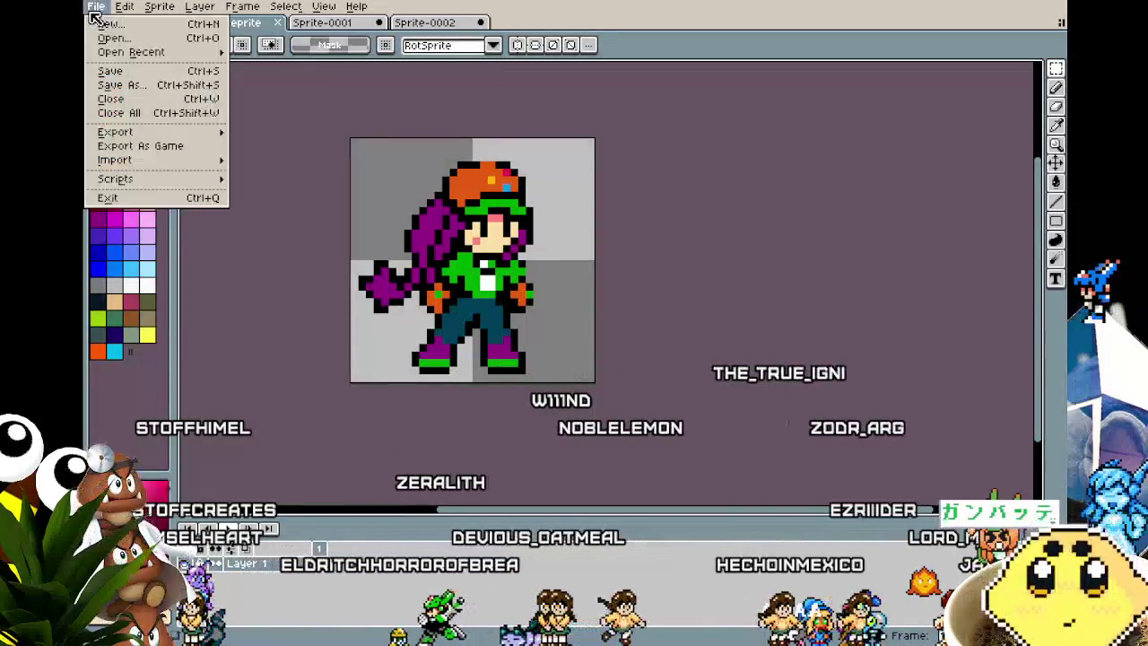
# - Create a blank new sprite, then close it again
pyautogui.click(112, 25)
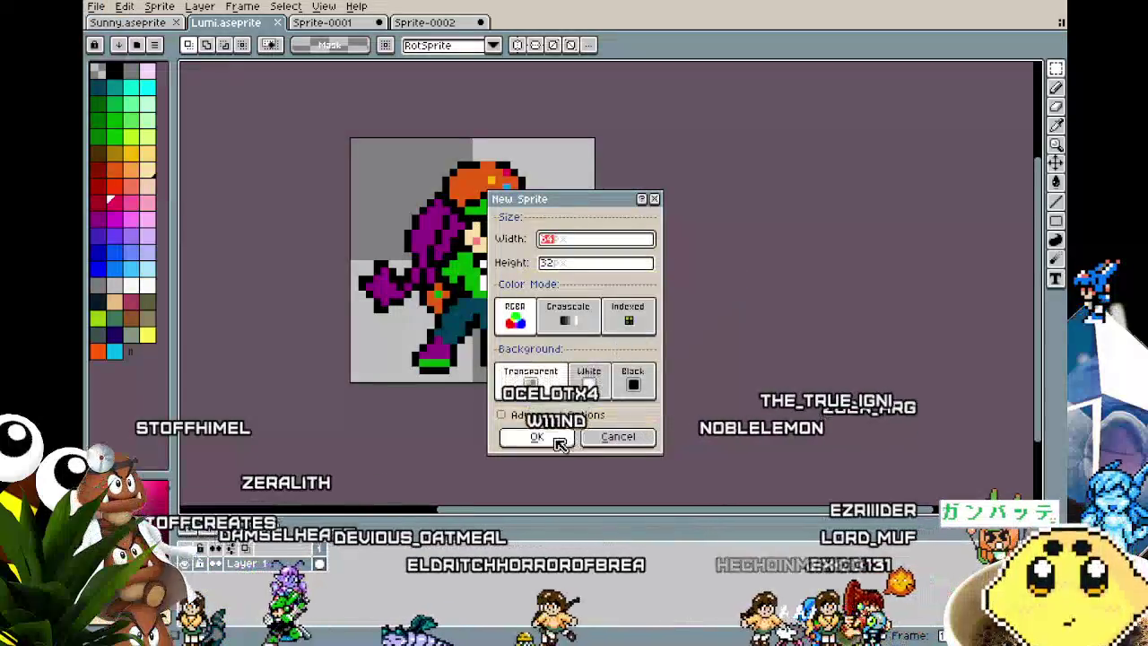
pyautogui.click(540, 437)
pyautogui.scroll(2, 583, 363)
pyautogui.moveTo(581, 361); pyautogui.dragTo(470, 376)
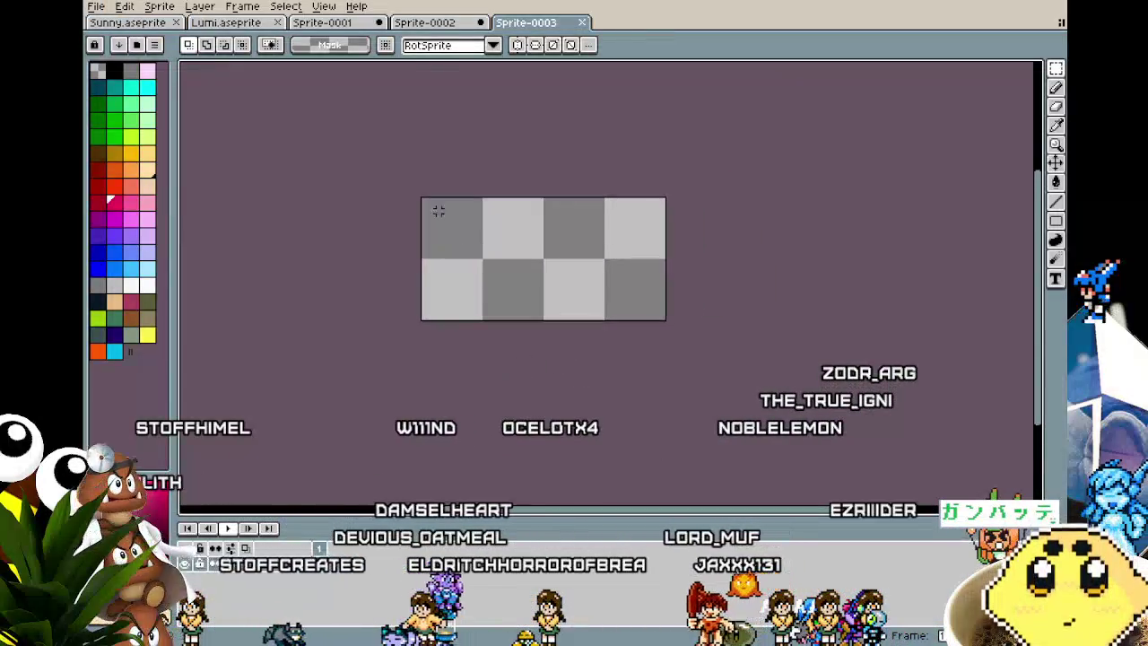
pyautogui.click(581, 22)
pyautogui.click(252, 25)
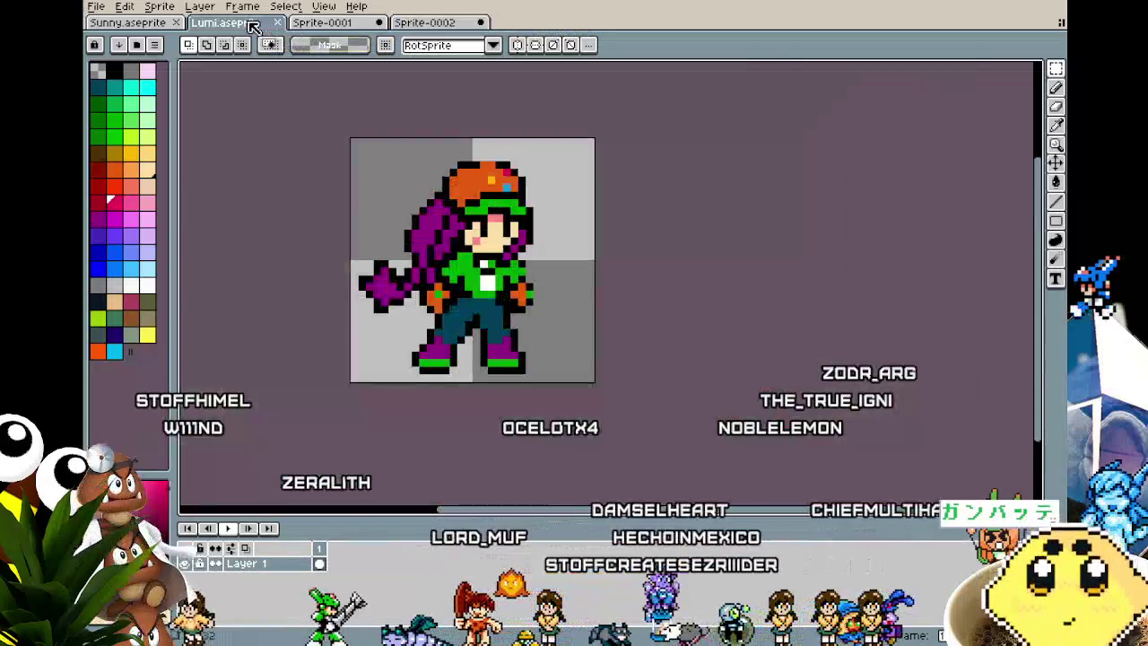
# - Close the Sprite-0001 and Sprite-0002 scratch drawings without saving
pyautogui.click(378, 23)
pyautogui.click(582, 352)
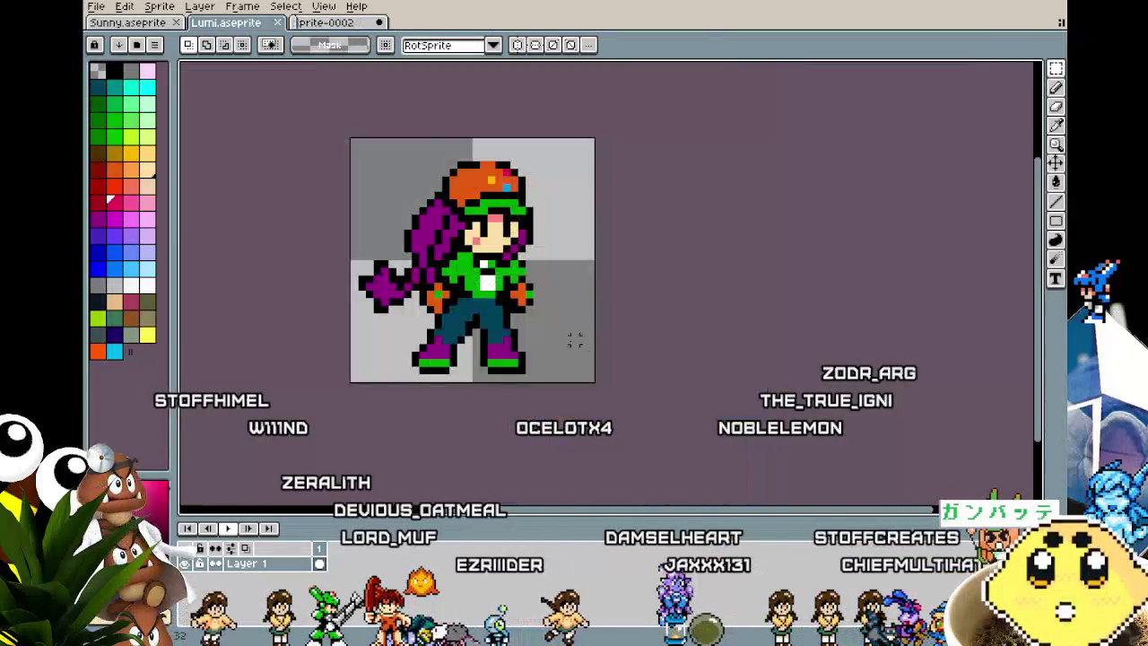
pyautogui.click(378, 23)
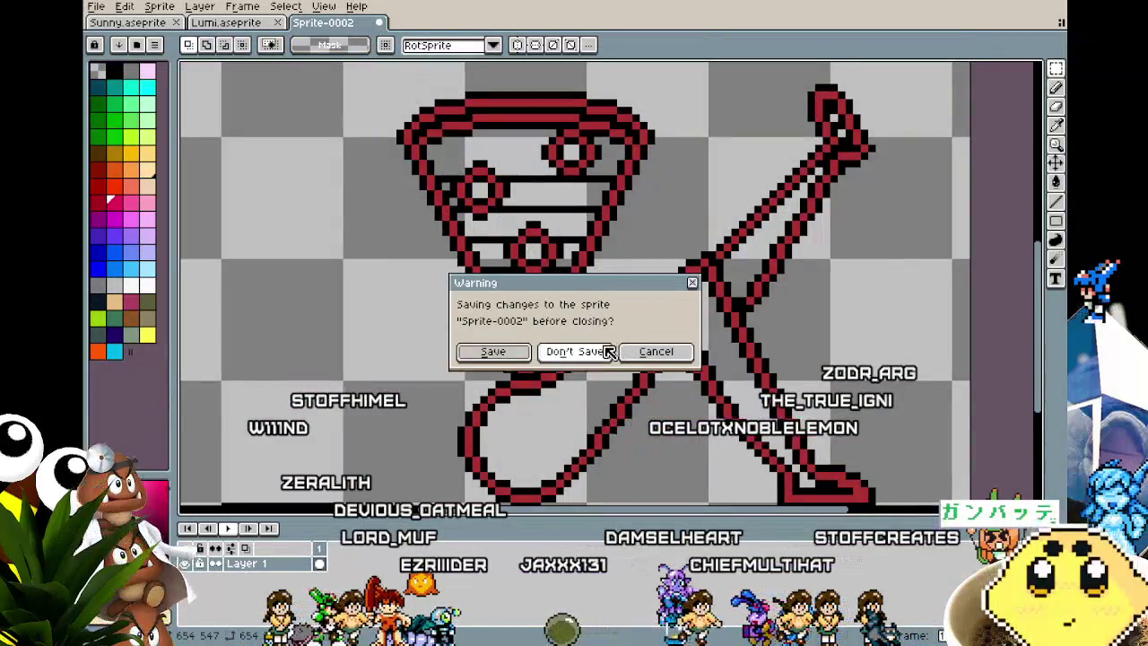
pyautogui.click(609, 351)
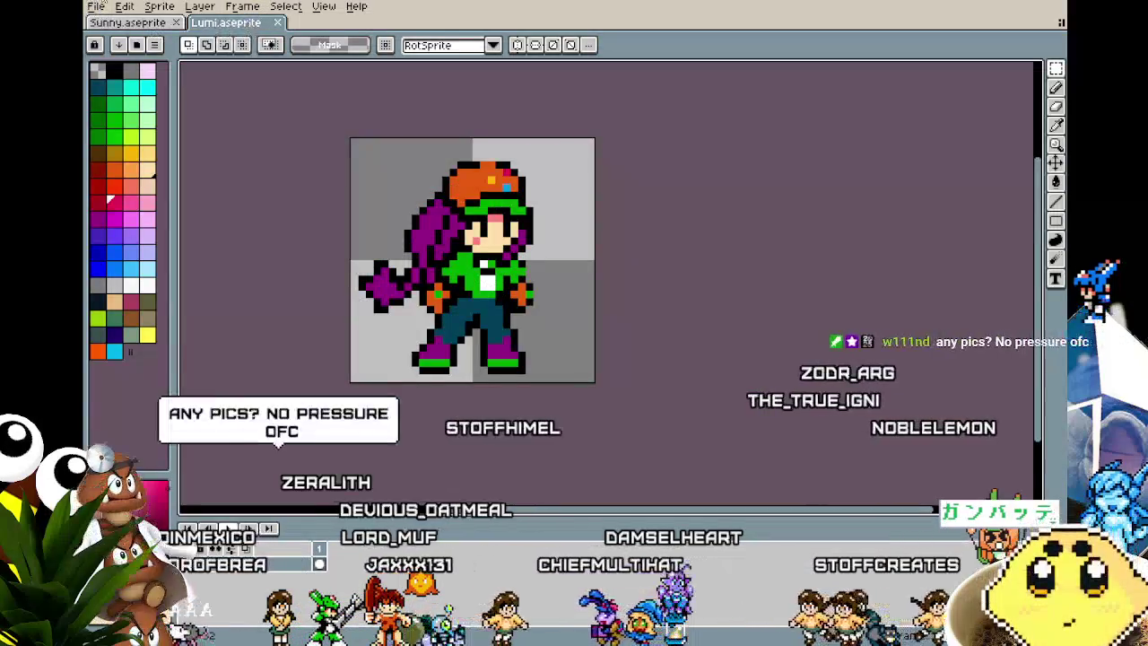
# - Glance at the menus and the Sunny sprite, then go back to the Lumi document
pyautogui.click(108, 7)
pyautogui.click(108, 7)
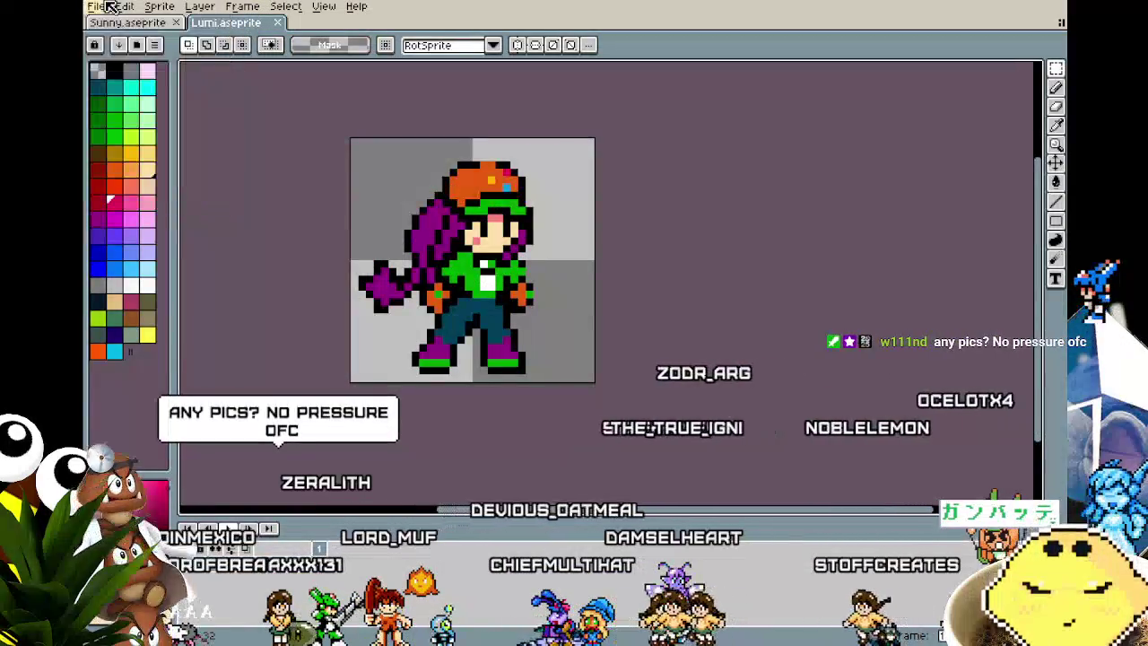
pyautogui.click(97, 7)
pyautogui.click(114, 23)
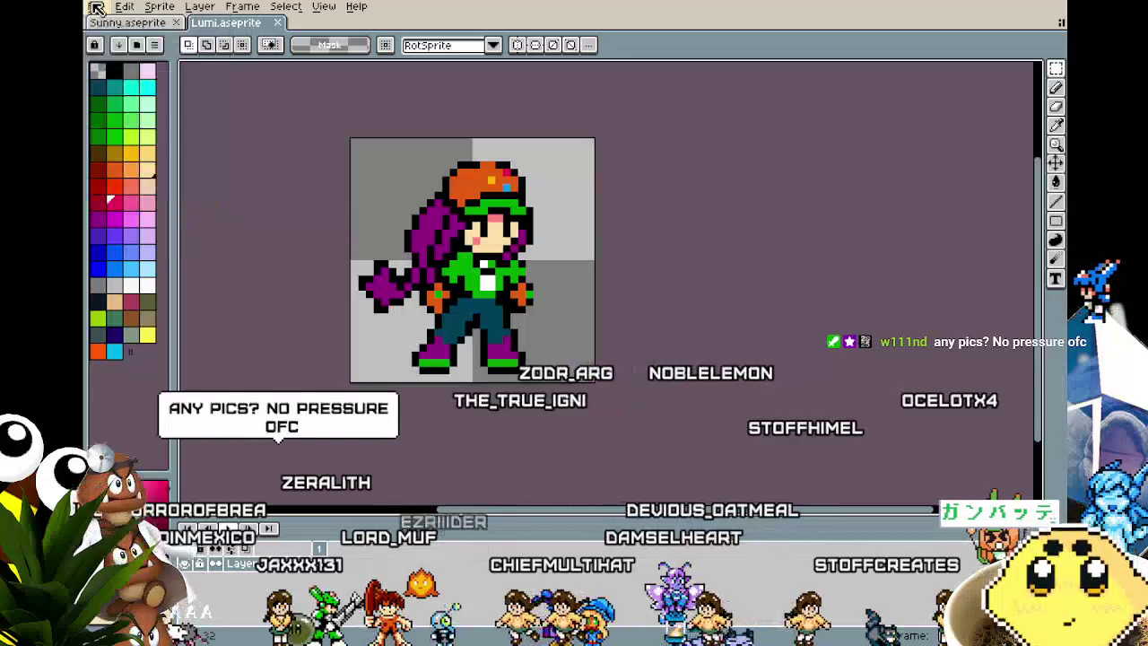
pyautogui.click(116, 25)
pyautogui.click(224, 23)
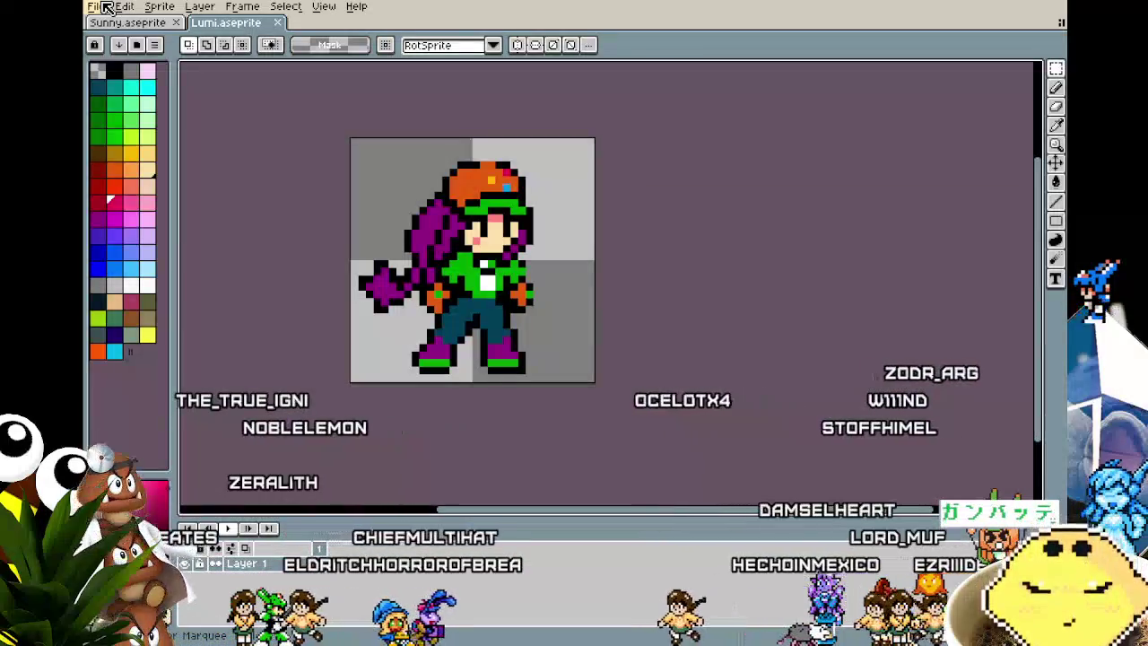
# - Set the Lumi canvas width to 64 px in Canvas Size (Ctrl+Alt+C)
pyautogui.hotkey('ctrl', 'alt', 'c')
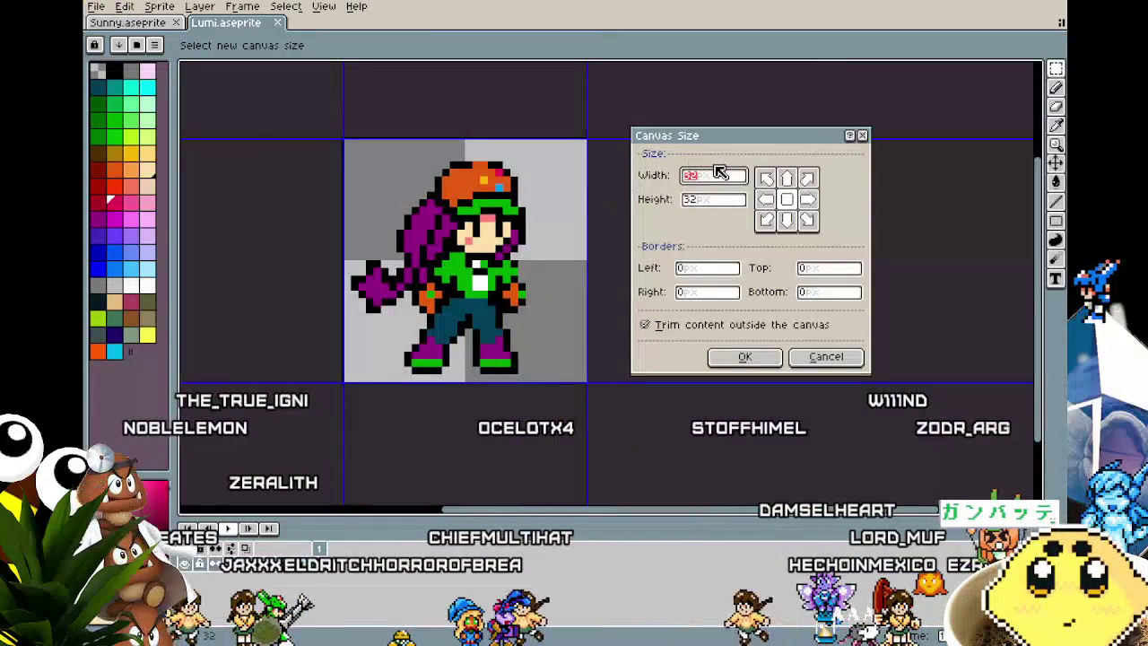
pyautogui.write('64')
pyautogui.press('Return')
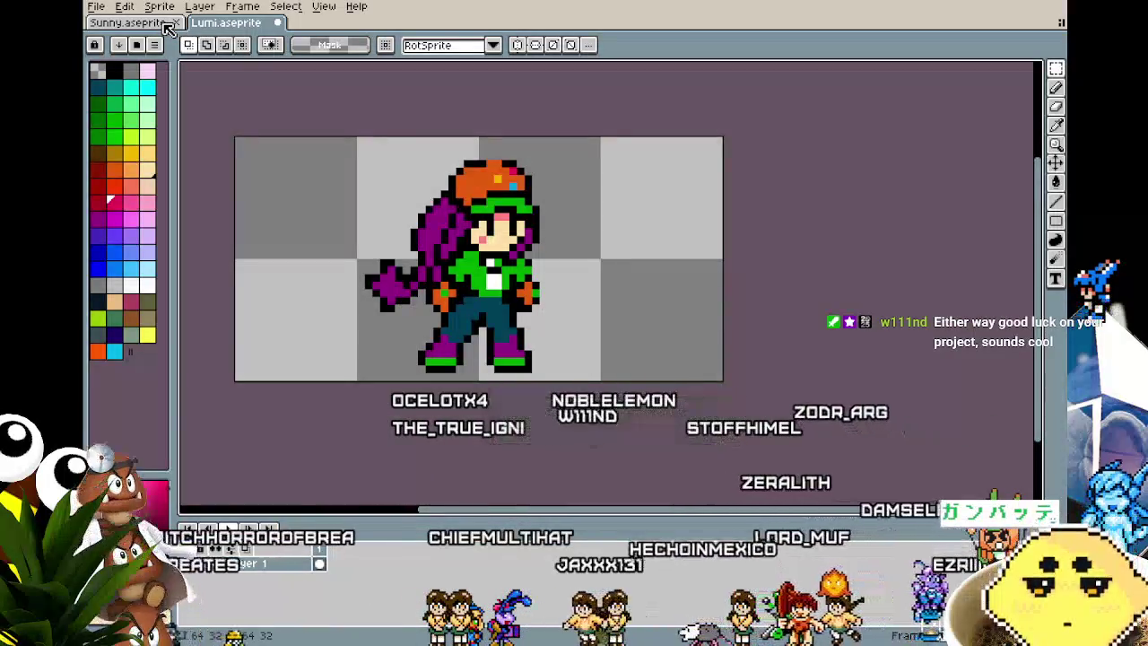
# - Switch to Sunny.aseprite, clear the selection and recentre the sprite
pyautogui.click(147, 24)
pyautogui.click(219, 61)
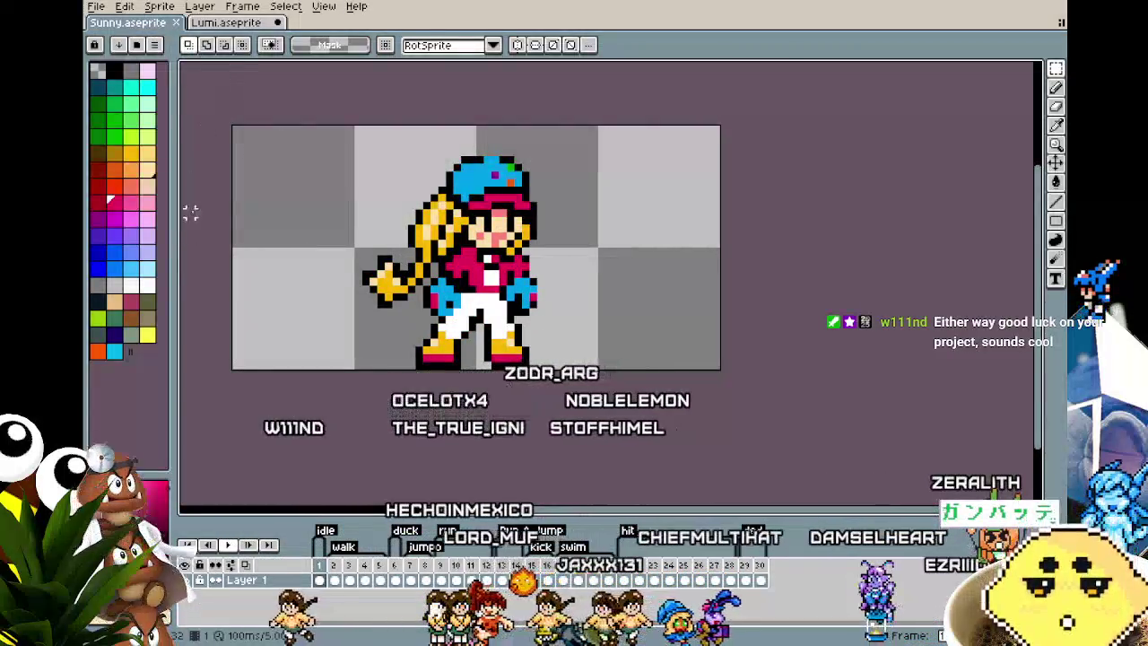
pyautogui.moveTo(186, 253); pyautogui.dragTo(206, 267)
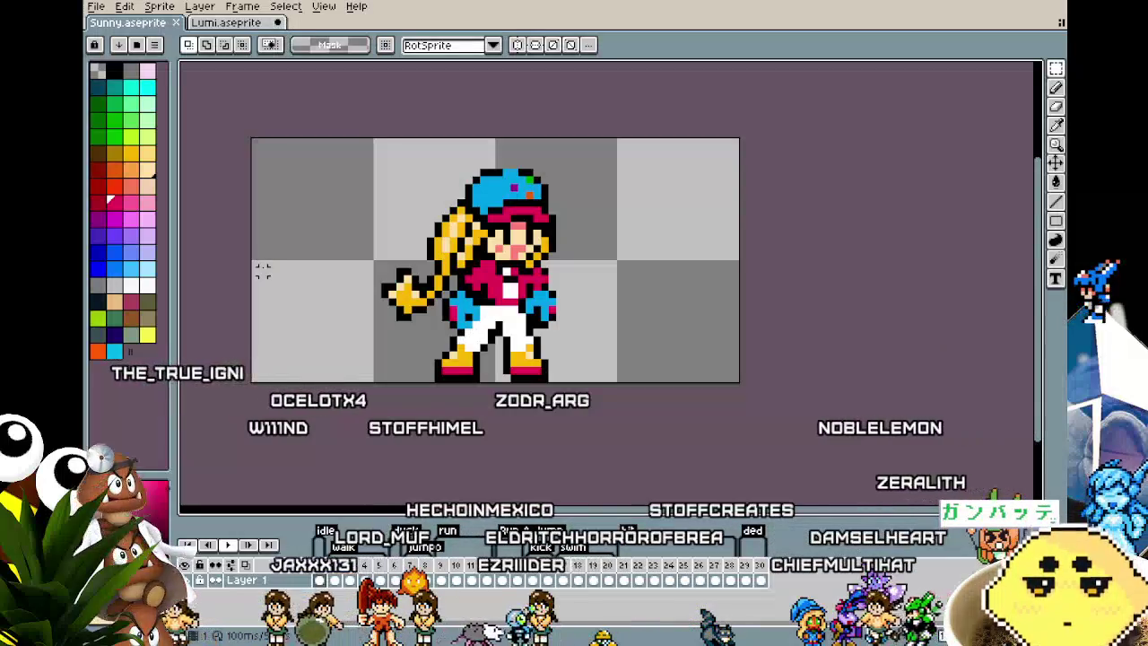
pyautogui.moveTo(262, 270); pyautogui.dragTo(242, 270)
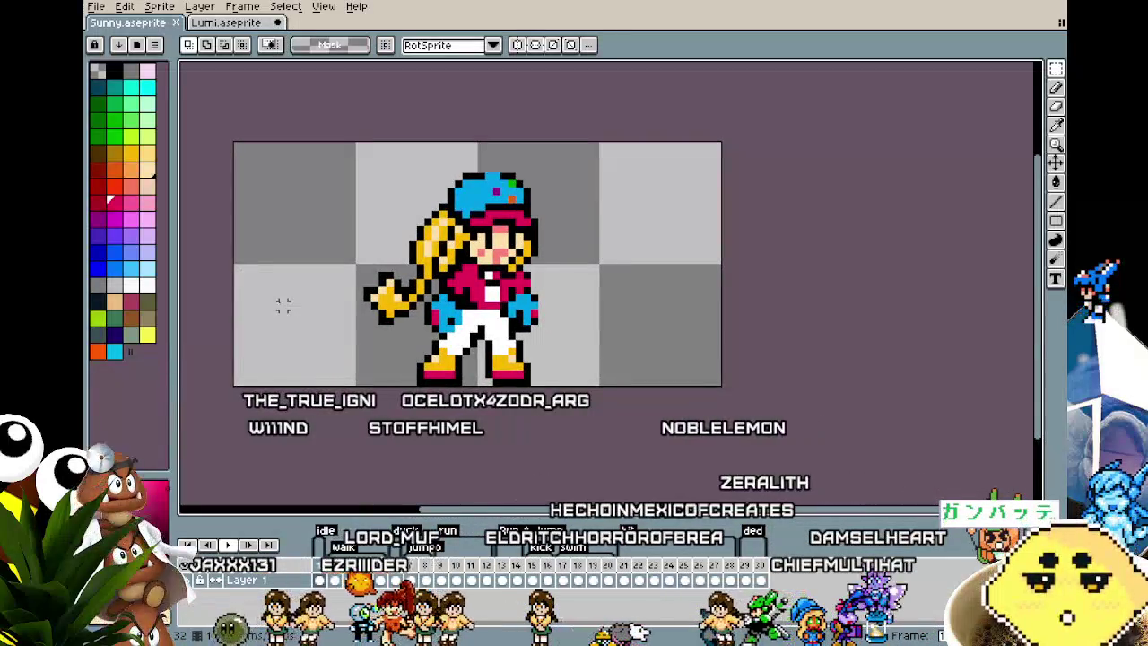
# - Save it as Lumi.aseprite, confirming the overwrite of the existing file
pyautogui.click(95, 6)
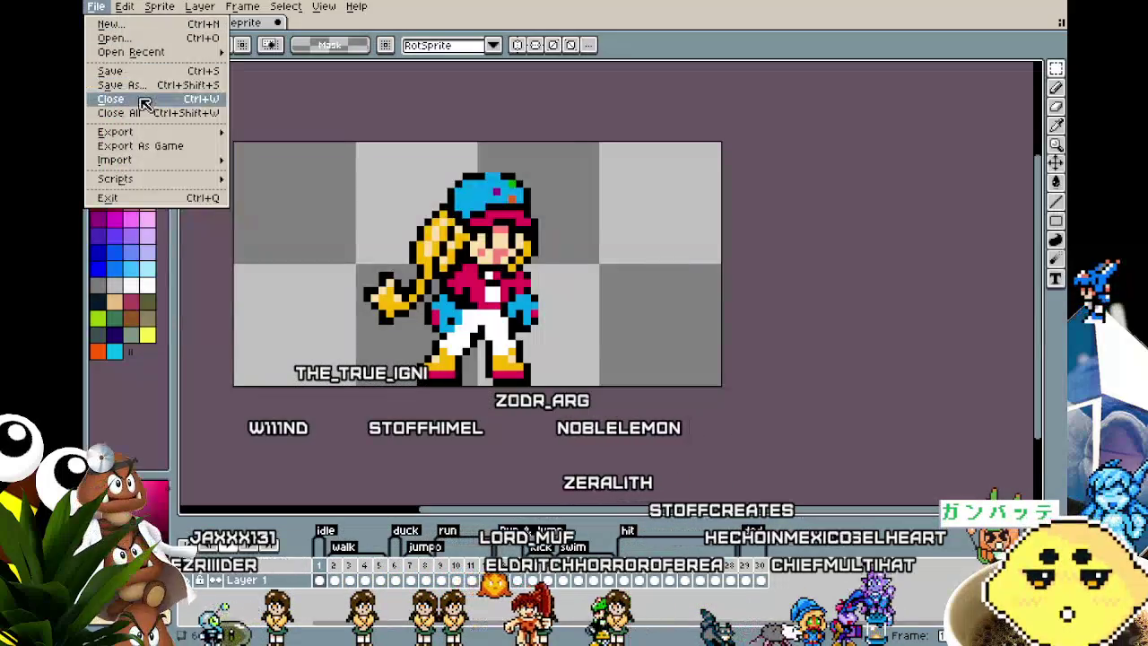
pyautogui.click(126, 91)
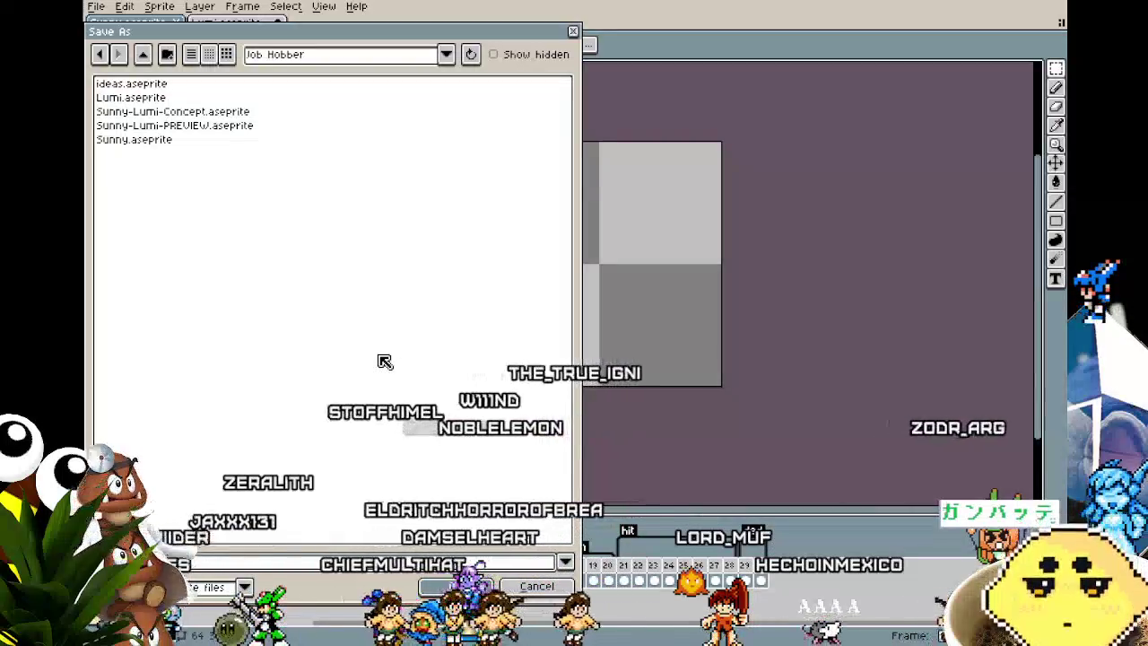
pyautogui.press('Return')
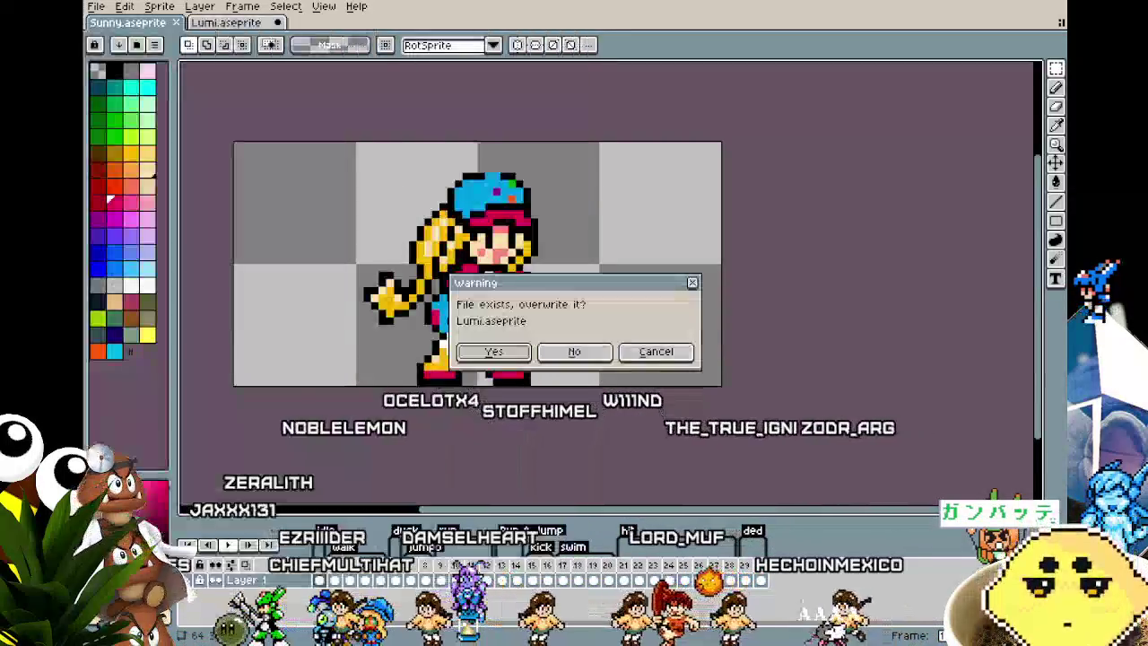
pyautogui.click(500, 352)
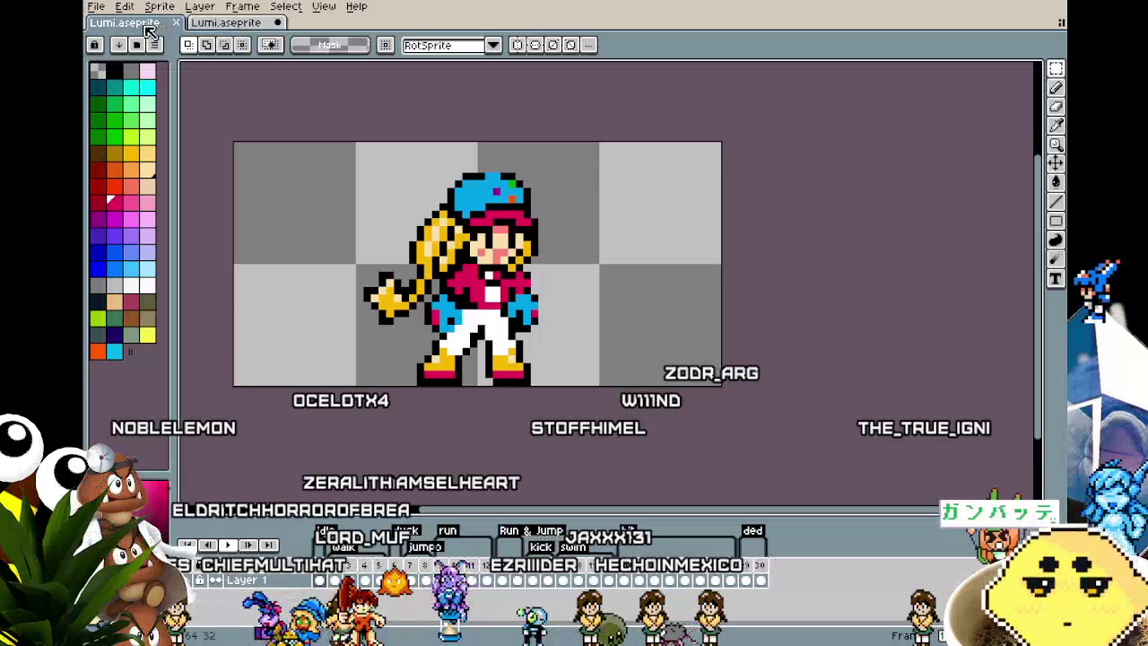
# - Reopen the original Sunny.aseprite file and centre the enlarged sprite
pyautogui.click(95, 7)
pyautogui.moveTo(131, 52)
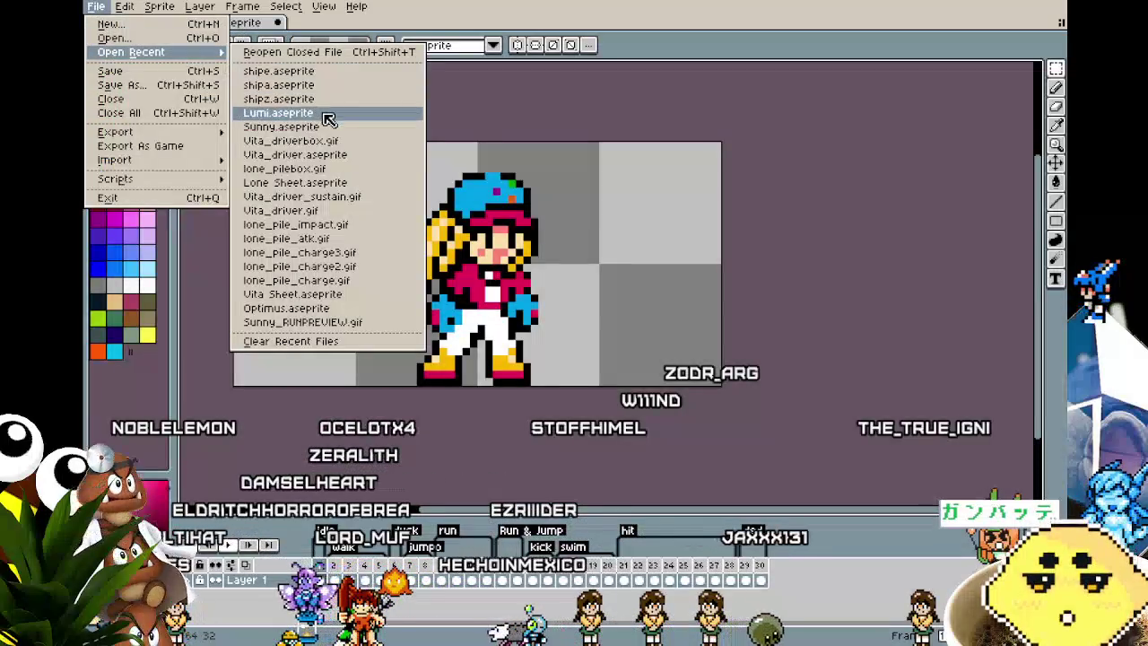
pyautogui.click(341, 128)
pyautogui.scroll(2, 553, 281)
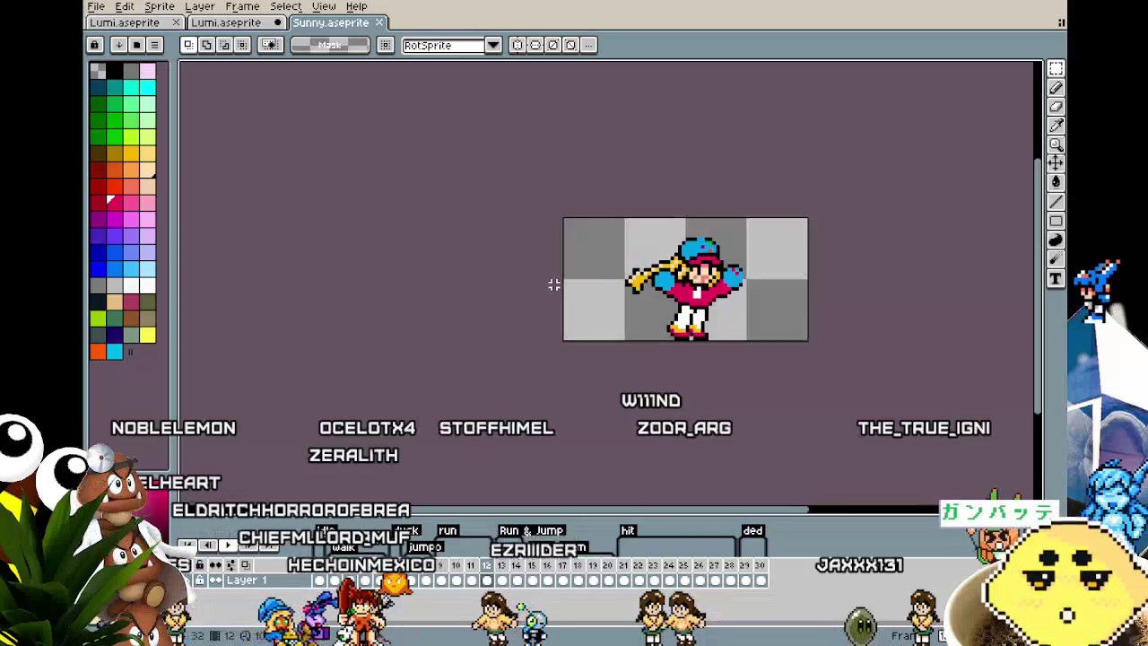
pyautogui.scroll(2, 550, 282)
pyautogui.moveTo(551, 281); pyautogui.dragTo(238, 309)
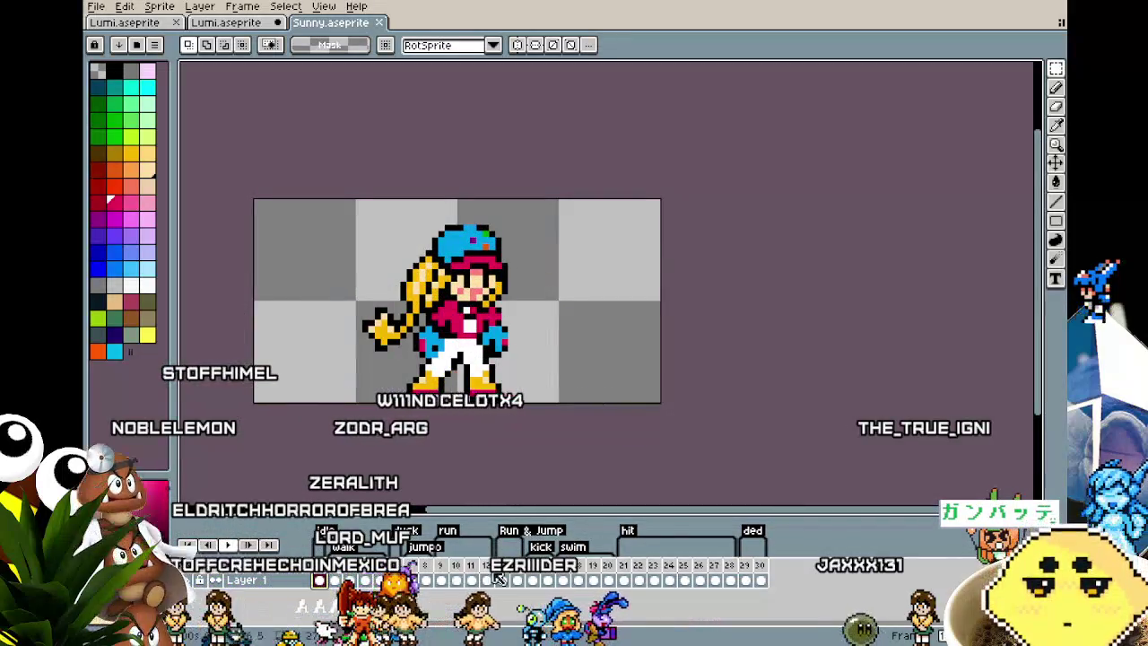
# - Step through the timeline from the death frame to the bat-swing frame and recentre
pyautogui.click(756, 579)
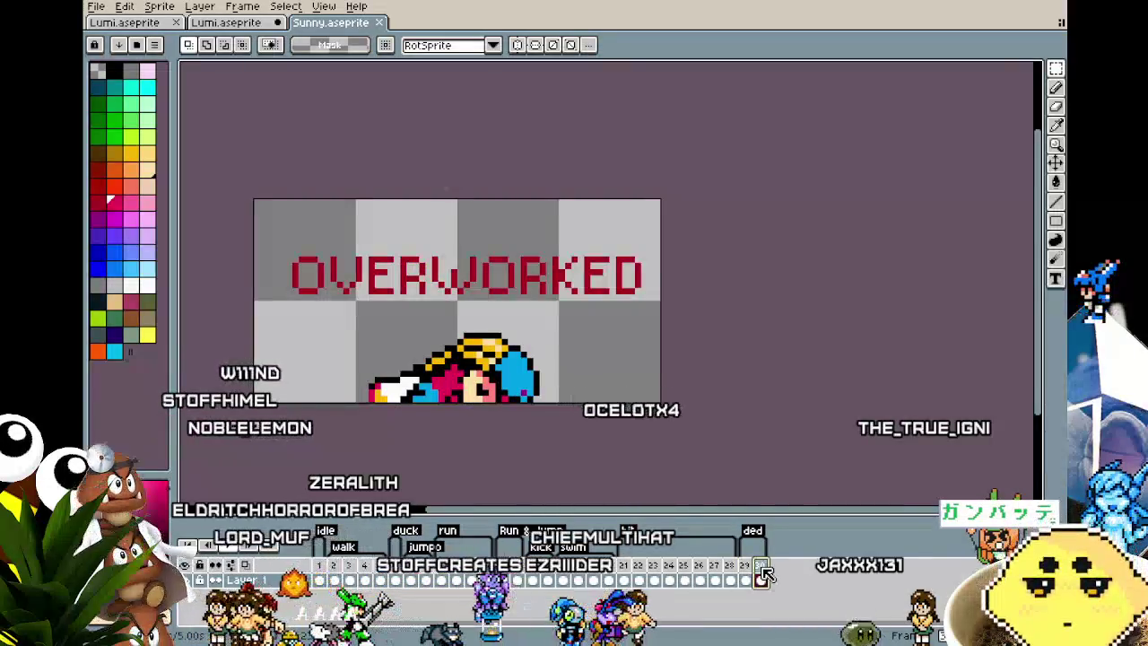
pyautogui.click(729, 579)
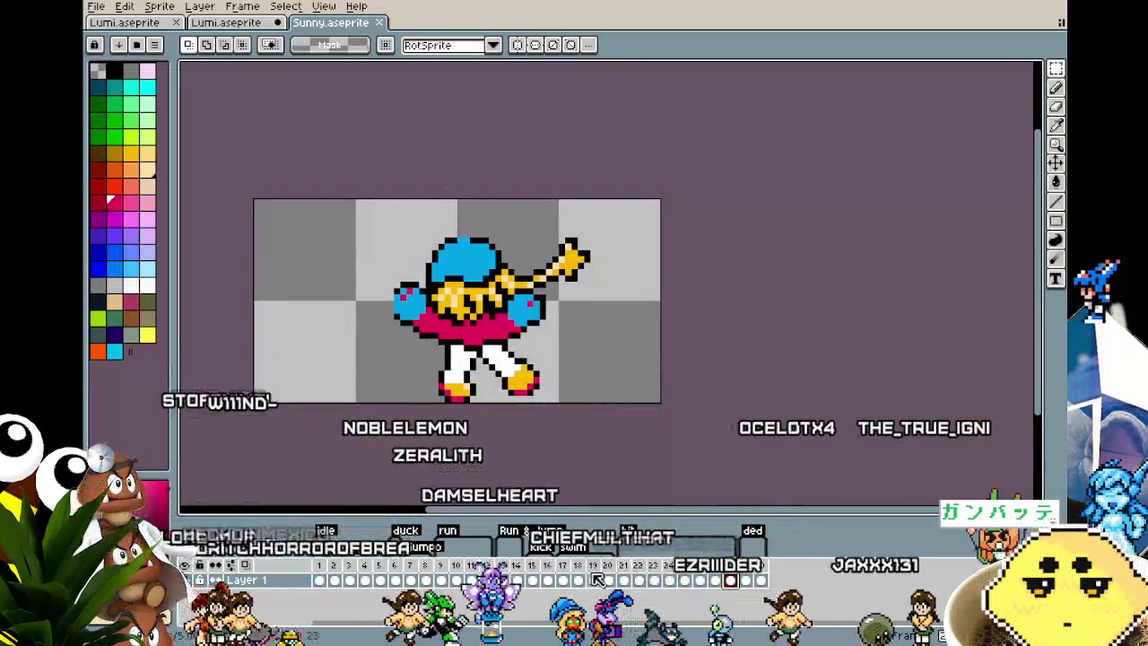
pyautogui.click(516, 578)
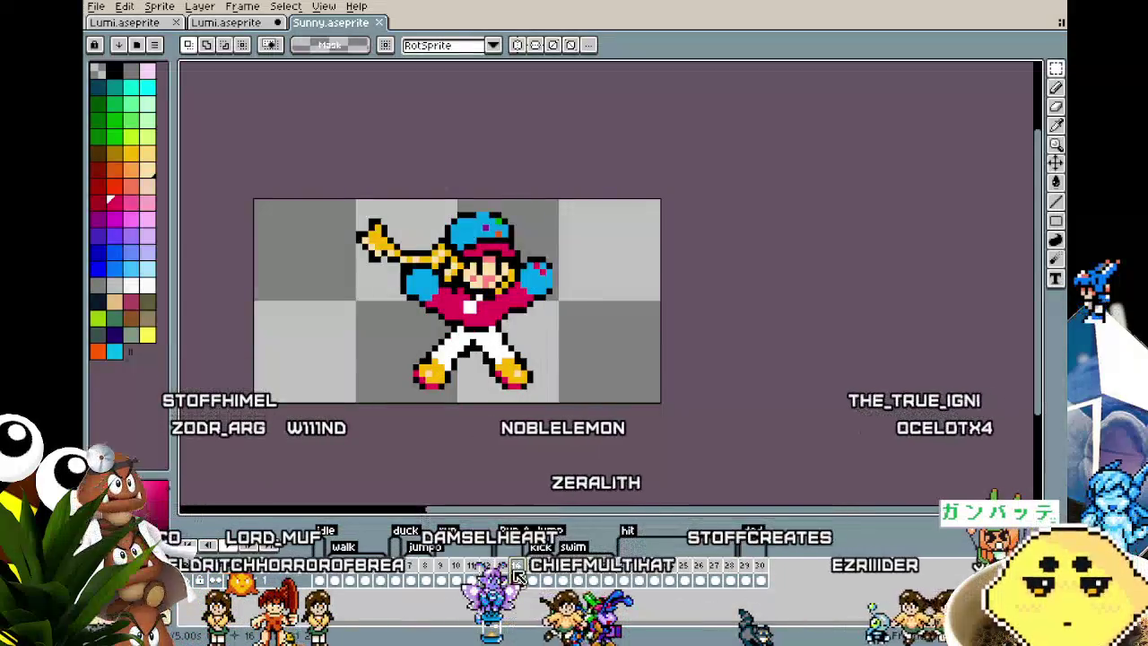
pyautogui.click(485, 567)
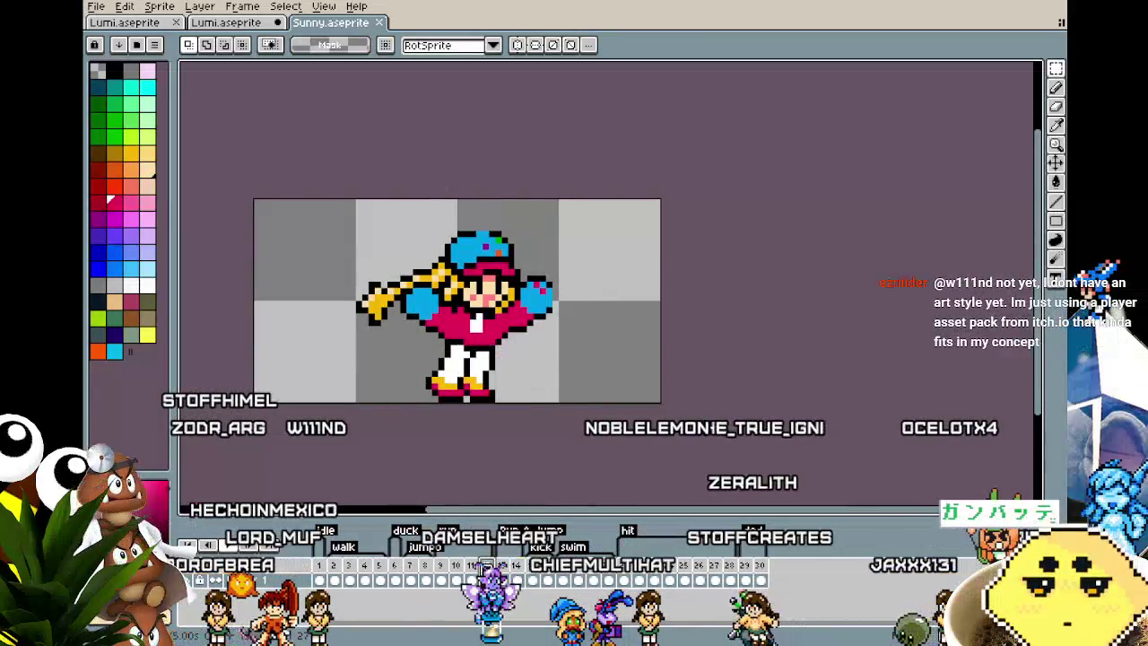
pyautogui.moveTo(314, 330); pyautogui.dragTo(361, 339)
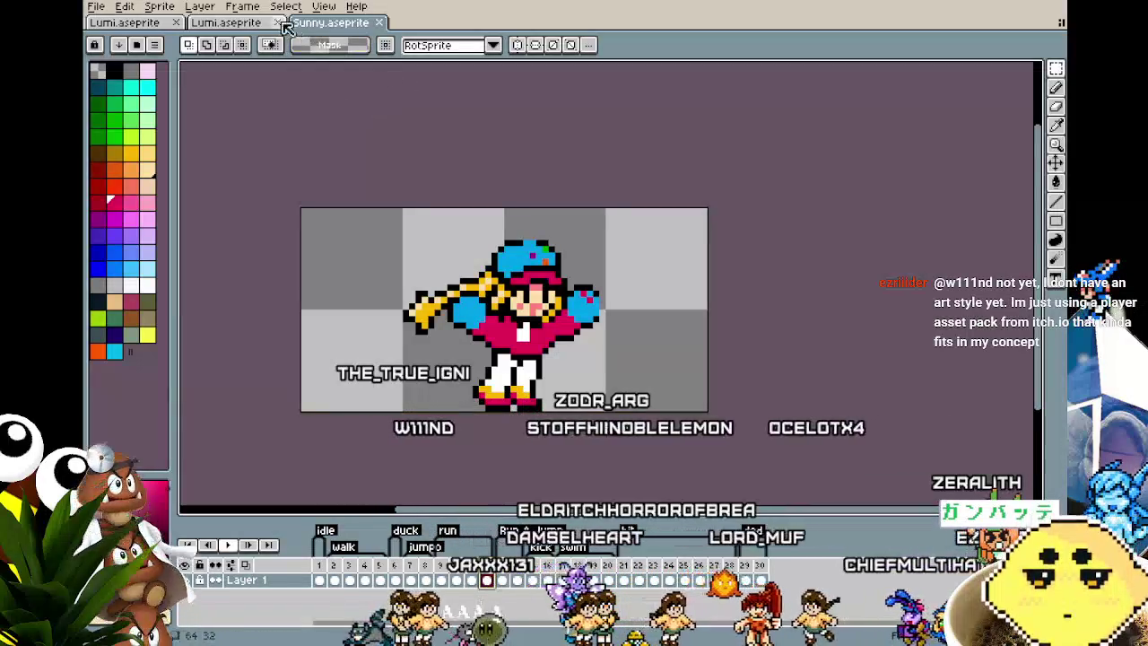
# - Flip between the Lumi tabs and fill the animation's blue cap orange
pyautogui.click(228, 22)
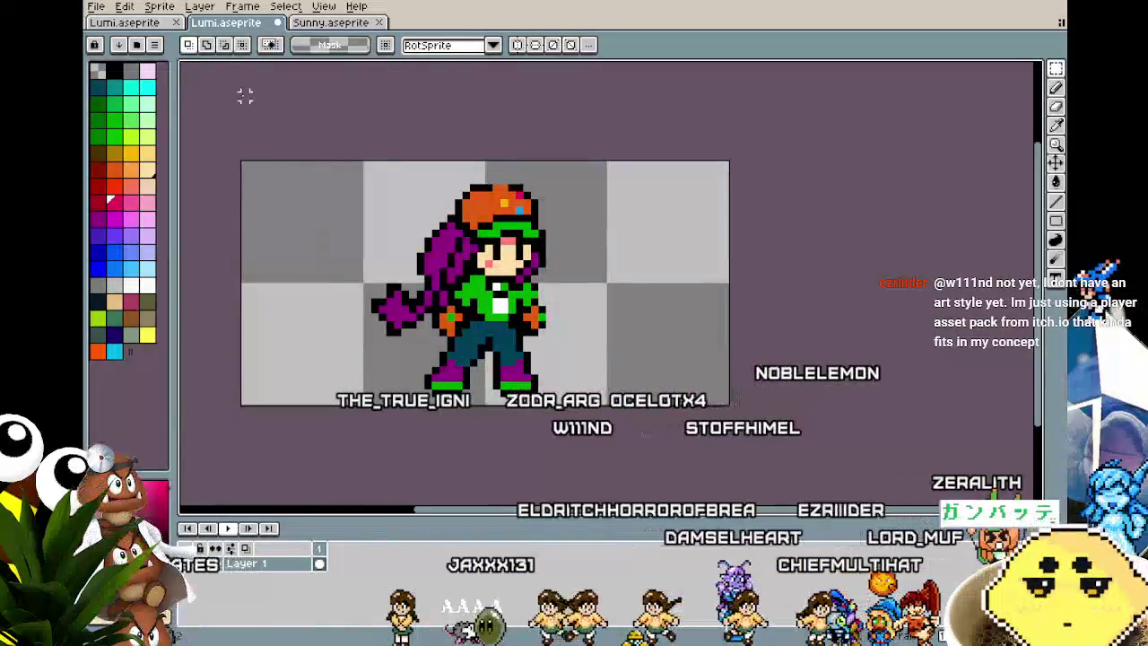
pyautogui.click(134, 22)
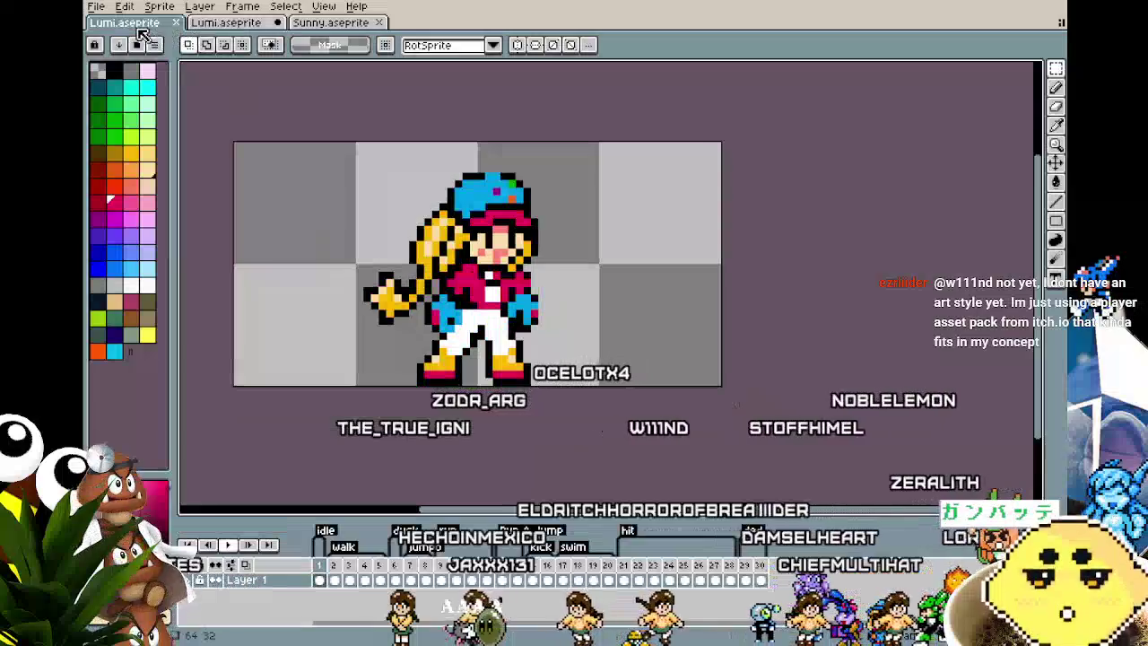
pyautogui.click(204, 23)
pyautogui.scroll(1, 373, 170)
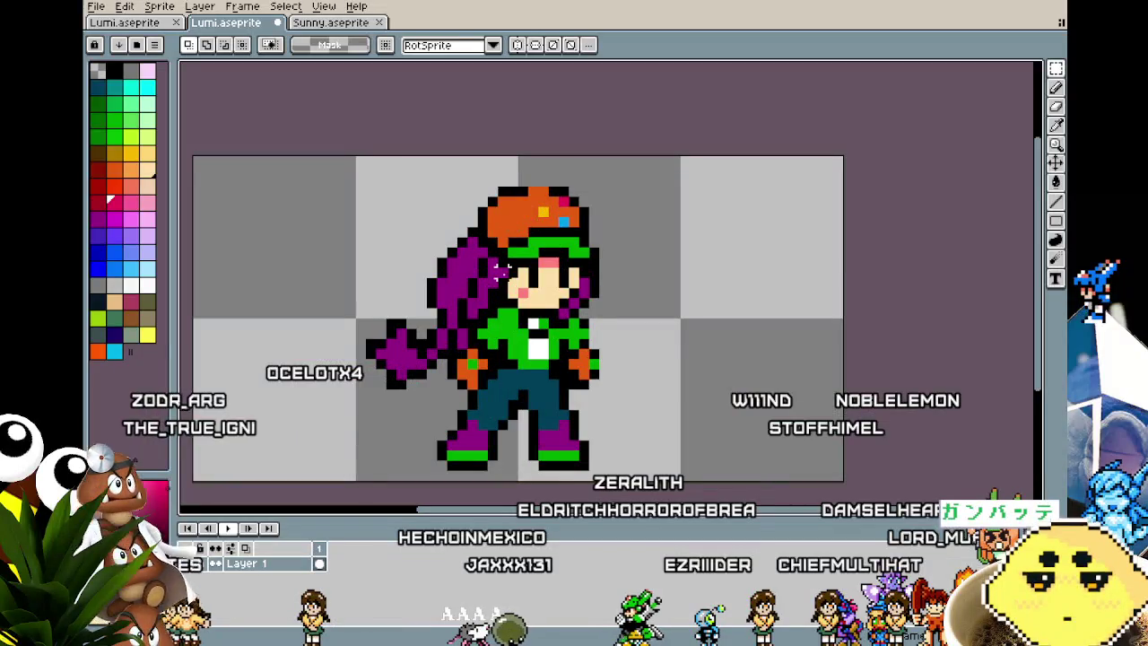
pyautogui.hotkey('ctrl', 'shift', 'Tab')
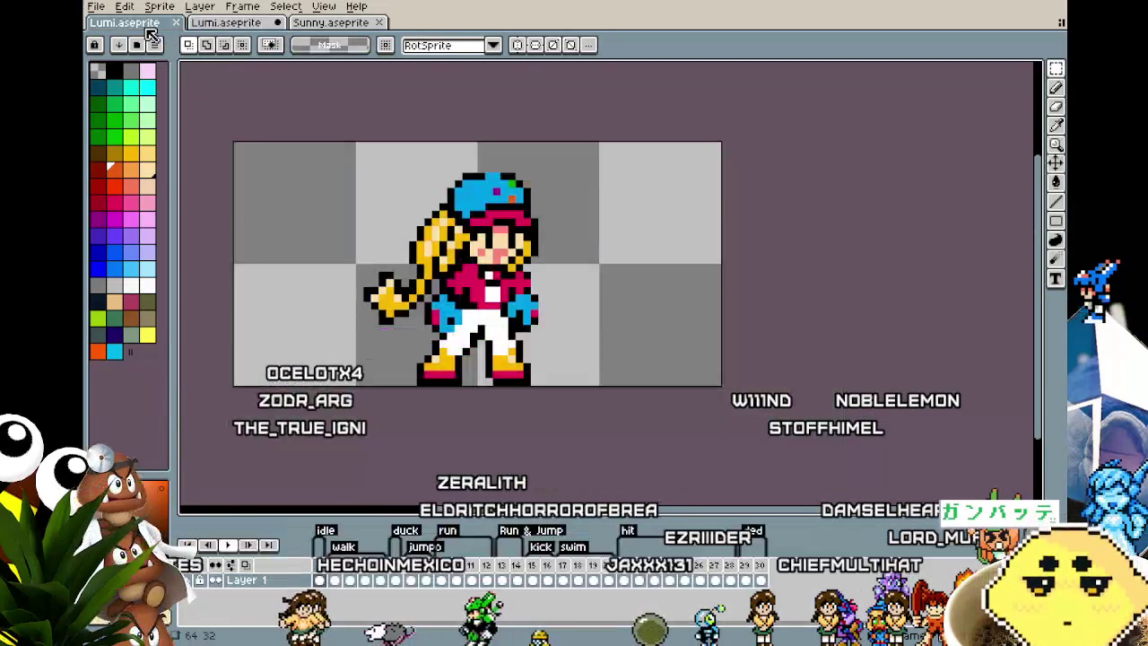
pyautogui.click(474, 190)
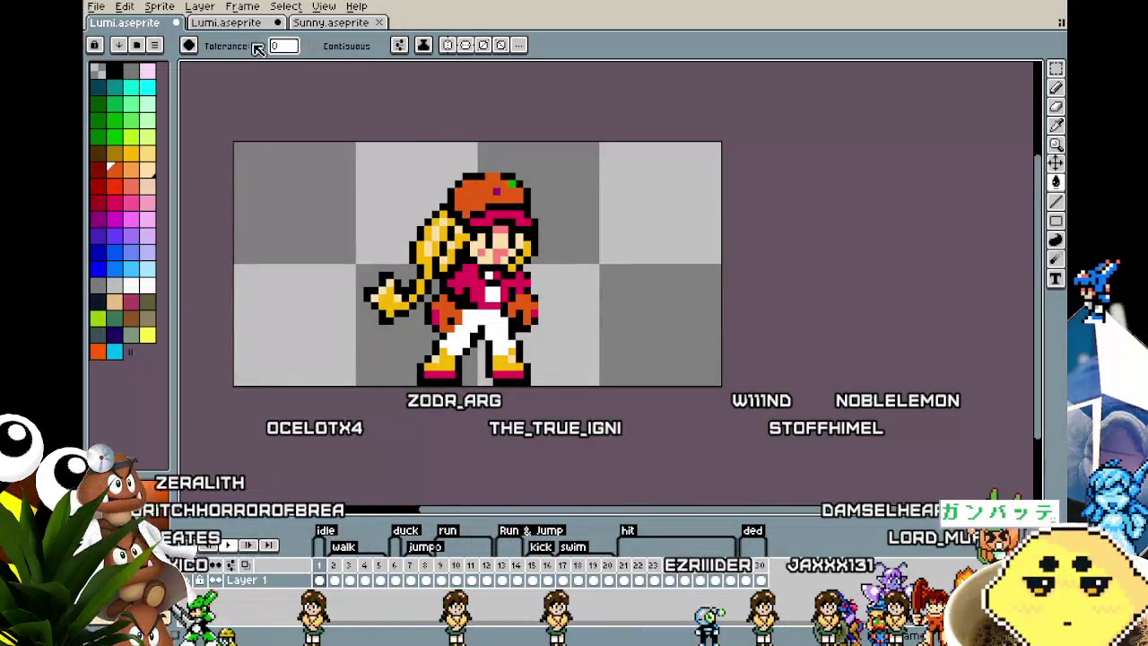
# - Undo the orange cap fill and go back to the reference sprite
pyautogui.hotkey('ctrl', 'Tab')
pyautogui.press('i')
pyautogui.press('g')
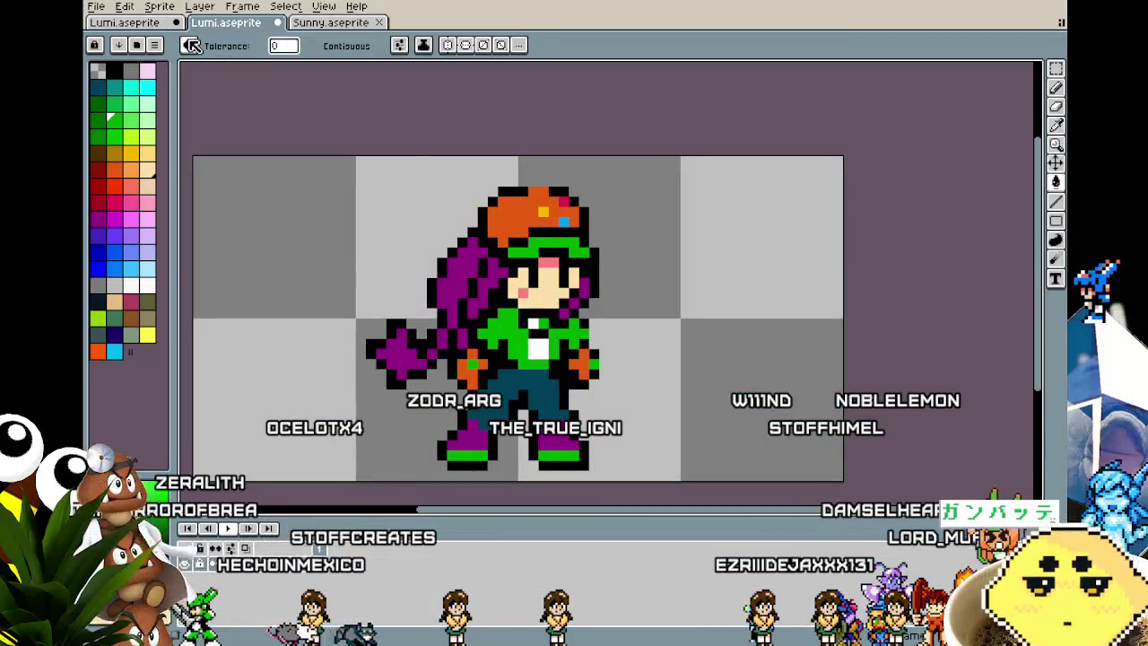
pyautogui.hotkey('ctrl', 'shift', 'Tab')
pyautogui.hotkey('ctrl', 'z')
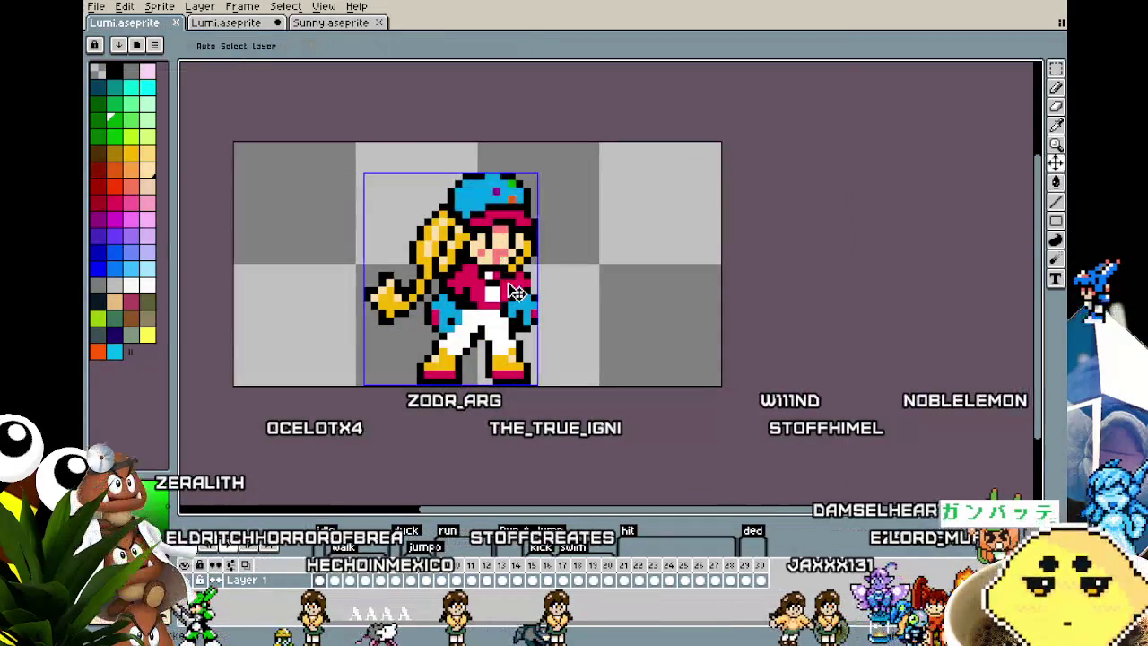
pyautogui.scroll(1, 260, 217)
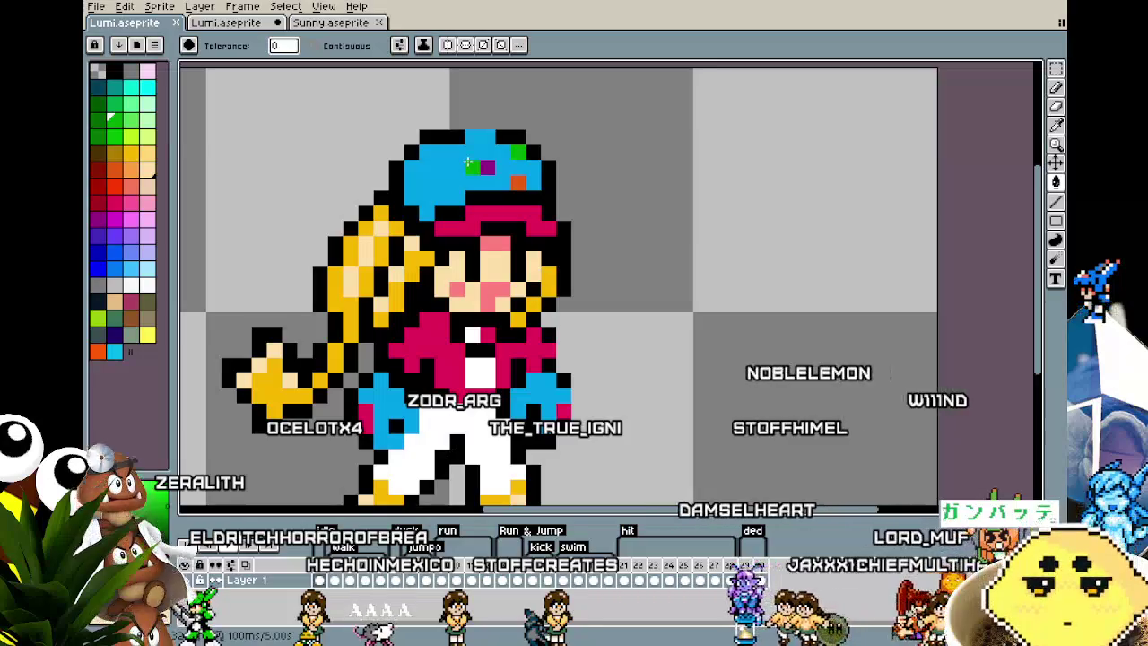
pyautogui.click(201, 7)
pyautogui.press('Escape')
pyautogui.hotkey('ctrl', 'Tab')
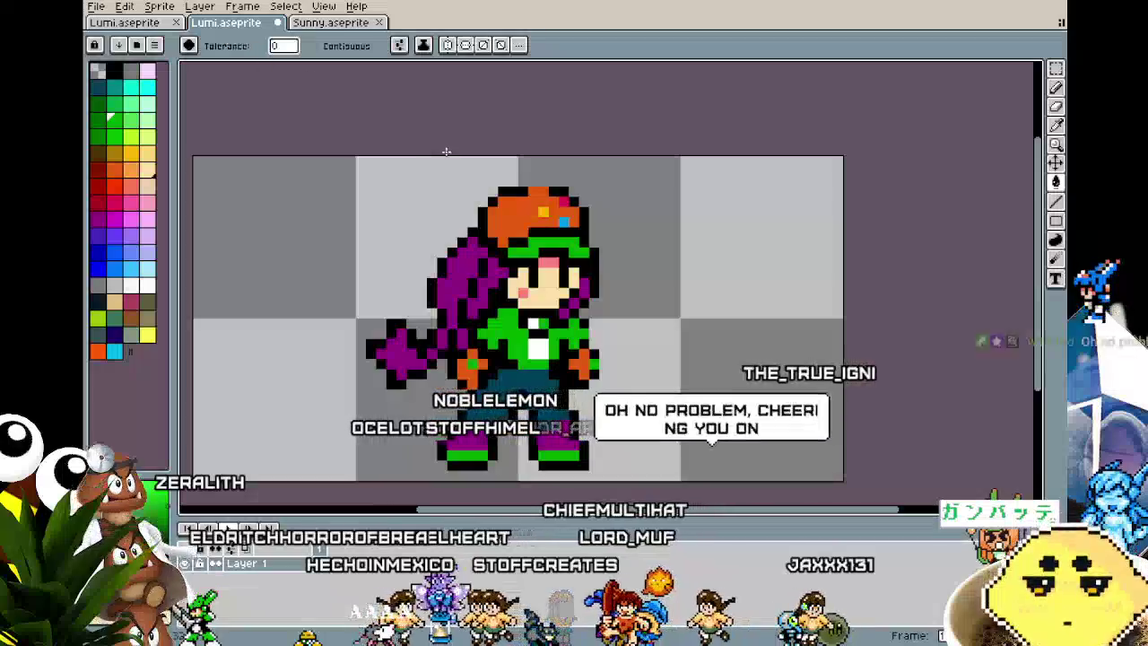
# - Copy the orange-capped head from the reference and paste it onto the frame, one pixel lower
pyautogui.press('m')
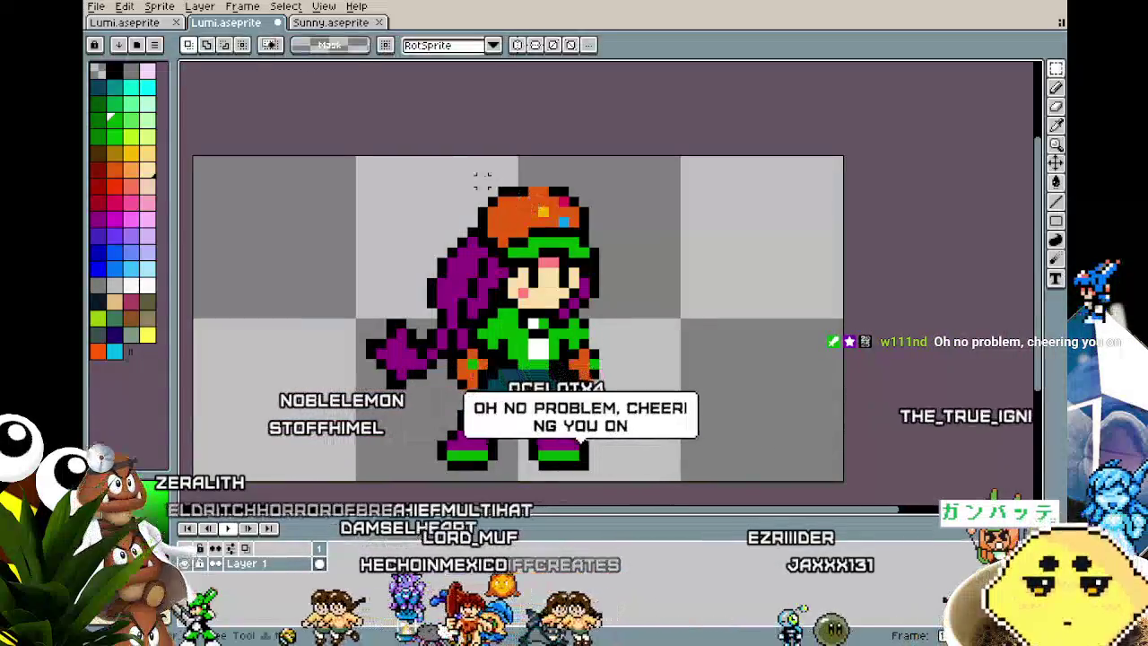
pyautogui.moveTo(455, 164); pyautogui.dragTo(601, 260)
pyautogui.hotkey('ctrl', 'c')
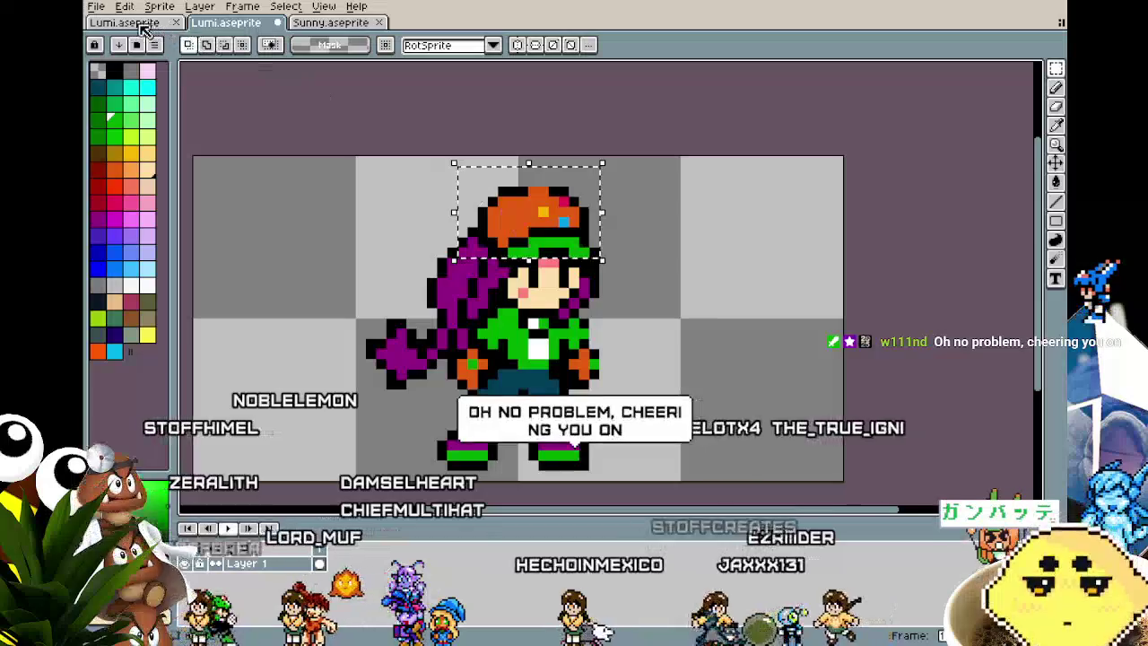
pyautogui.hotkey('ctrl', 'shift', 'Tab')
pyautogui.hotkey('ctrl', 'v')
pyautogui.press('Down')
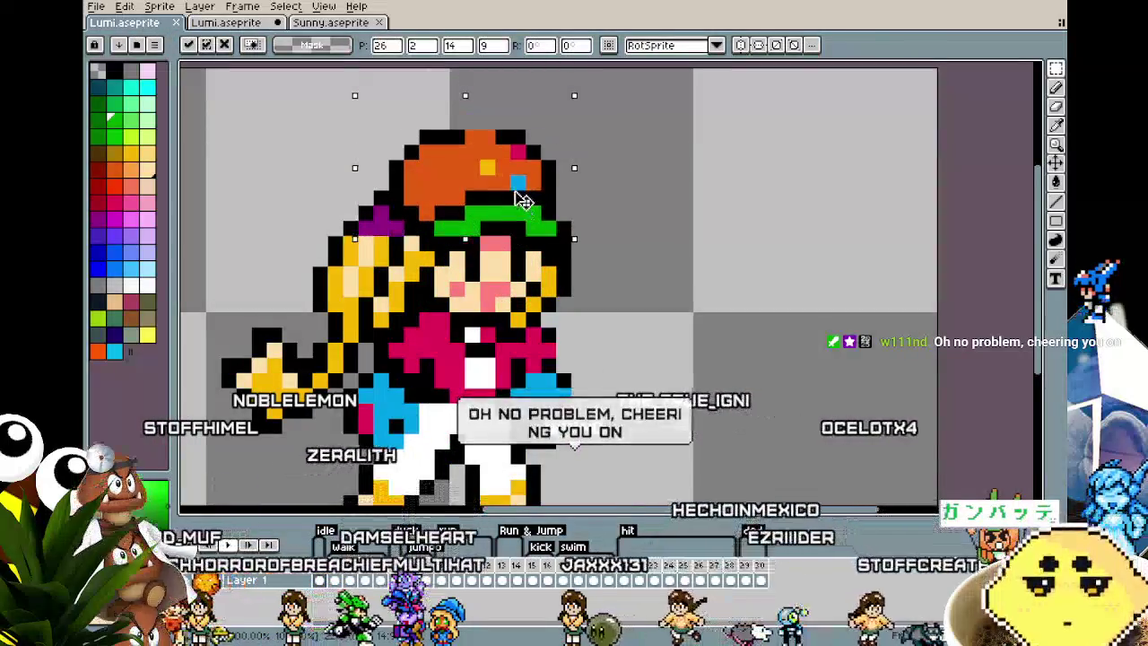
pyautogui.press('Return')
# - Fill the yellow hair and arm purple, undoing a mistaken magenta fill
pyautogui.keyDown('alt'); pyautogui.click(380, 208); pyautogui.keyUp('alt')
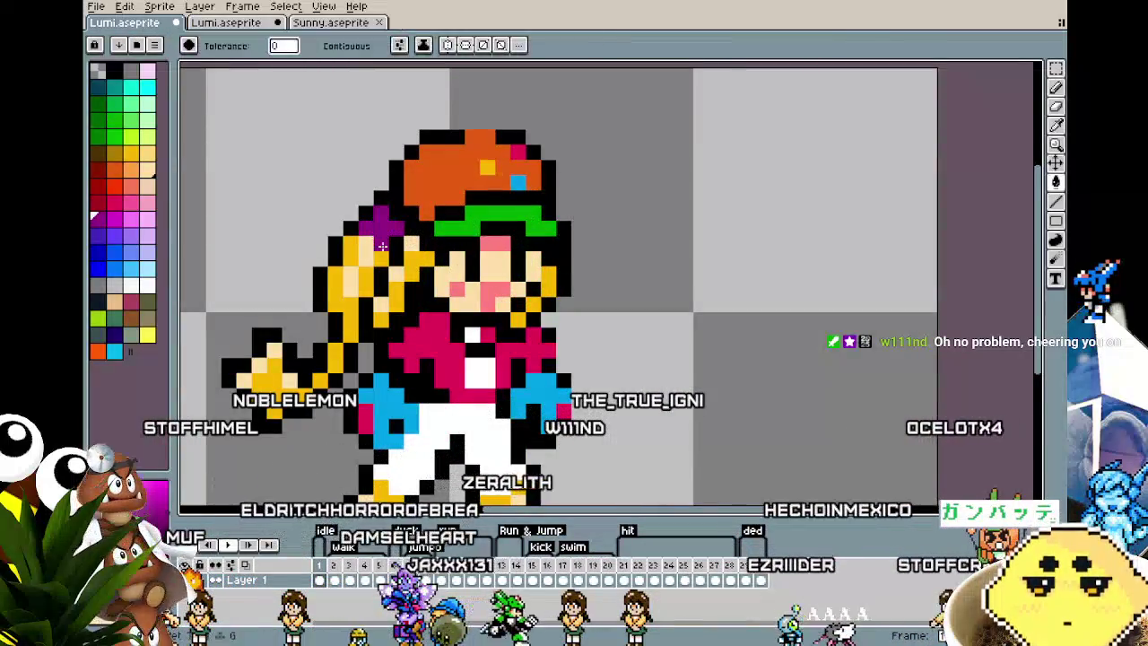
pyautogui.click(382, 246)
pyautogui.scroll(-2, 420, 361)
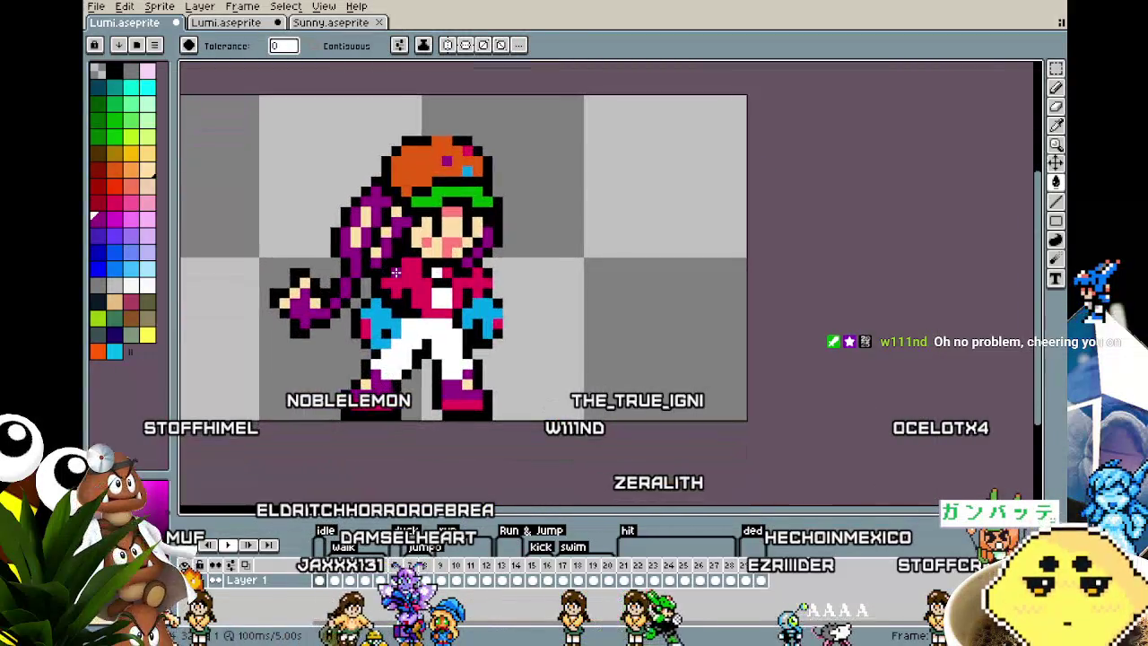
pyautogui.click(365, 220)
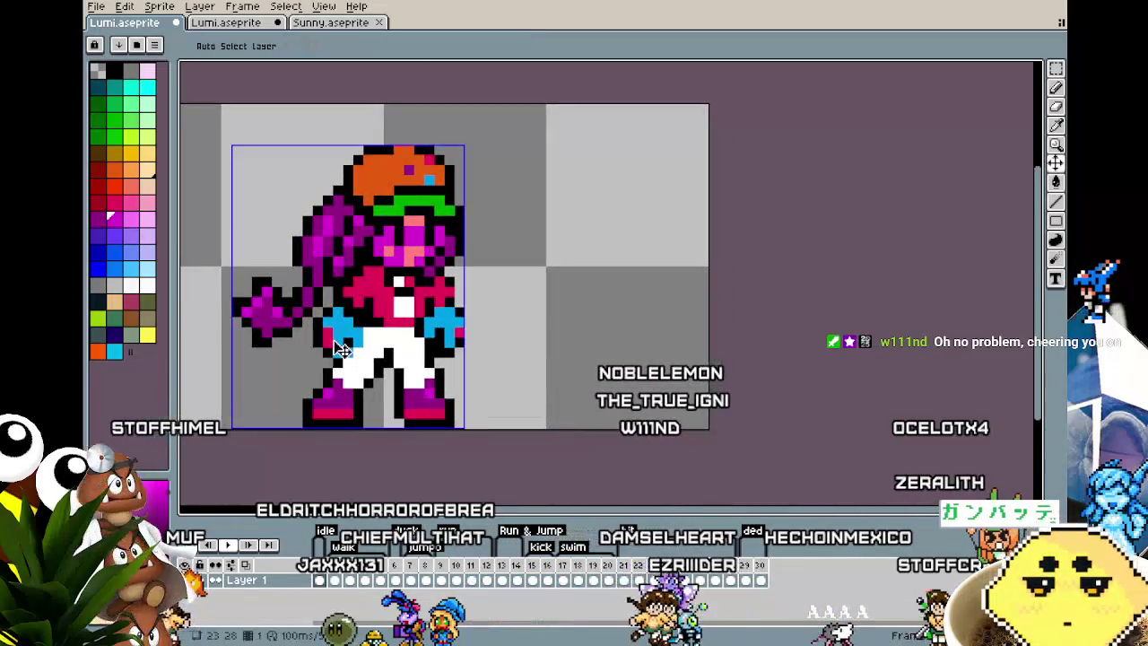
pyautogui.hotkey('ctrl', 'z')
pyautogui.hotkey('ctrl', 'z')
pyautogui.press('g')
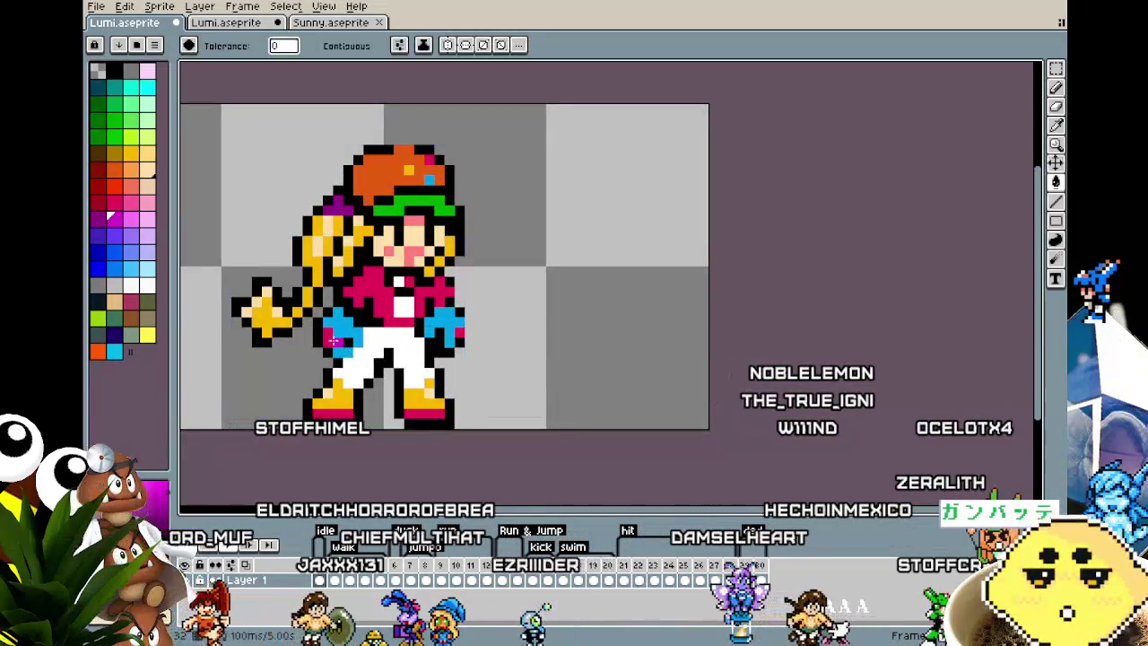
pyautogui.scroll(1, 303, 241)
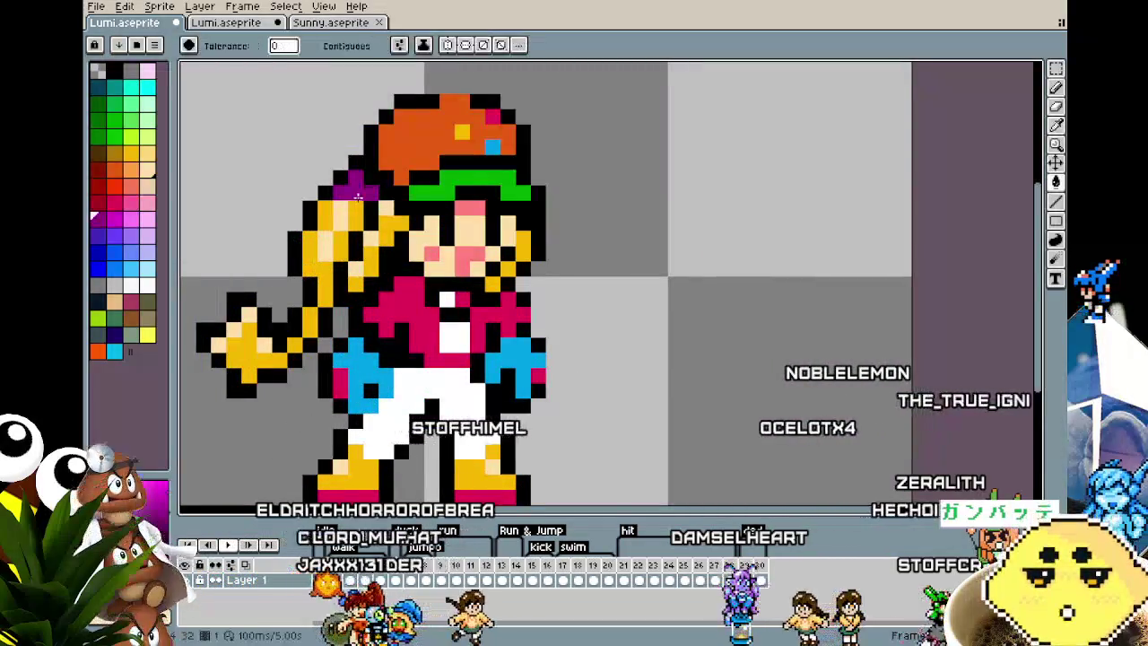
pyautogui.click(357, 213)
pyautogui.scroll(1, 422, 207)
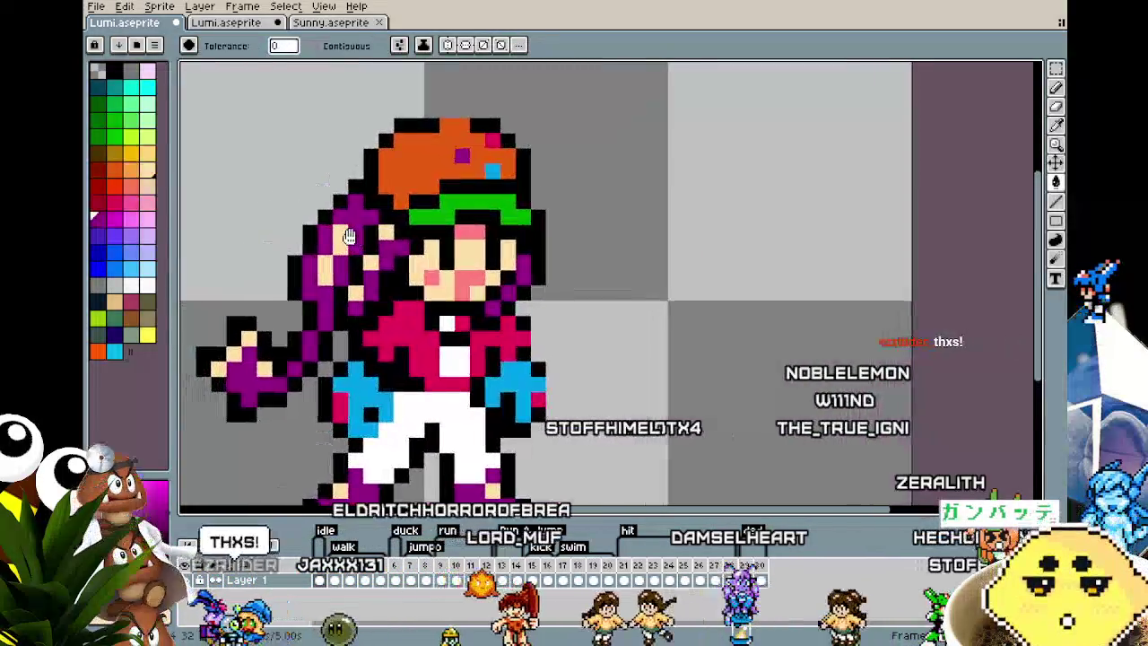
# - Fill the pink shirt green and limbs orange, undo, then refill the shirt green
pyautogui.keyDown('alt'); pyautogui.click(479, 199); pyautogui.keyUp('alt')
pyautogui.click(422, 327)
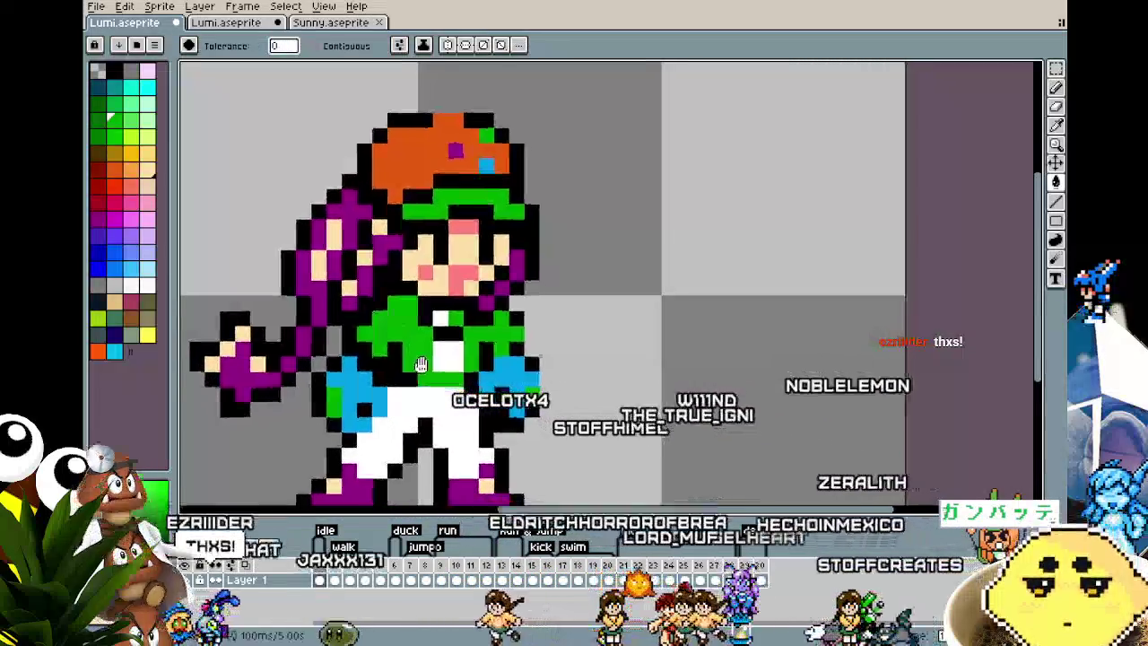
pyautogui.keyDown('alt'); pyautogui.click(422, 145); pyautogui.keyUp('alt')
pyautogui.click(337, 377)
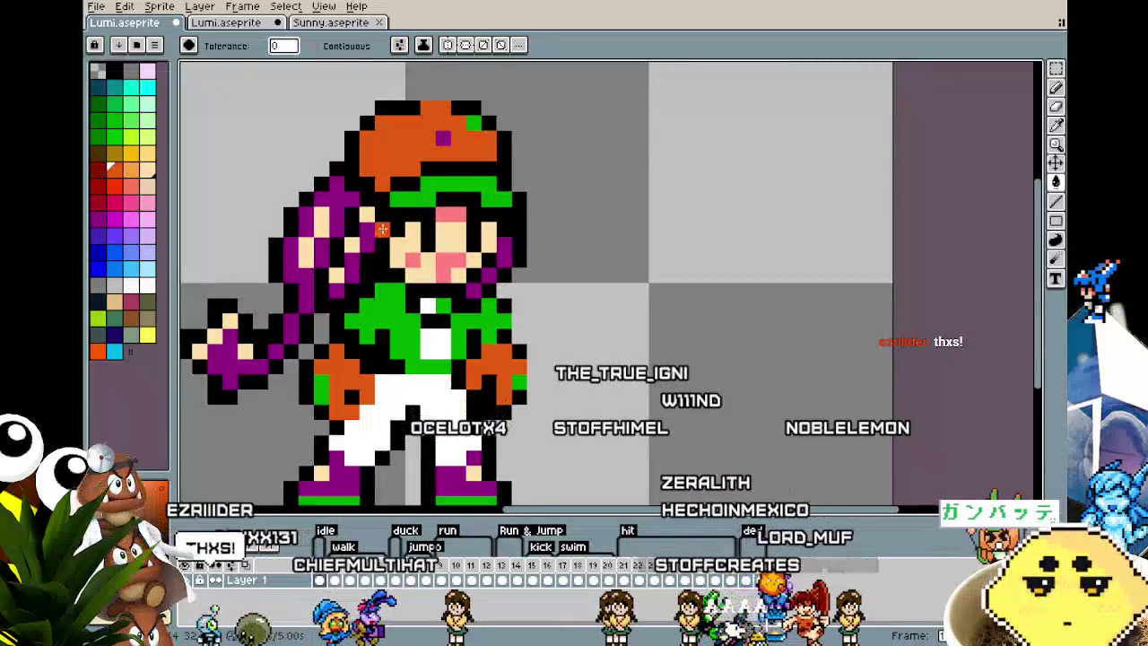
pyautogui.moveTo(381, 227); pyautogui.dragTo(396, 227)
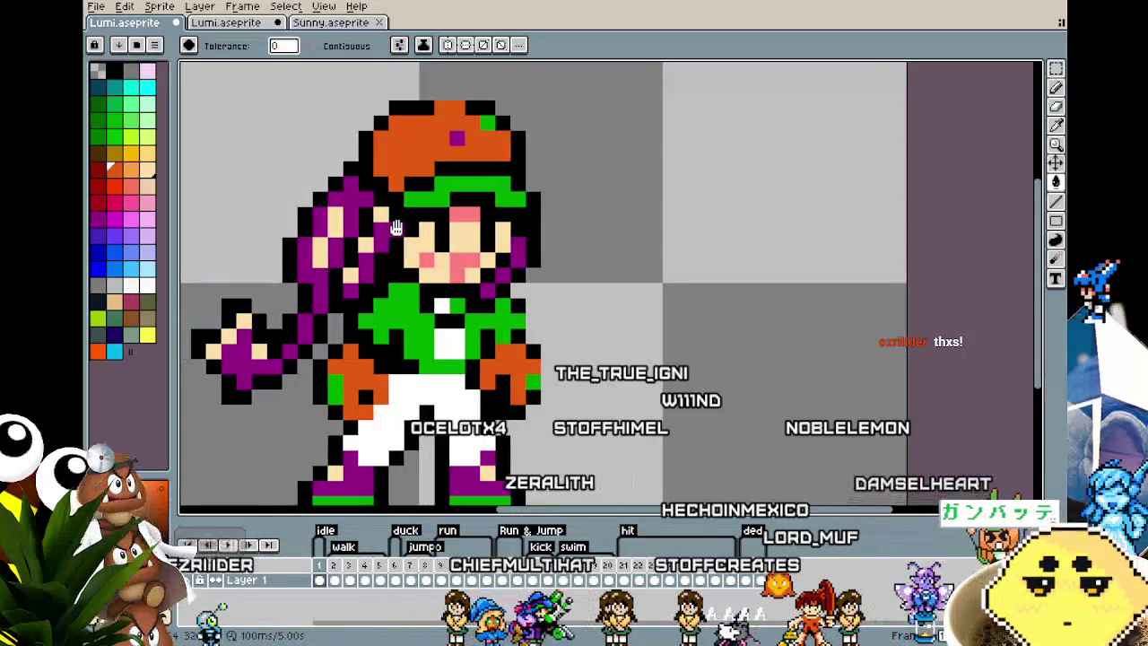
pyautogui.hotkey('ctrl', 'z')
pyautogui.hotkey('ctrl', 'z')
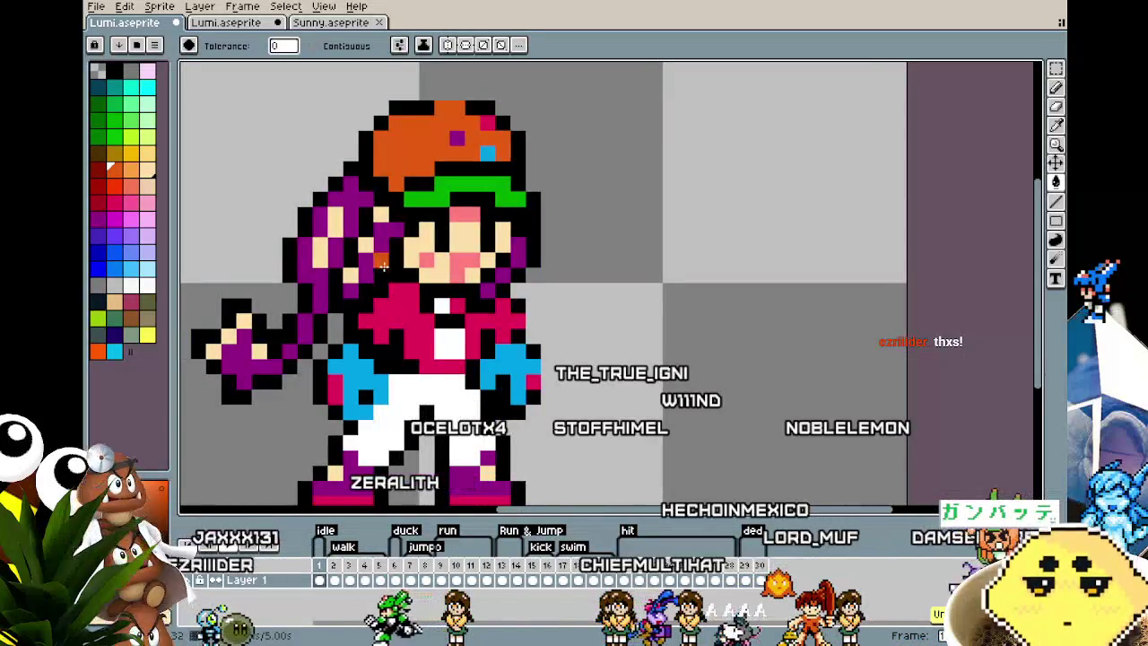
pyautogui.moveTo(363, 367)
pyautogui.mouseDown()
pyautogui.moveTo(357, 314)
pyautogui.moveTo(354, 327)
pyautogui.mouseUp()
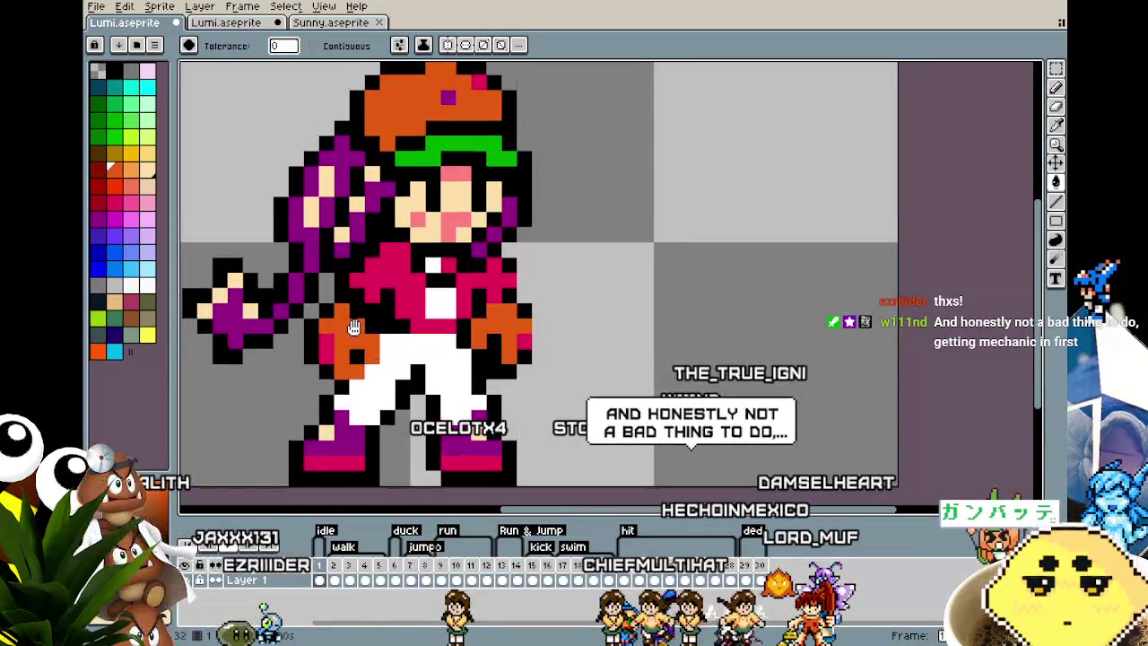
pyautogui.click(414, 301)
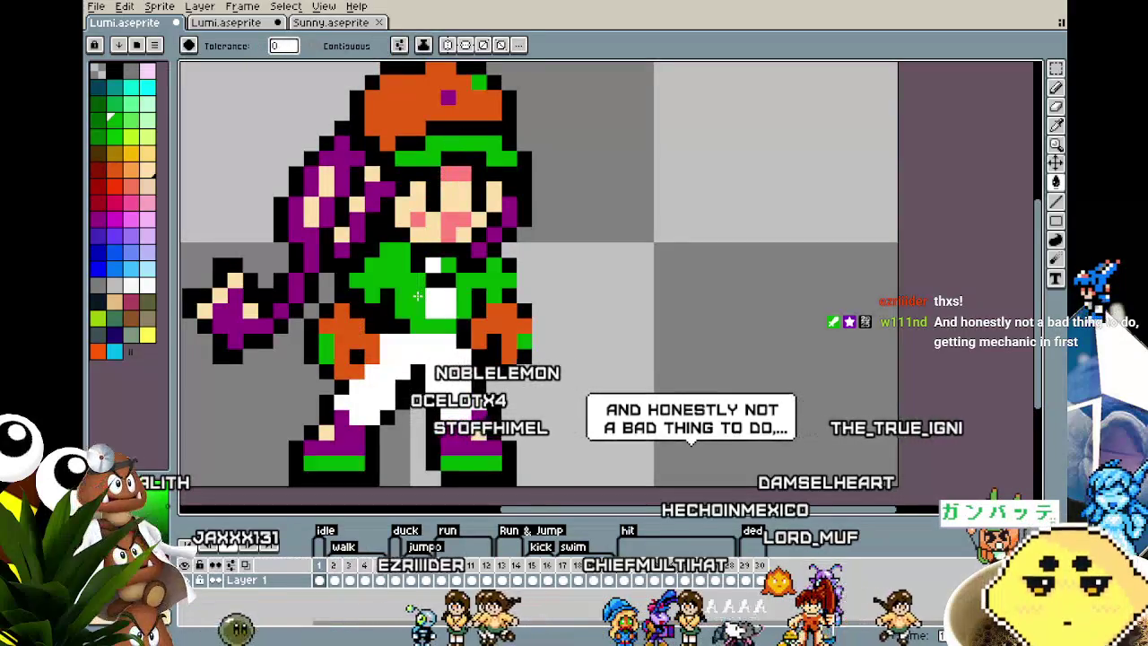
pyautogui.scroll(-2, 414, 304)
pyautogui.scroll(1, 415, 303)
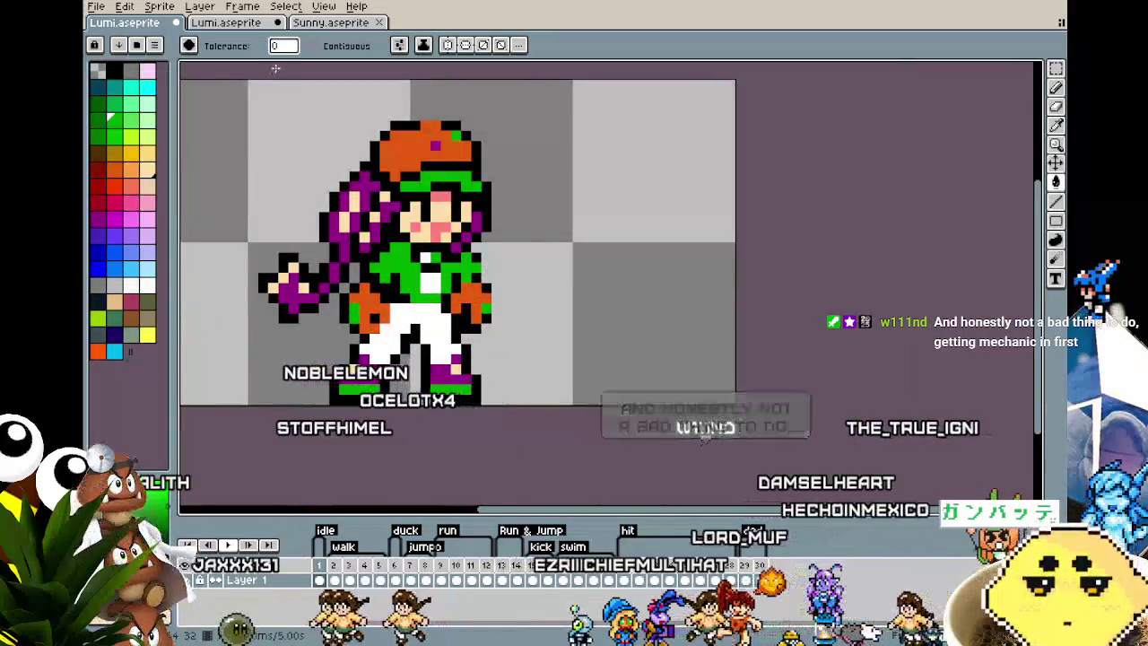
pyautogui.click(257, 29)
pyautogui.click(330, 22)
# - Compare with the reference sprite and zoom in on the animation's orange cap
pyautogui.click(247, 32)
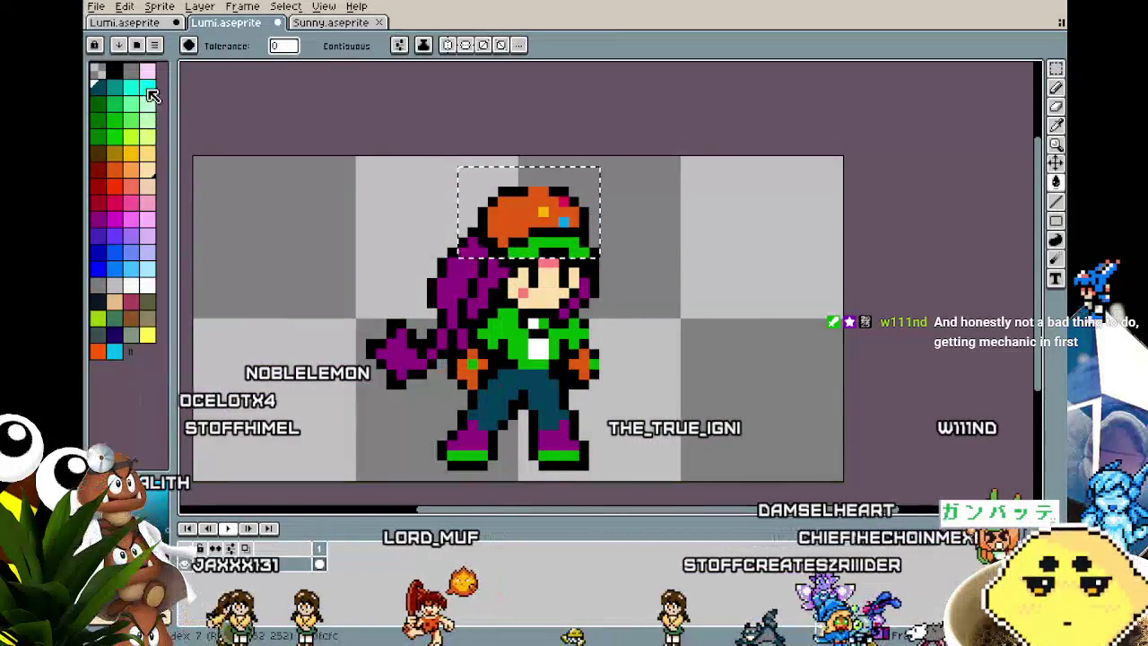
pyautogui.click(141, 24)
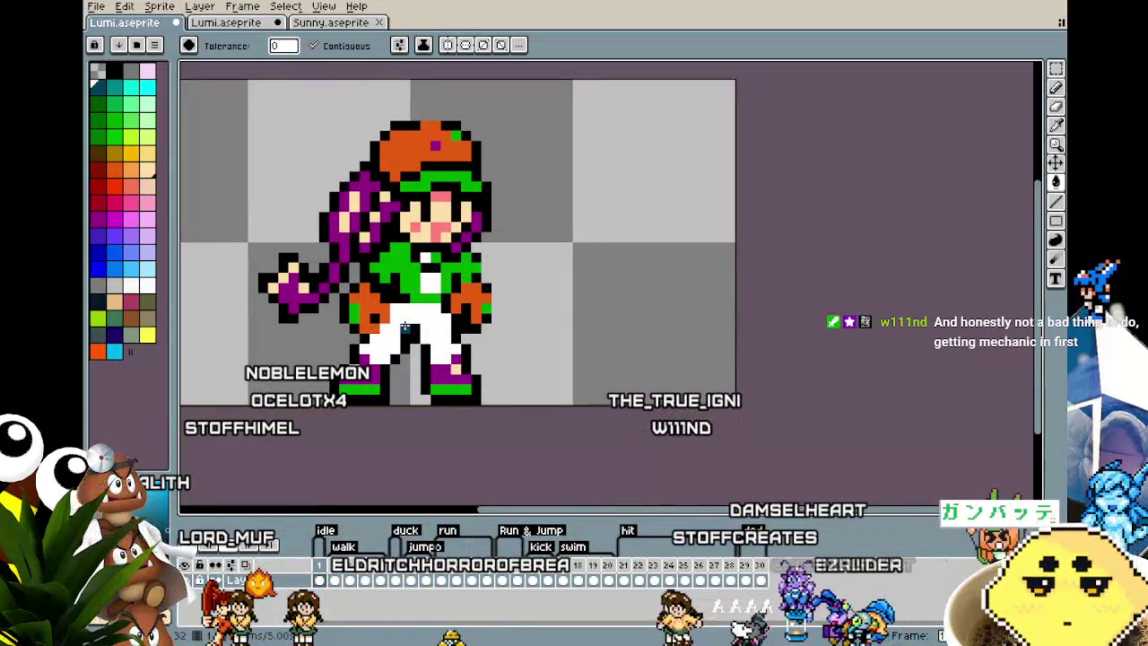
pyautogui.scroll(-1, 385, 359)
pyautogui.scroll(1, 376, 377)
pyautogui.scroll(1, 372, 381)
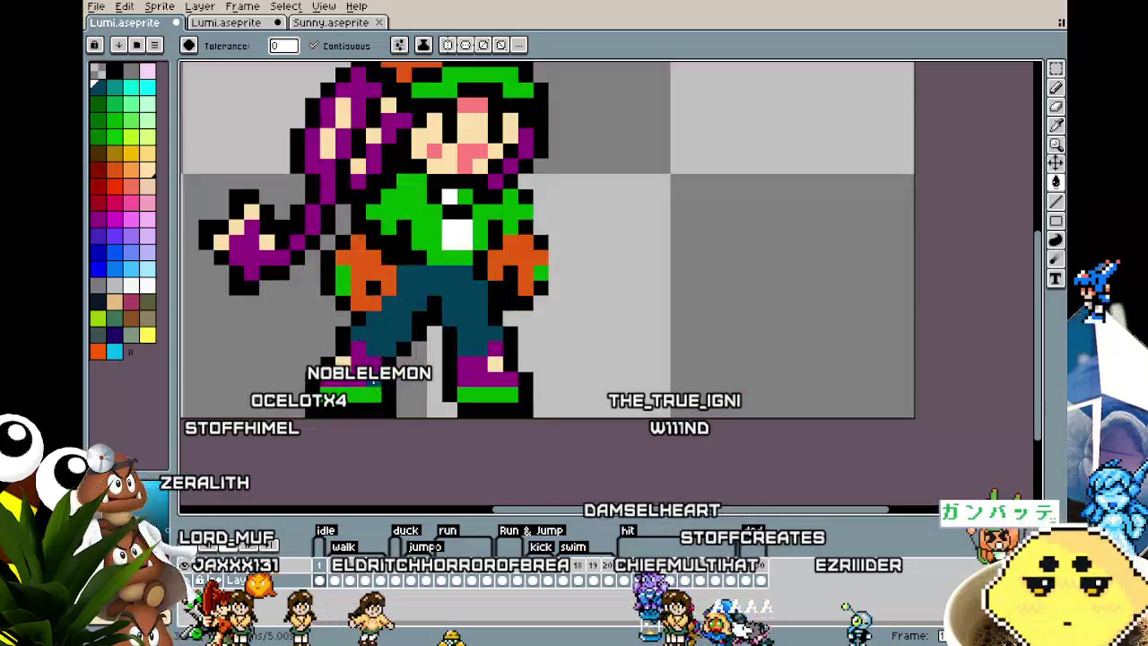
pyautogui.hscroll(-1, 395, 358)
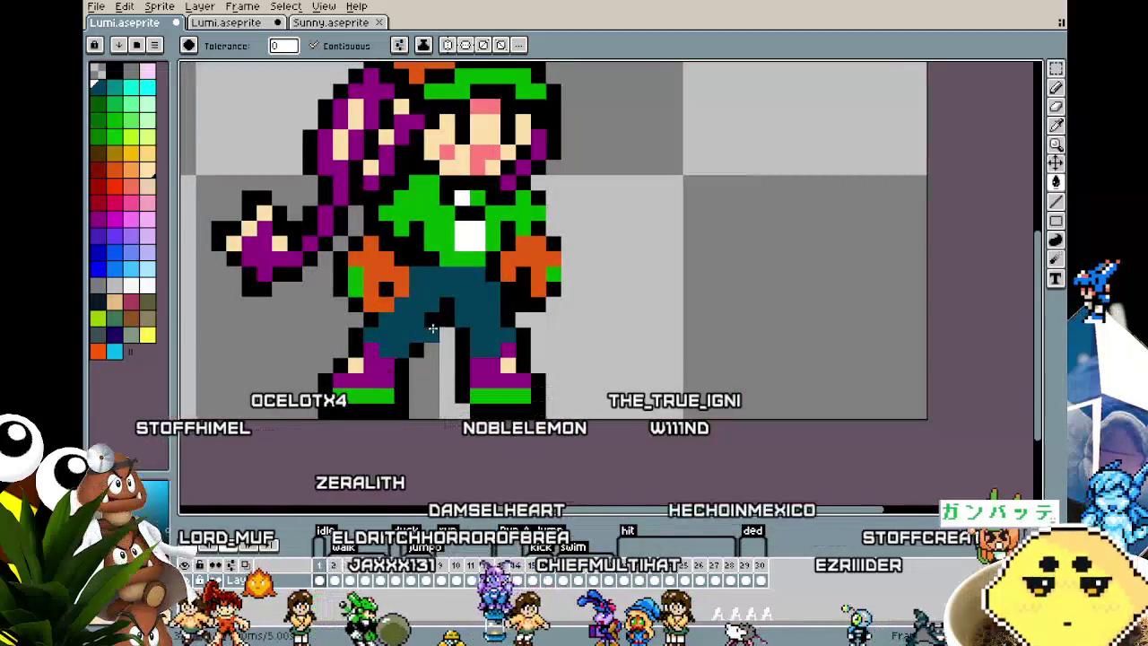
pyautogui.hscroll(1, 417, 325)
pyautogui.scroll(-1, 427, 201)
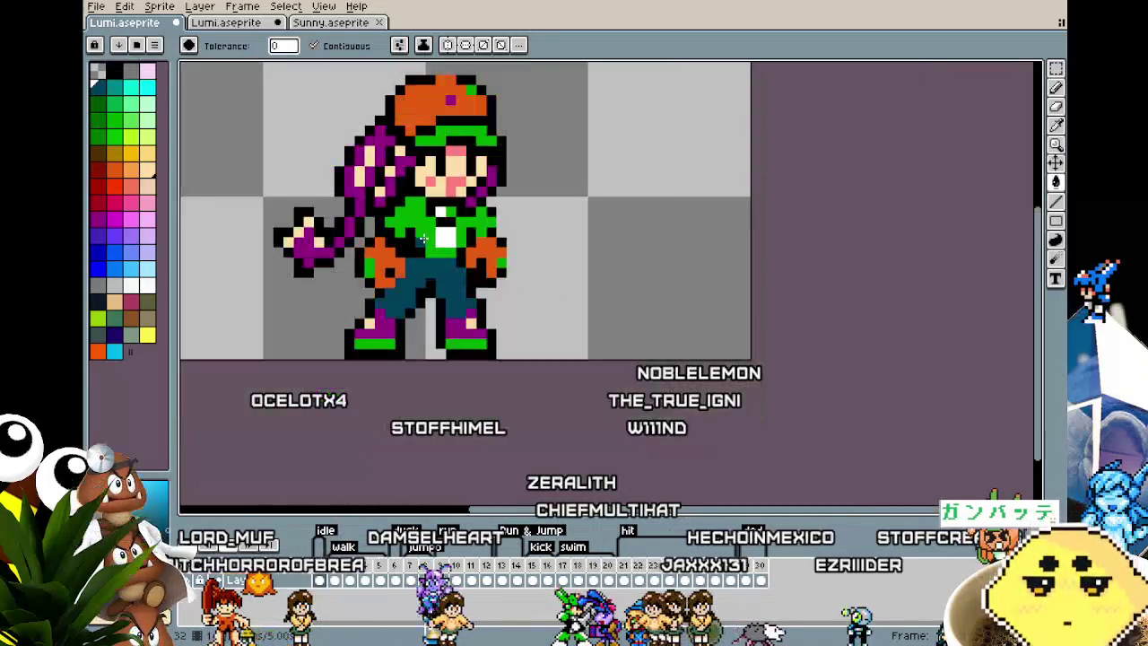
pyautogui.scroll(1, 414, 264)
pyautogui.press('i')
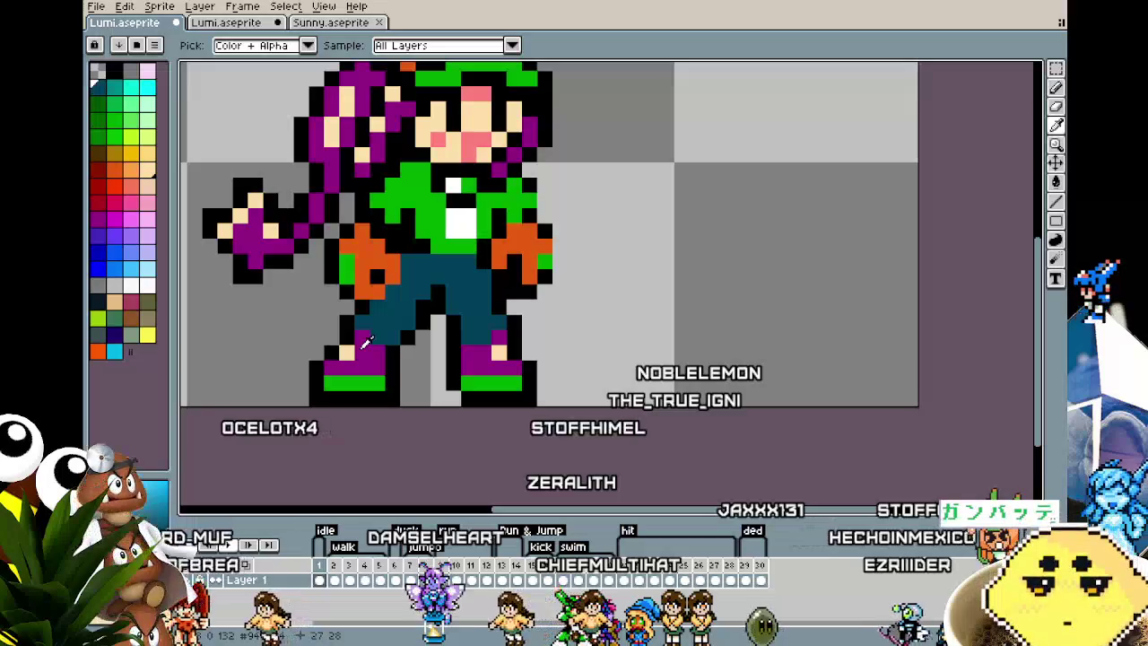
pyautogui.scroll(-1, 344, 355)
pyautogui.moveTo(334, 307); pyautogui.dragTo(414, 205)
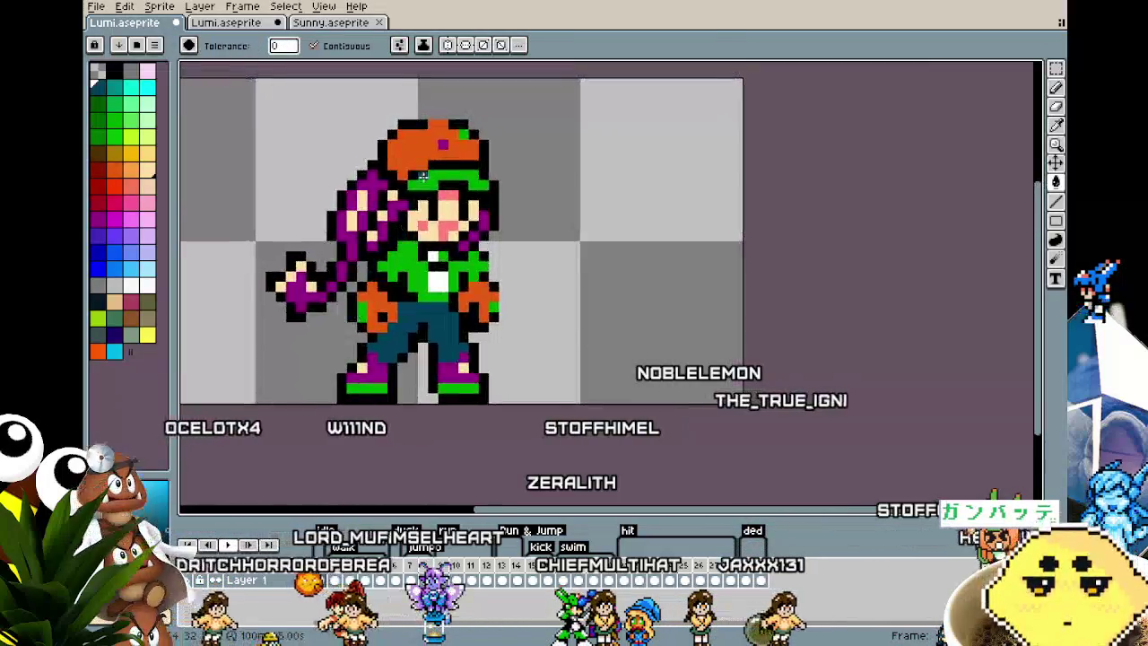
pyautogui.scroll(1, 453, 104)
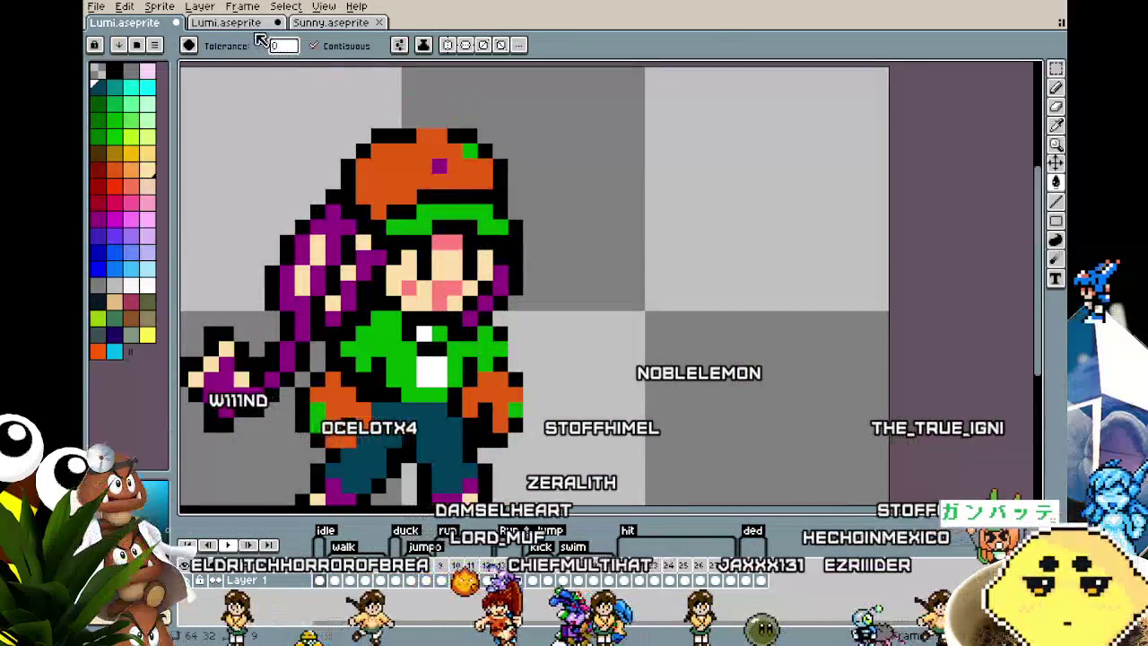
# - Sample the reference cap colours and pencil cyan and pink accent pixels onto the cap
pyautogui.hotkey('ctrl', 'Tab')
pyautogui.press('i')
pyautogui.press('b')
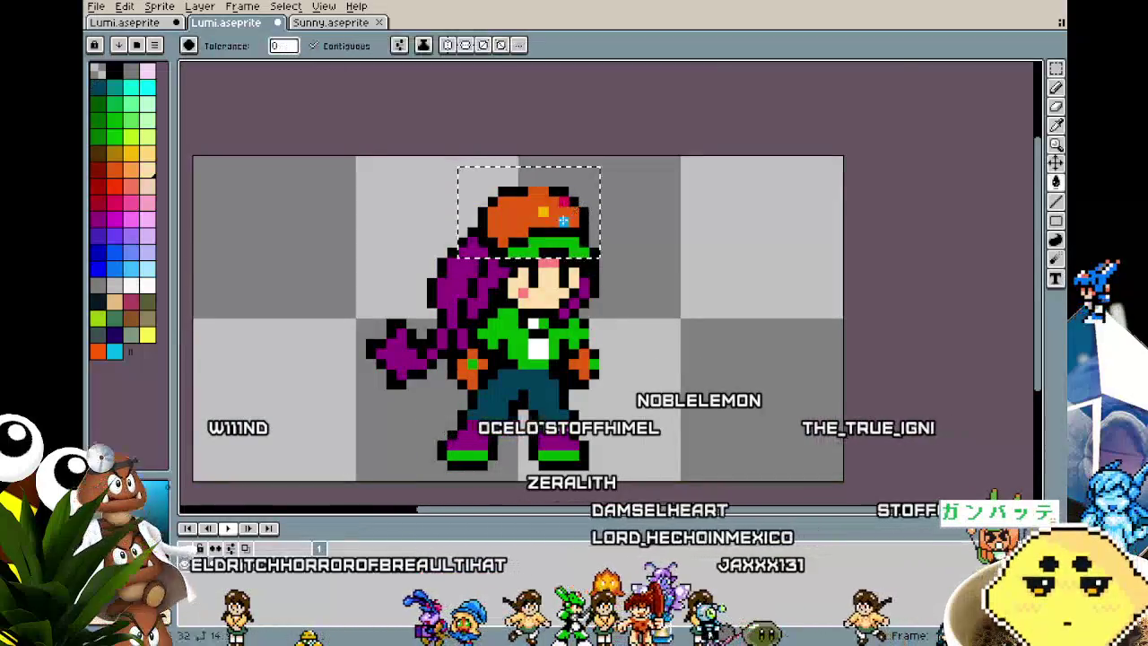
pyautogui.hotkey('ctrl', 'shift', 'Tab')
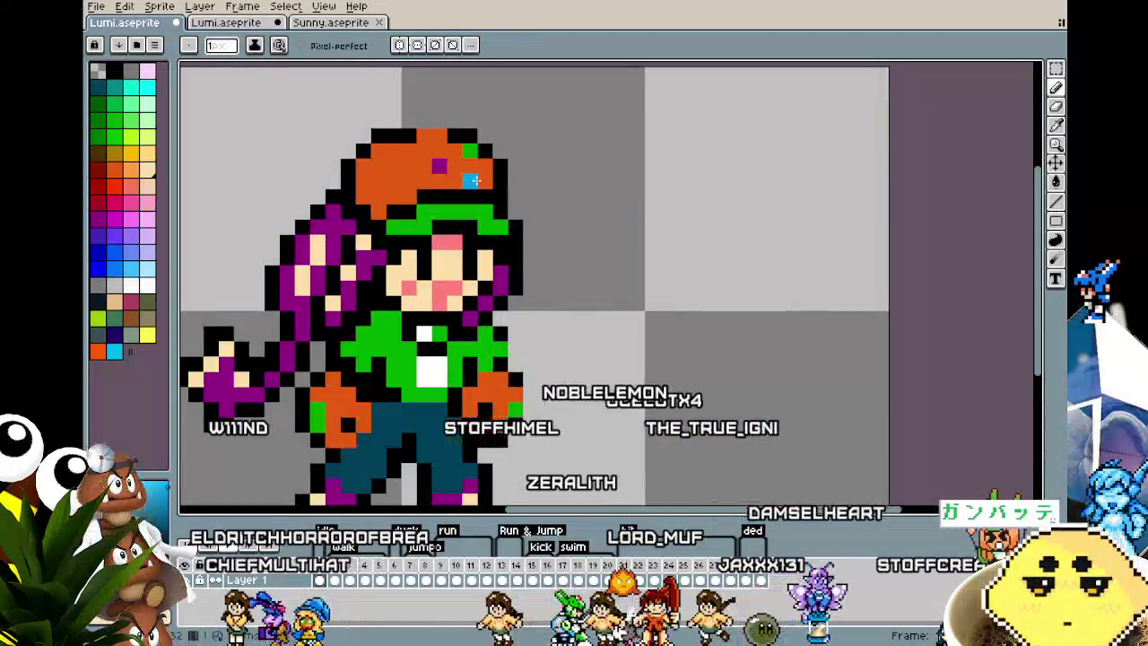
pyautogui.click(470, 180)
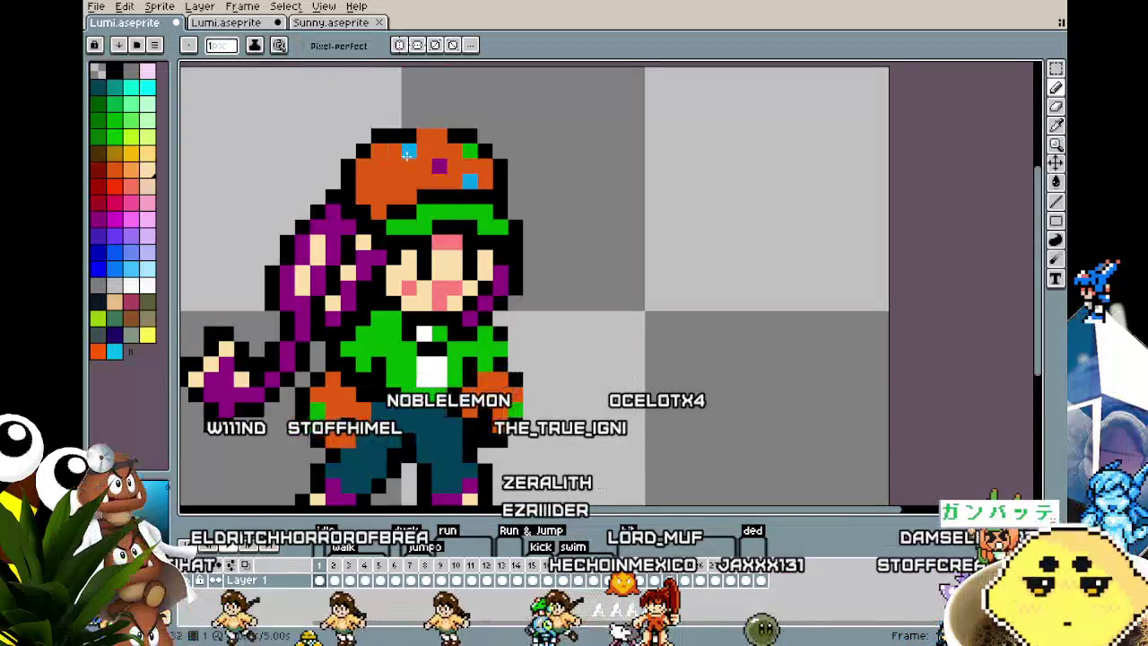
pyautogui.click(243, 22)
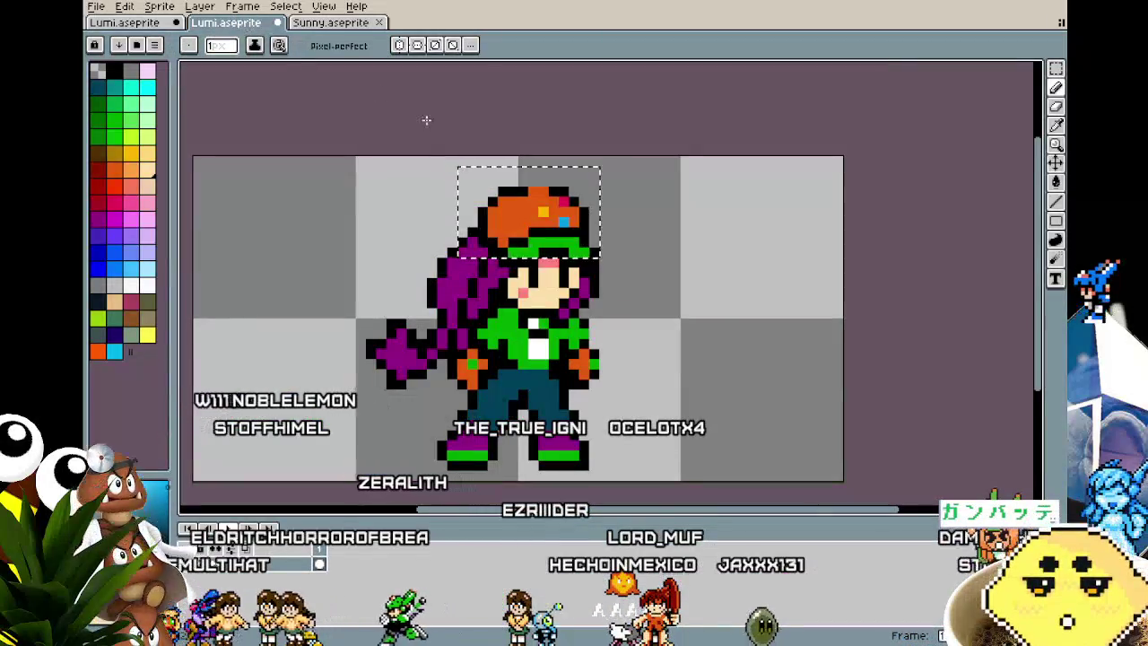
pyautogui.press('b')
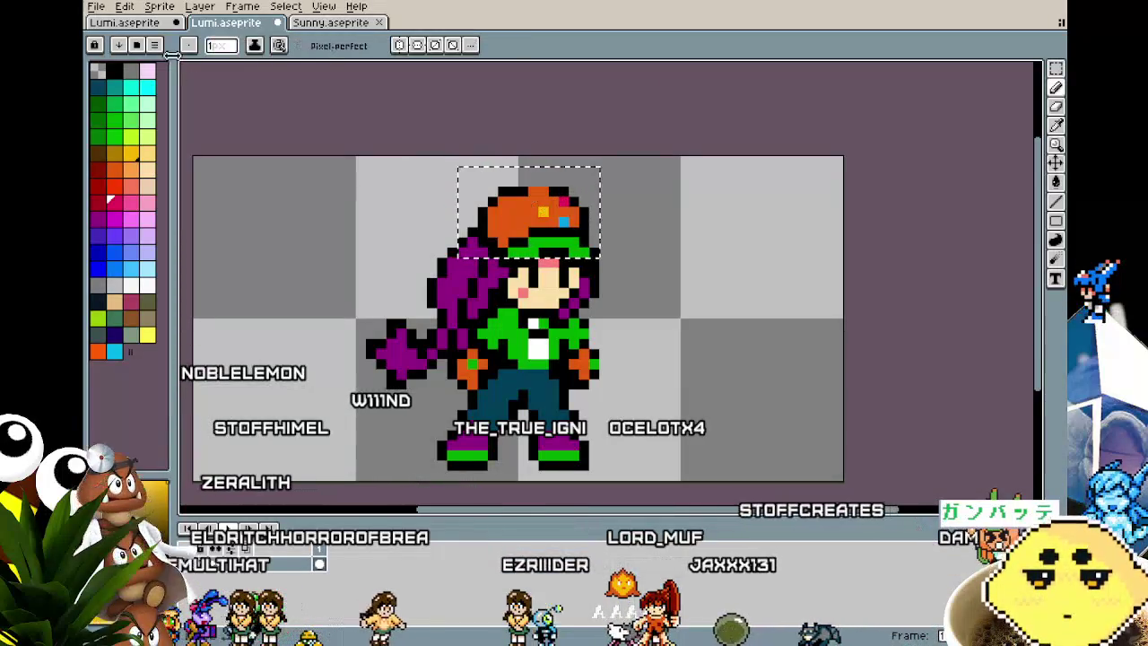
pyautogui.click(156, 26)
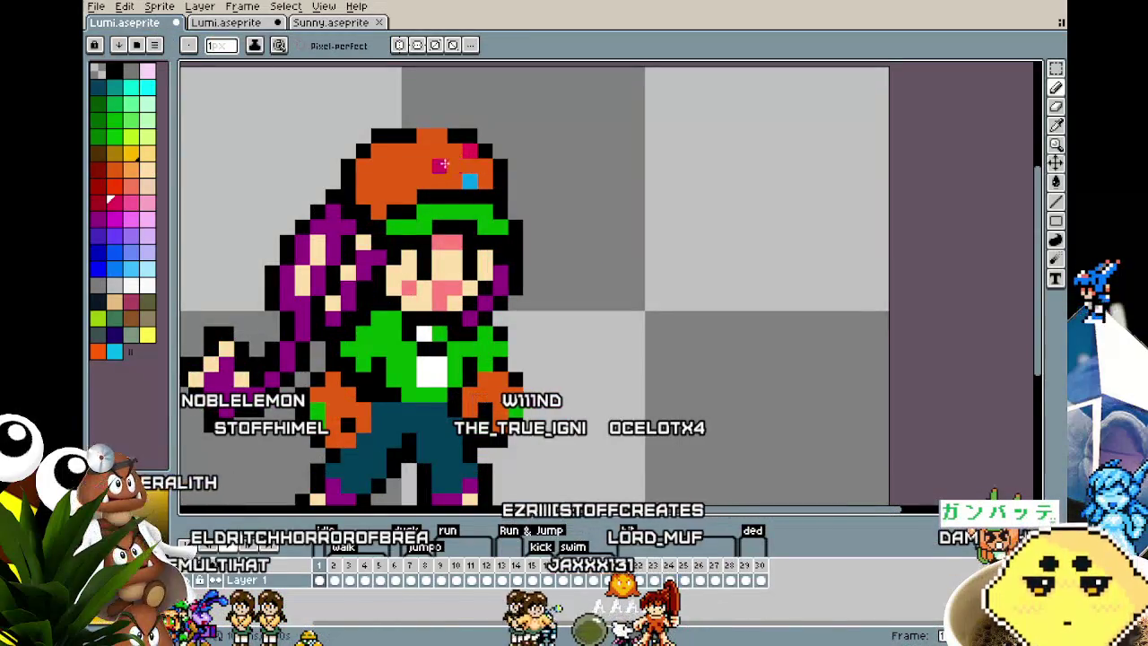
pyautogui.scroll(-2, 448, 215)
pyautogui.scroll(1, 448, 269)
pyautogui.scroll(1, 458, 296)
# - Choose light pink from the palette and fill the hair highlight areas
pyautogui.moveTo(465, 421); pyautogui.dragTo(466, 317)
pyautogui.press('i')
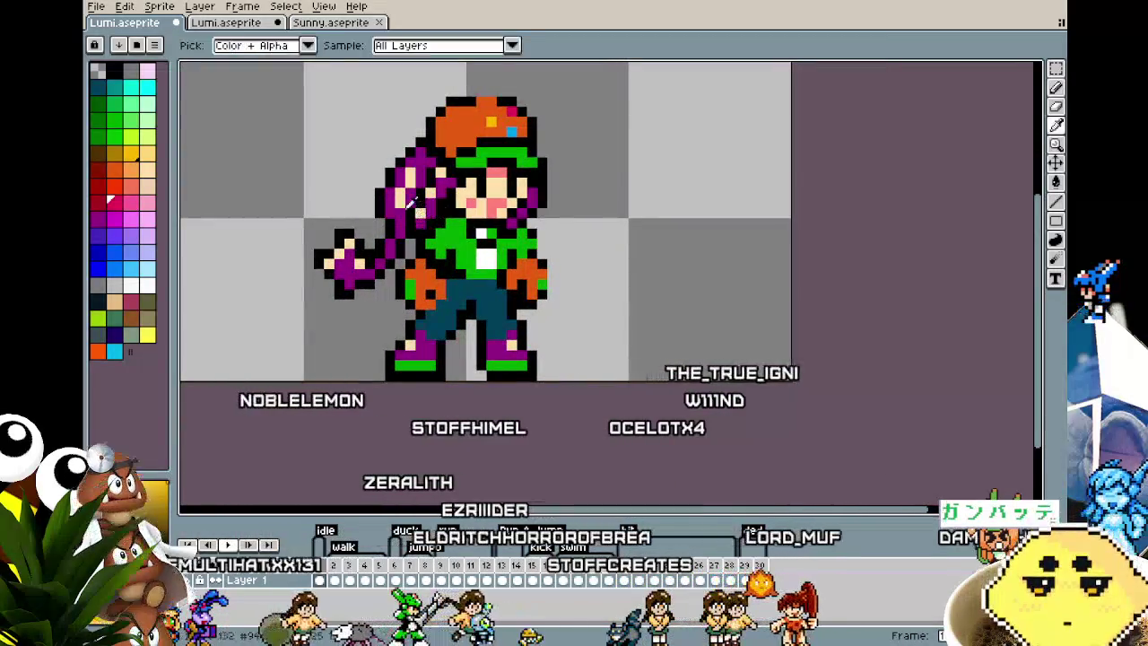
pyautogui.press('b')
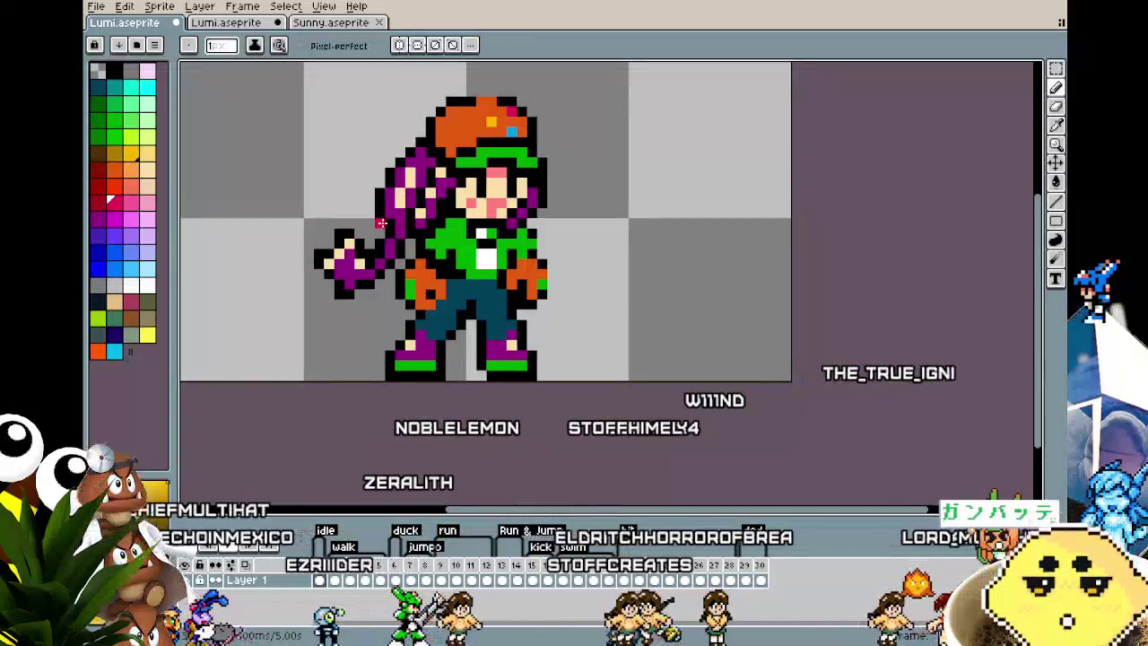
pyautogui.click(130, 218)
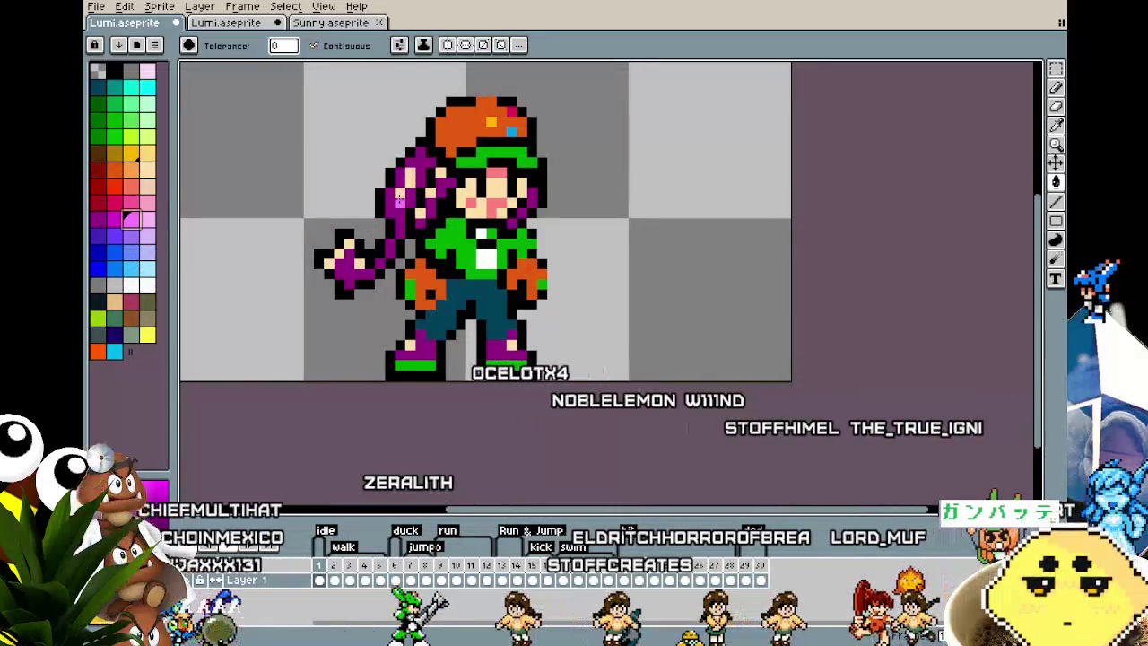
pyautogui.press('g')
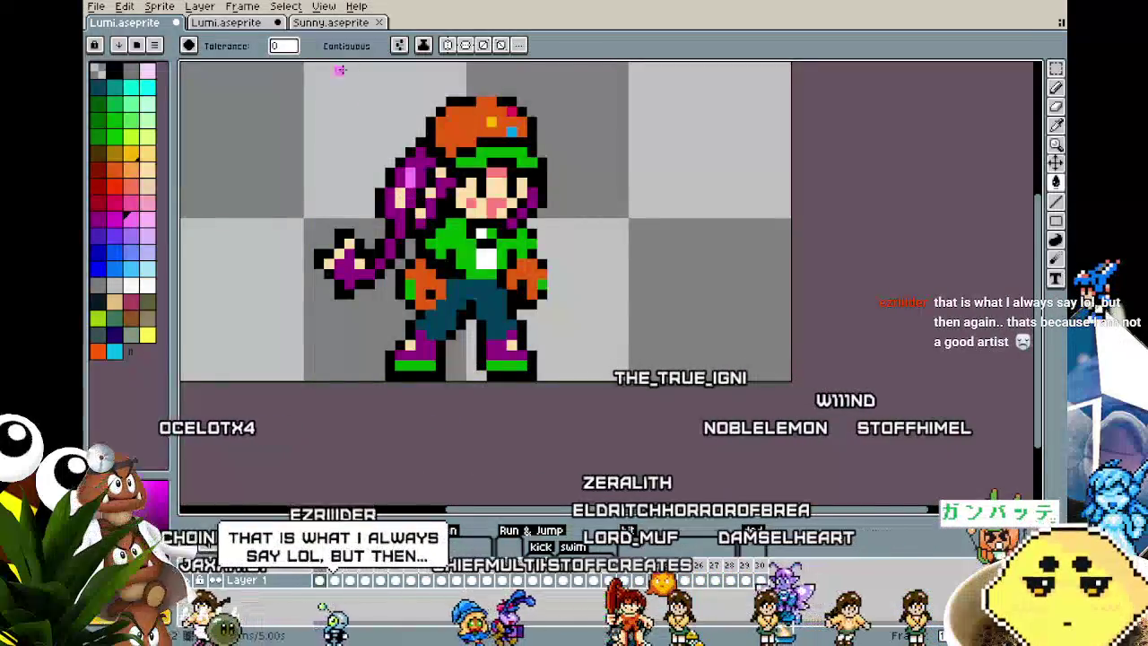
pyautogui.press('m')
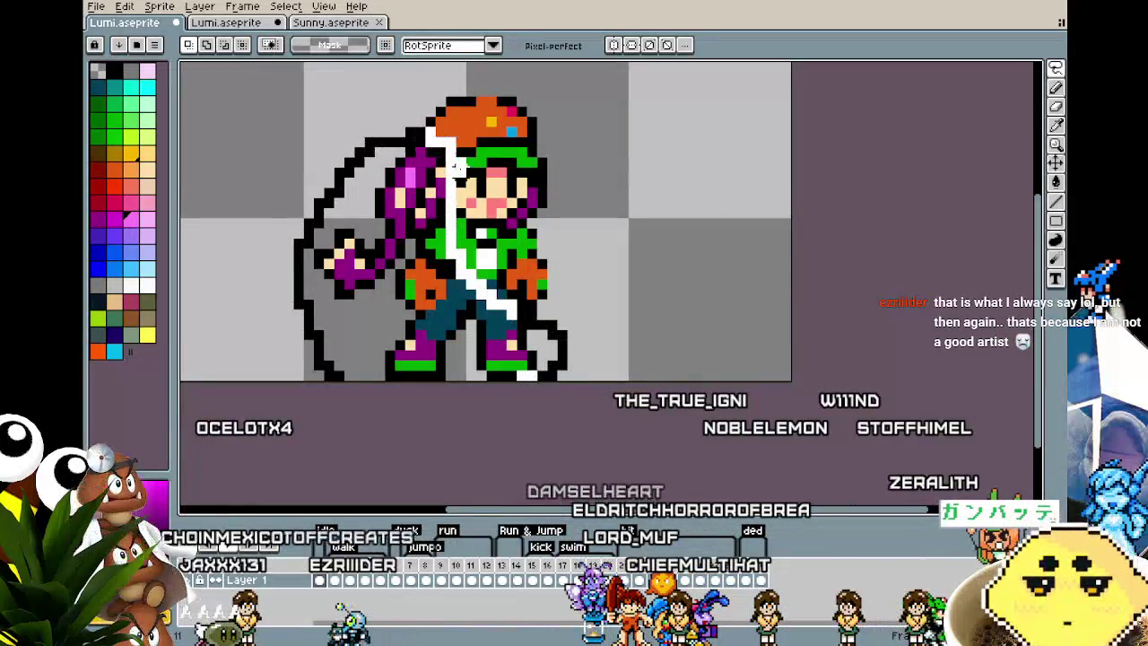
pyautogui.press('w')
pyautogui.click(408, 182)
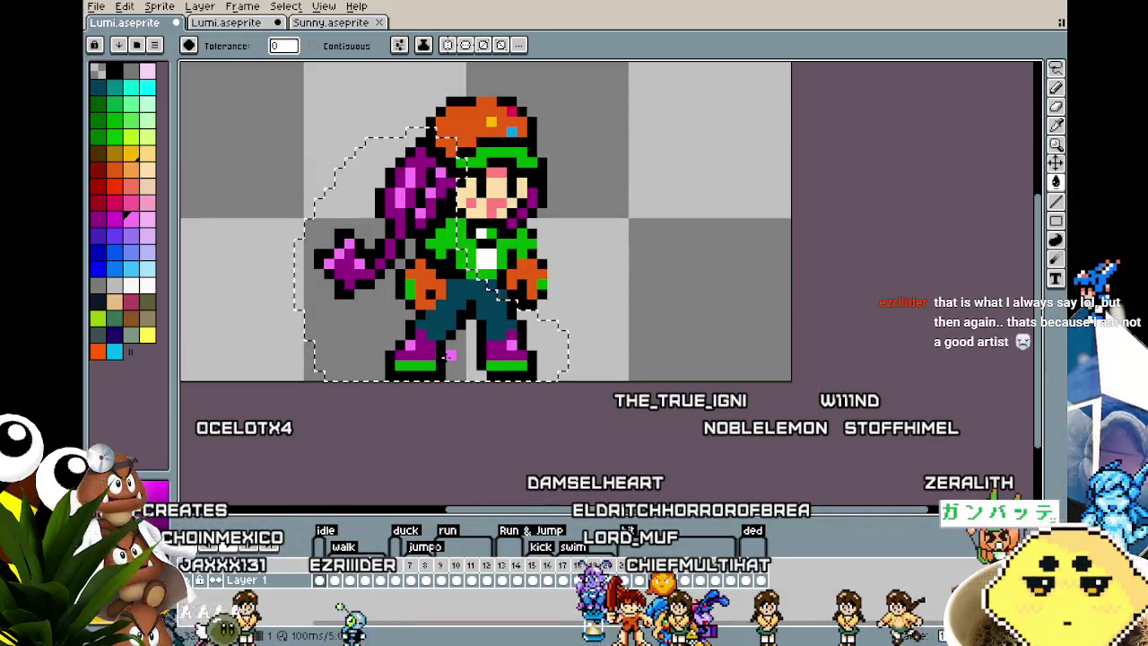
# - Zoom and pan around the sprite to check the brightened purple hair
pyautogui.scroll(-2, 446, 357)
pyautogui.scroll(1, 484, 341)
pyautogui.scroll(1, 502, 332)
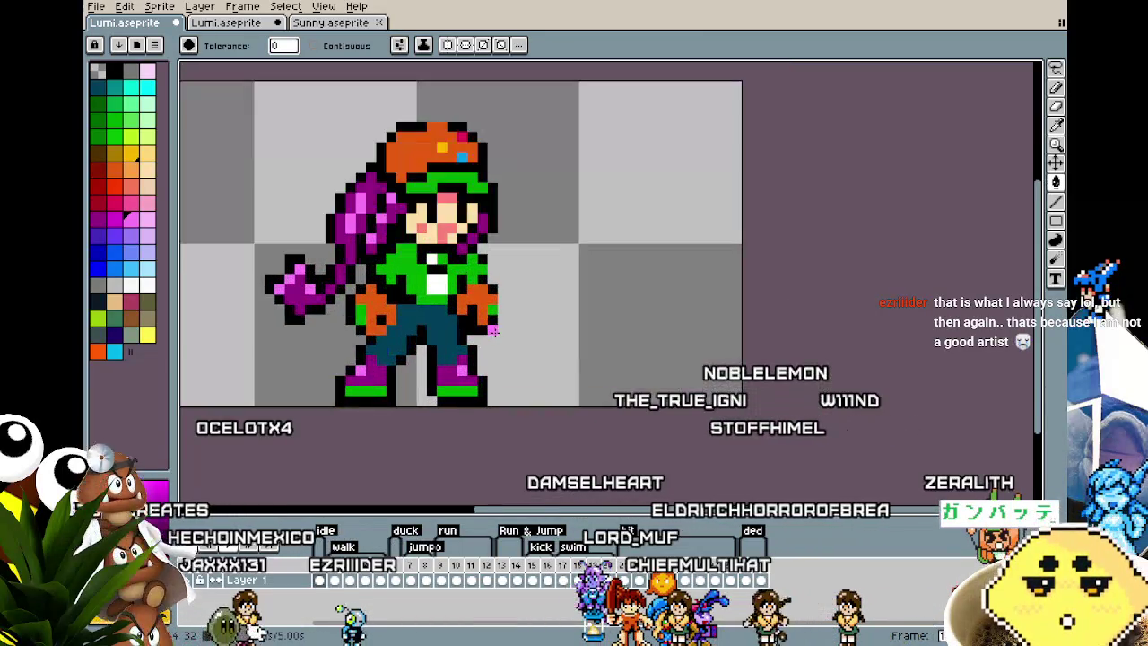
pyautogui.moveTo(502, 331); pyautogui.dragTo(560, 333)
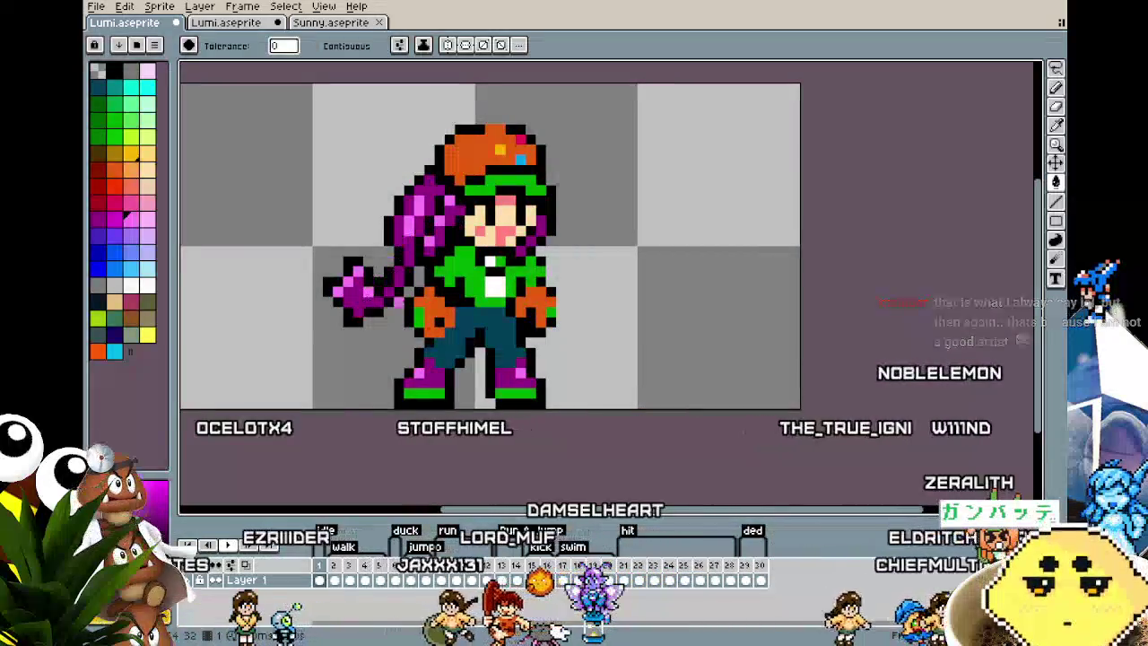
pyautogui.scroll(1, 394, 358)
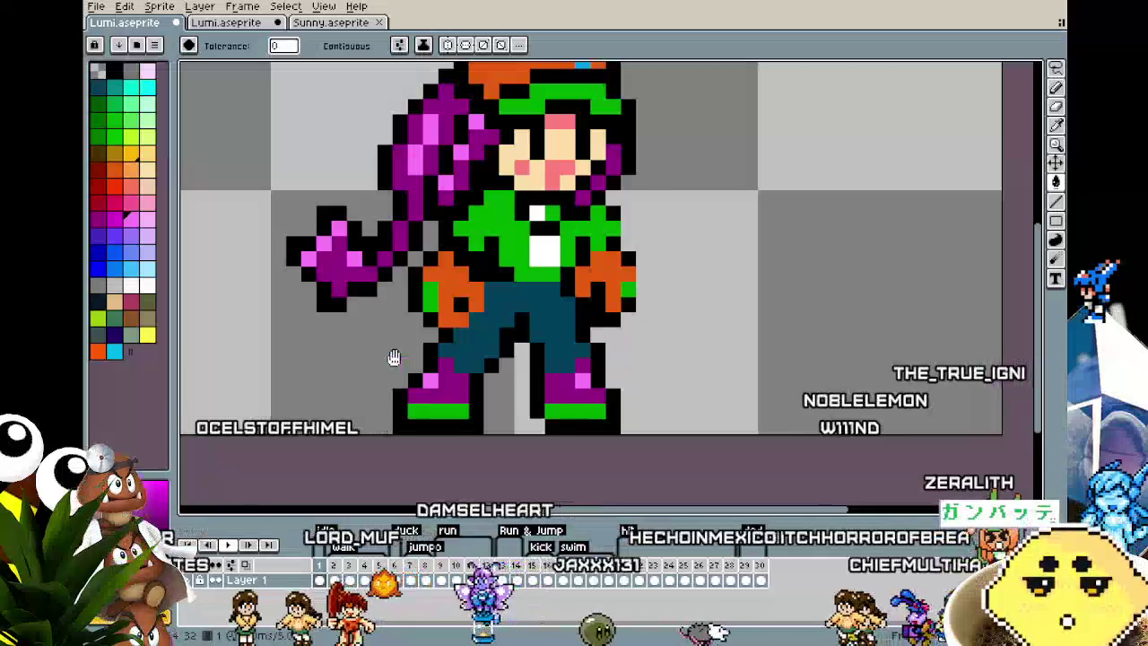
pyautogui.moveTo(394, 358); pyautogui.dragTo(385, 358)
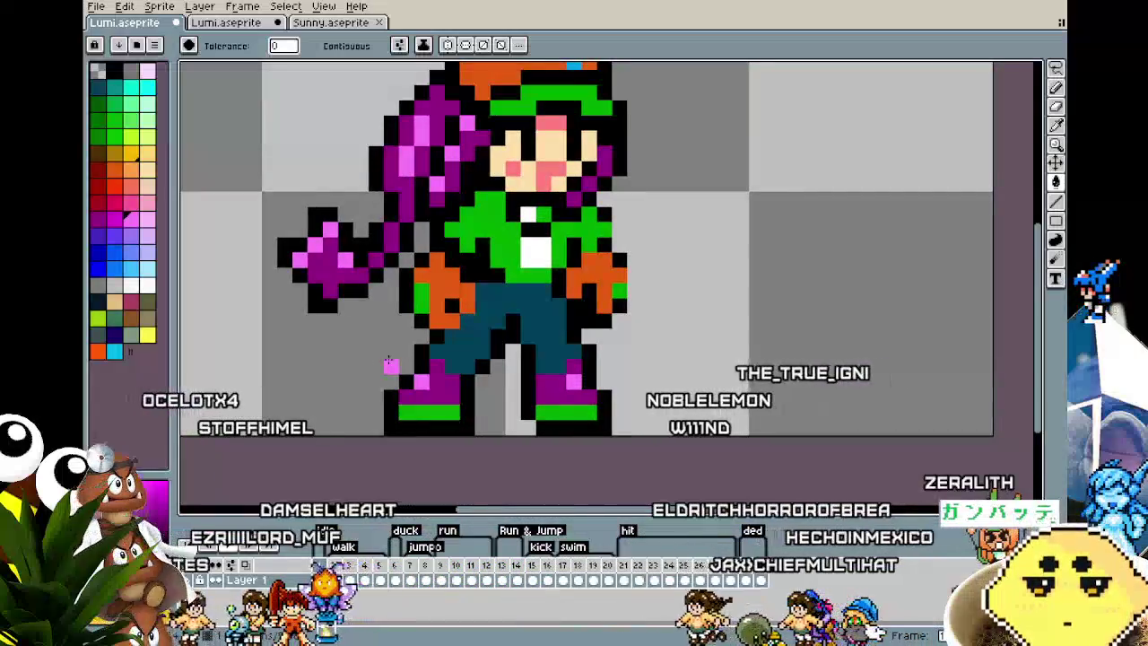
pyautogui.scroll(-1, 389, 363)
pyautogui.moveTo(390, 362); pyautogui.dragTo(413, 353)
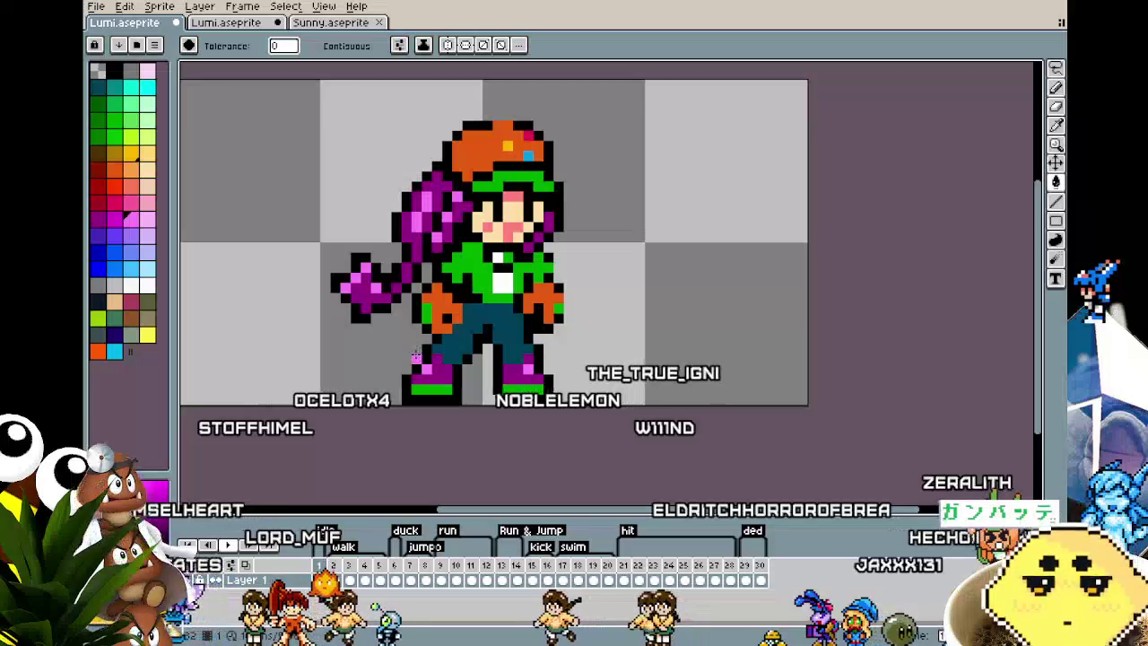
pyautogui.scroll(1, 415, 358)
pyautogui.scroll(-2, 415, 358)
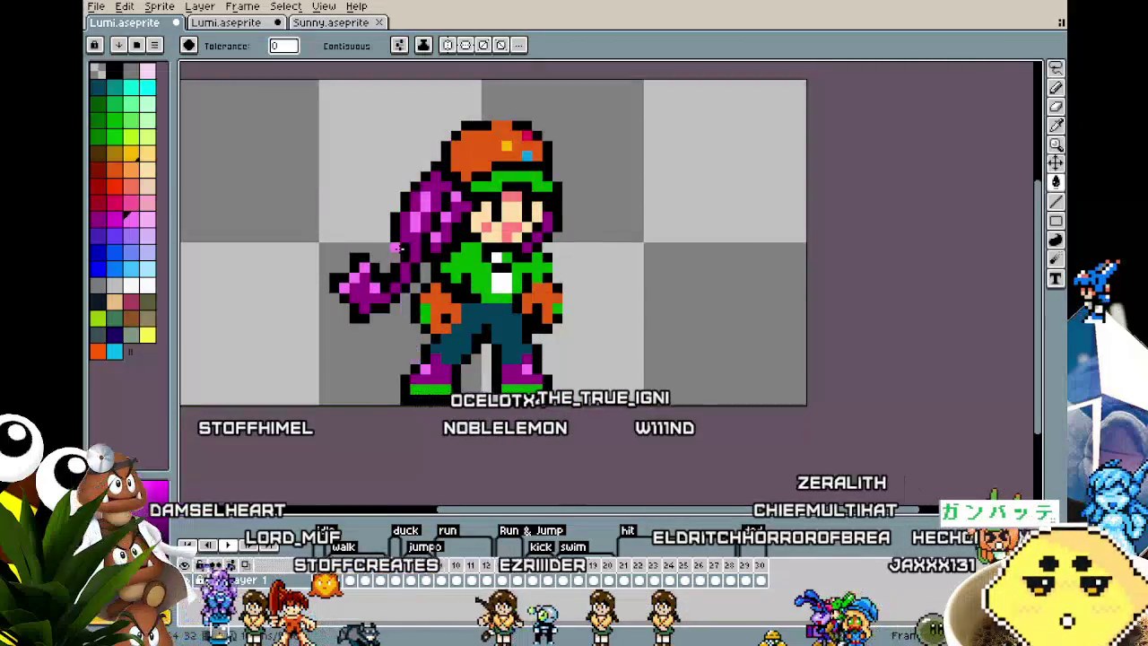
pyautogui.scroll(2, 413, 376)
pyautogui.scroll(-3, 409, 394)
pyautogui.scroll(1, 410, 395)
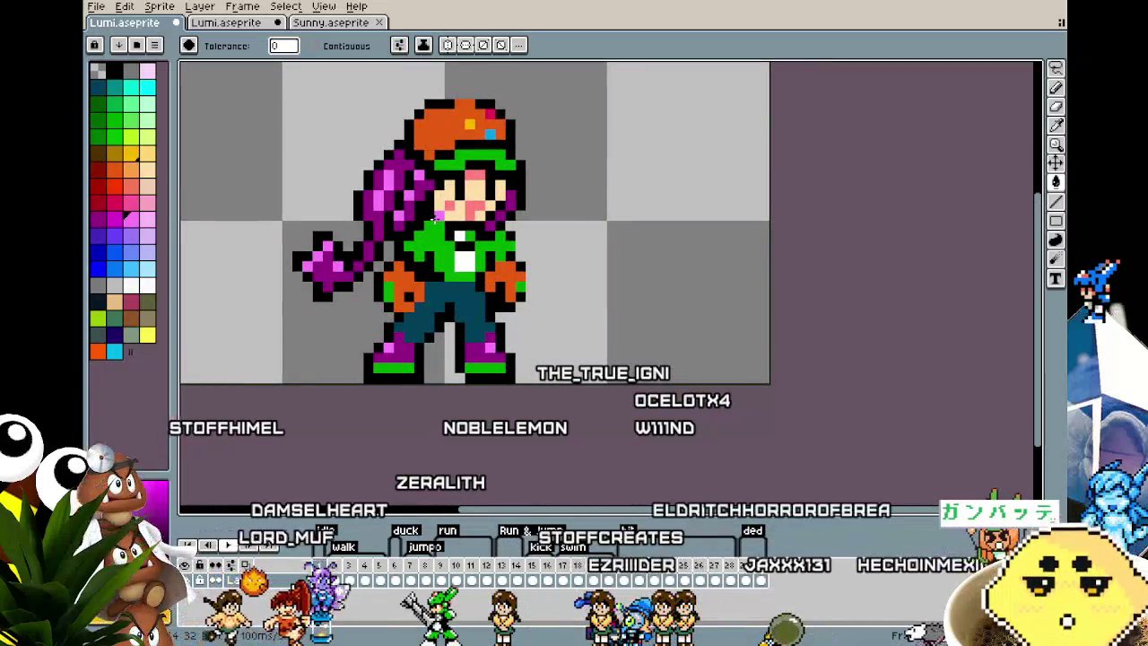
pyautogui.press('Right')
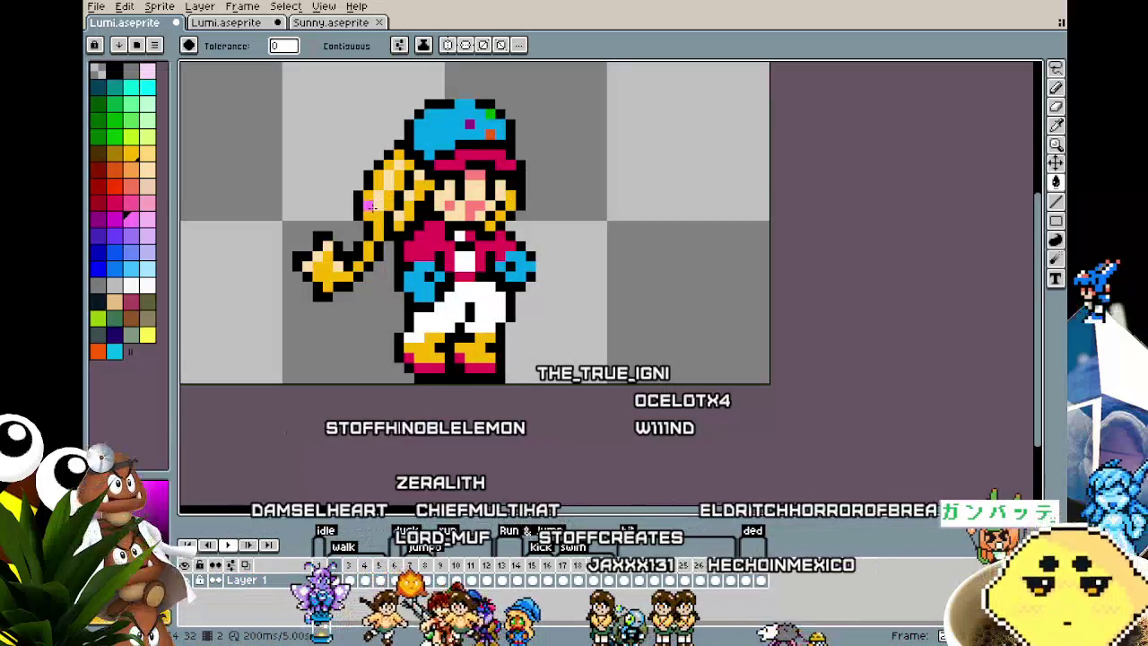
pyautogui.press('Left')
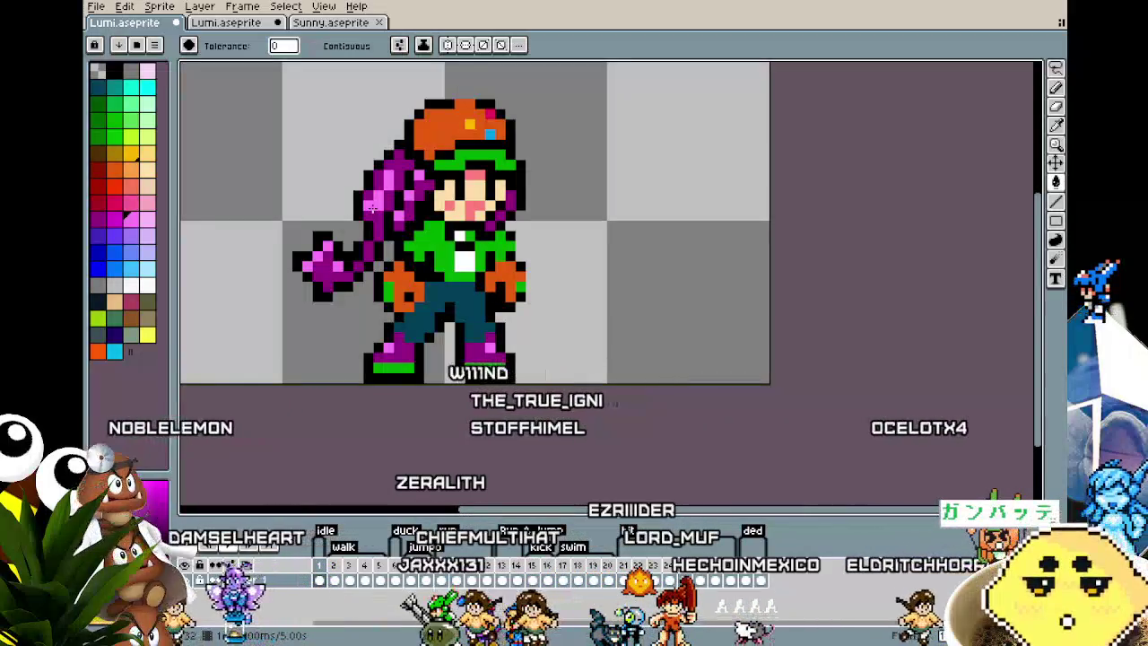
pyautogui.press('Right')
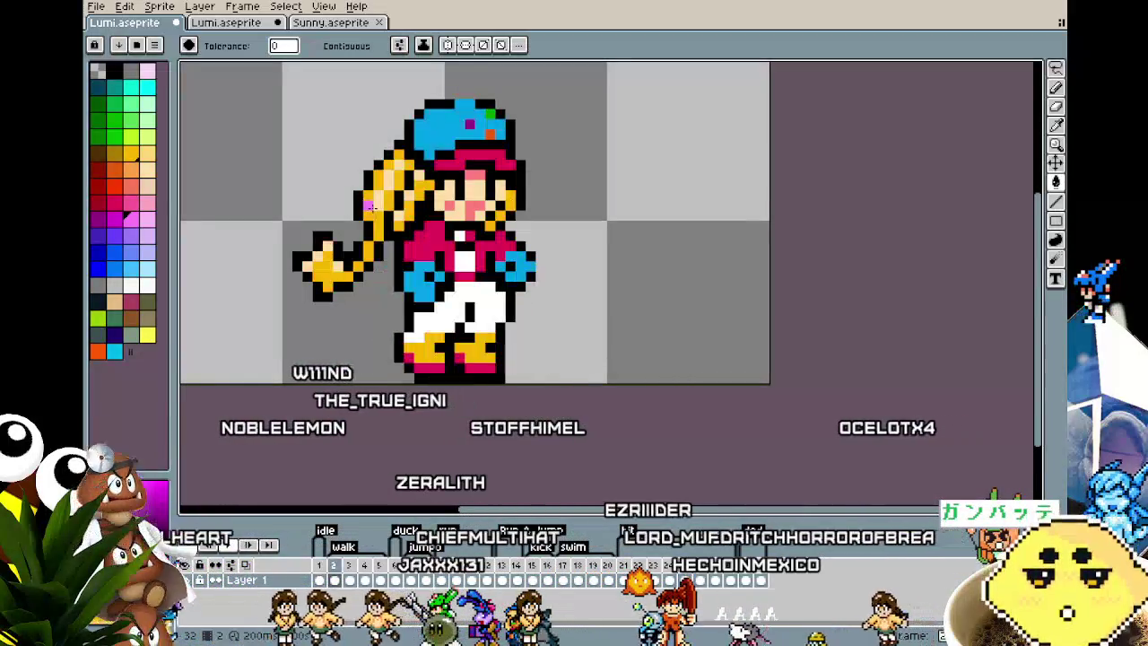
pyautogui.press('Left')
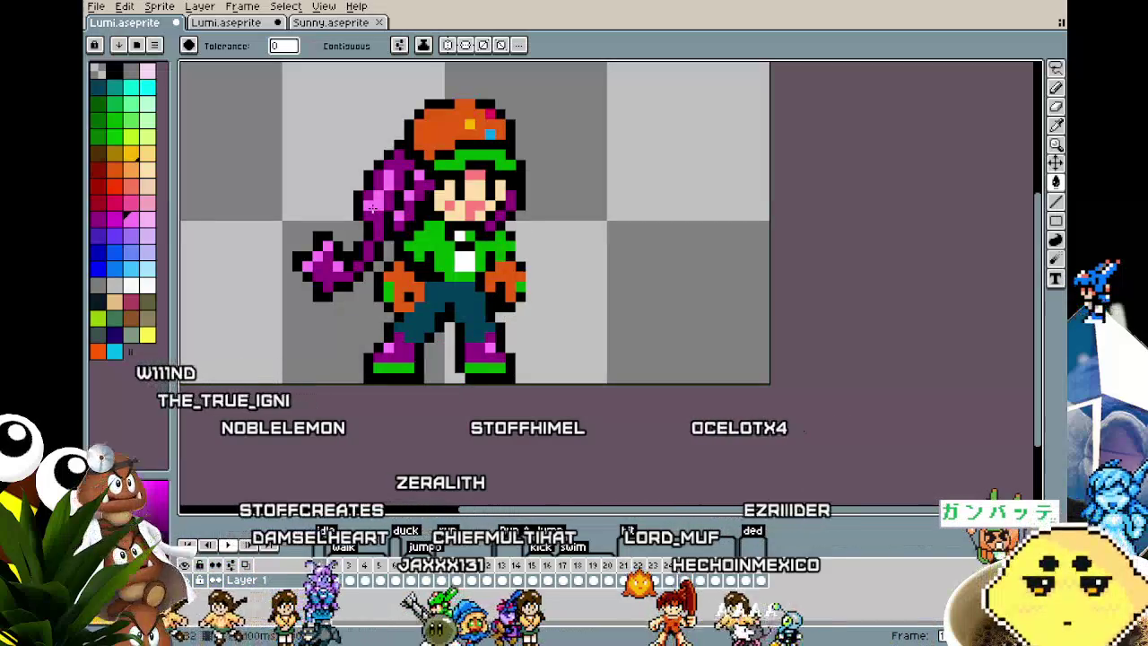
pyautogui.press('Right')
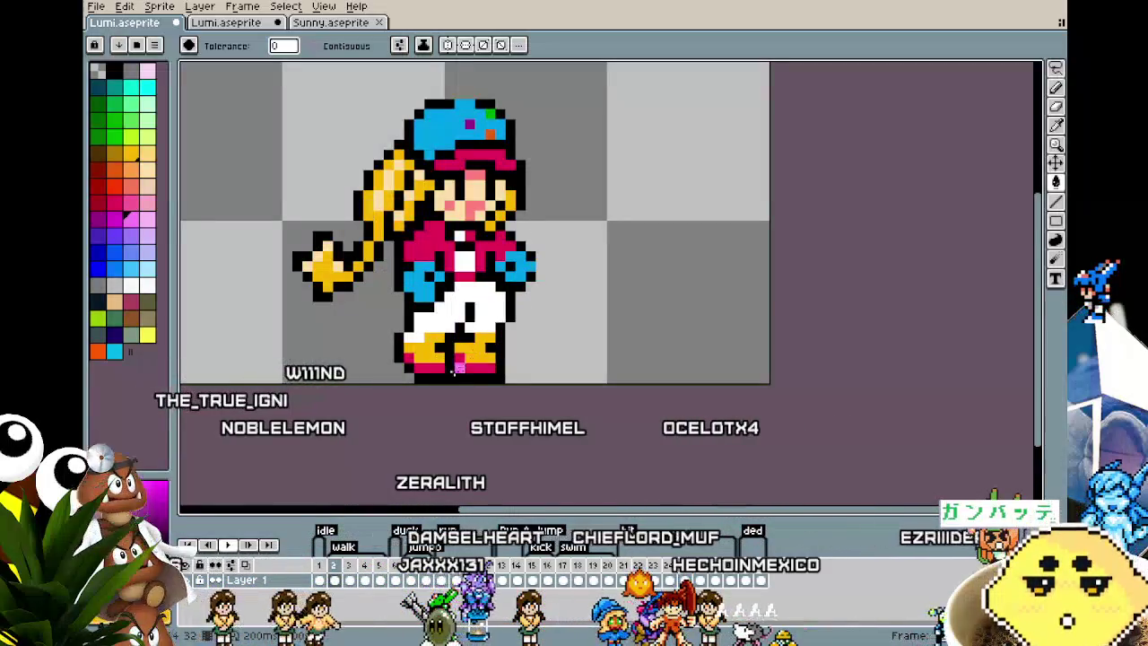
pyautogui.press('Left')
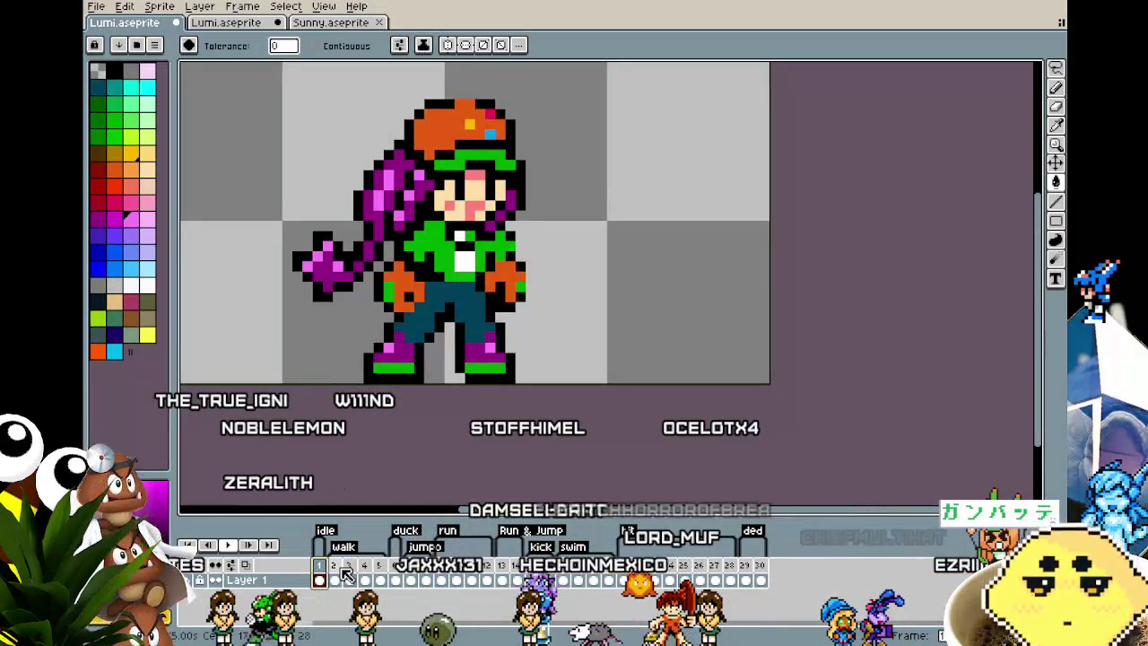
pyautogui.press('m')
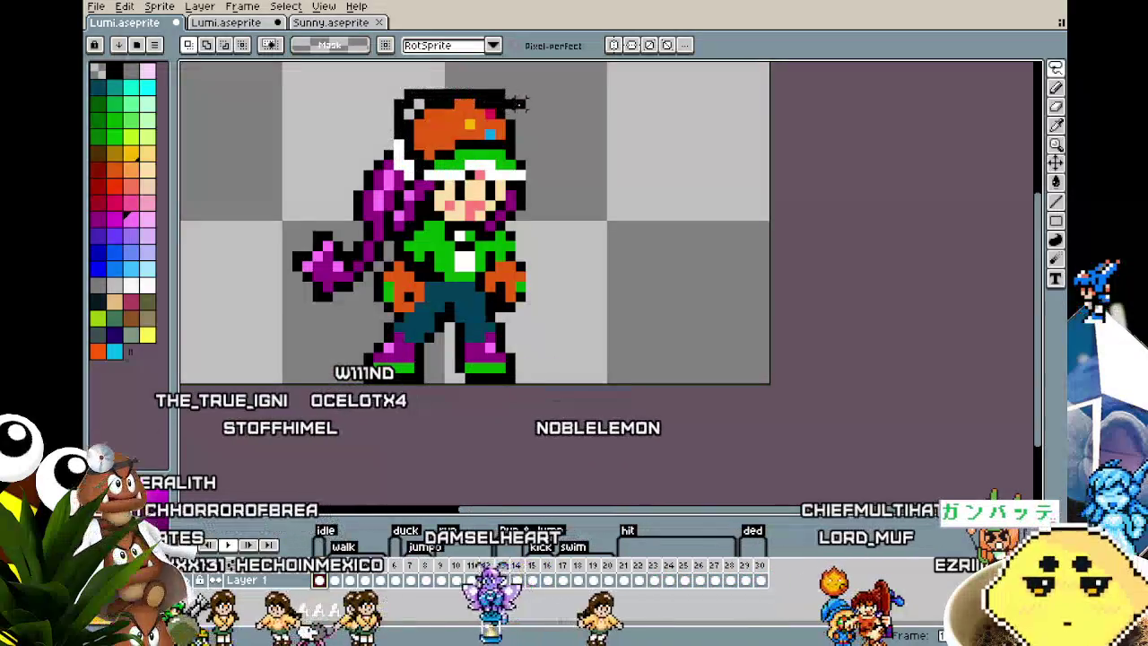
pyautogui.moveTo(390, 85); pyautogui.dragTo(538, 183)
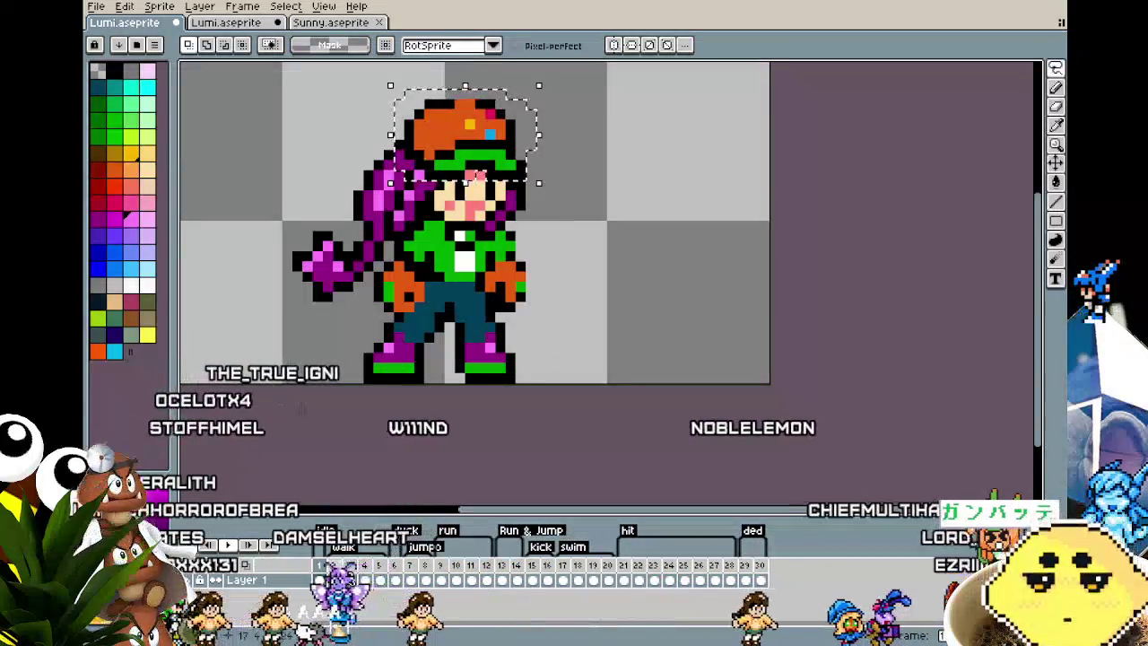
# - Paste and commit the orange green-banded cap on the running and standing frames
pyautogui.click(339, 569)
pyautogui.hotkey('ctrl', 'v')
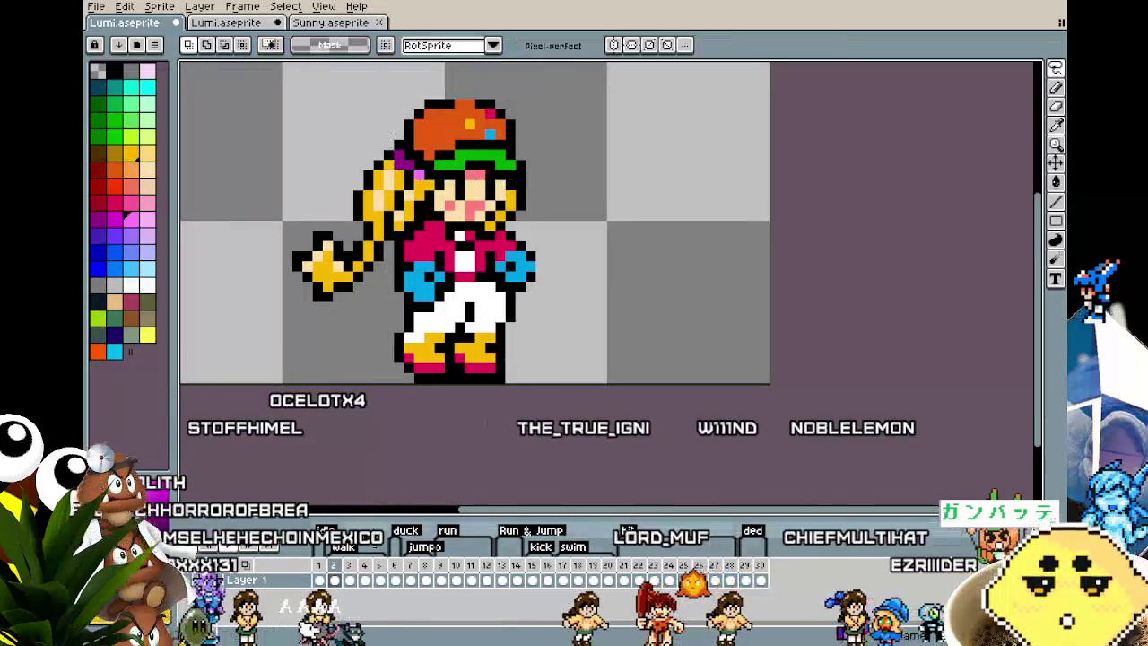
pyautogui.press('.')
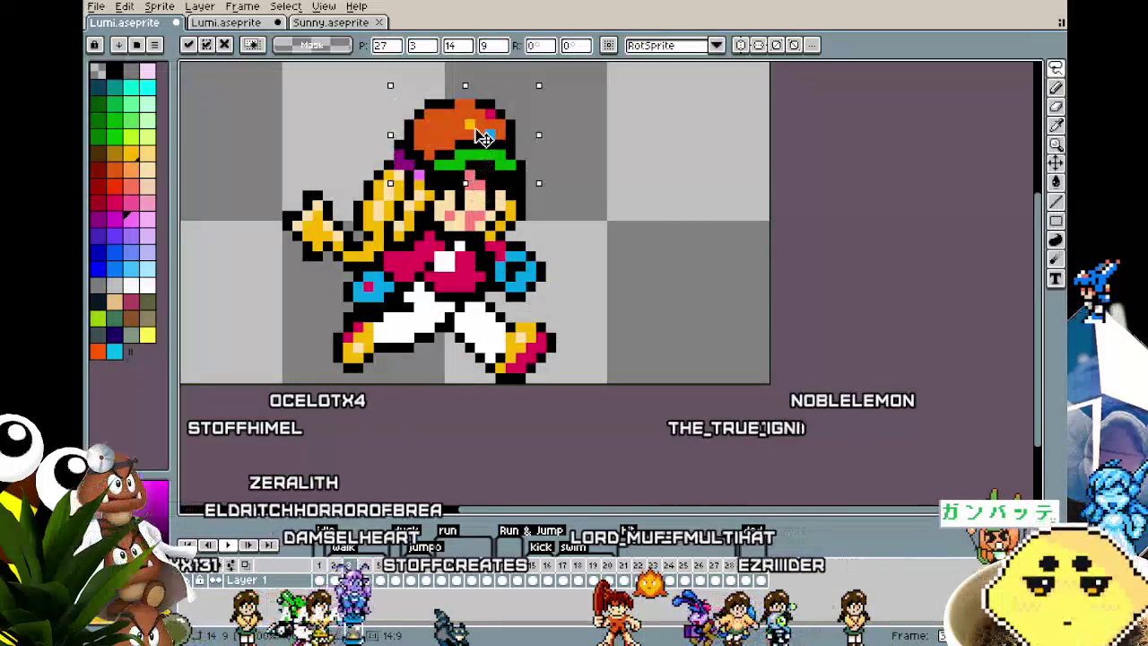
pyautogui.moveTo(483, 136)
pyautogui.mouseDown()
pyautogui.moveTo(495, 121)
pyautogui.moveTo(489, 144)
pyautogui.mouseUp()
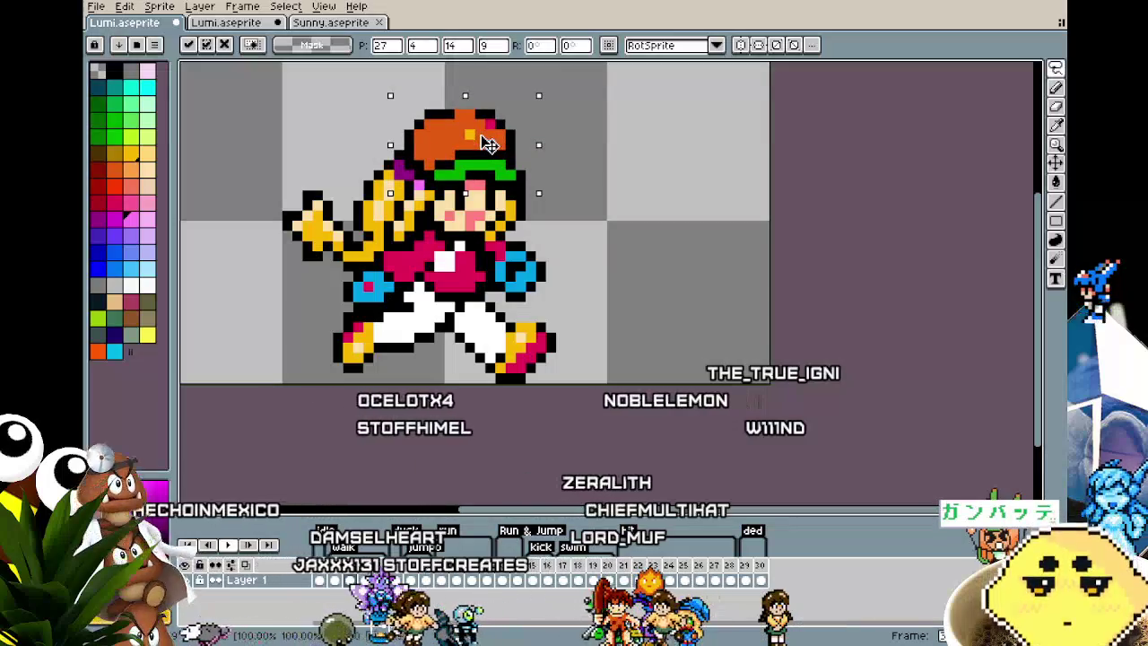
pyautogui.press('Return')
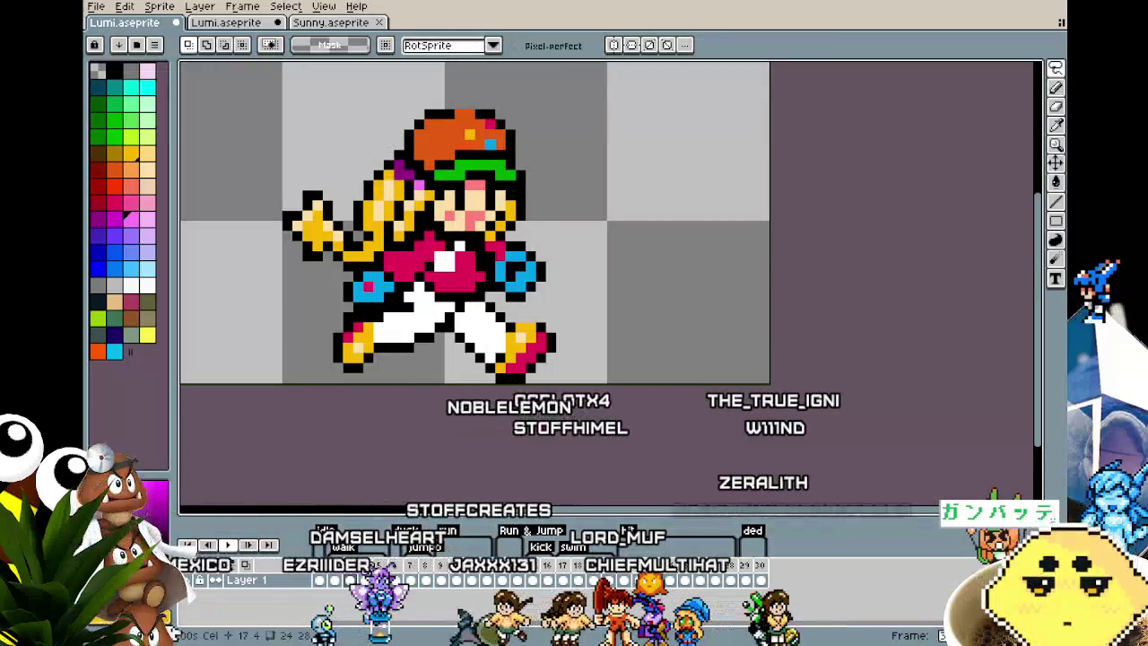
pyautogui.press('Left')
pyautogui.hotkey('ctrl', 'v')
pyautogui.press('Return')
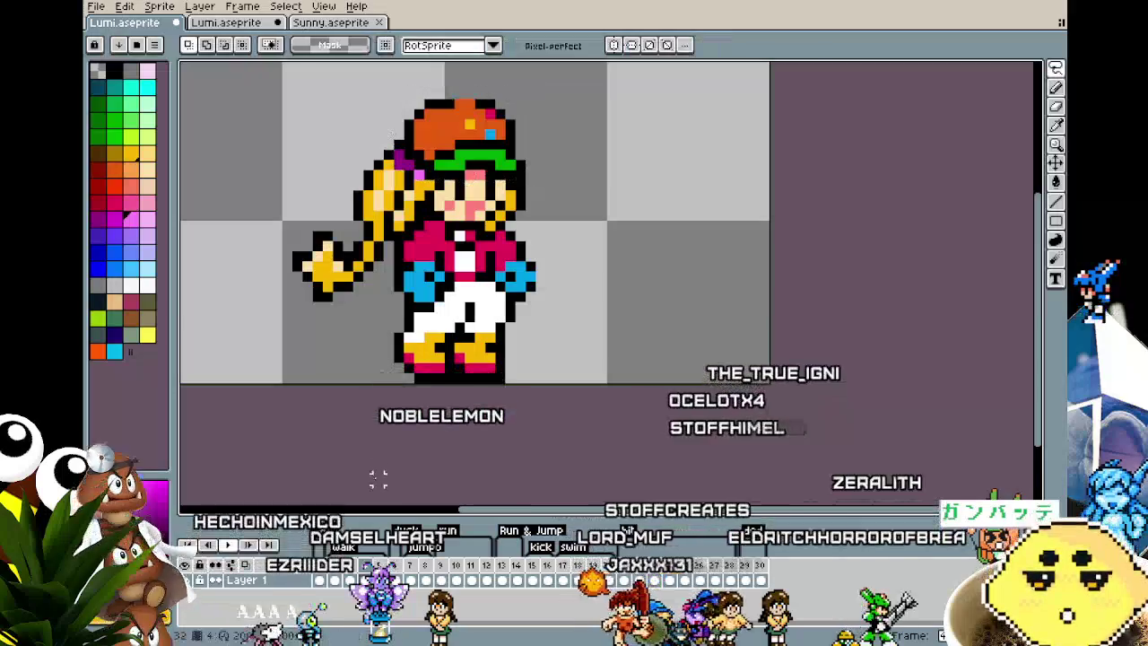
# - Re-paste the orange cap on the next running frame and lasso-move it onto the head
pyautogui.press('Right')
pyautogui.hotkey('ctrl', 'v')
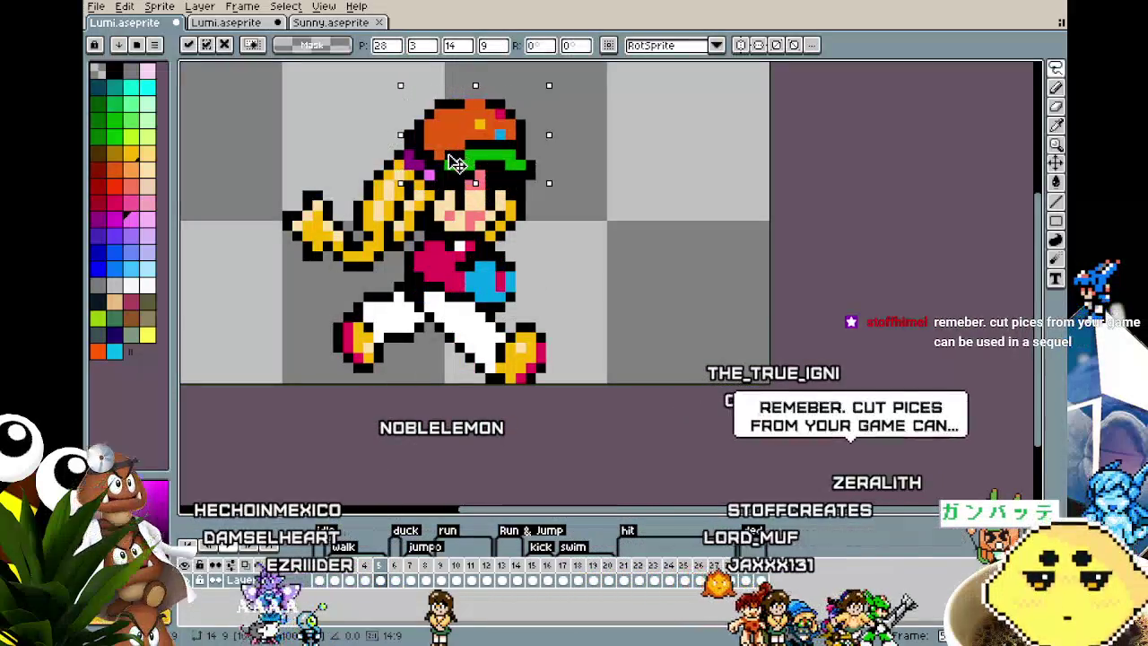
pyautogui.moveTo(453, 173); pyautogui.dragTo(439, 158)
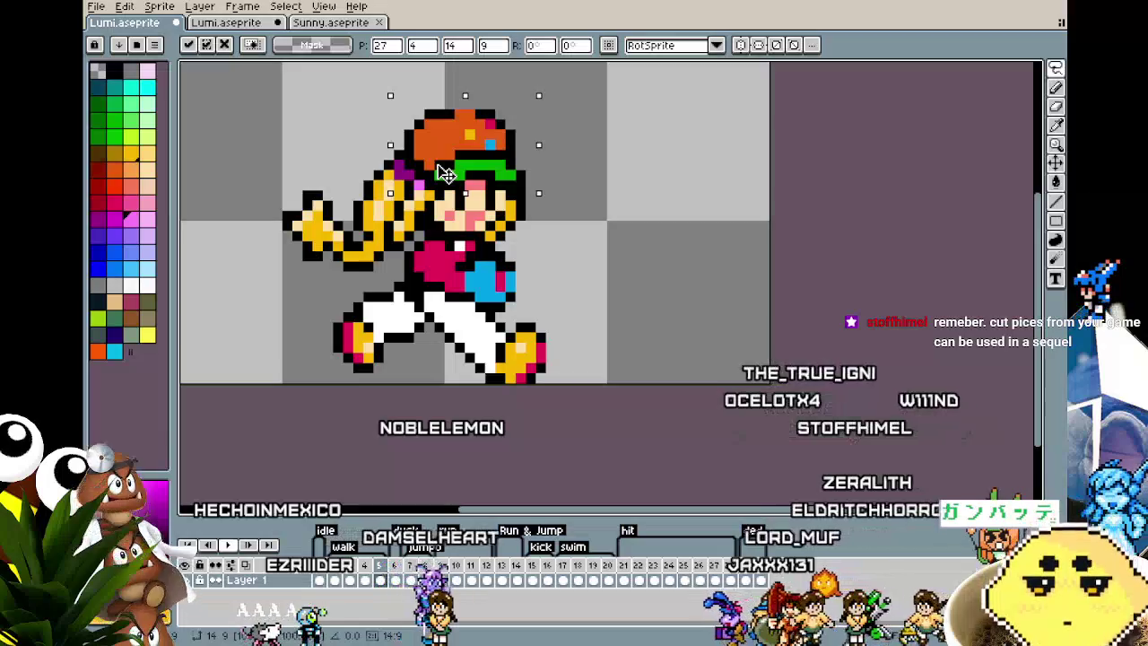
pyautogui.press('Escape')
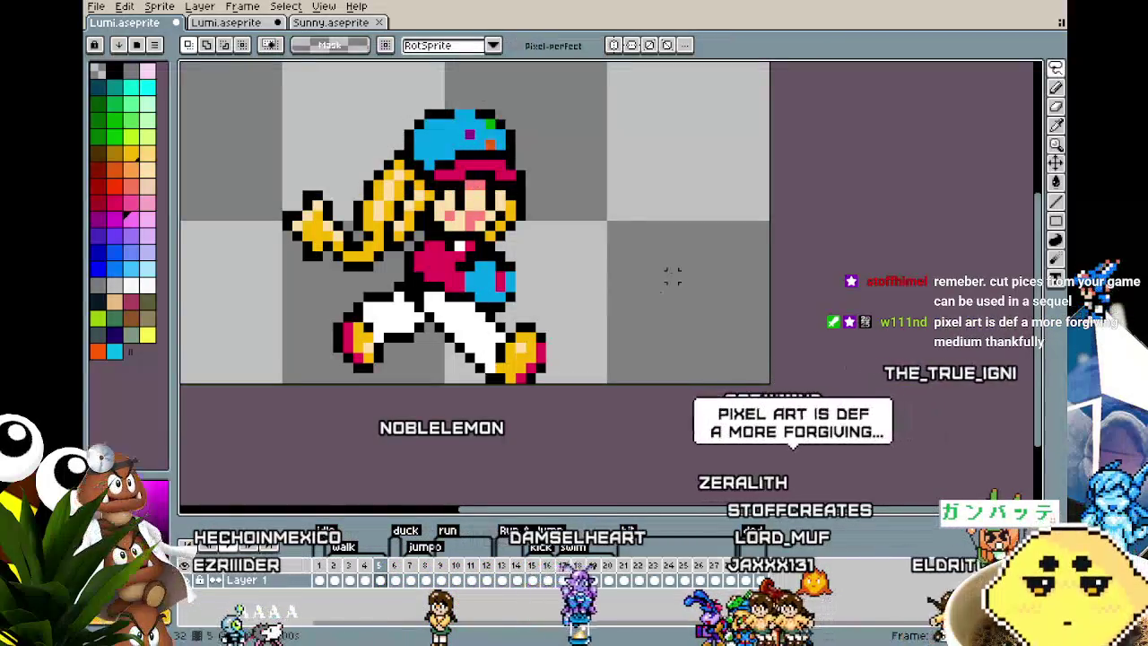
pyautogui.hotkey('ctrl', 'v')
pyautogui.moveTo(423, 154); pyautogui.dragTo(619, 194)
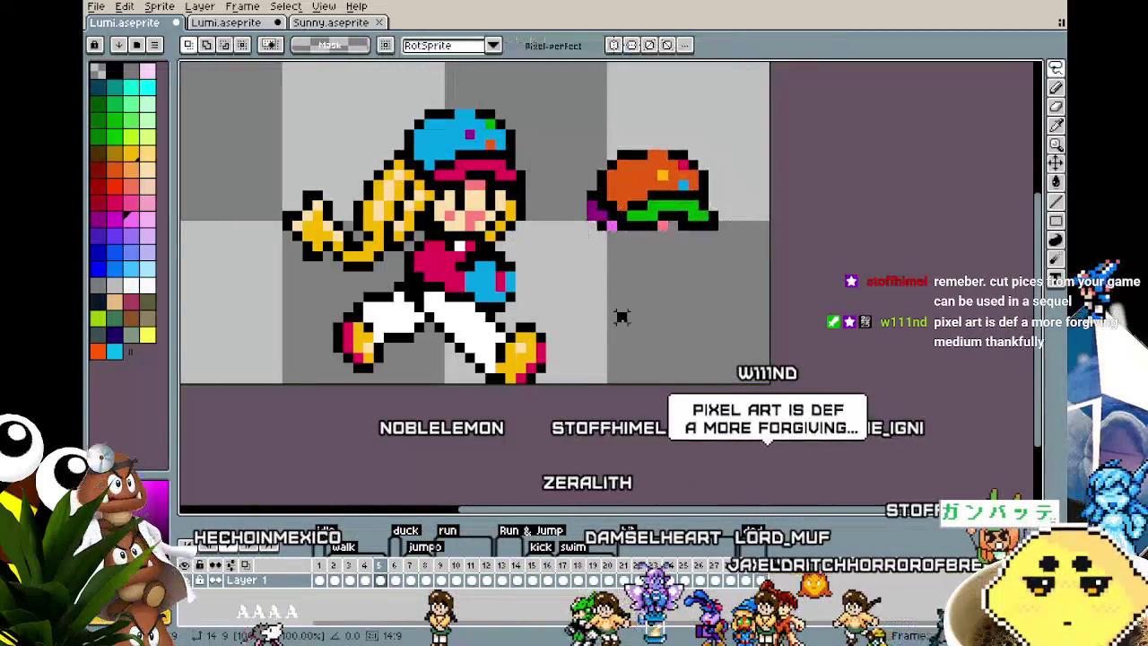
pyautogui.press('Return')
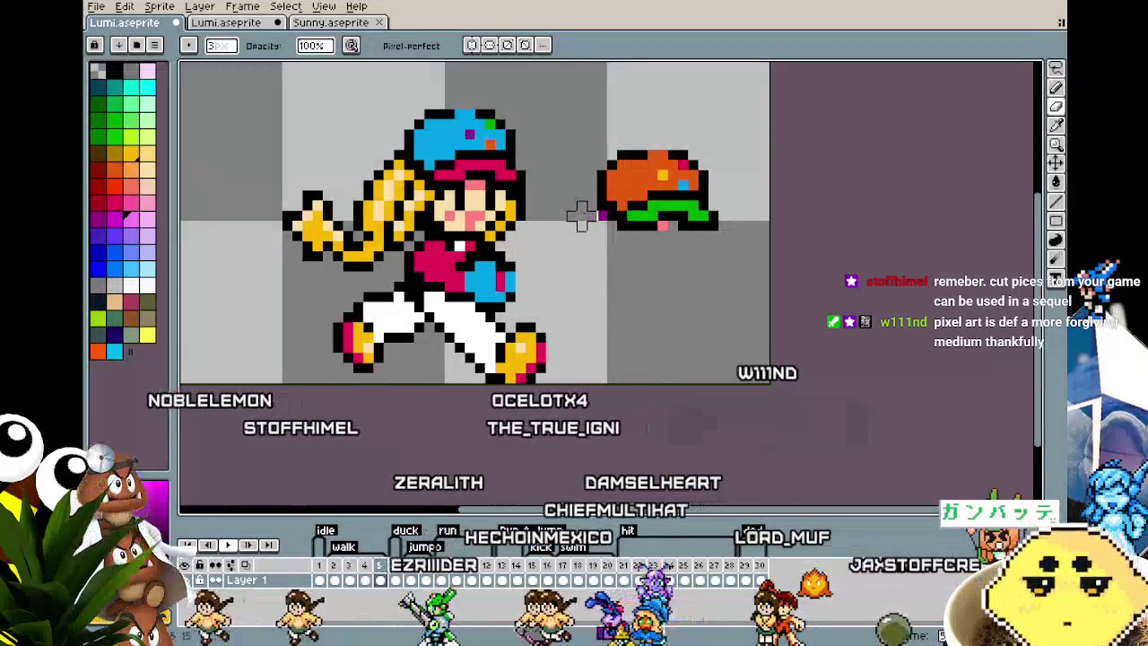
pyautogui.press('m')
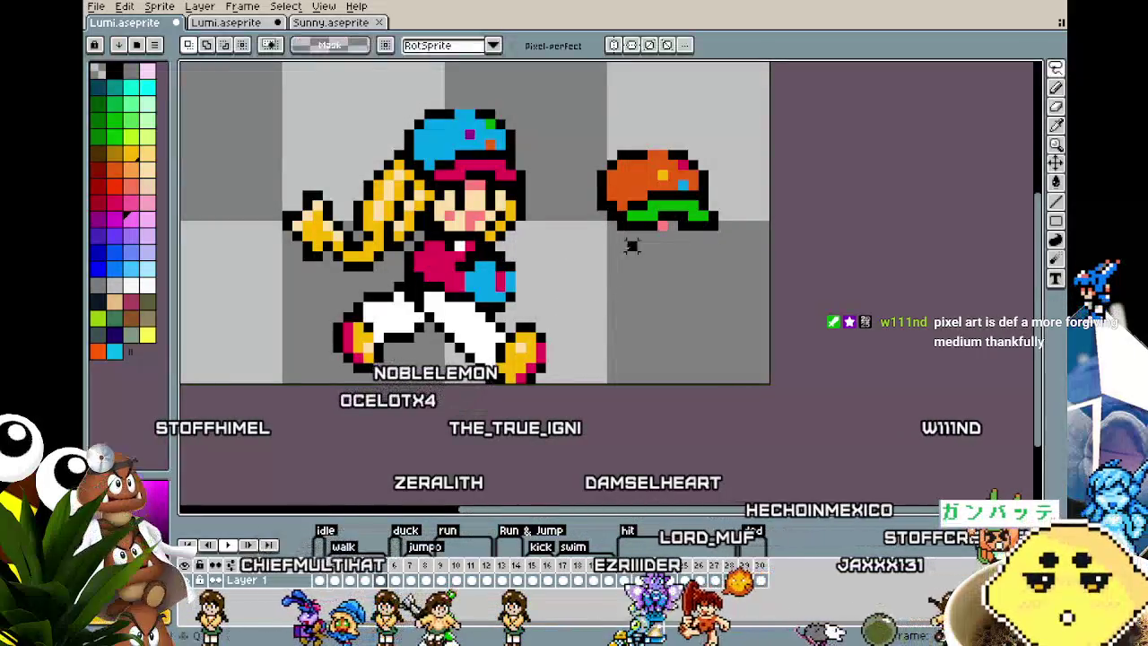
pyautogui.moveTo(596, 247)
pyautogui.mouseDown()
pyautogui.moveTo(453, 184)
pyautogui.moveTo(522, 180)
pyautogui.mouseUp()
pyautogui.press('Return')
pyautogui.hotkey('ctrl', 'd')
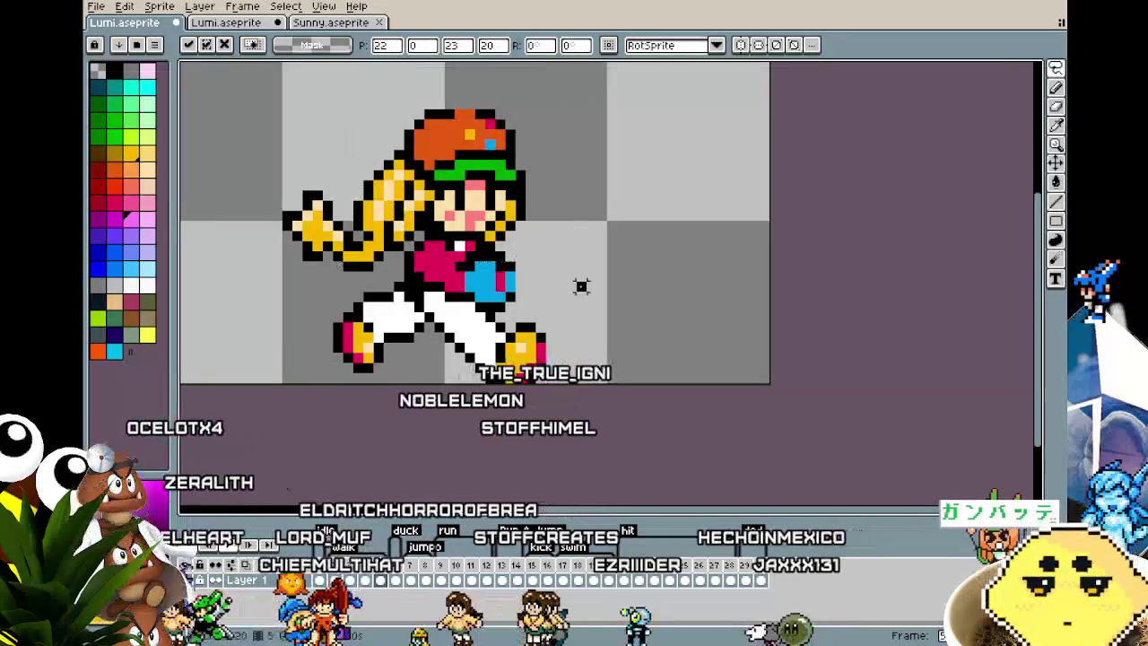
pyautogui.moveTo(580, 284); pyautogui.dragTo(569, 286)
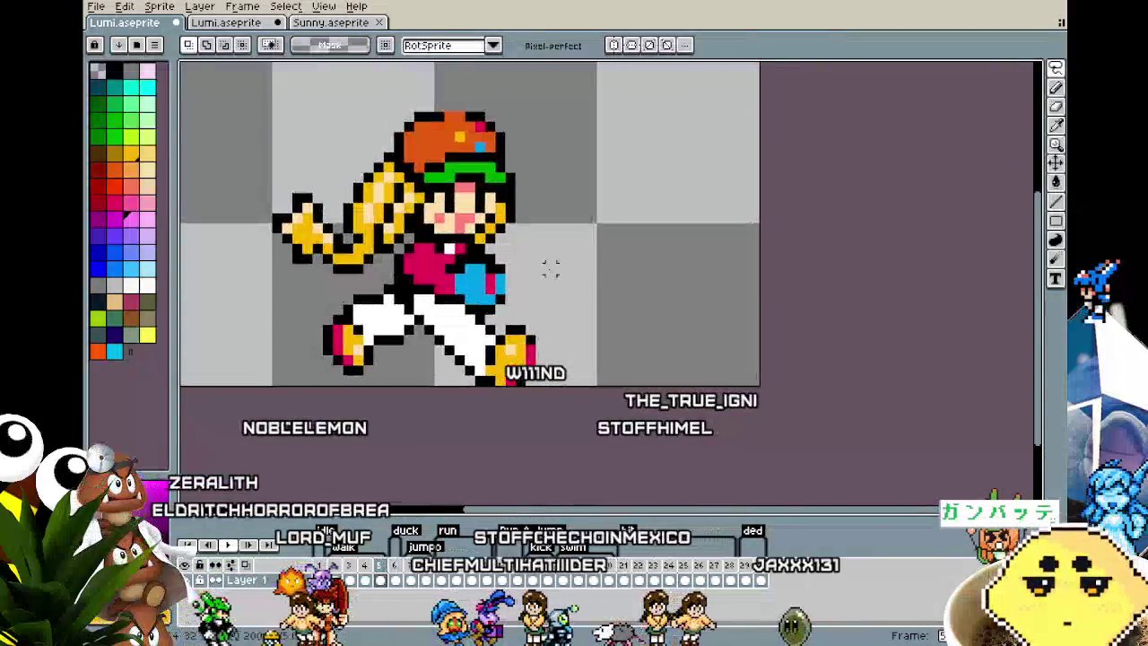
# - Fill the magenta shirt and shoe tips green with the Paint Bucket
pyautogui.press('i')
pyautogui.click(433, 134)
pyautogui.press('g')
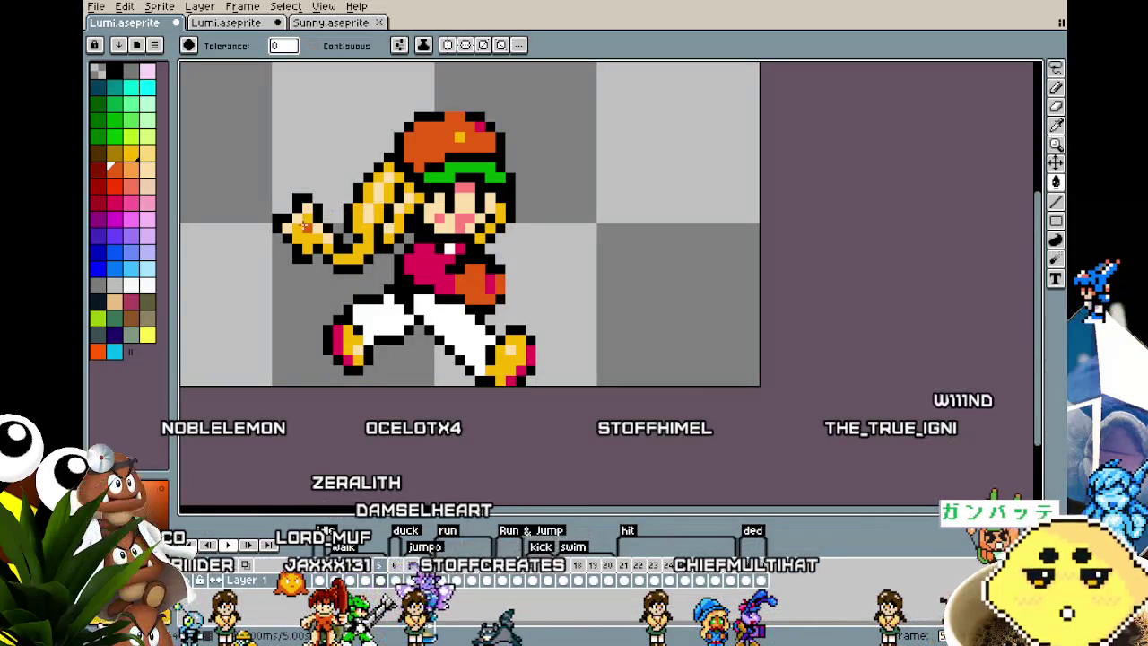
pyautogui.press('ctrl')
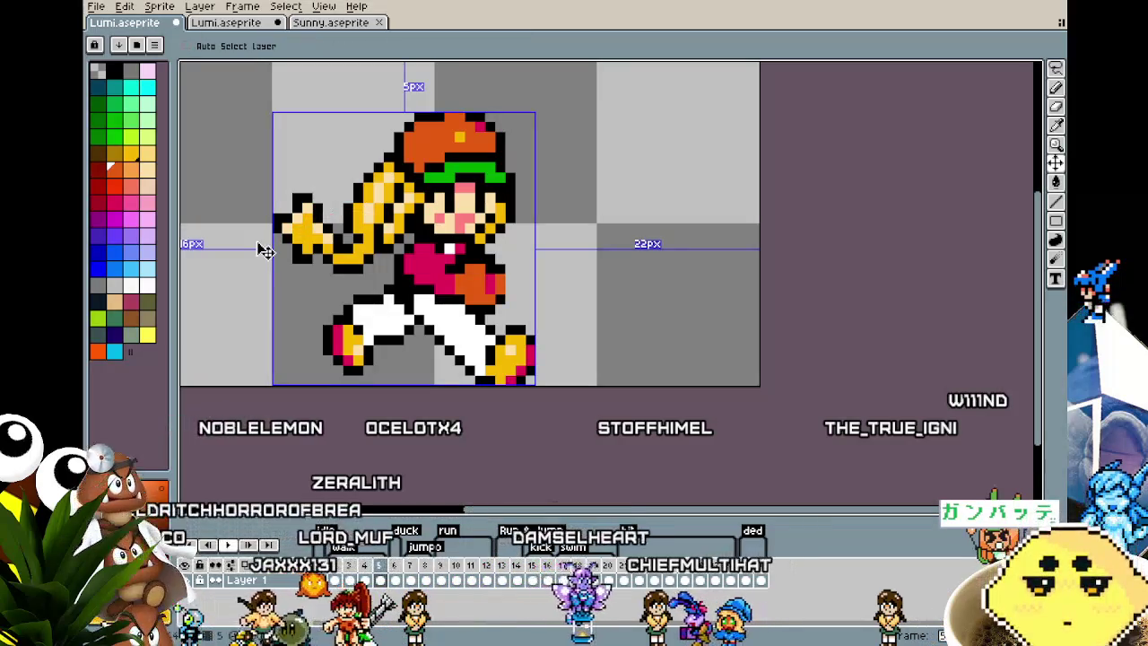
pyautogui.hotkey('ctrl', 'z')
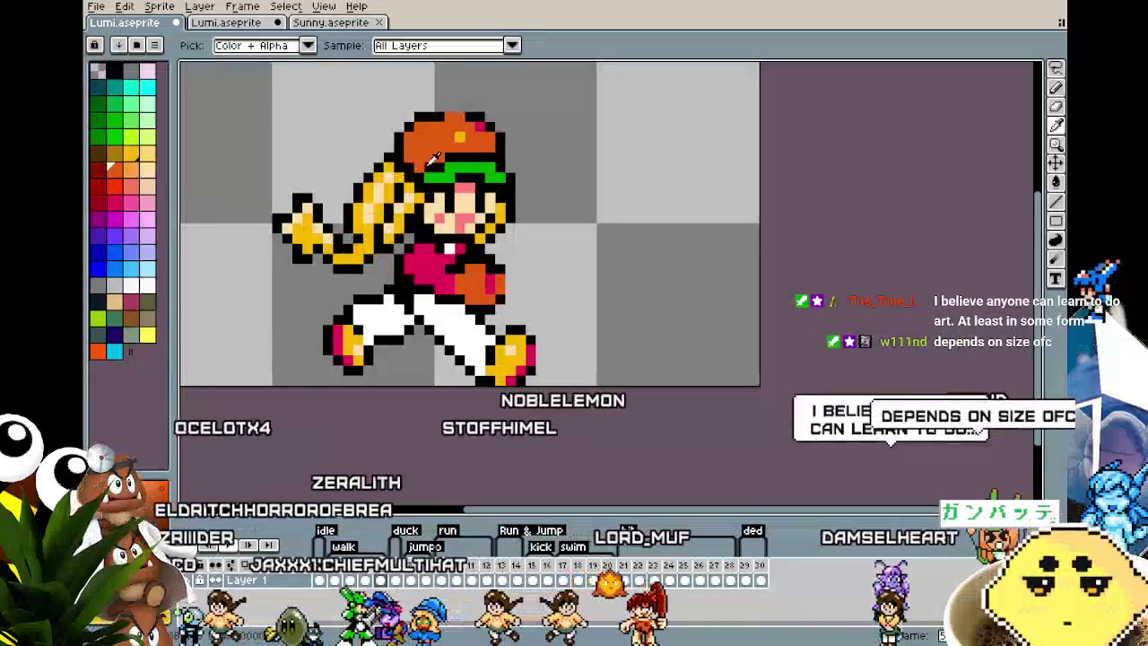
pyautogui.click(110, 116)
pyautogui.click(339, 370)
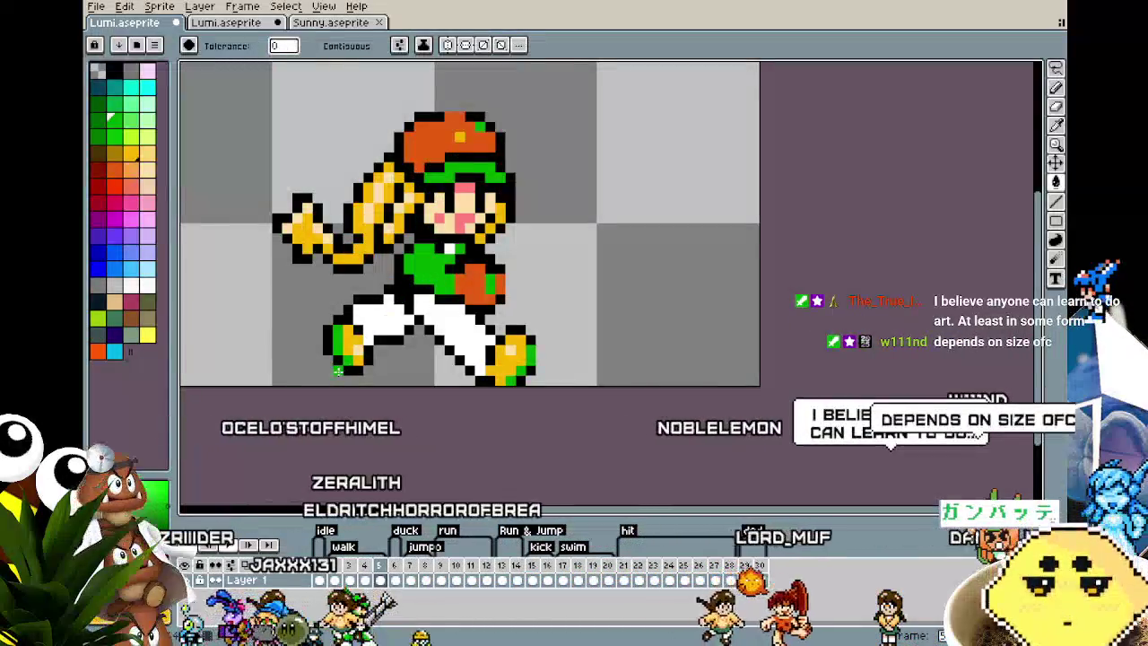
pyautogui.moveTo(225, 319); pyautogui.dragTo(204, 318)
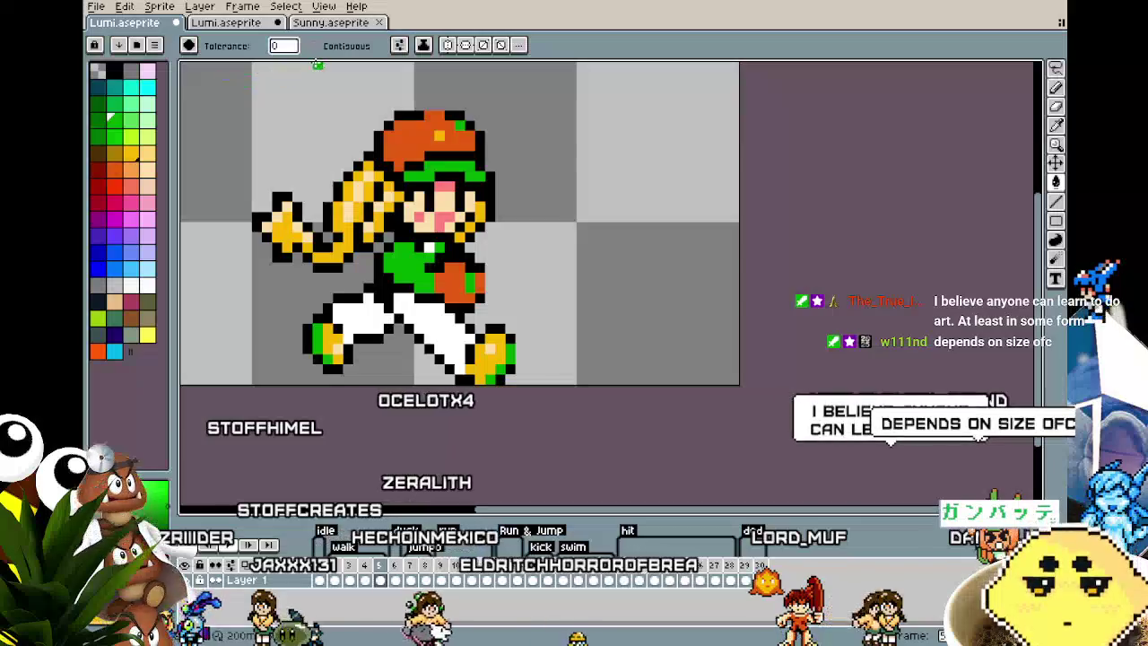
# - Move to the next frame and sample colours to recolour the yellow hair, glove and boots purple
pyautogui.press('Left')
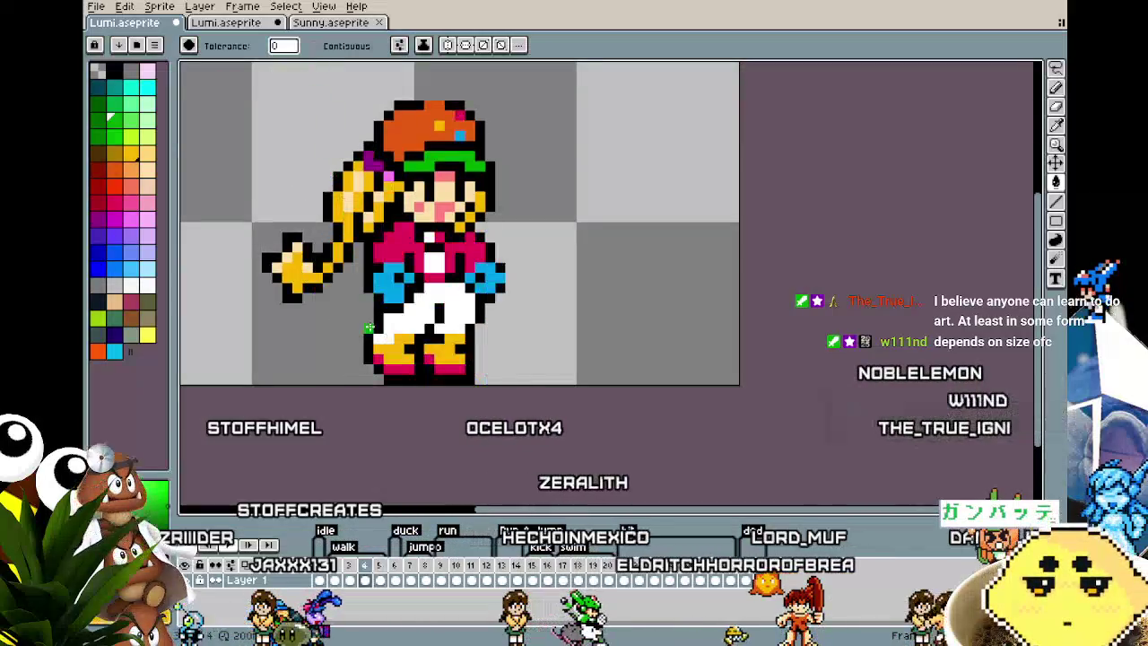
pyautogui.press('Left')
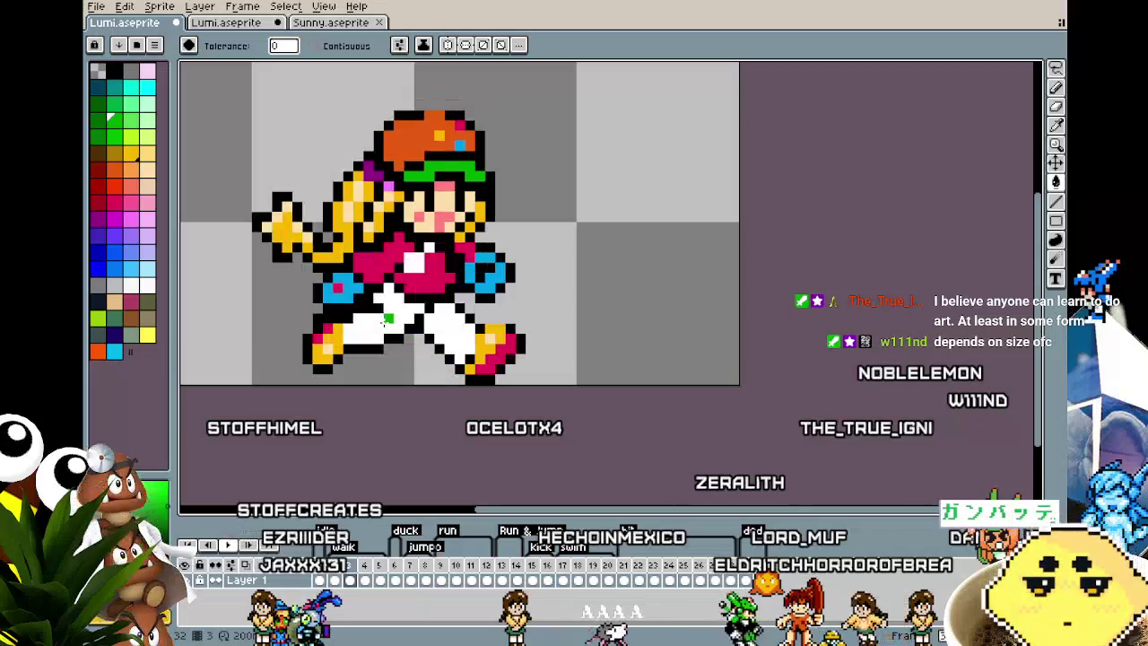
pyautogui.press('Left')
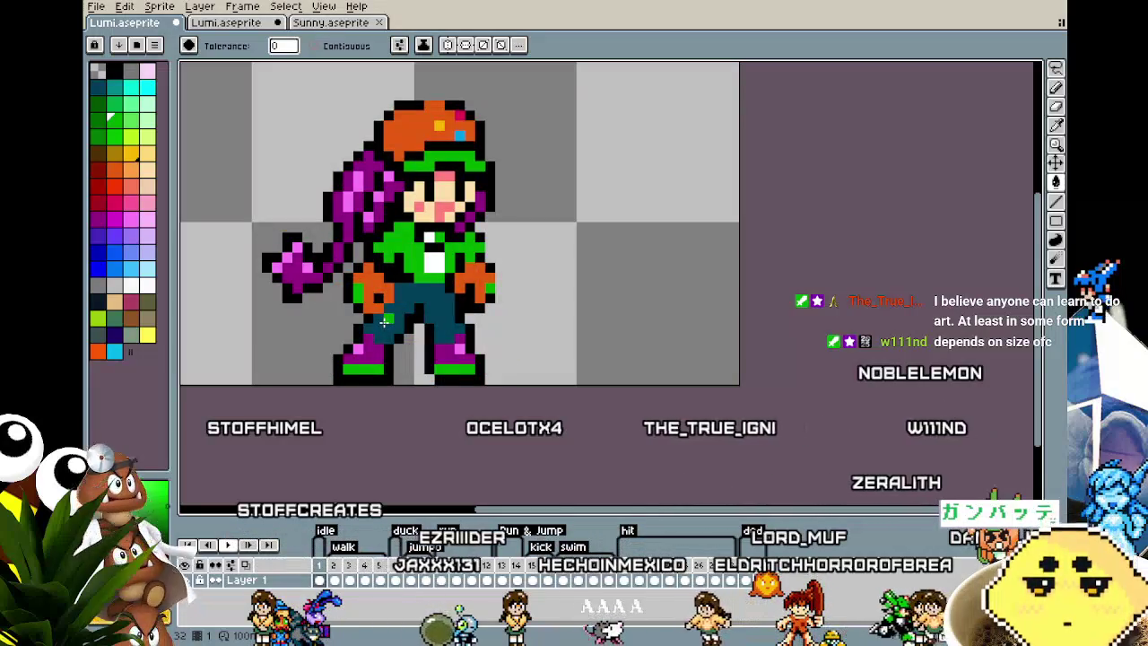
pyautogui.press('.')
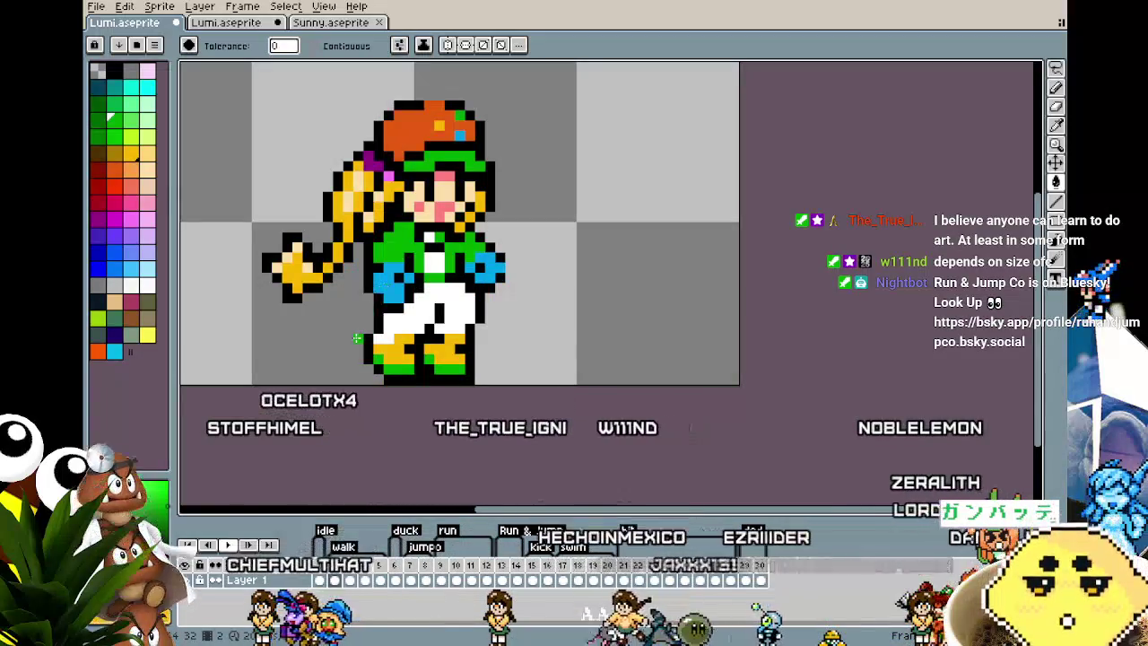
pyautogui.press('i')
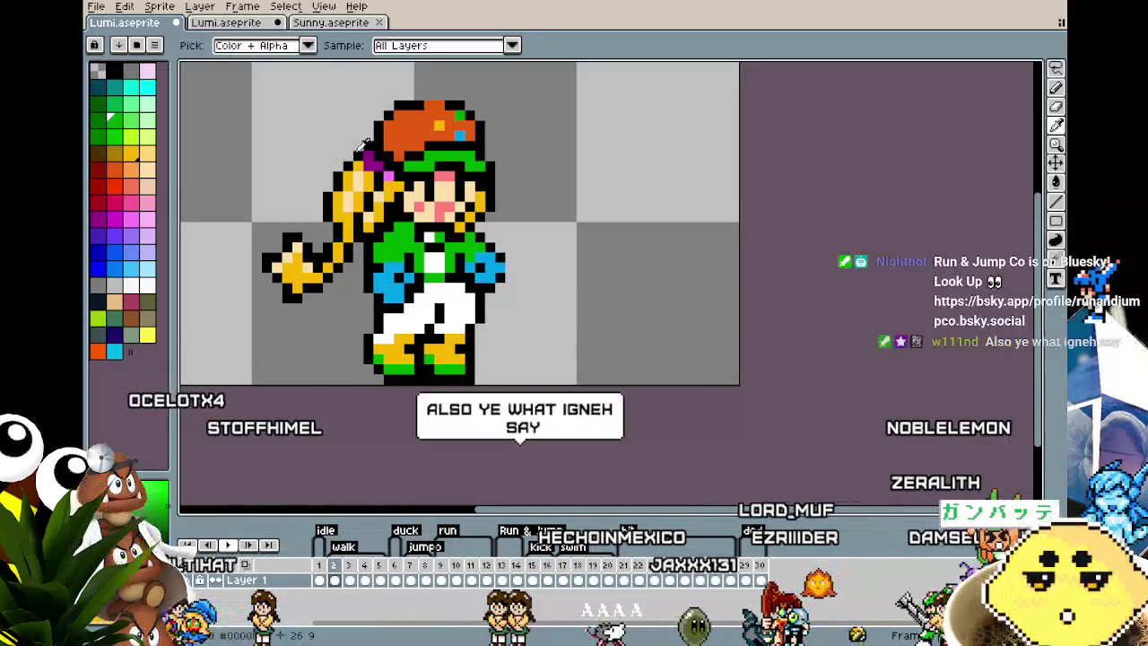
pyautogui.hotkey('ctrl', 'z')
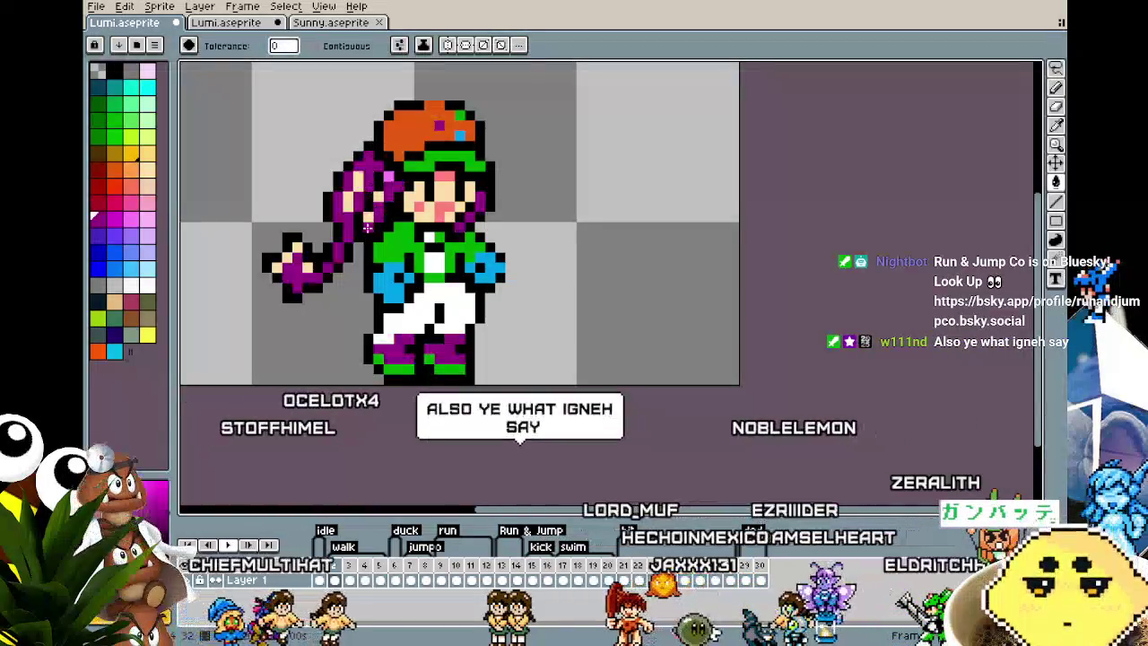
pyautogui.click(388, 196)
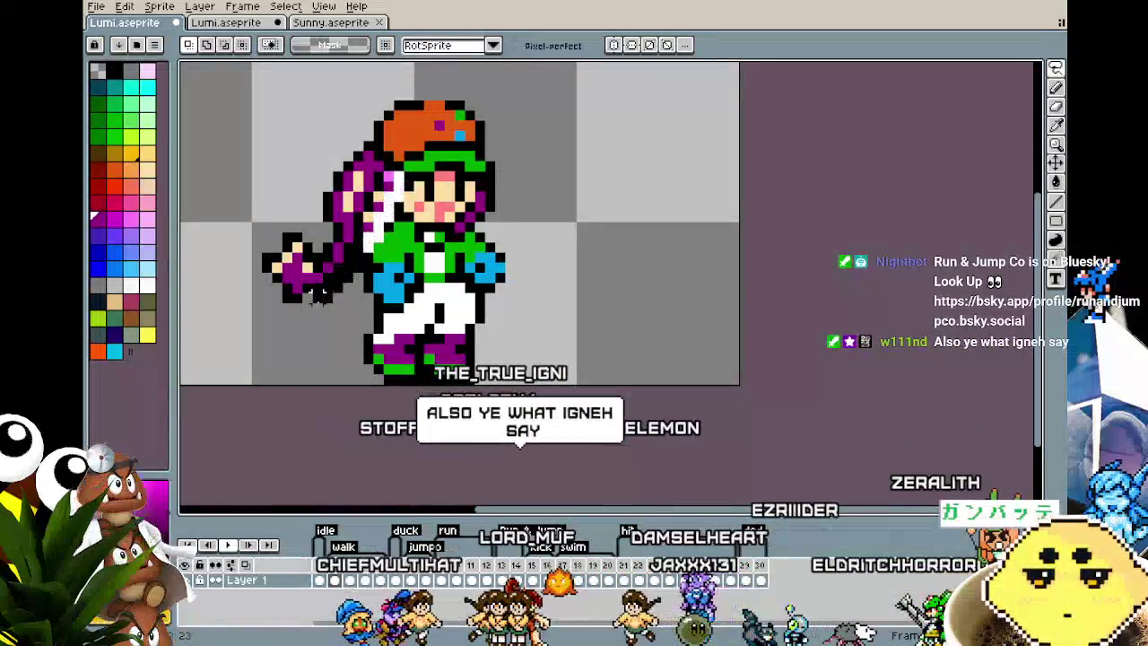
pyautogui.click(378, 197)
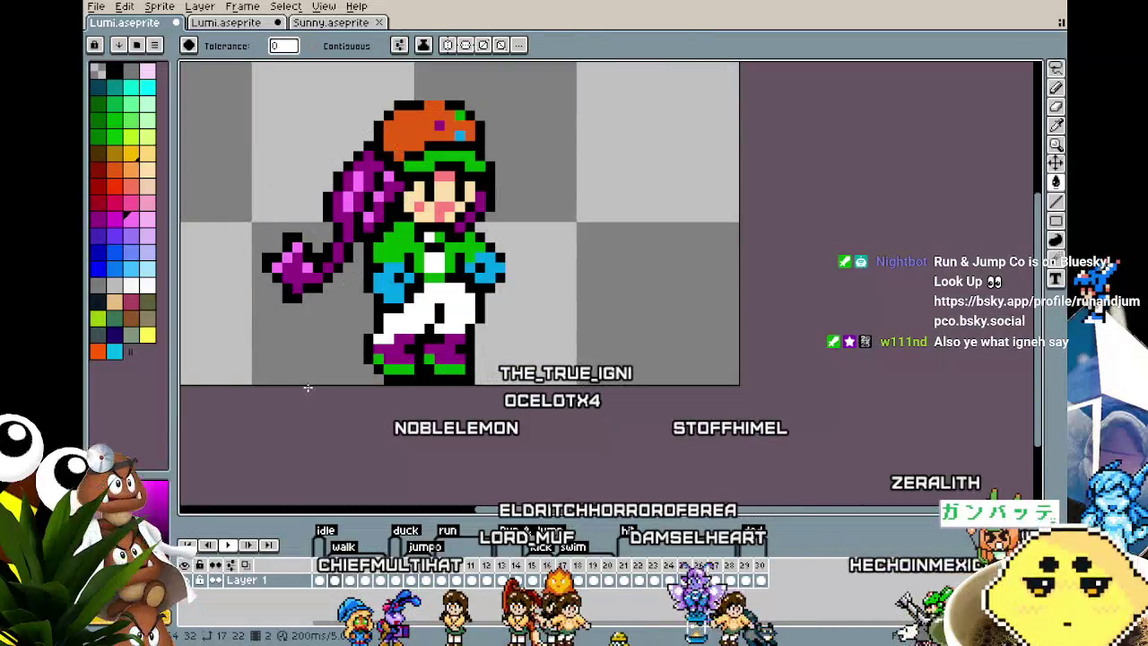
pyautogui.keyDown('alt'); pyautogui.click(418, 128); pyautogui.keyUp('alt')
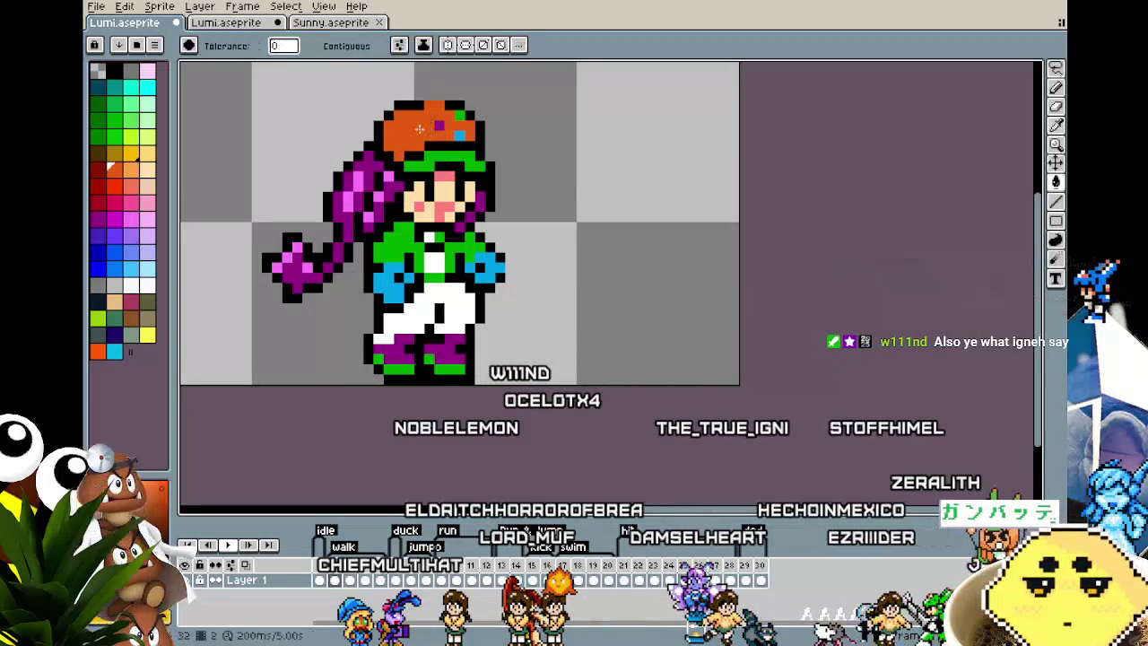
pyautogui.scroll(-4, 378, 348)
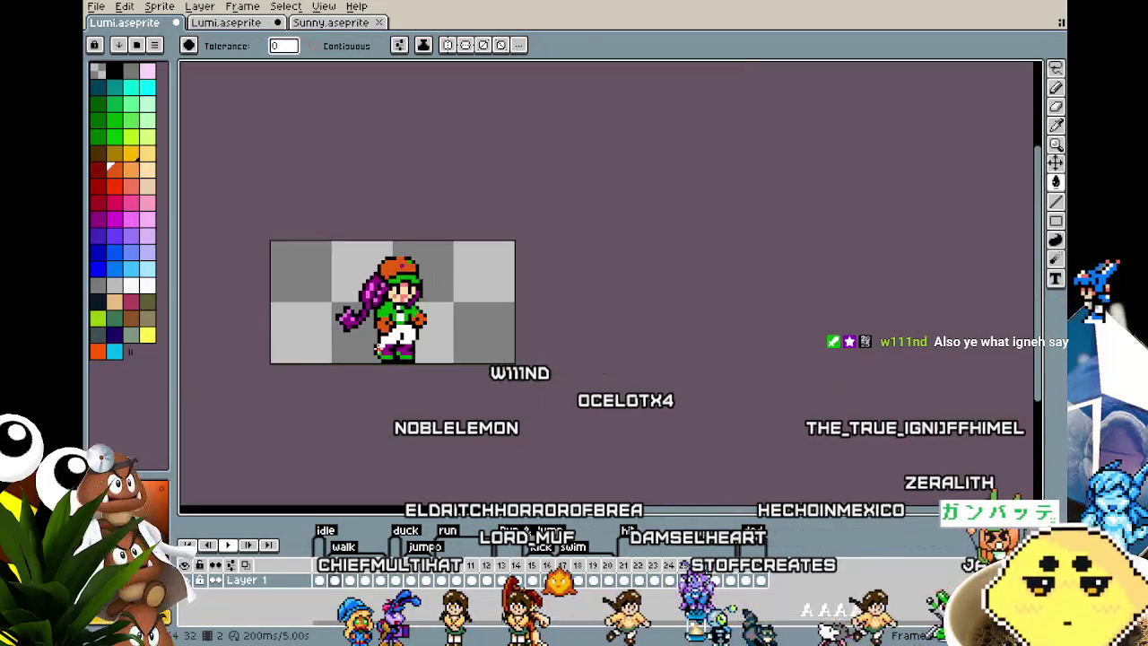
# - Fill only the white pants on frame 2 dark teal, redoing a fill that spilled onto the chest
pyautogui.scroll(2, 377, 347)
pyautogui.scroll(1, 385, 336)
pyautogui.scroll(1, 399, 322)
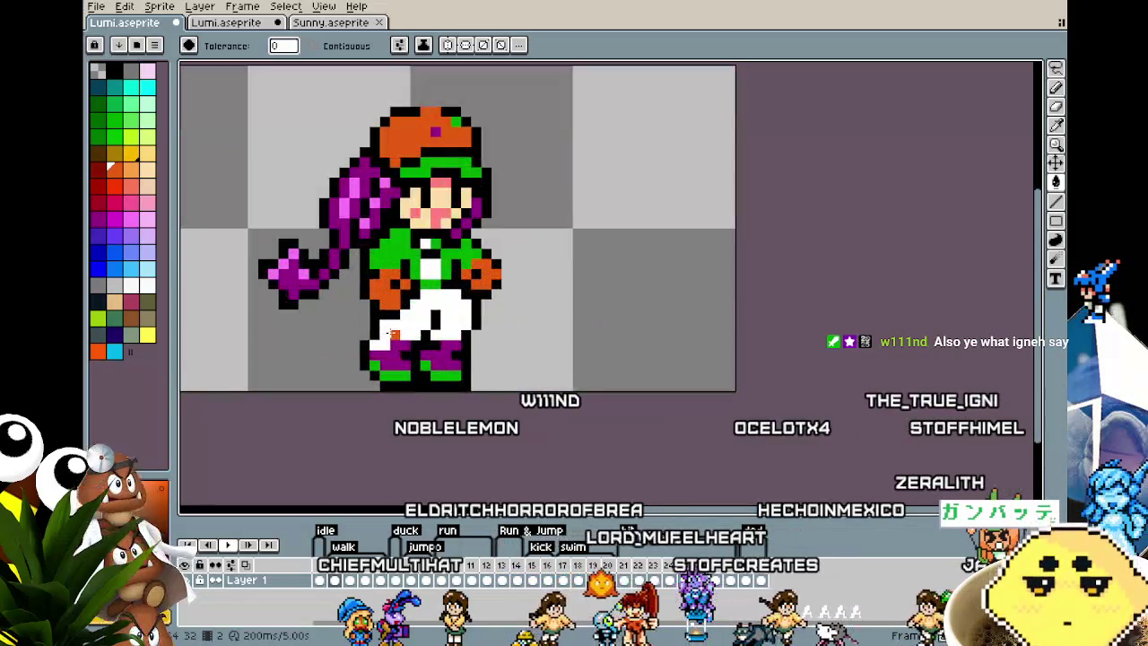
pyautogui.scroll(1, 413, 313)
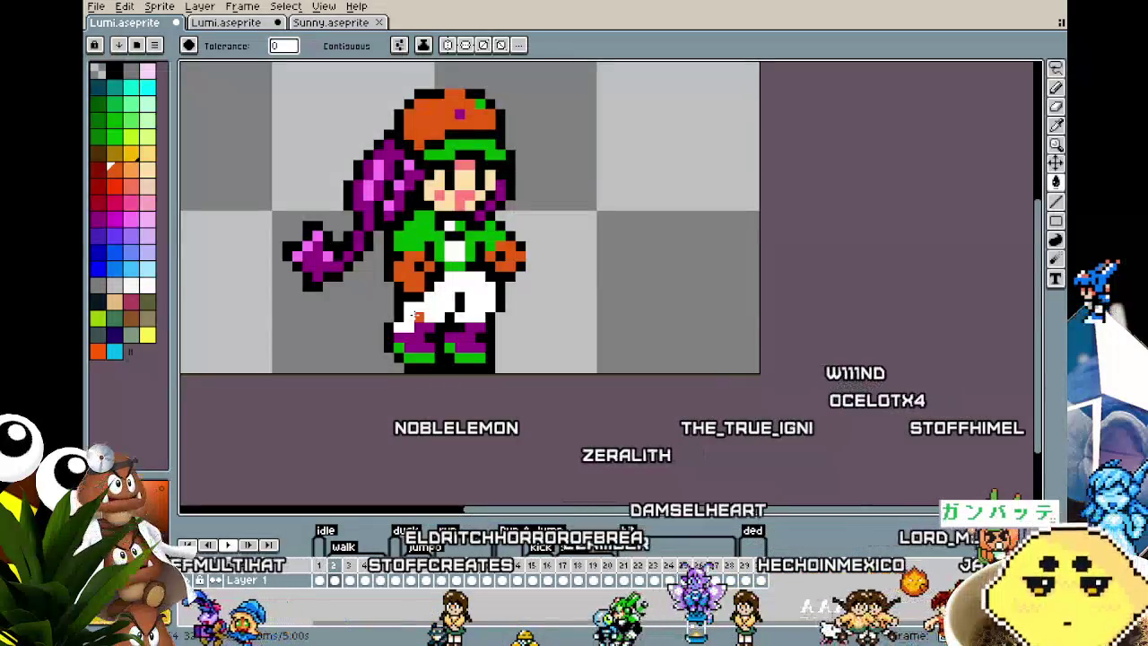
pyautogui.scroll(1, 385, 291)
pyautogui.scroll(-1, 367, 280)
pyautogui.press('.')
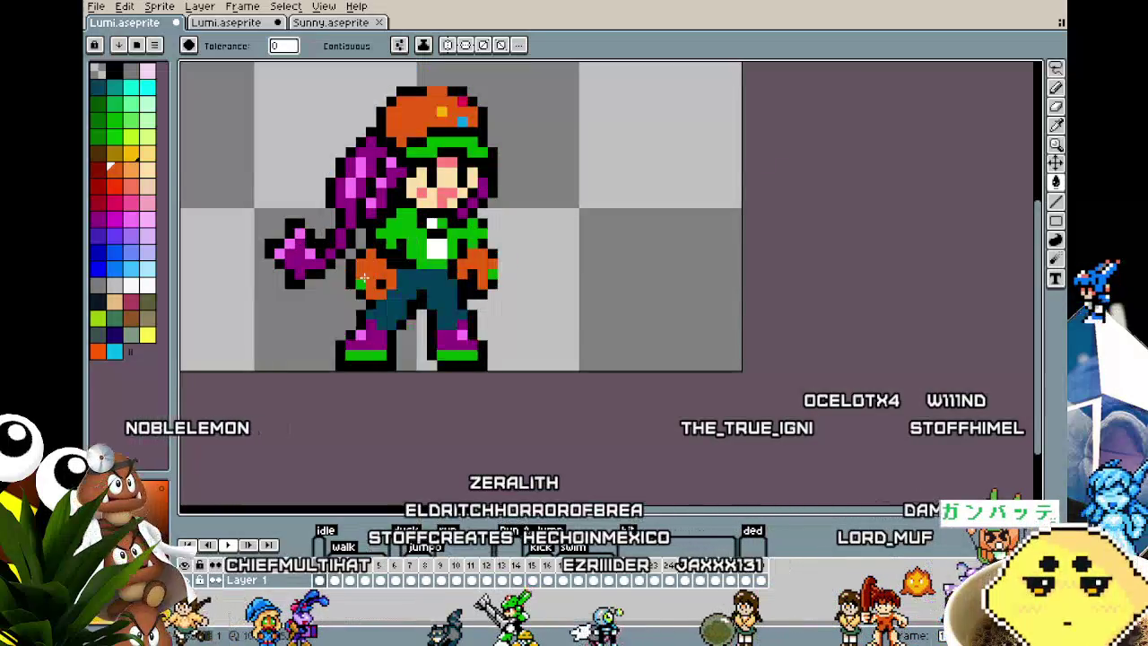
pyautogui.press('g')
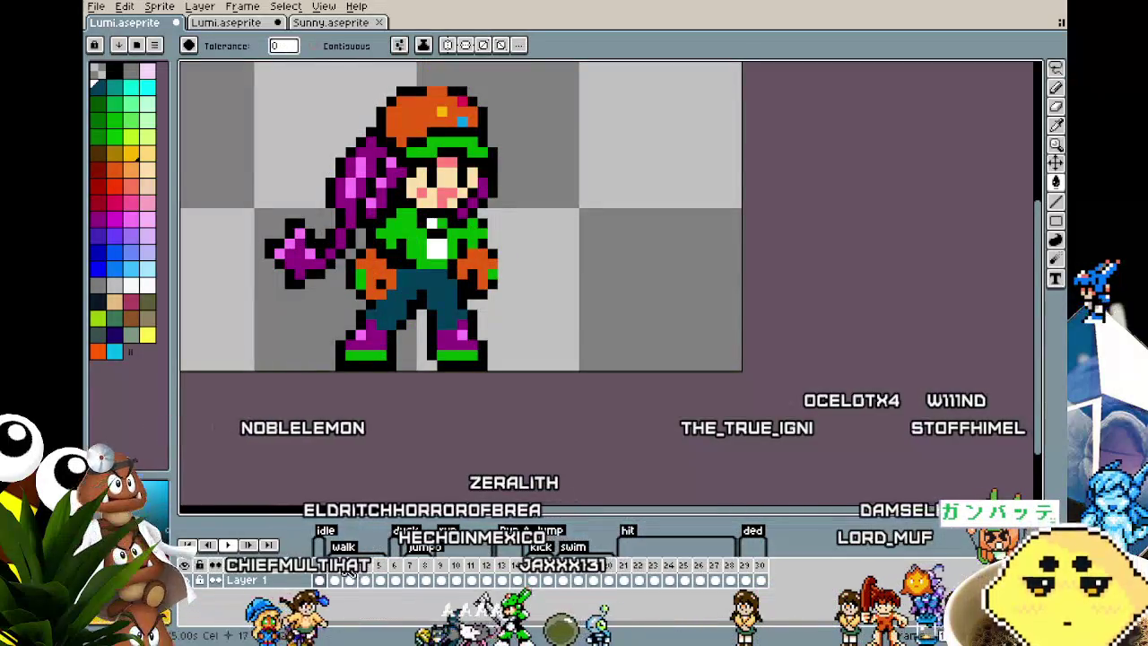
pyautogui.click(334, 580)
pyautogui.click(418, 312)
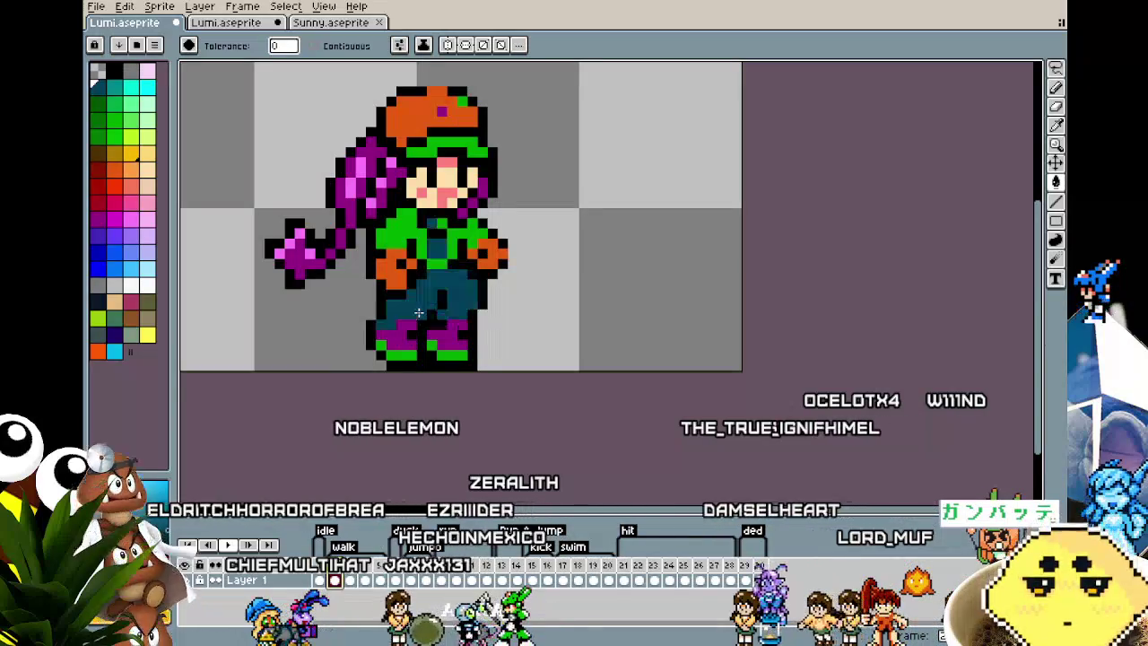
pyautogui.hotkey('ctrl', 'z')
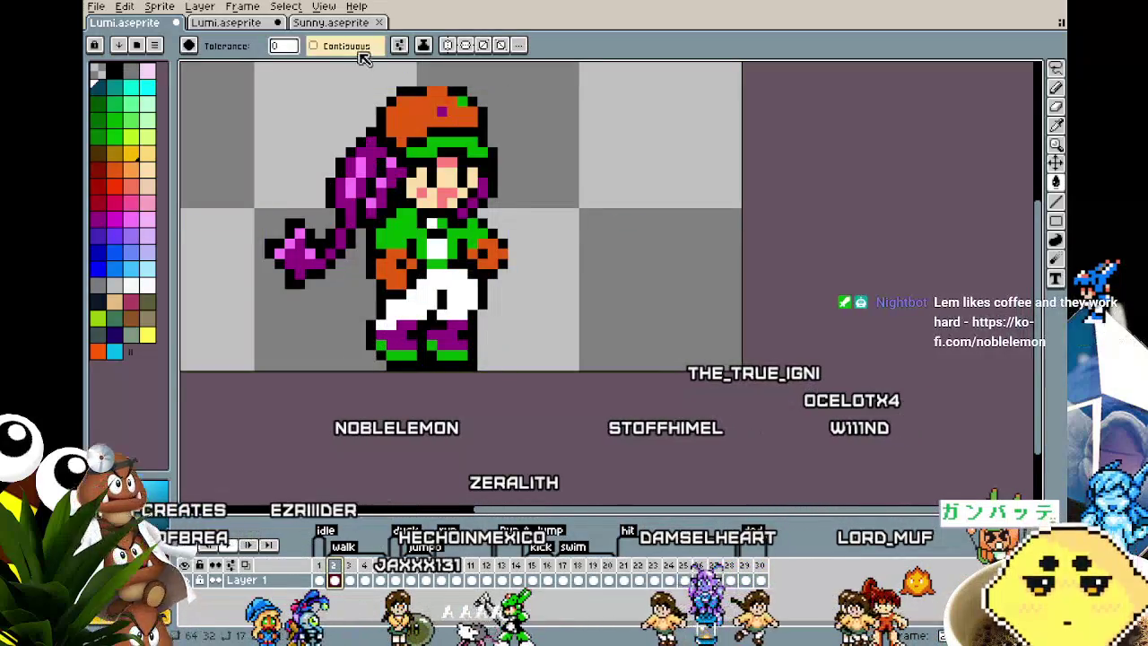
pyautogui.click(424, 302)
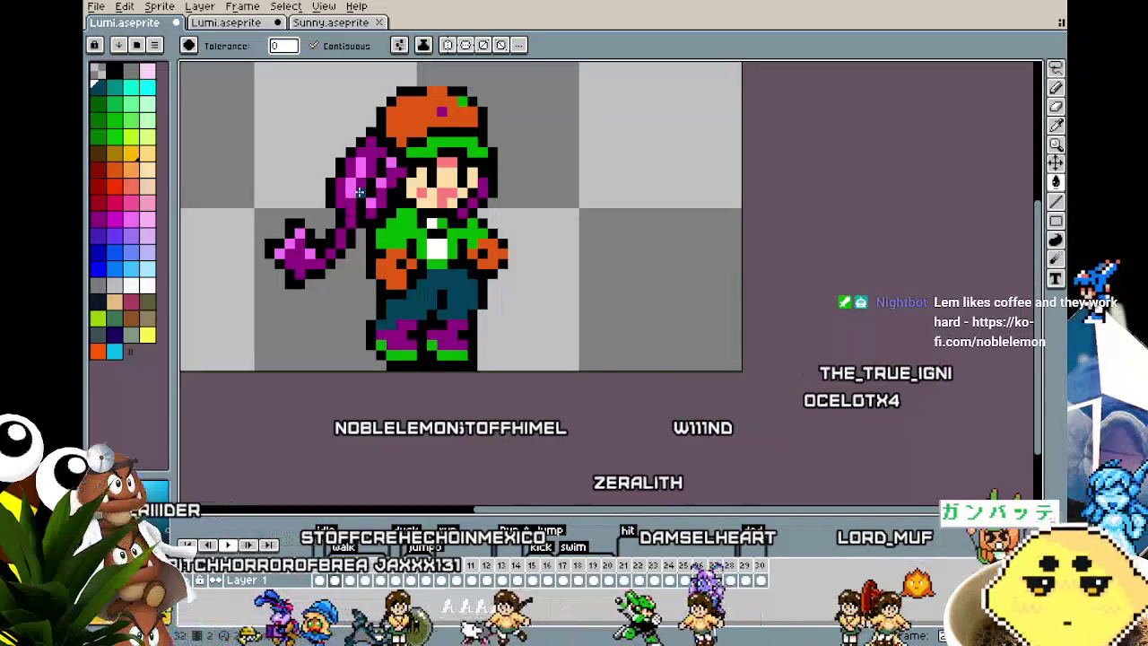
# - Fill the white pant legs dark teal on frames 3 through 8
pyautogui.press('Right')
pyautogui.click(378, 306)
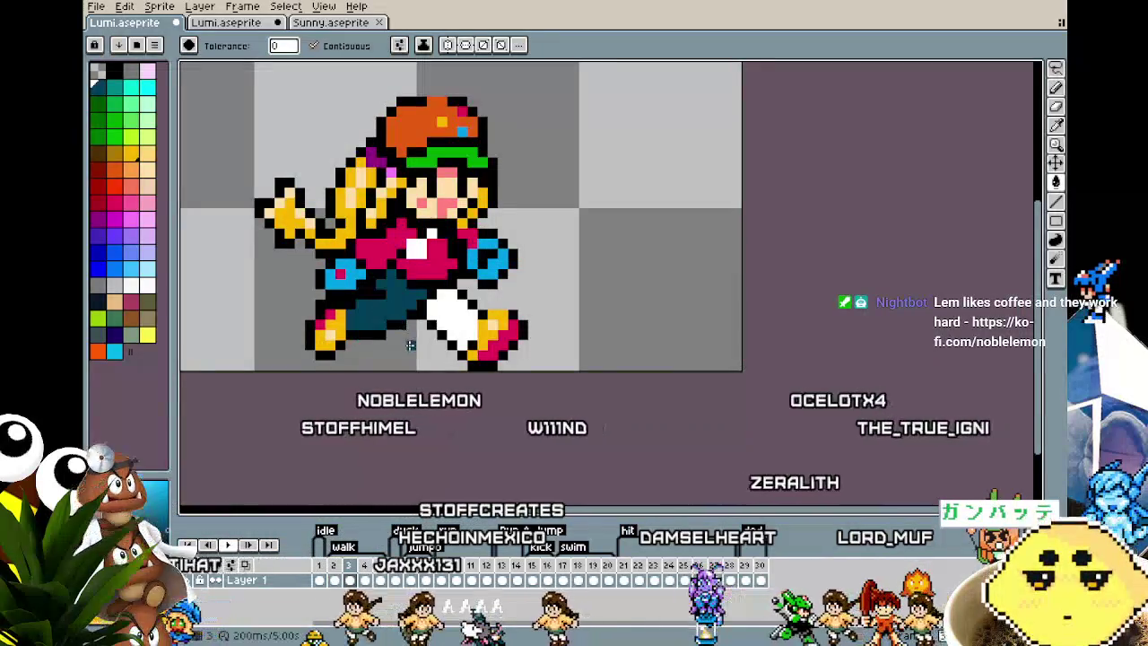
pyautogui.press('Right')
pyautogui.click(451, 316)
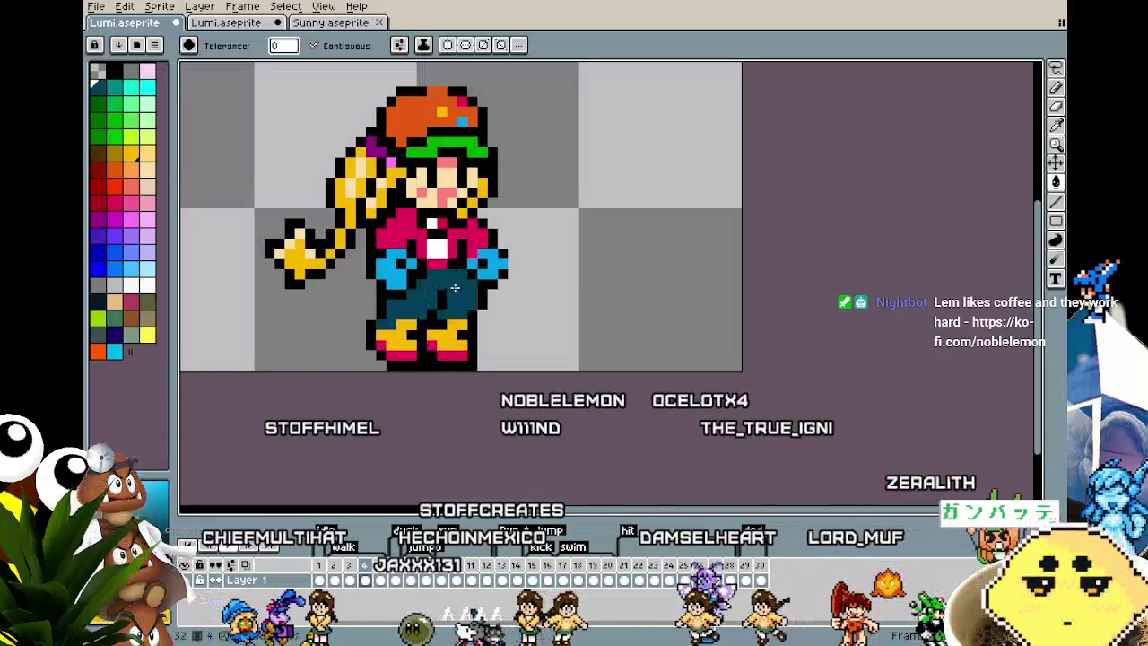
pyautogui.press('Right')
pyautogui.click(451, 323)
pyautogui.click(363, 305)
pyautogui.press('Right')
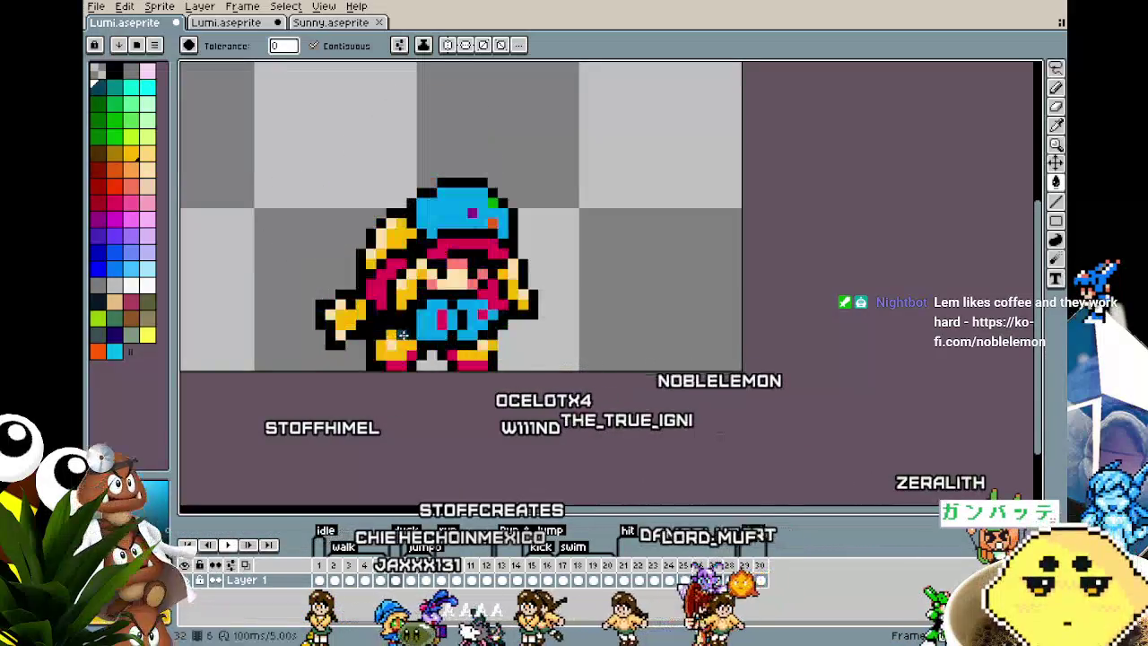
pyautogui.press('Right')
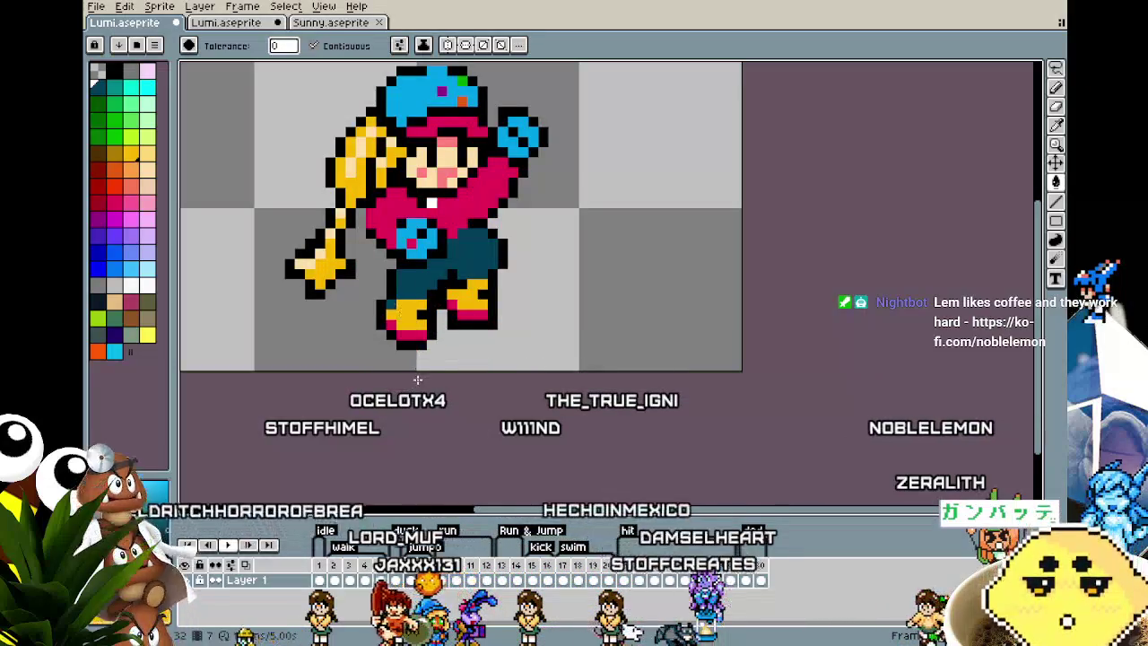
pyautogui.press('Right')
pyautogui.click(419, 294)
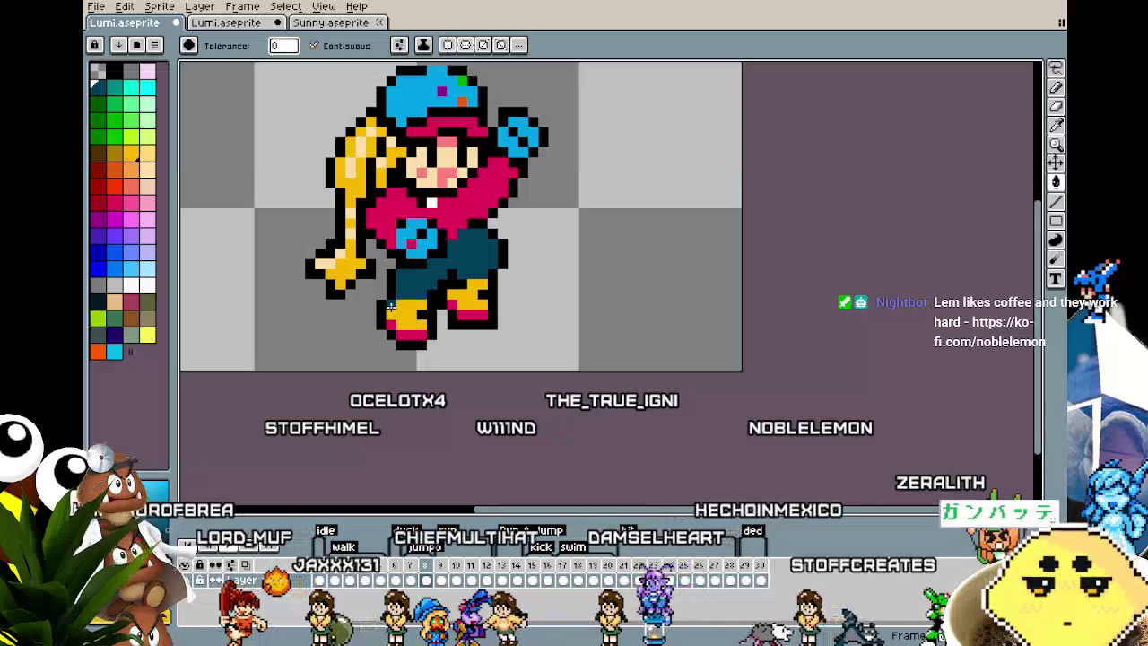
# - Fill the pant legs dark teal on the following frames up to the raised-arm frame
pyautogui.press('Right')
pyautogui.click(396, 294)
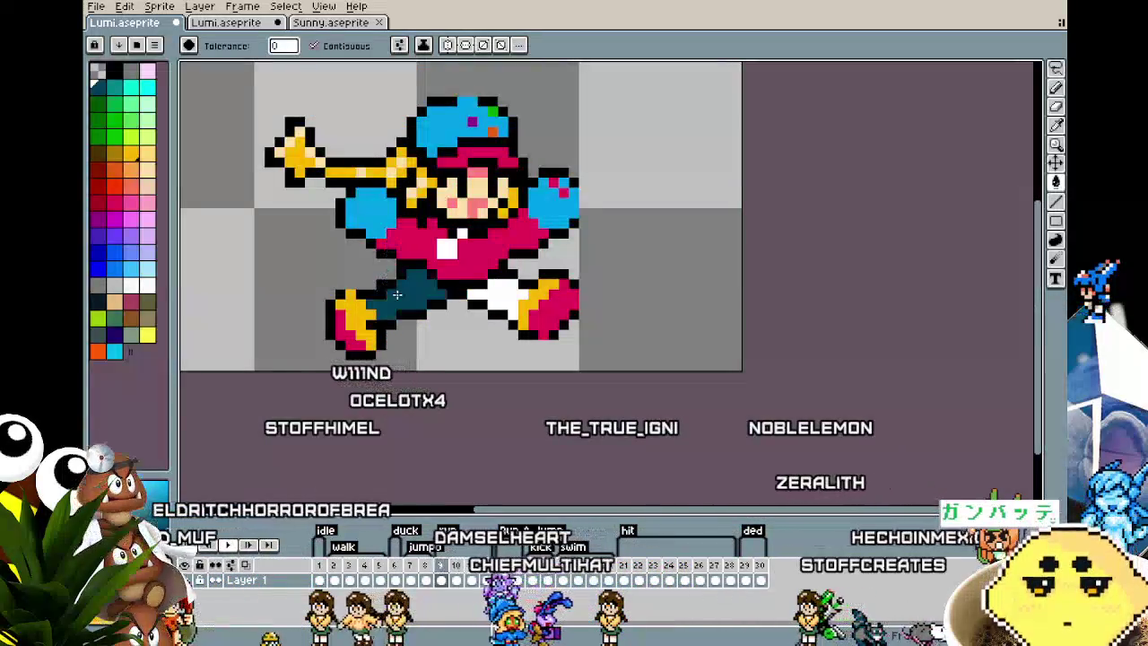
pyautogui.press('Right')
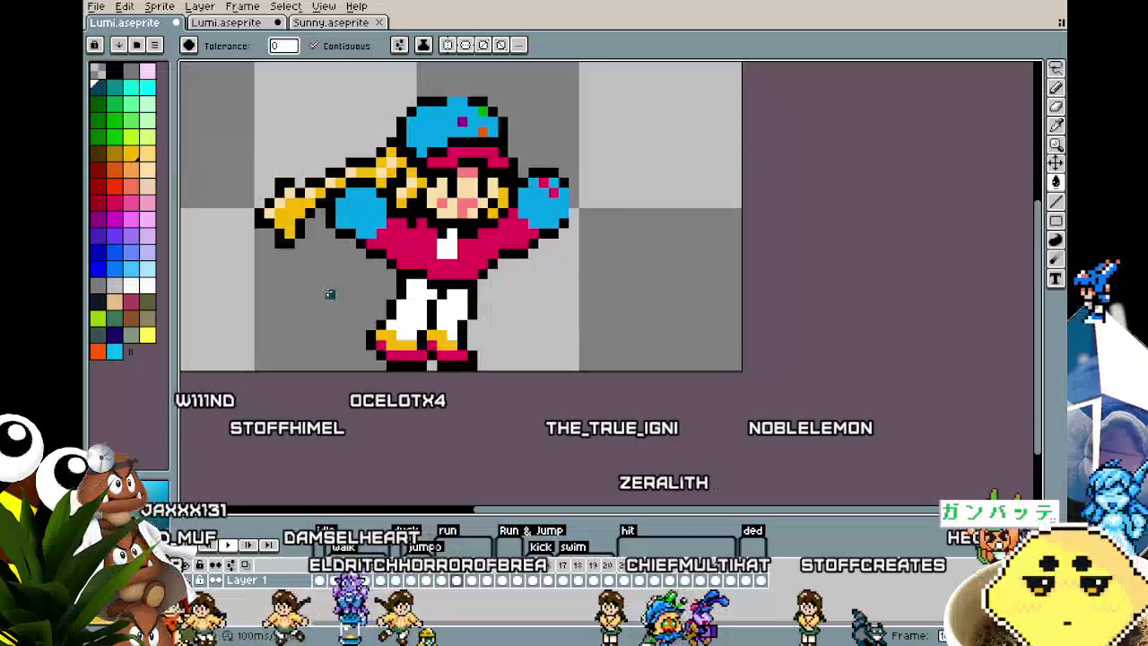
pyautogui.click(401, 313)
pyautogui.press('Right')
pyautogui.click(394, 287)
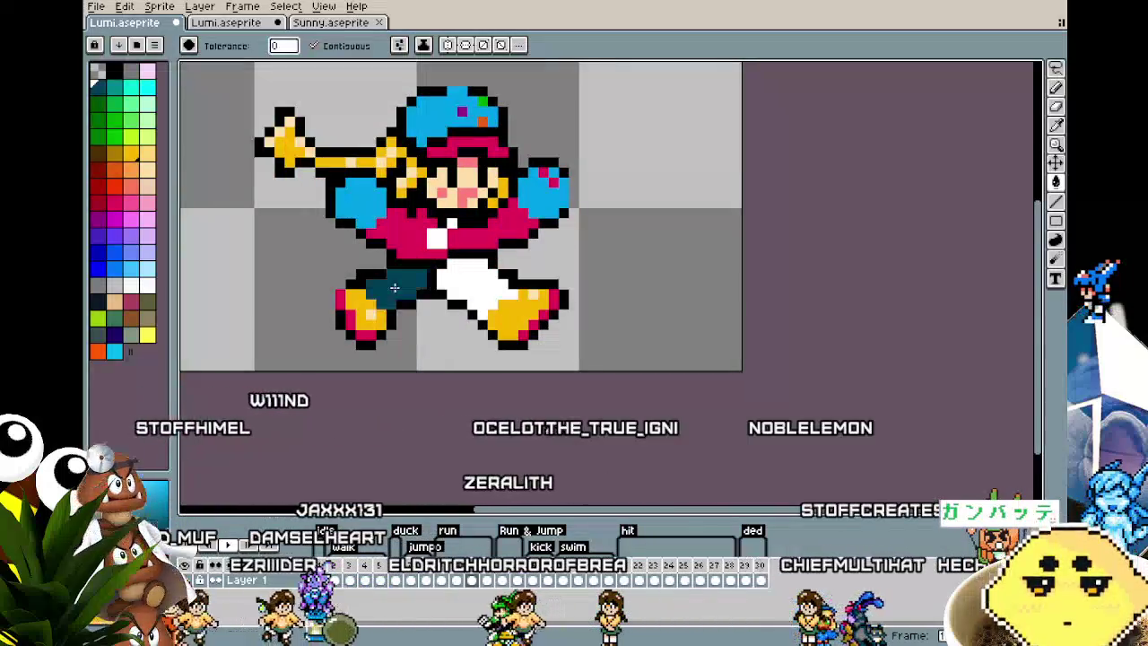
pyautogui.press('Right')
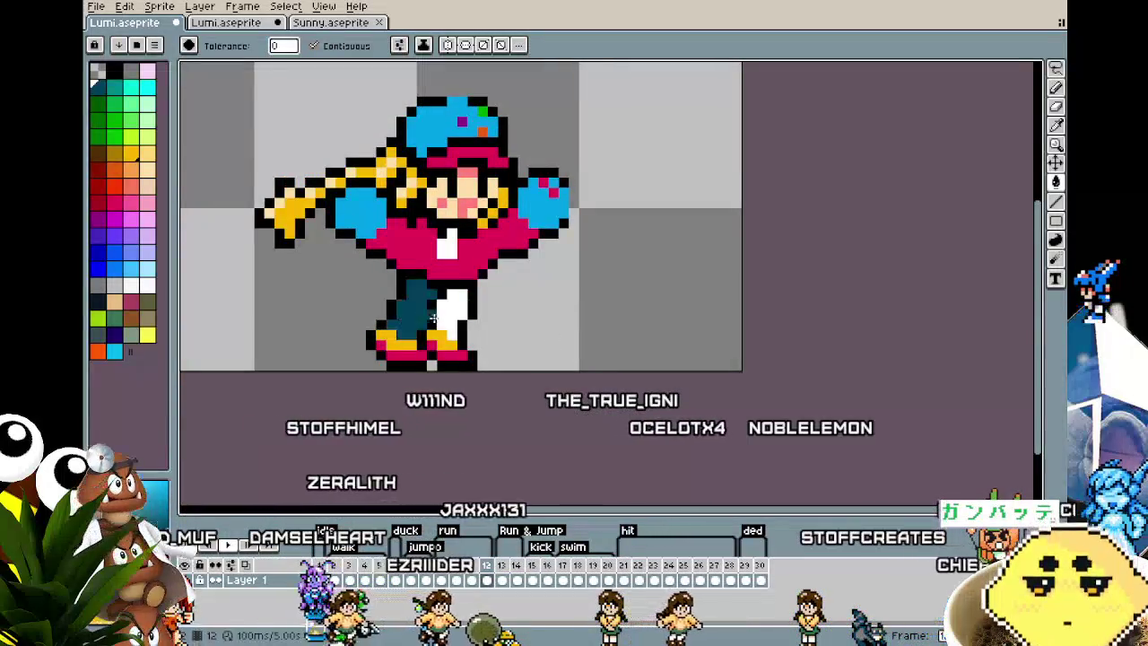
pyautogui.press('Right')
pyautogui.press('Right')
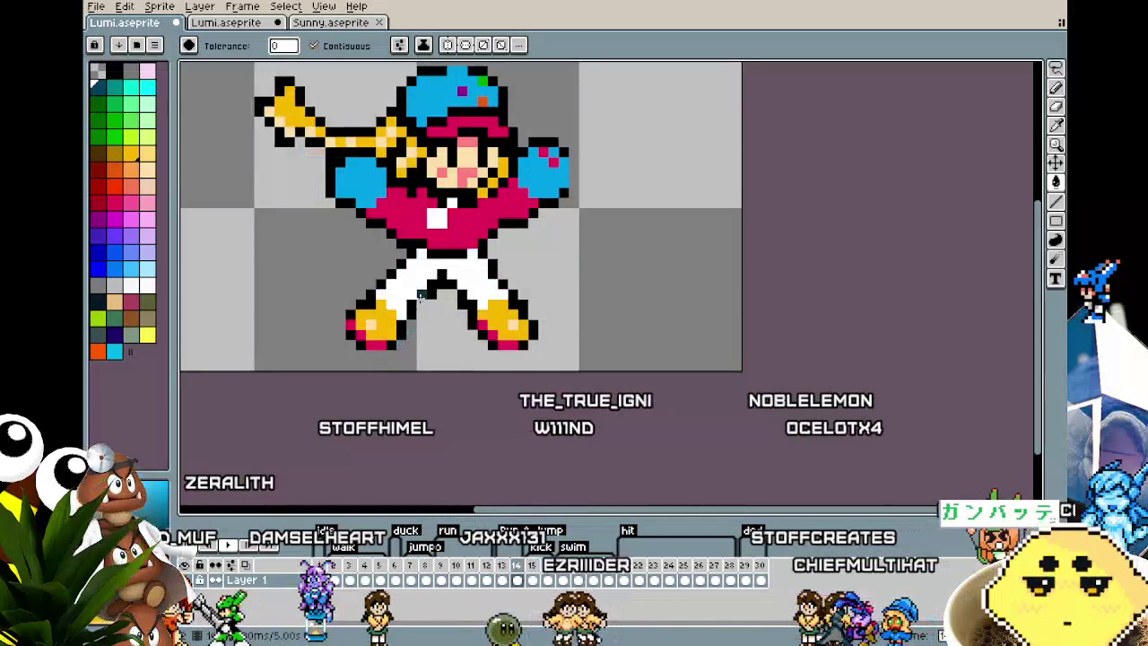
pyautogui.press('Right')
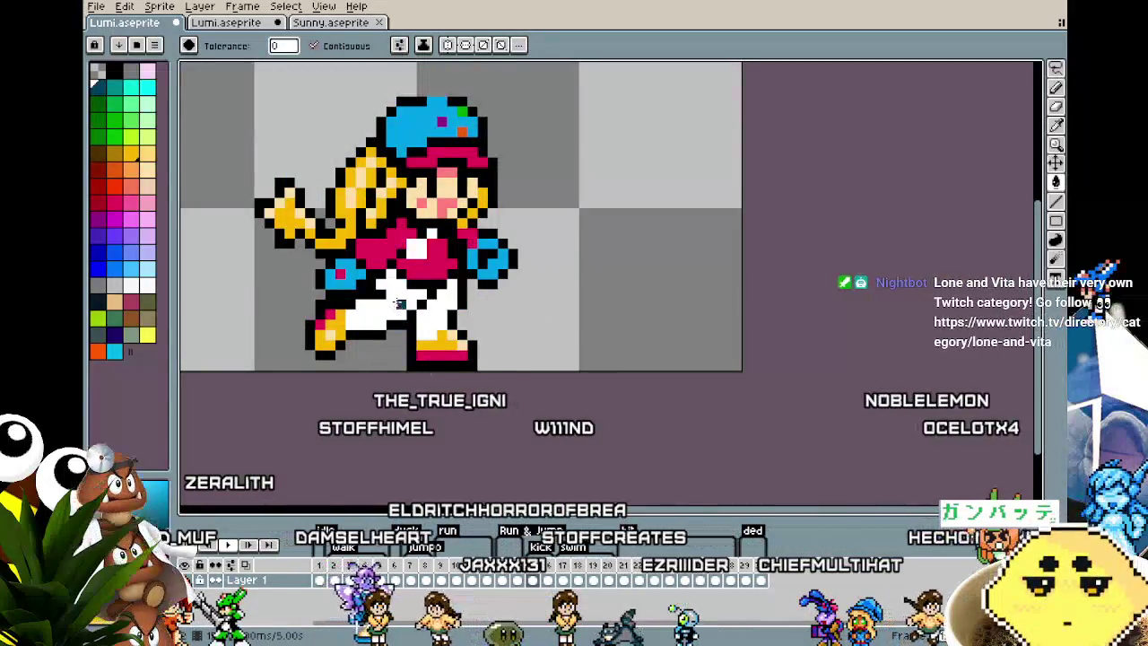
pyautogui.click(269, 25)
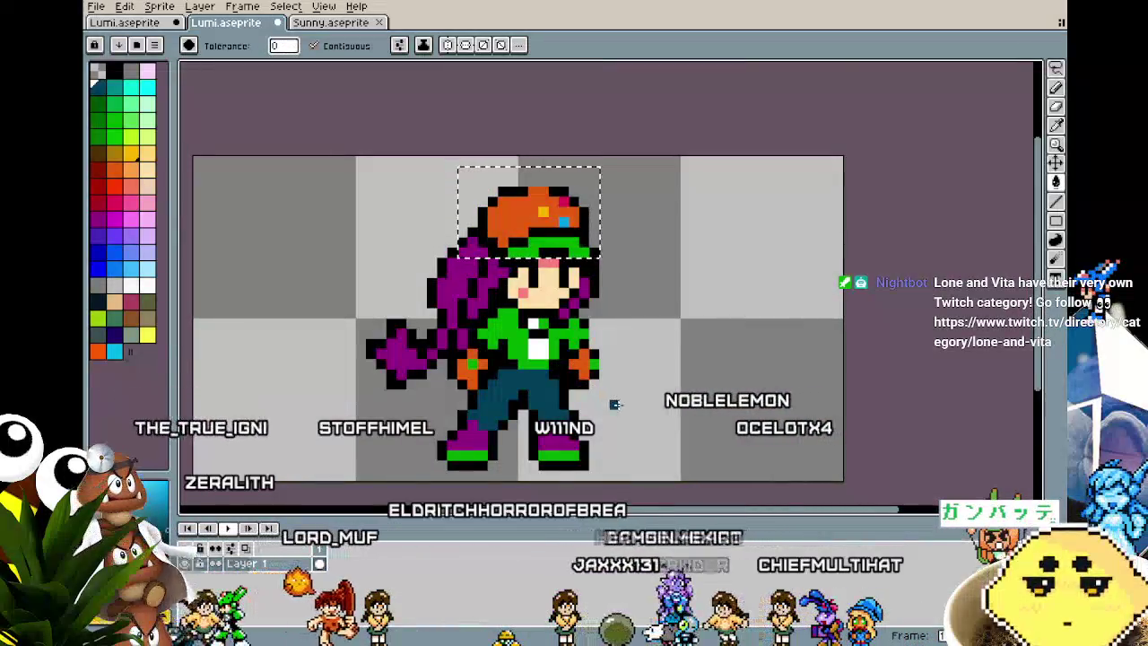
# - Copy the whole Lumi sprite and briefly open Sunny-Lumi-Concept.aseprite to compare colours
pyautogui.hotkey('ctrl', 'a')
pyautogui.press('v')
pyautogui.click(96, 7)
pyautogui.moveTo(131, 52)
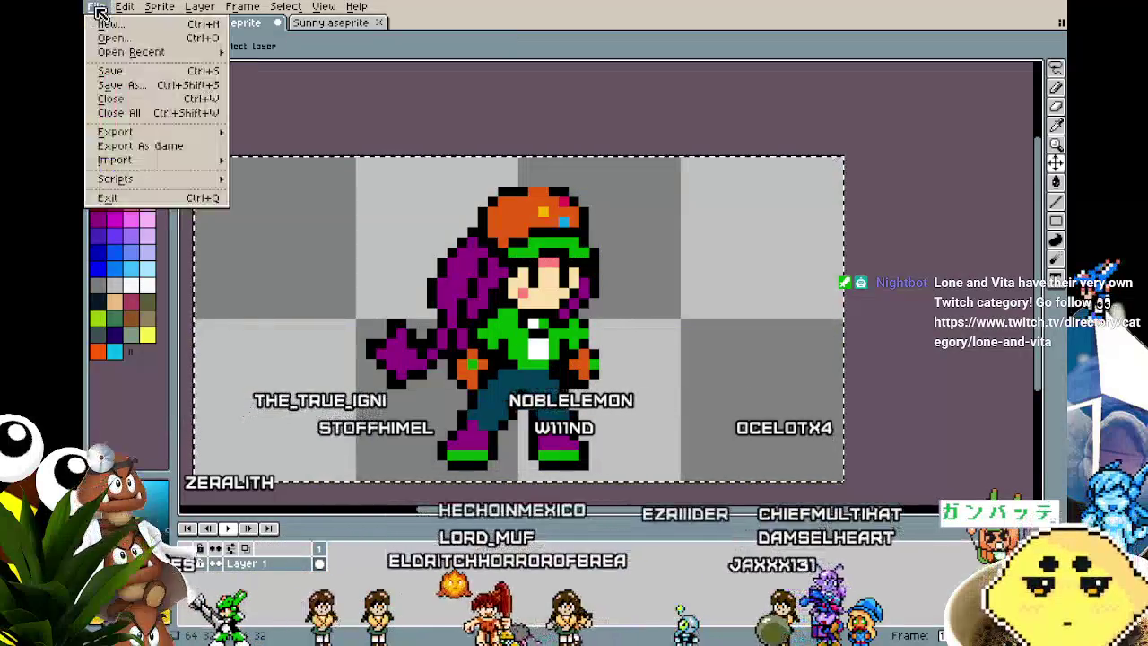
pyautogui.click(137, 40)
pyautogui.doubleClick(218, 112)
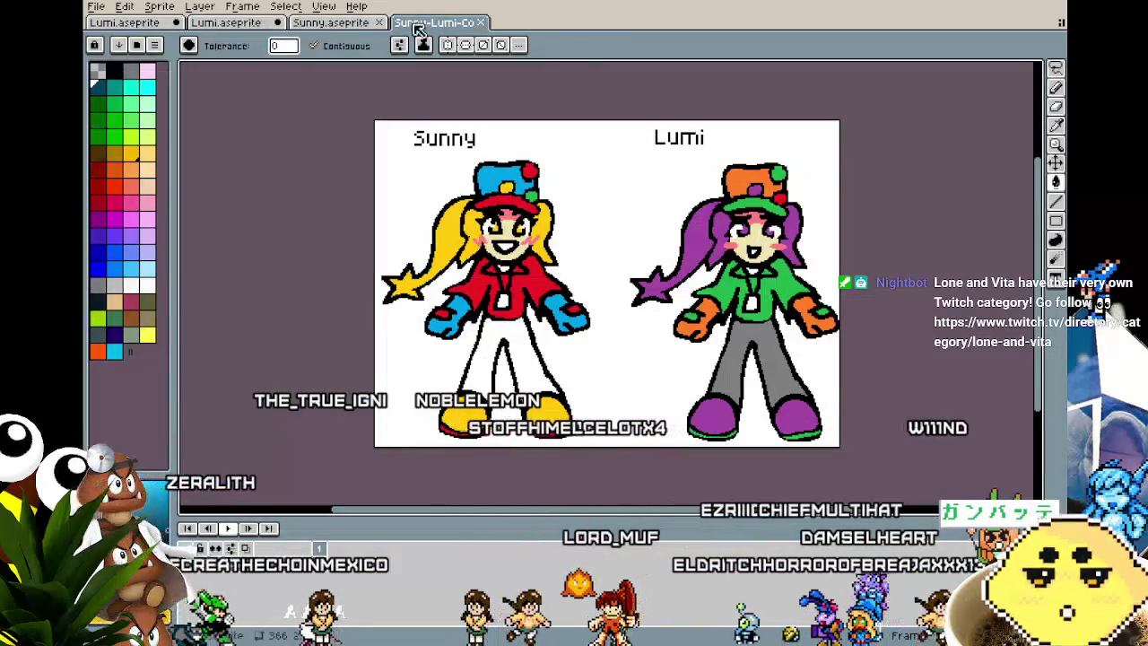
pyautogui.click(482, 25)
# - Open Sunny-Lumi-PREVIEW.aseprite, paste Lumi beside Sunny, and close the spare Lumi copy unsaved
pyautogui.click(96, 7)
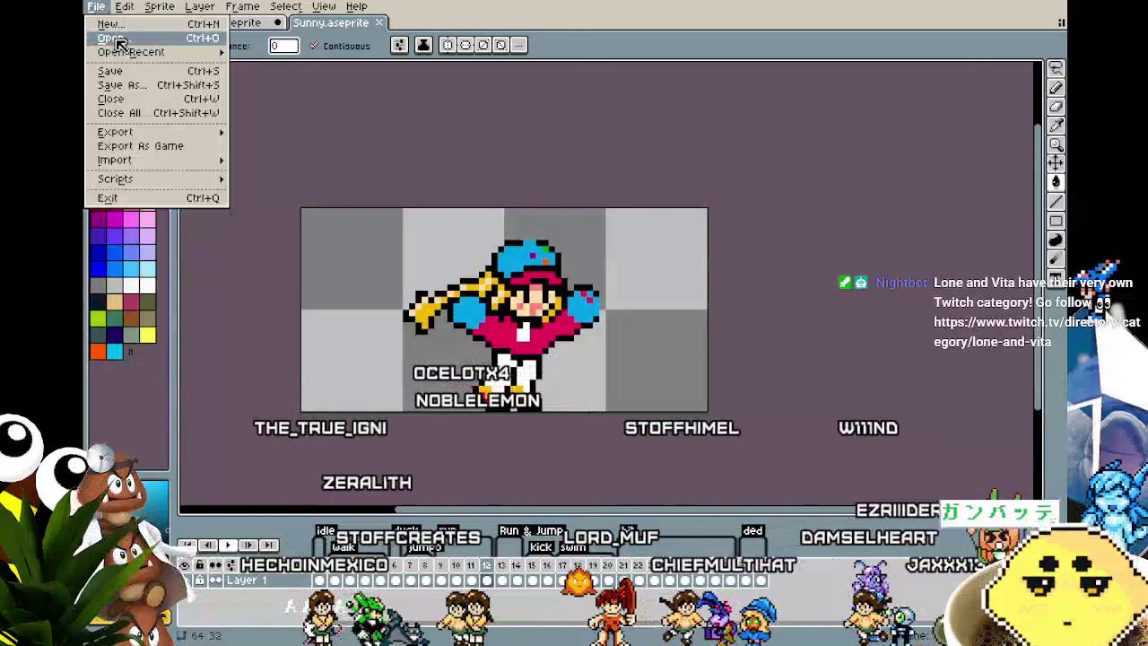
pyautogui.click(126, 39)
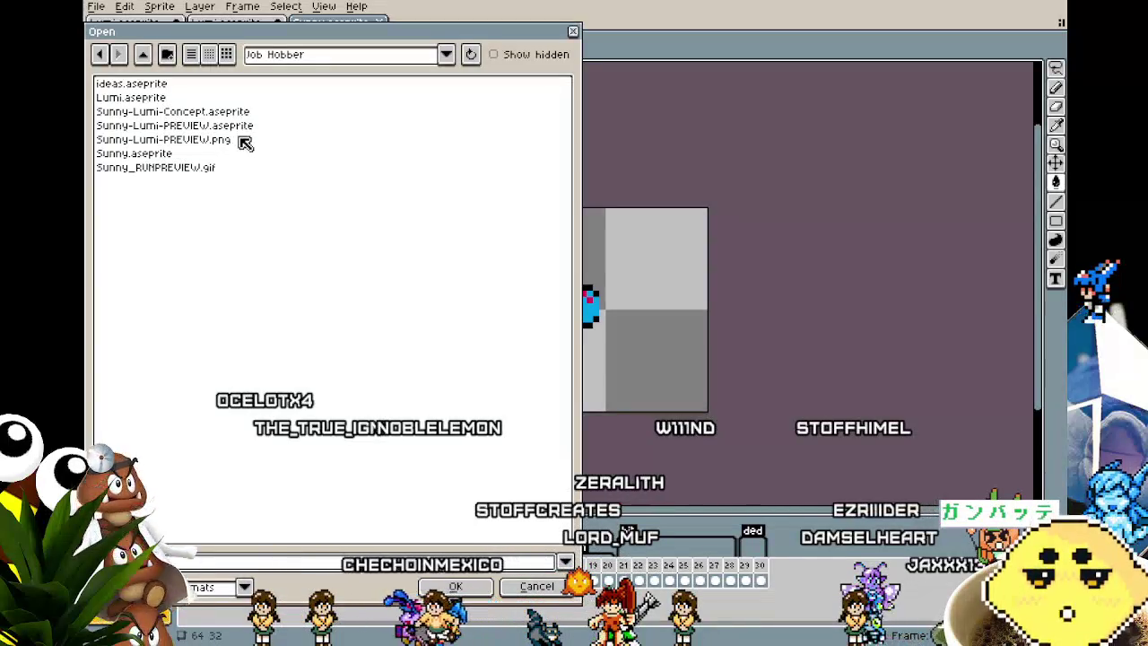
pyautogui.click(227, 127)
pyautogui.click(459, 587)
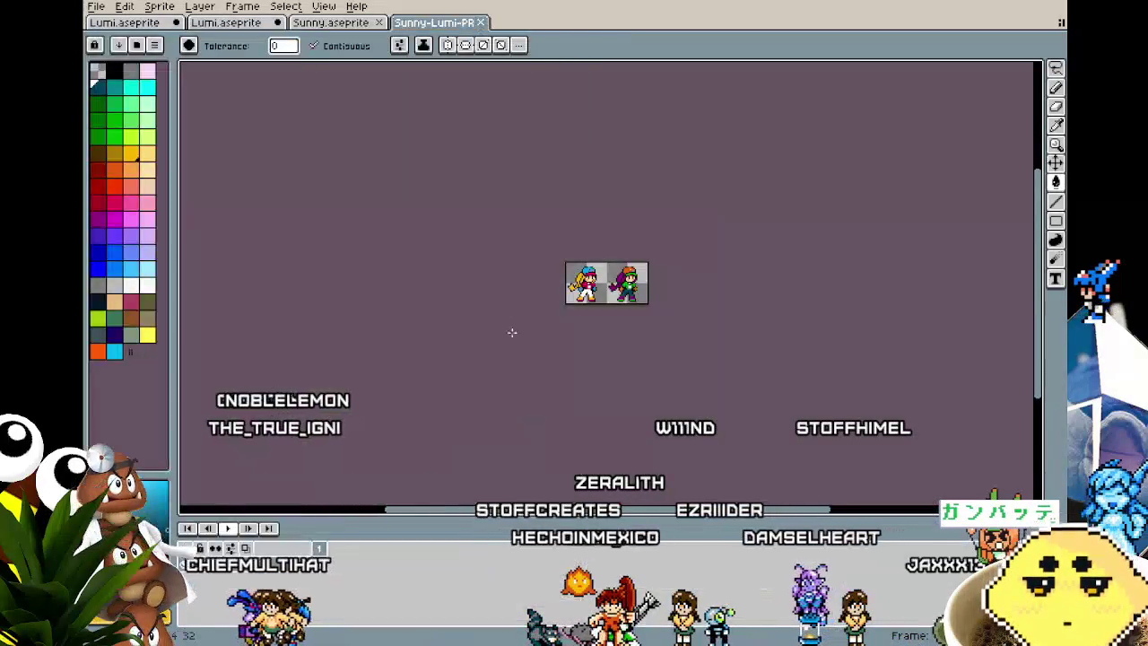
pyautogui.scroll(3, 622, 318)
pyautogui.scroll(1, 561, 326)
pyautogui.hotkey('ctrl', 'v')
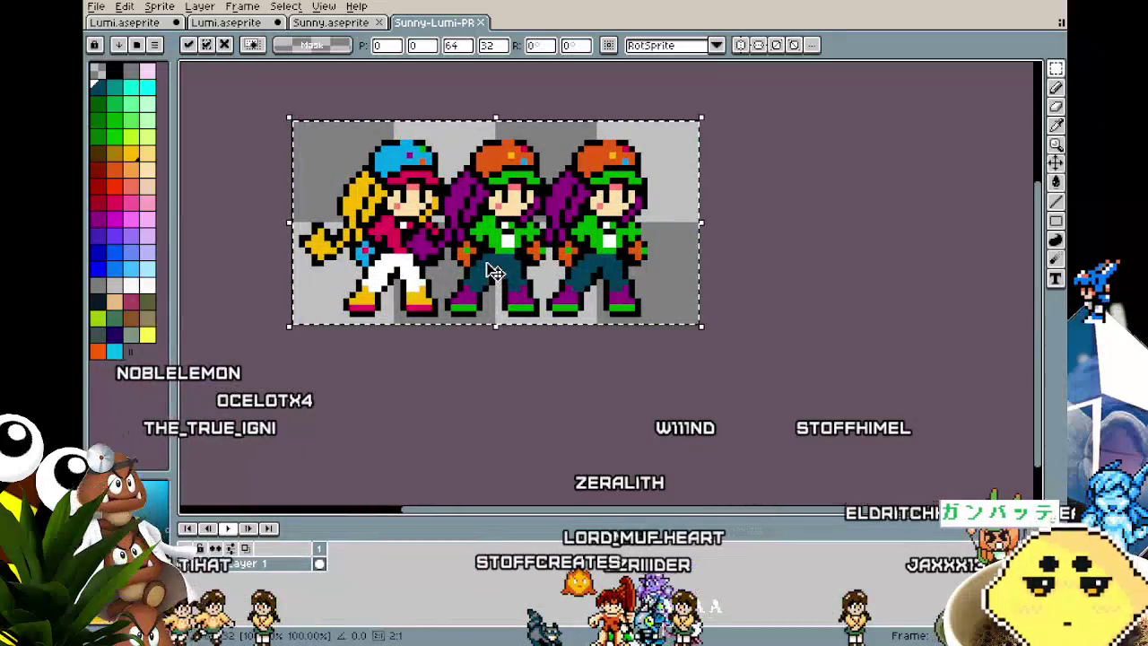
pyautogui.moveTo(491, 272); pyautogui.dragTo(511, 272)
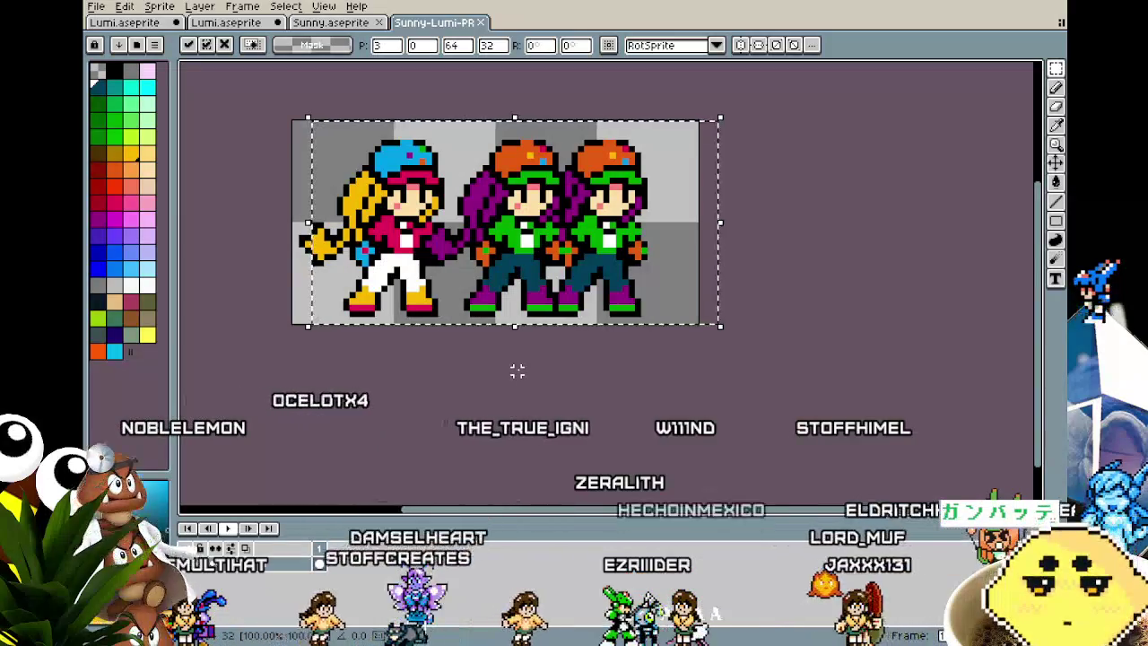
pyautogui.press('Return')
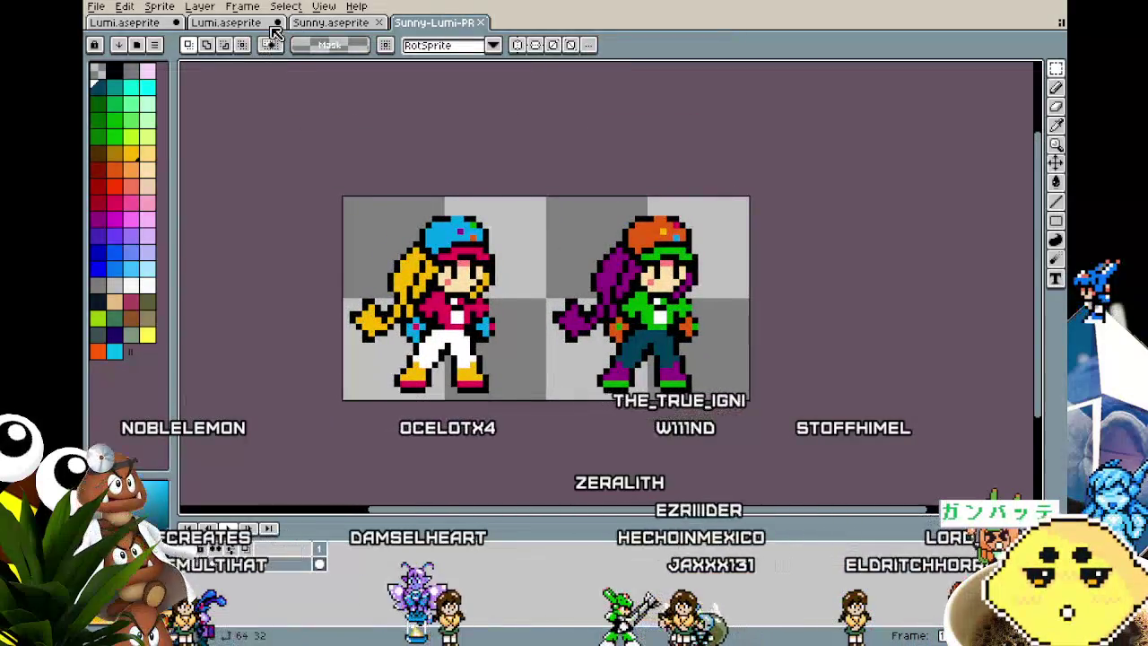
pyautogui.click(276, 24)
pyautogui.click(578, 352)
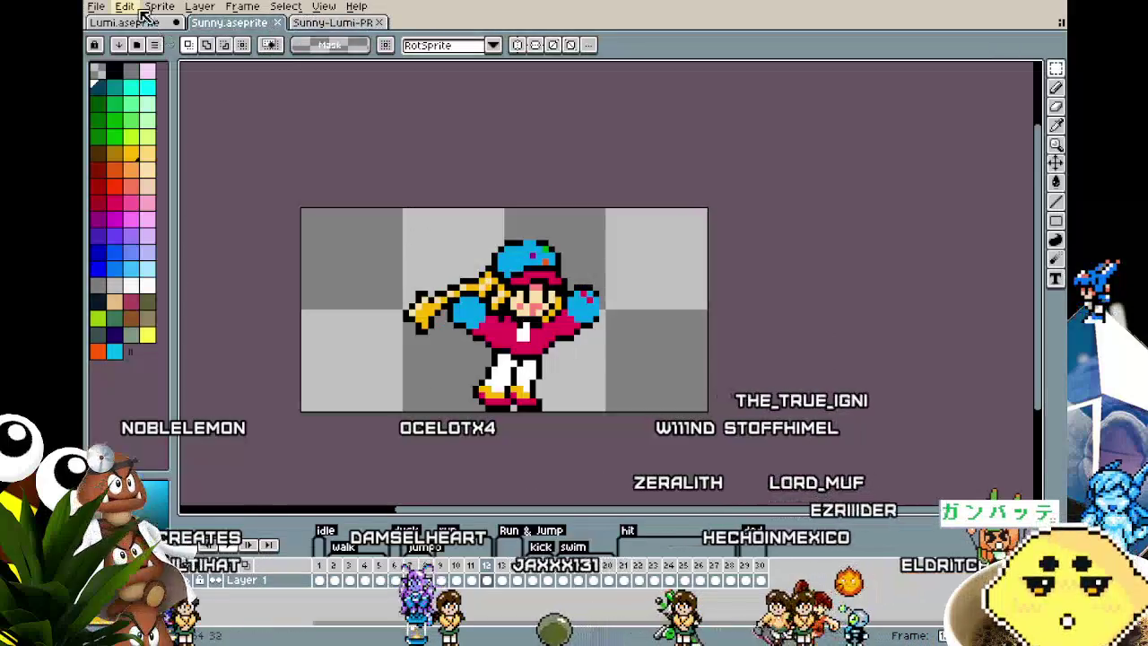
# - Back on Lumi.aseprite, step from frame 16 through the OVERWORKED death frame, comparing pant colours
pyautogui.click(125, 22)
pyautogui.scroll(1, 400, 273)
pyautogui.scroll(1, 401, 273)
pyautogui.scroll(-1, 448, 296)
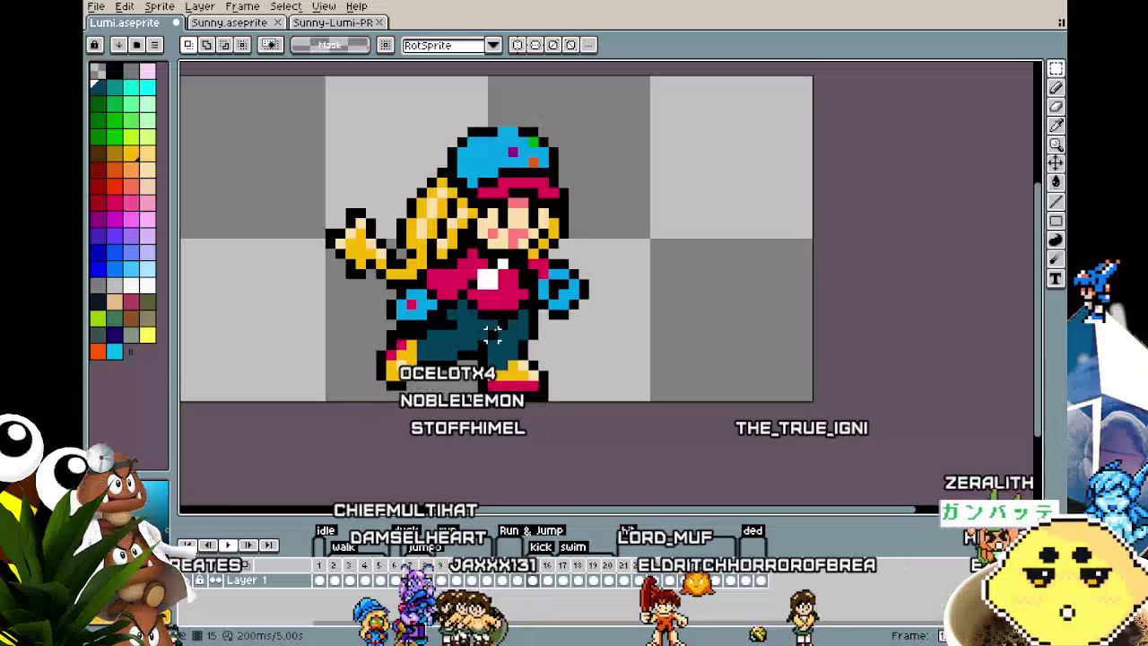
pyautogui.press('Right')
pyautogui.press('g')
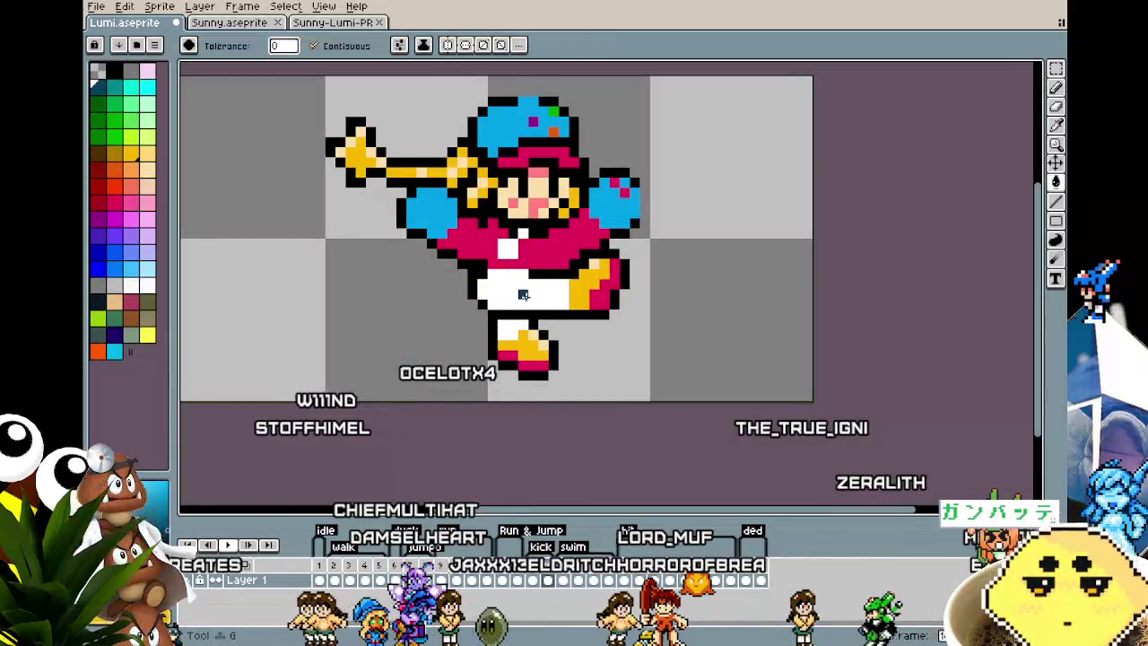
pyautogui.press('Right')
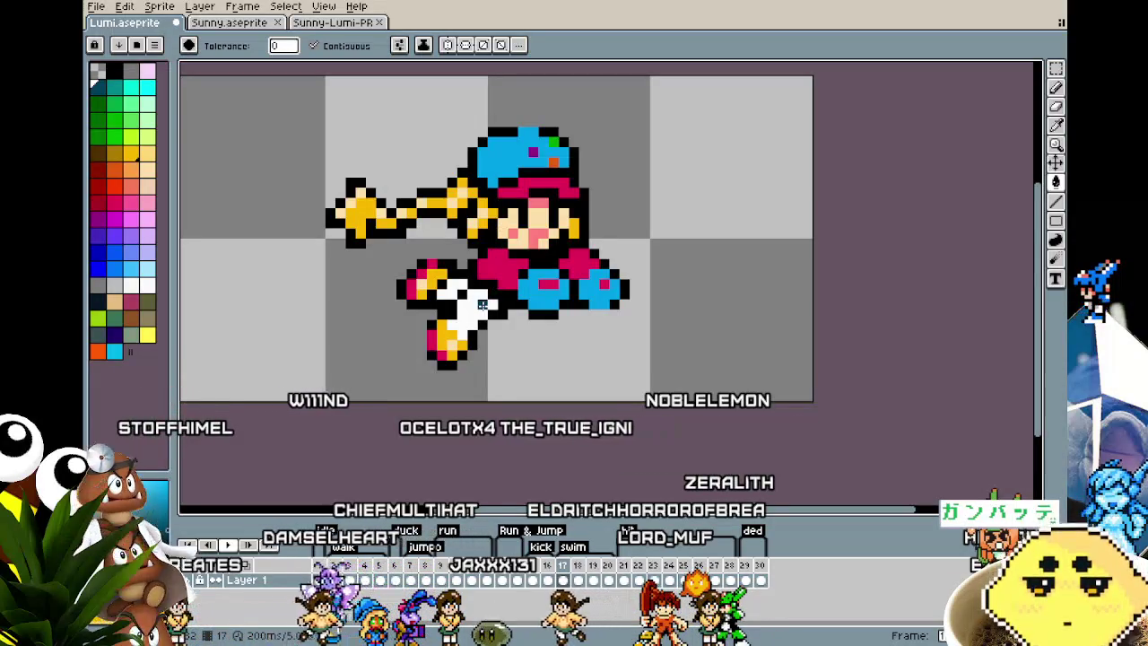
pyautogui.press('Left')
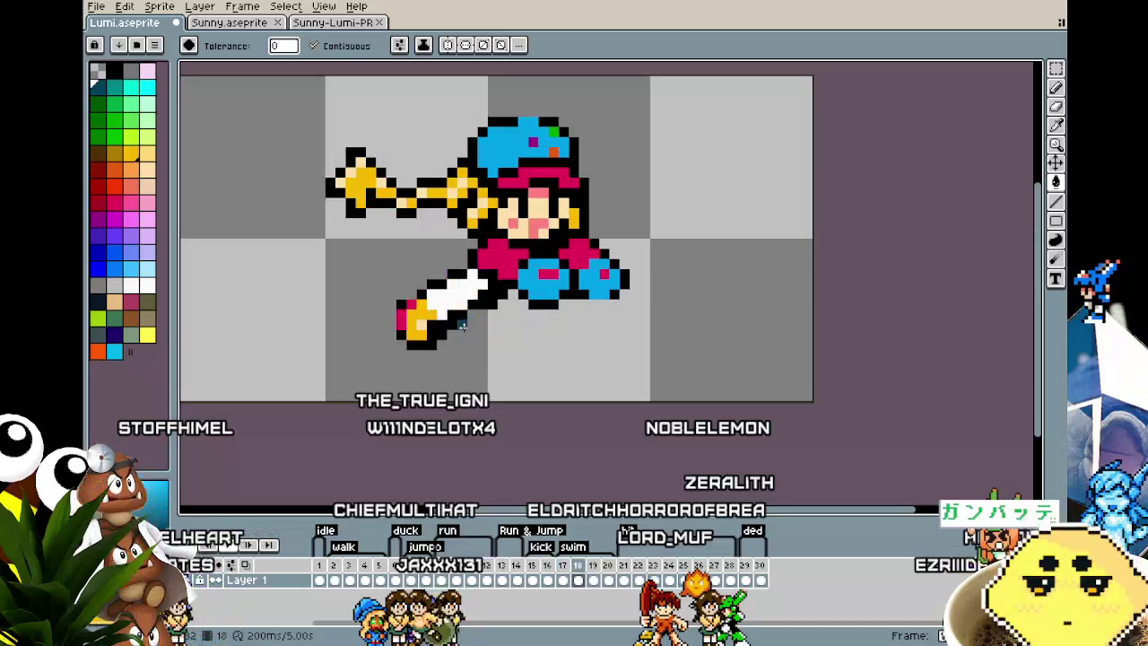
pyautogui.press('Right')
pyautogui.press('Left')
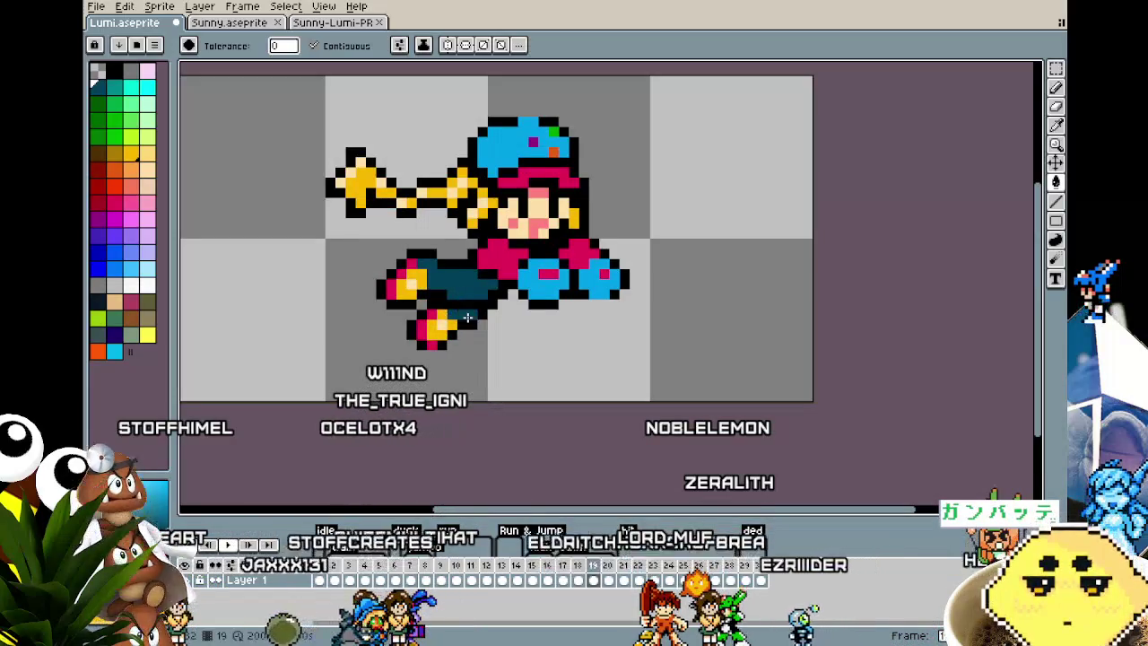
pyautogui.press('Right')
pyautogui.press('Right')
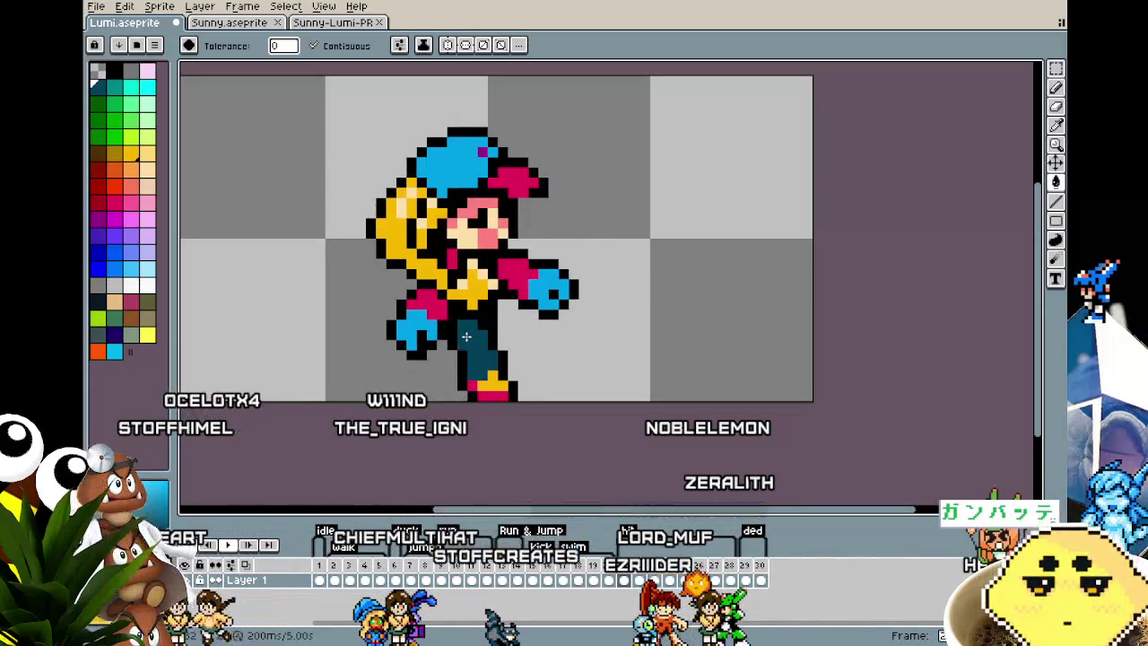
pyautogui.press('Right')
pyautogui.press('Right')
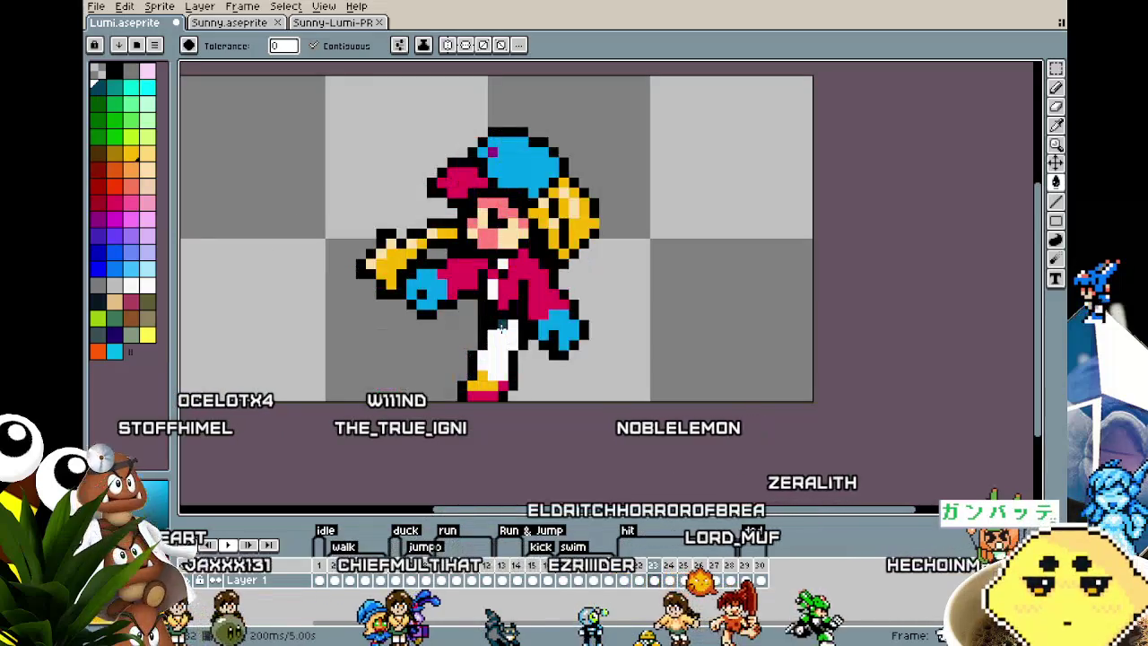
pyautogui.press('Right')
pyautogui.press('Right')
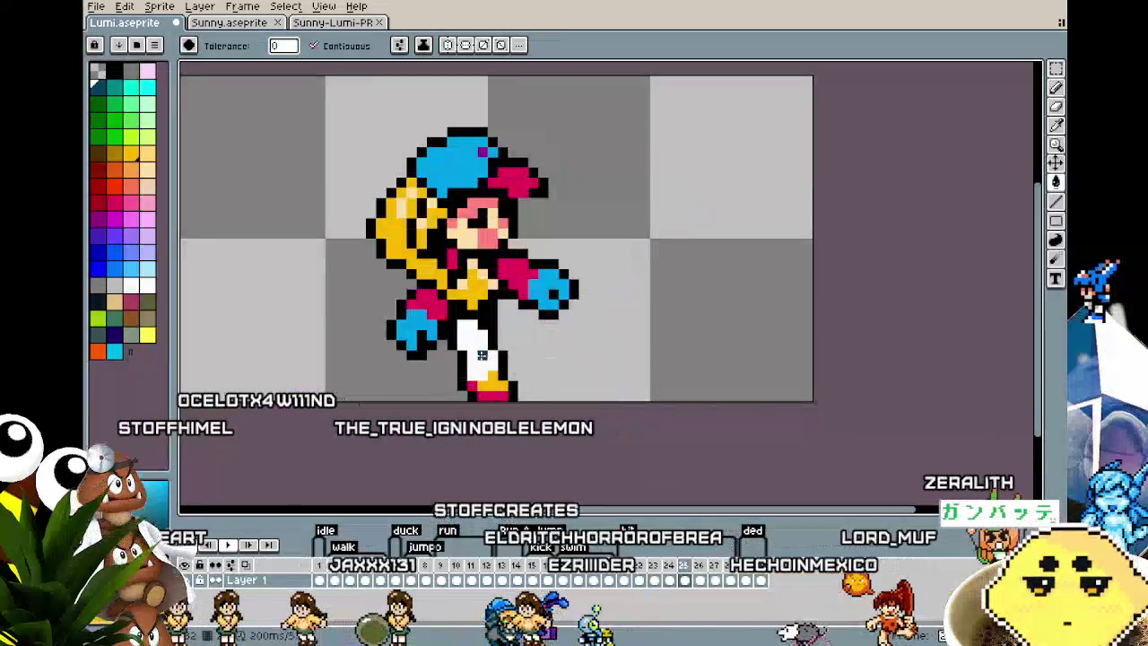
pyautogui.press('Right')
pyautogui.press('Right')
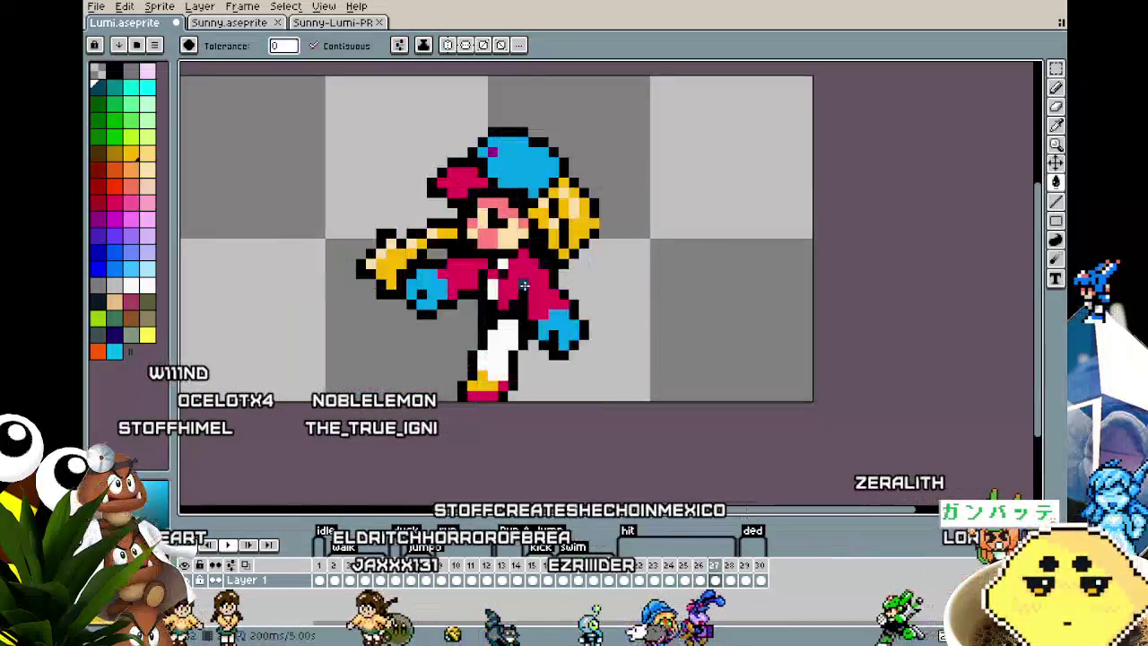
pyautogui.press('Right')
pyautogui.press('Right')
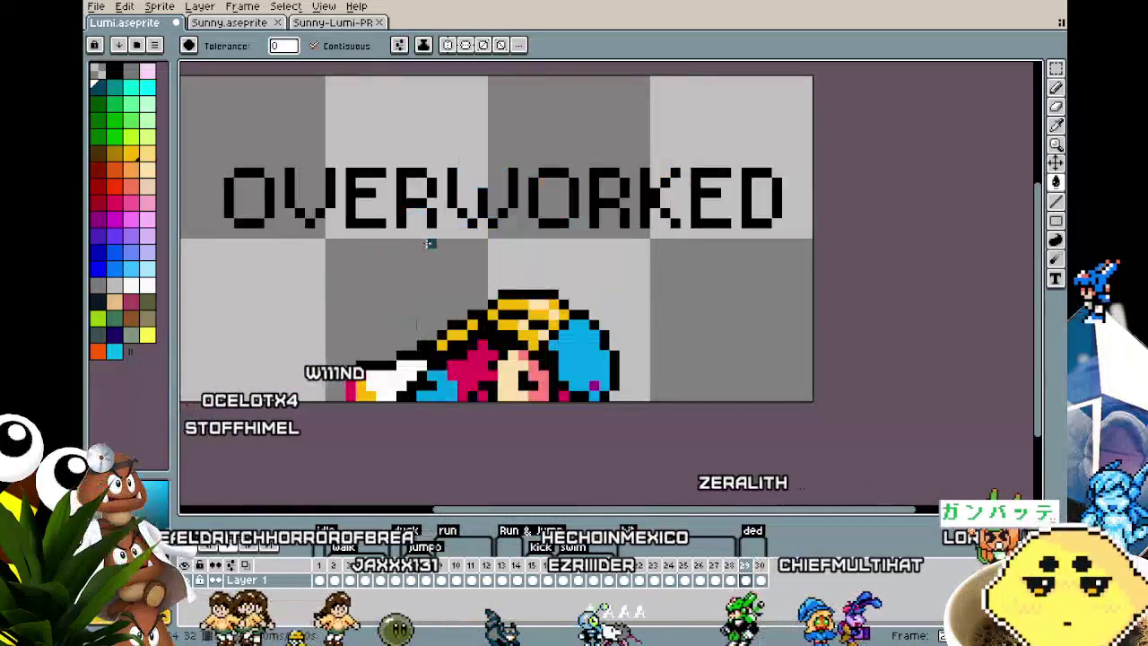
pyautogui.press('Right')
pyautogui.press('Return')
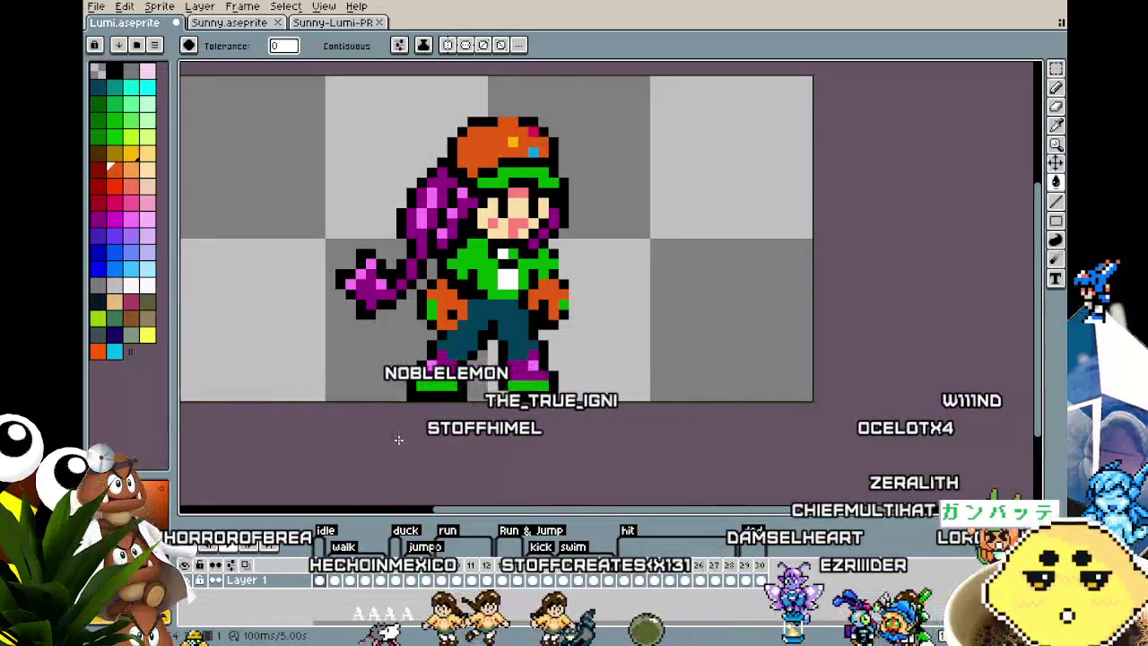
# - Advance from the recoloured first frame to the next animation frame
pyautogui.press('Right')
pyautogui.press('Right')
# - Review the running and jumping frames, then sample colour at the leftover yellow hair and arm
pyautogui.press('Left')
pyautogui.press('Left')
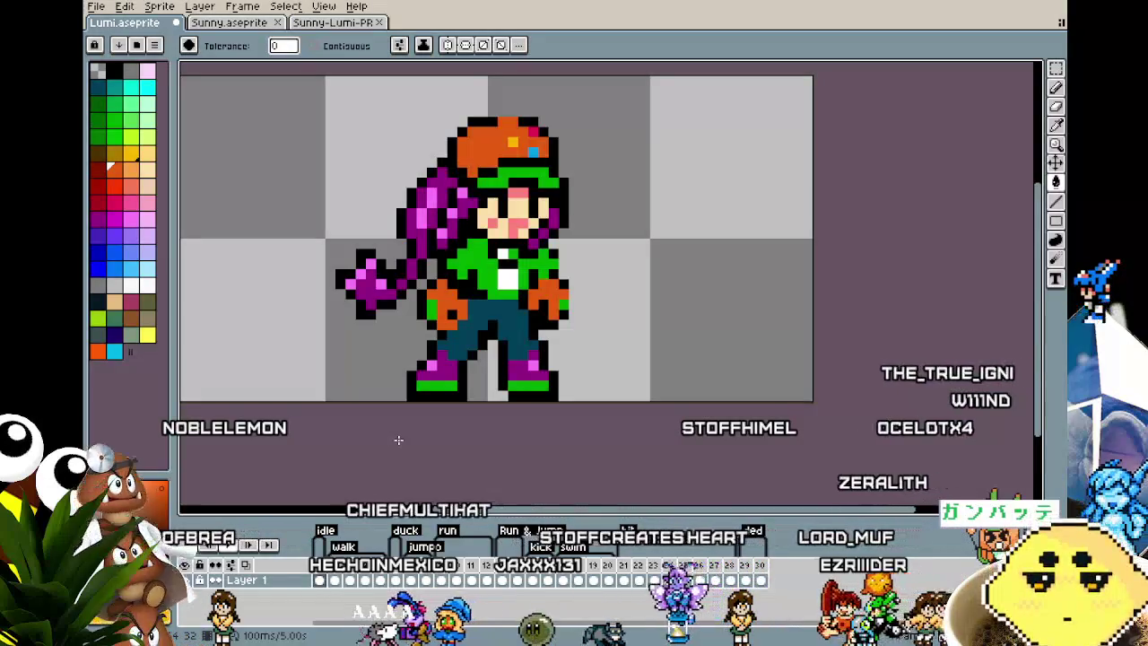
pyautogui.press('Right')
pyautogui.press('Right')
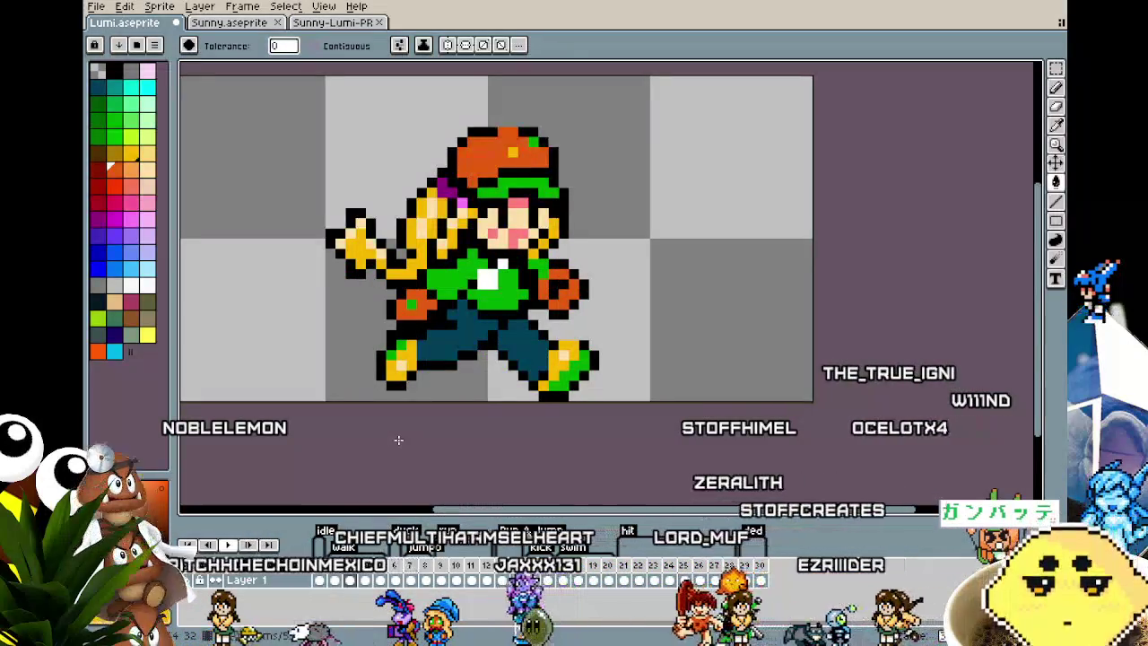
pyautogui.press('Right')
pyautogui.press('Right')
pyautogui.press('Right')
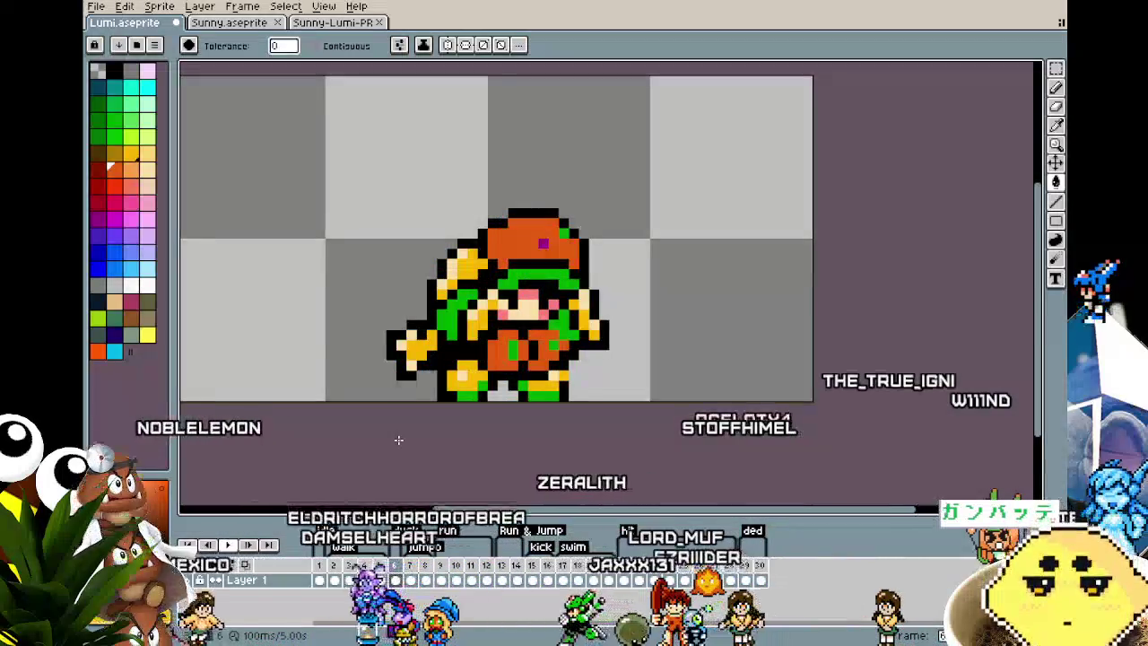
pyautogui.press('Right')
pyautogui.press('Right')
pyautogui.press('Right')
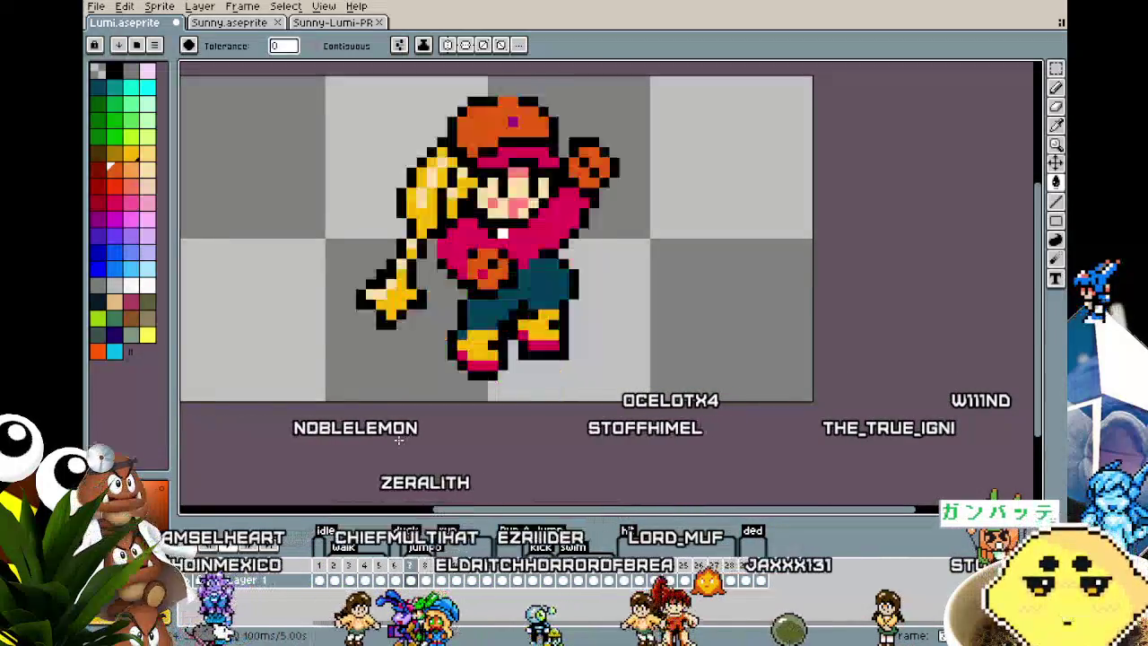
pyautogui.press('Right')
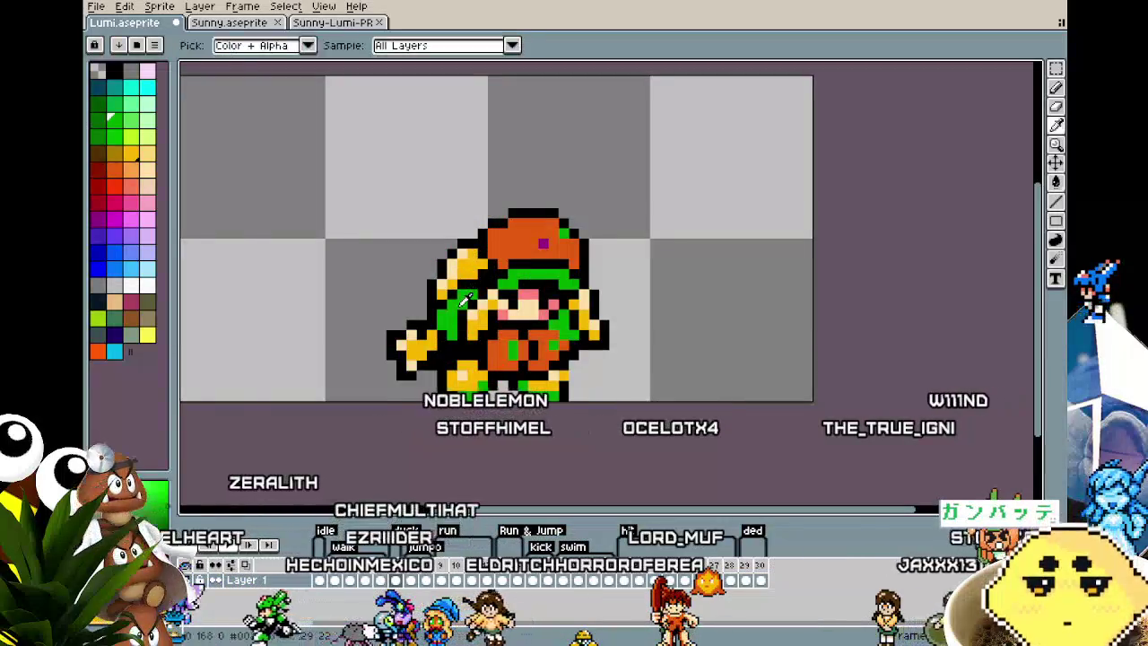
pyautogui.press('Right')
pyautogui.press('Right')
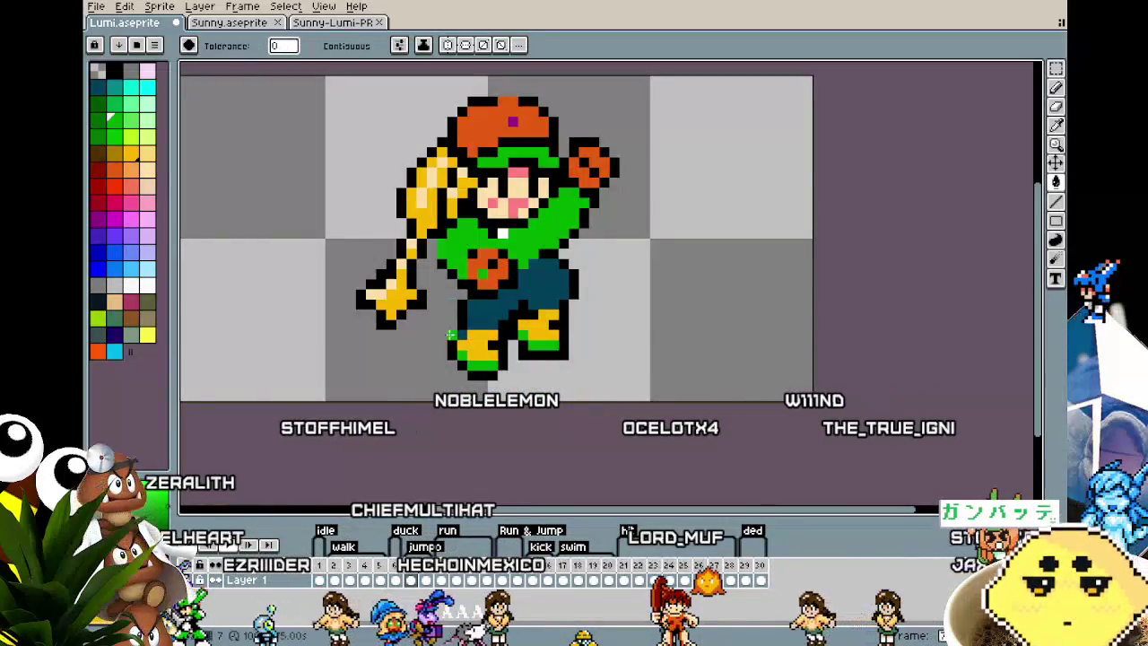
pyautogui.press('Right')
pyautogui.press('Right')
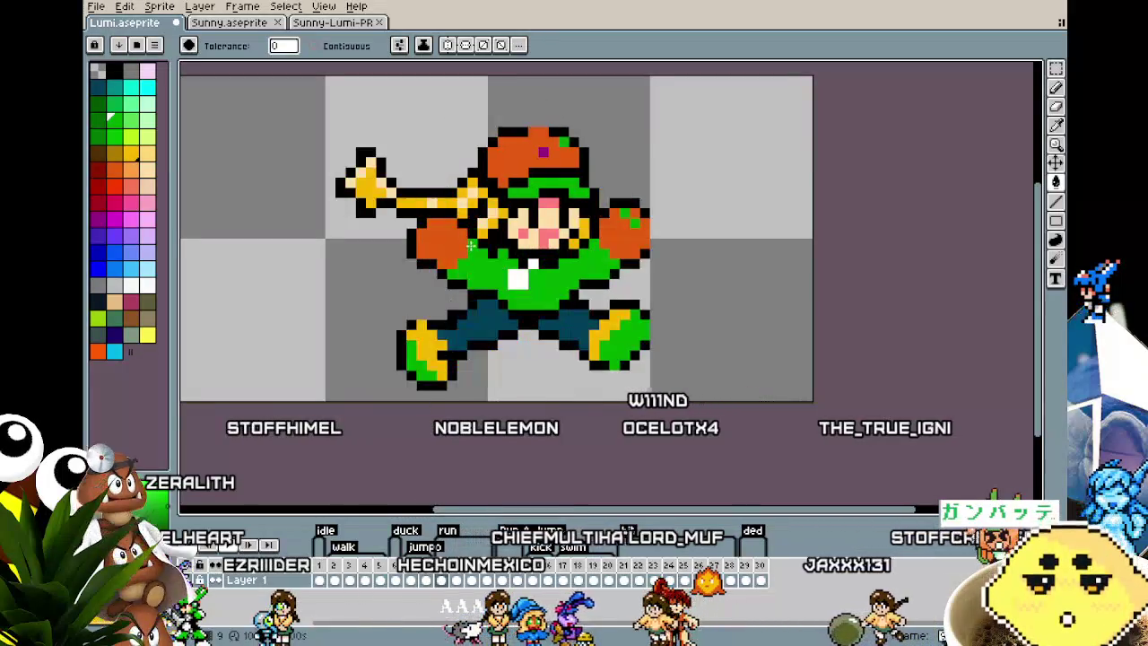
pyautogui.press('Return')
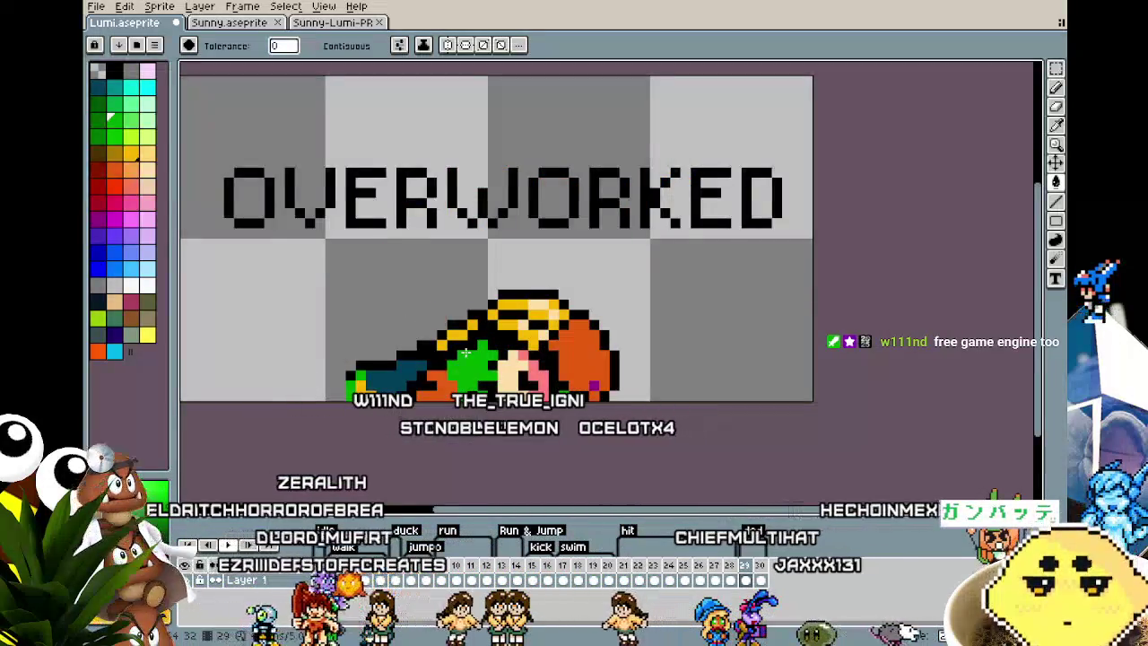
pyautogui.press('i')
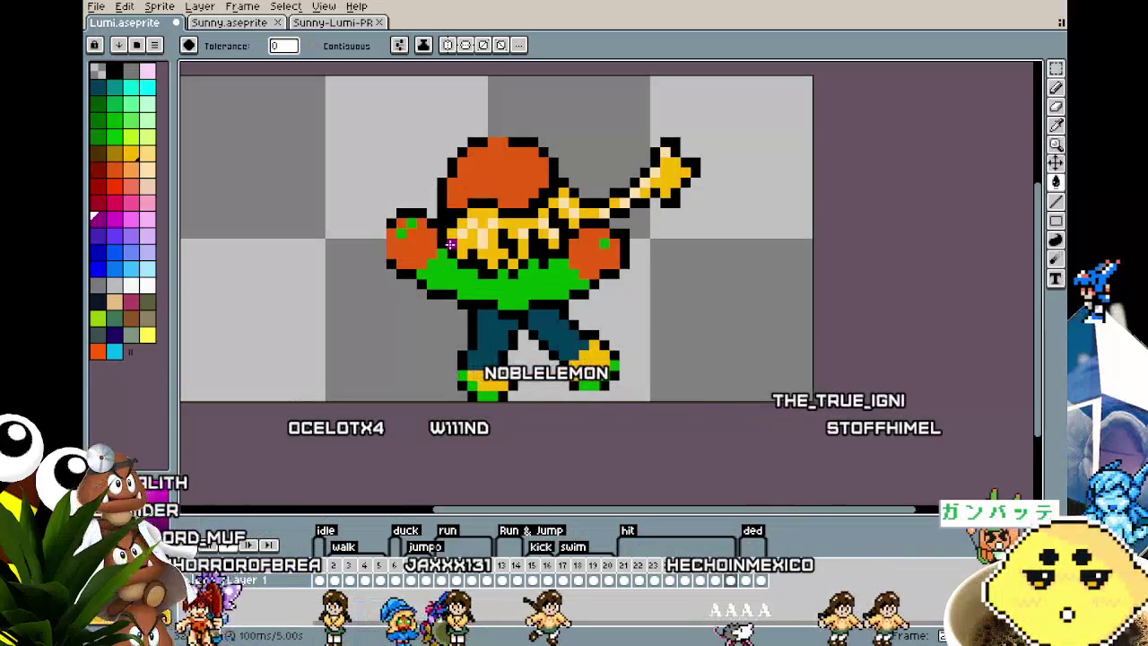
pyautogui.click(466, 236)
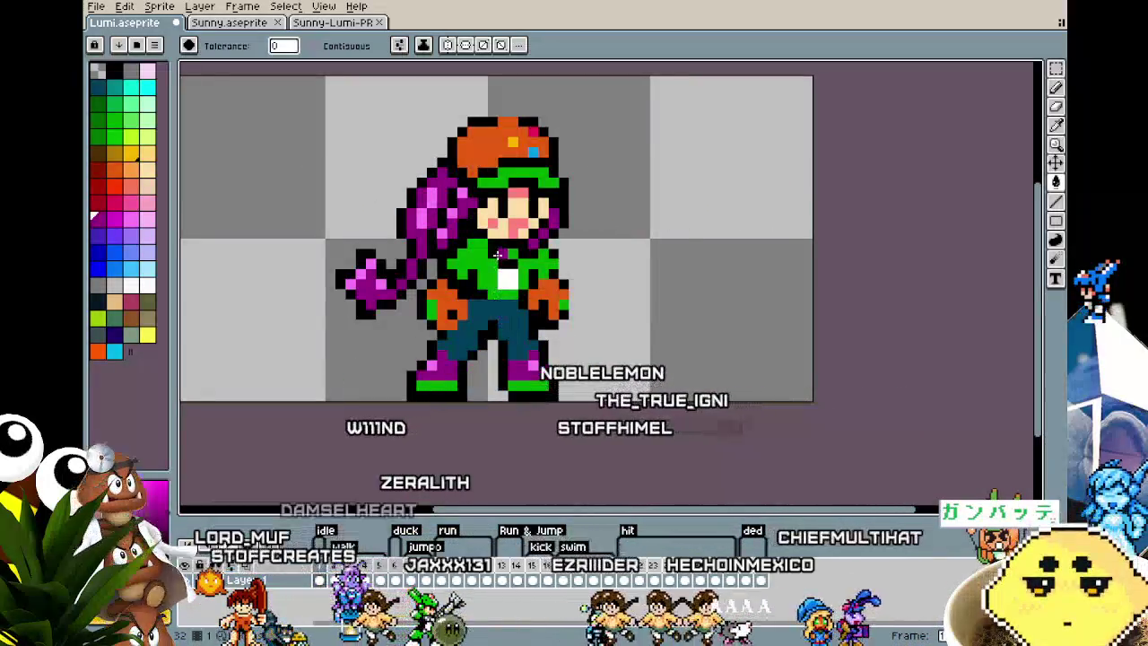
# - Compare frames 1 and 2, then move on to frame 3
pyautogui.moveTo(480, 335); pyautogui.dragTo(449, 337)
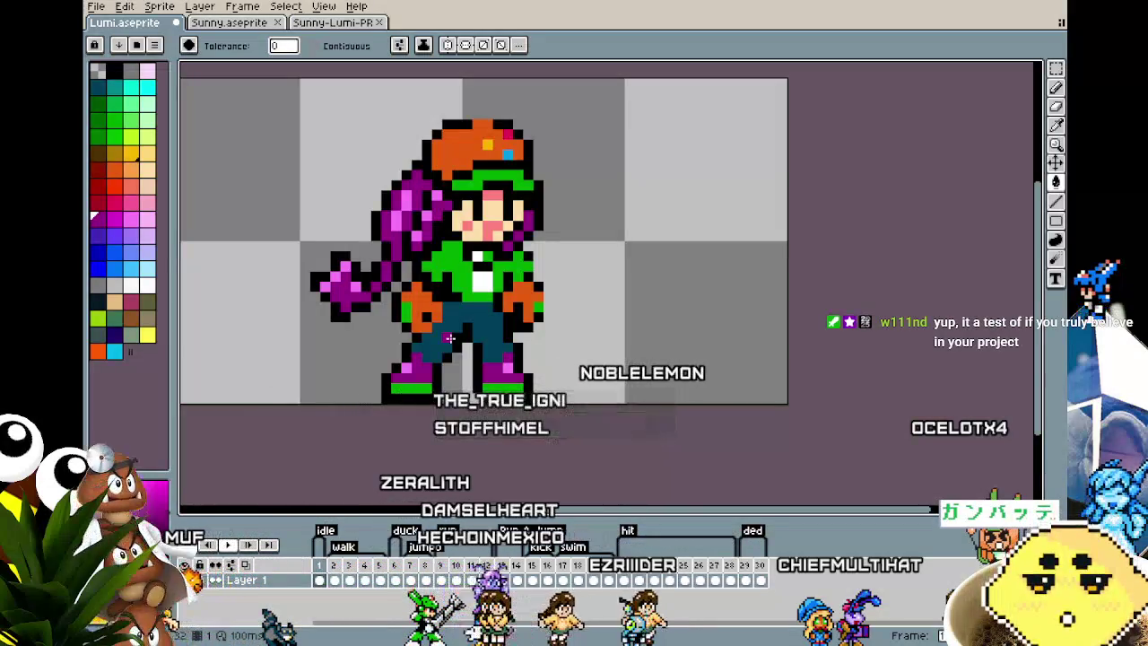
pyautogui.press('Right')
pyautogui.press('Left')
pyautogui.press('Right')
pyautogui.press('Left')
pyautogui.scroll(1, 414, 223)
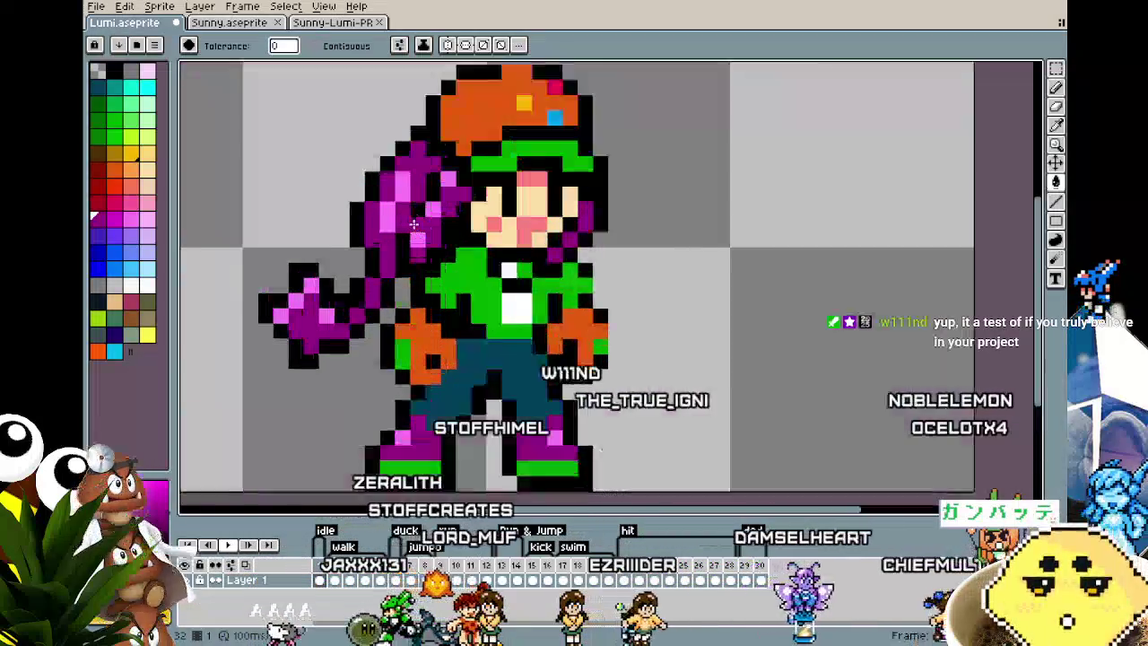
pyautogui.scroll(-1, 414, 224)
pyautogui.scroll(-1, 430, 296)
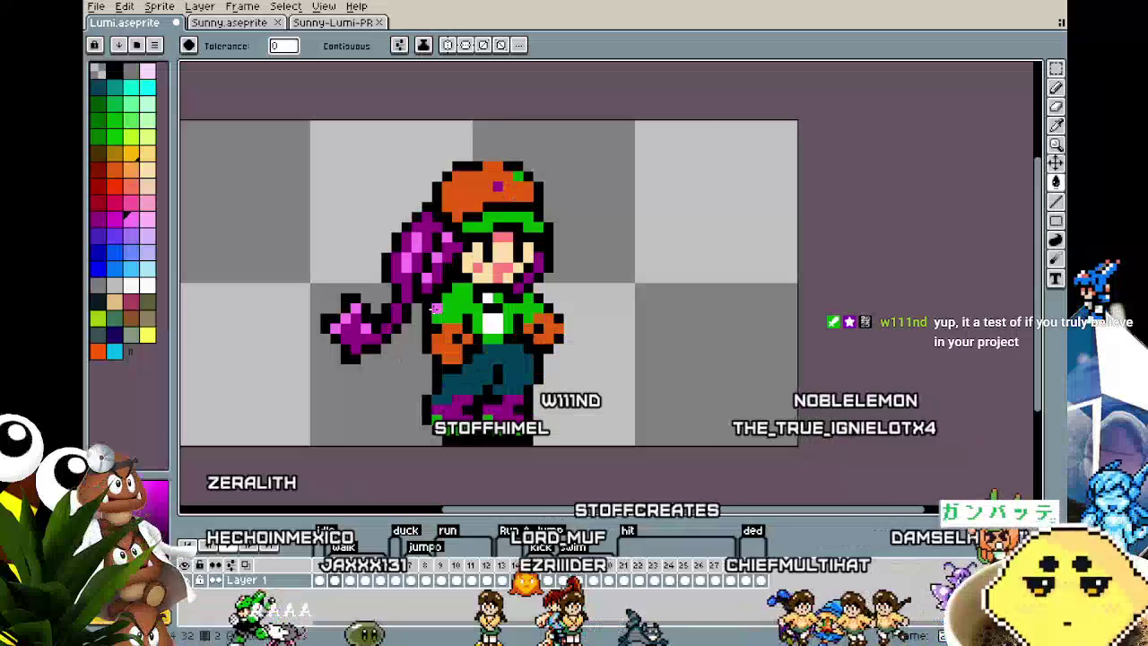
pyautogui.press('Right')
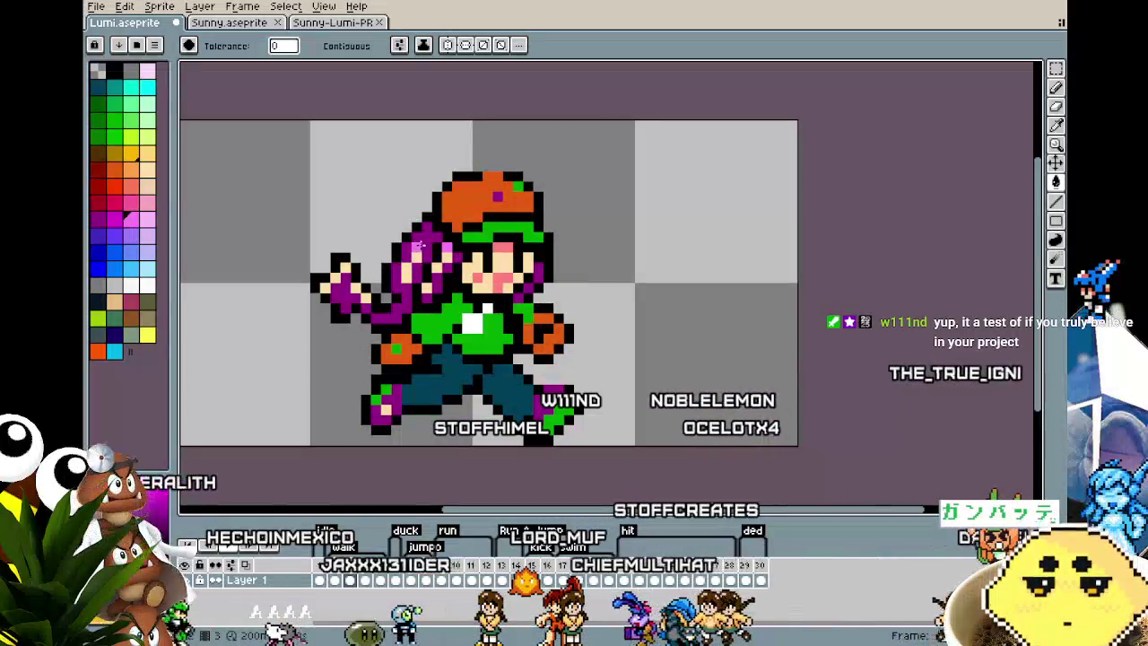
# - Lasso-select the hair and arm area on frame 3 and check neighbouring frames up to frame 6
pyautogui.press('m')
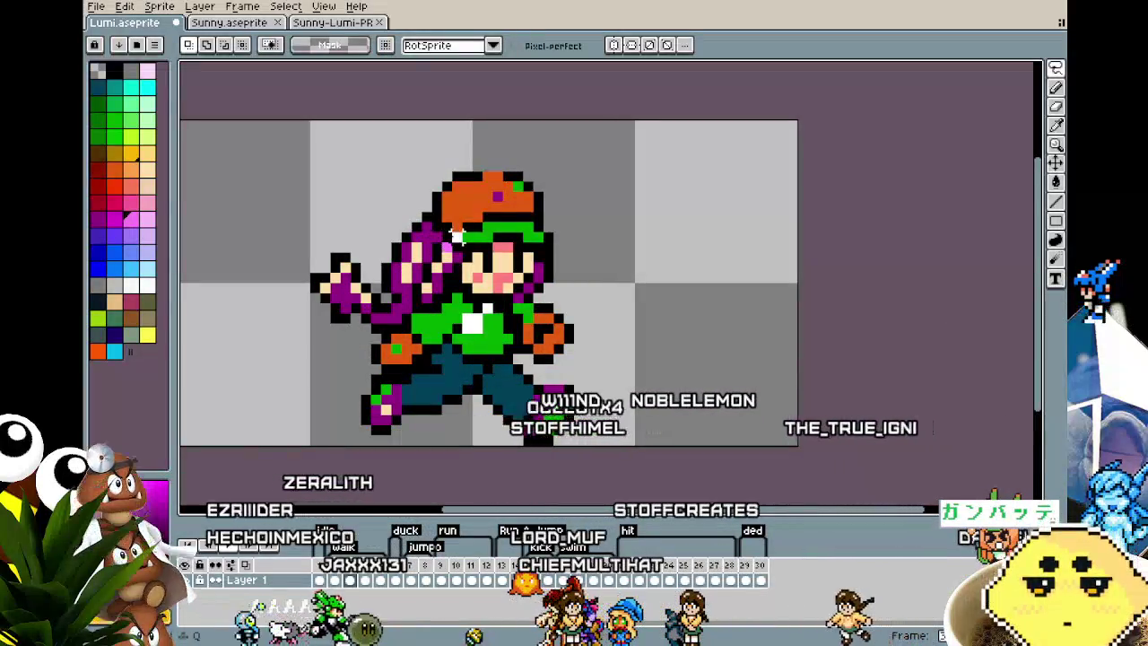
pyautogui.moveTo(284, 481); pyautogui.dragTo(362, 197)
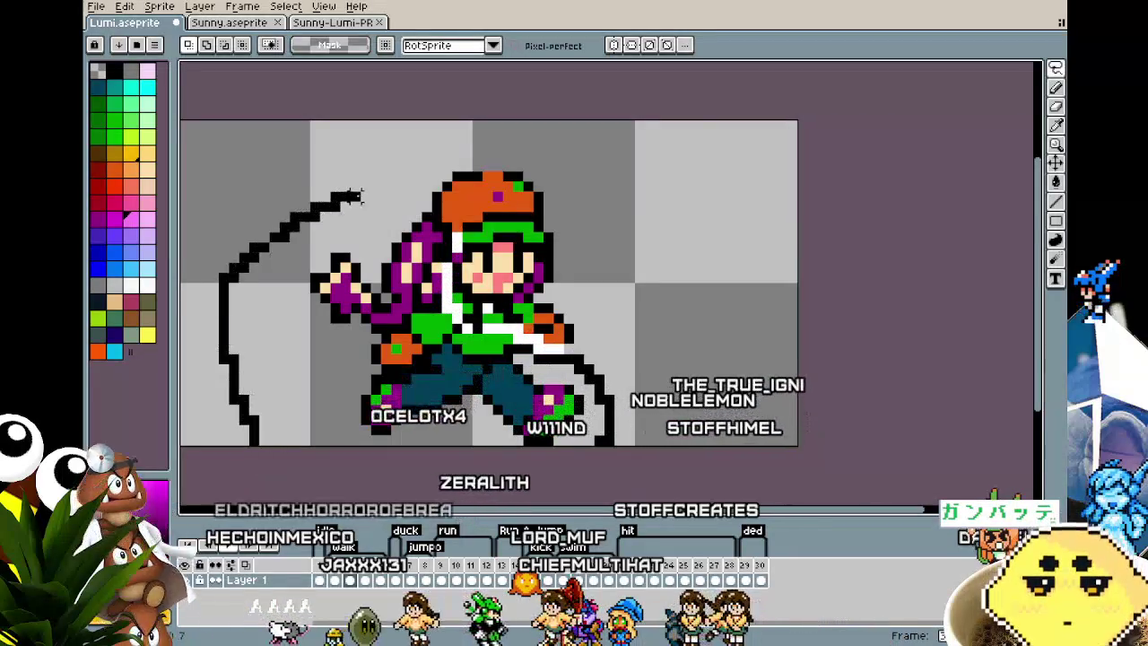
pyautogui.moveTo(453, 236); pyautogui.dragTo(415, 257)
pyautogui.press('g')
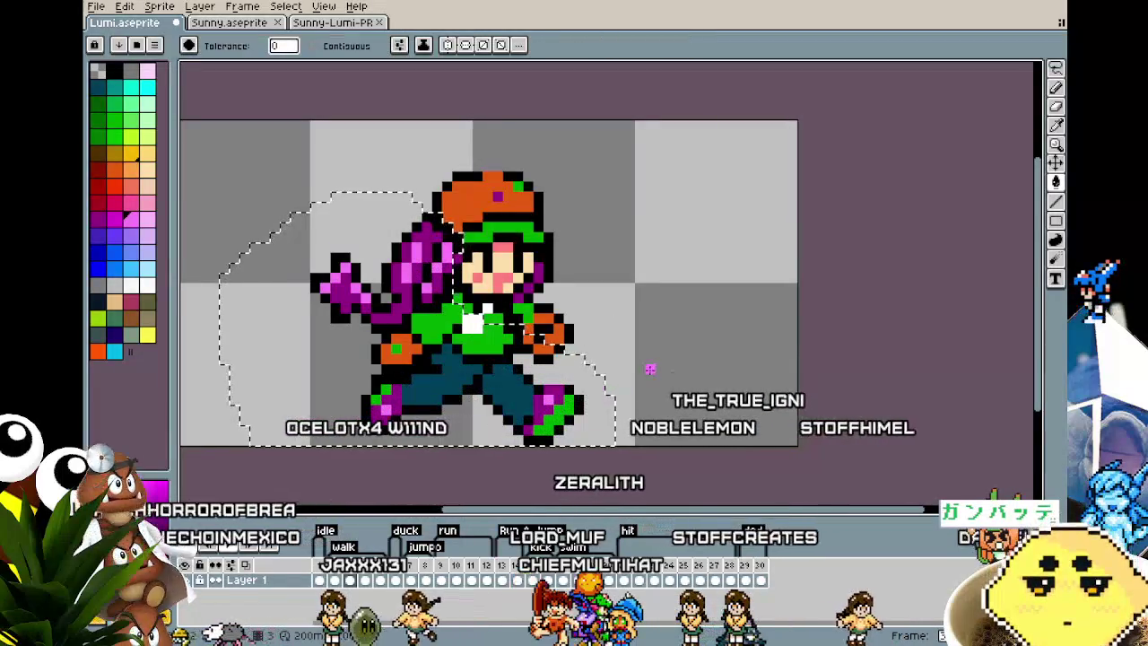
pyautogui.press('Left')
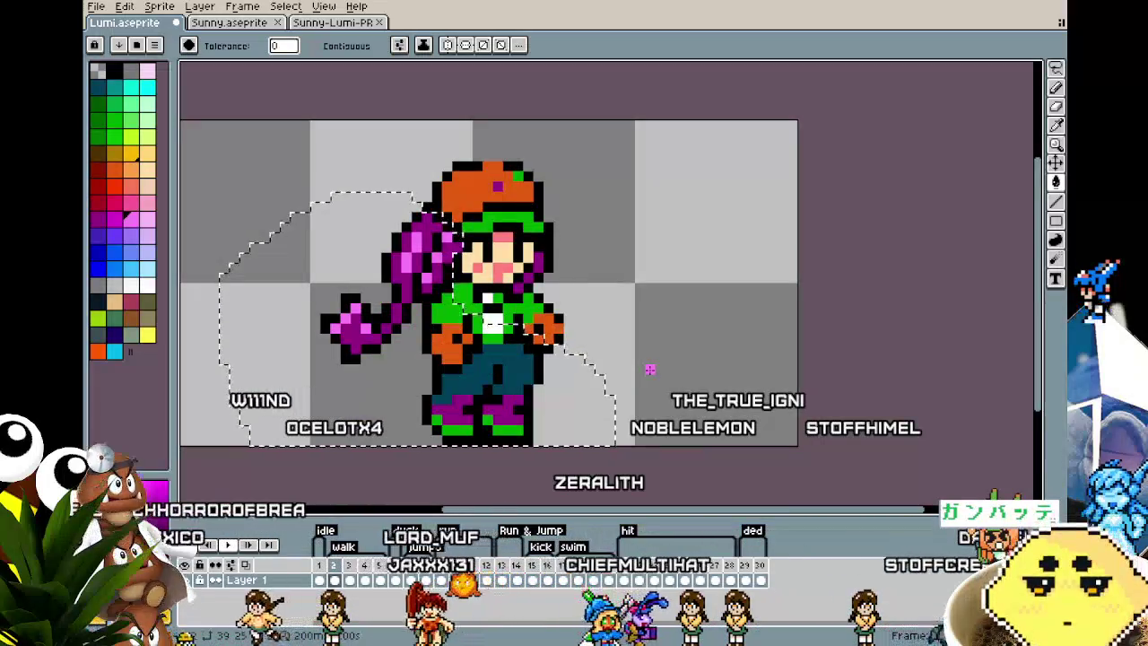
pyautogui.press('Right')
pyautogui.press('Right')
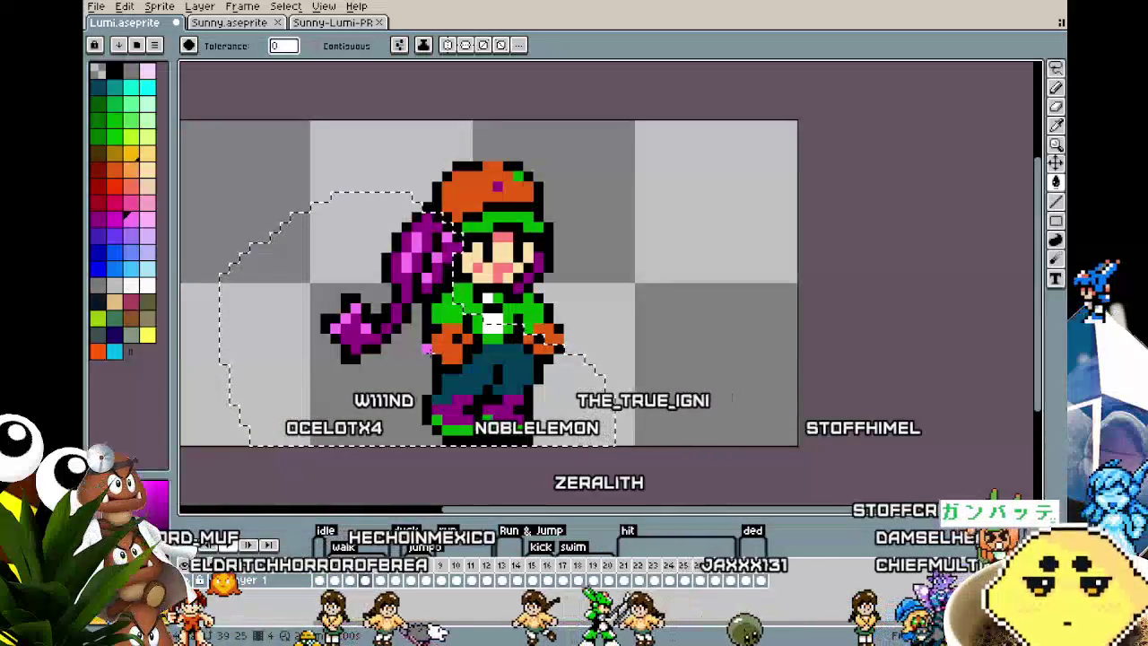
pyautogui.press('Right')
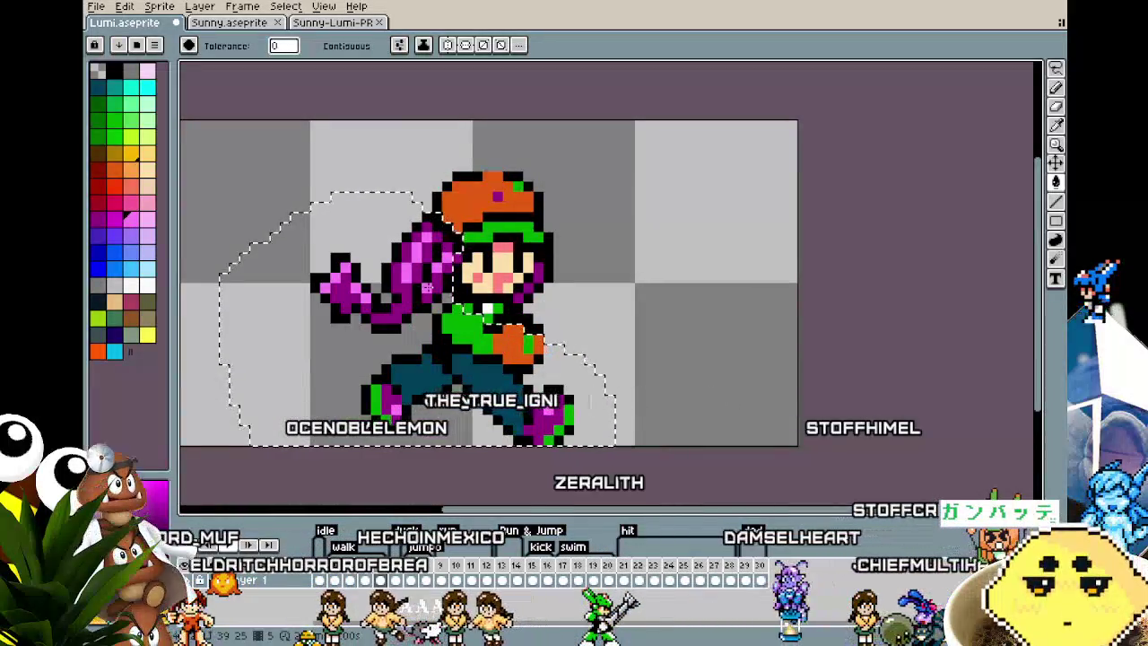
pyautogui.press('Left')
pyautogui.press('Left')
pyautogui.press('Left')
pyautogui.press('Left')
pyautogui.click(394, 579)
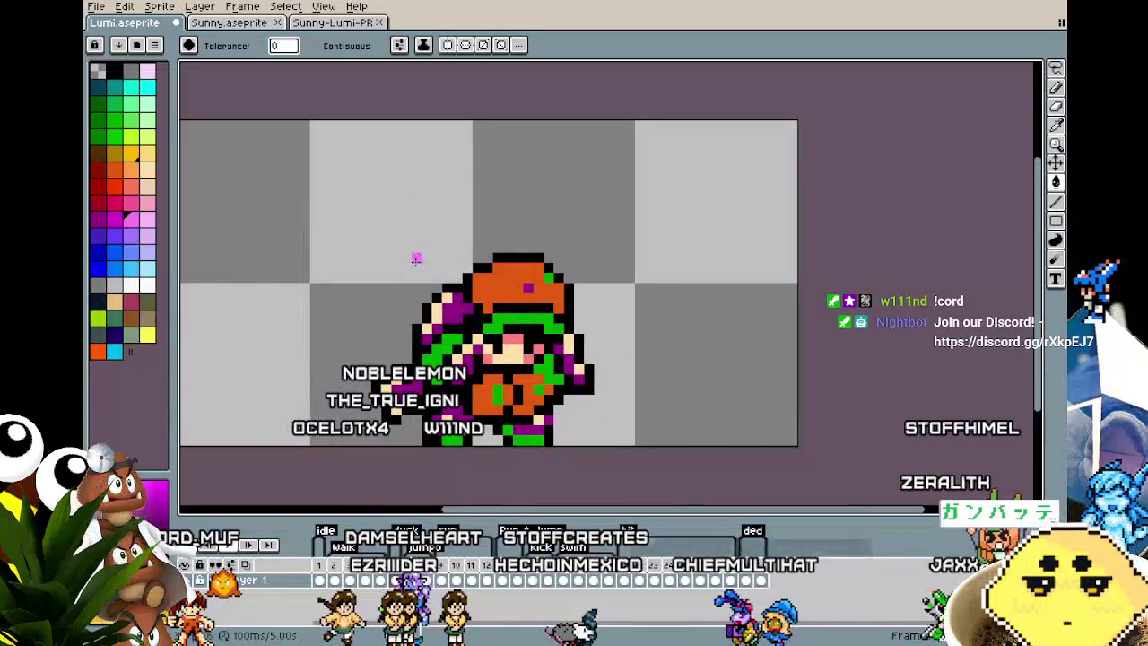
# - Close the lasso around the figure on the current frame, then drop the selection
pyautogui.keyDown('ctrl'); pyautogui.click(475, 323); pyautogui.keyUp('ctrl')
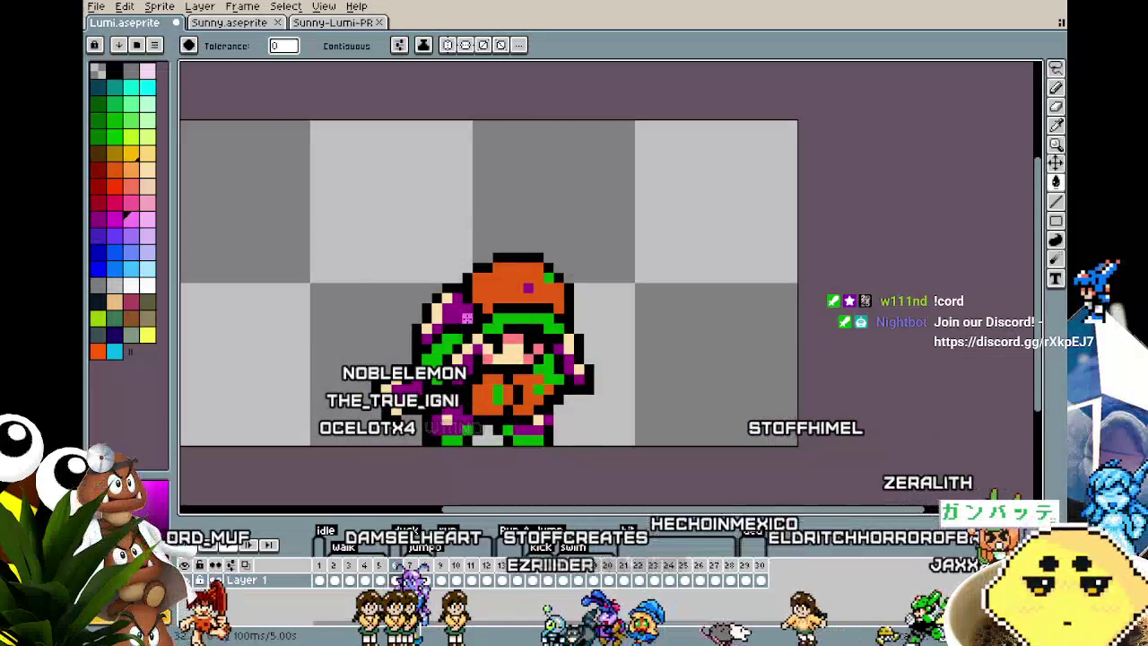
pyautogui.press('m')
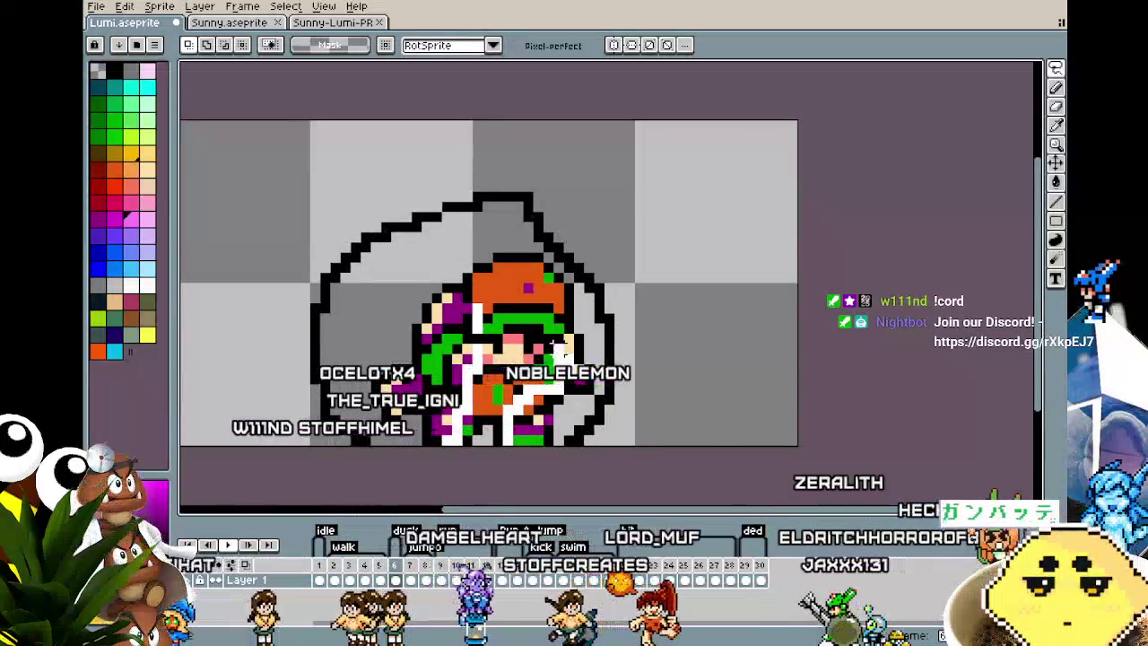
pyautogui.click(484, 315)
pyautogui.press('g')
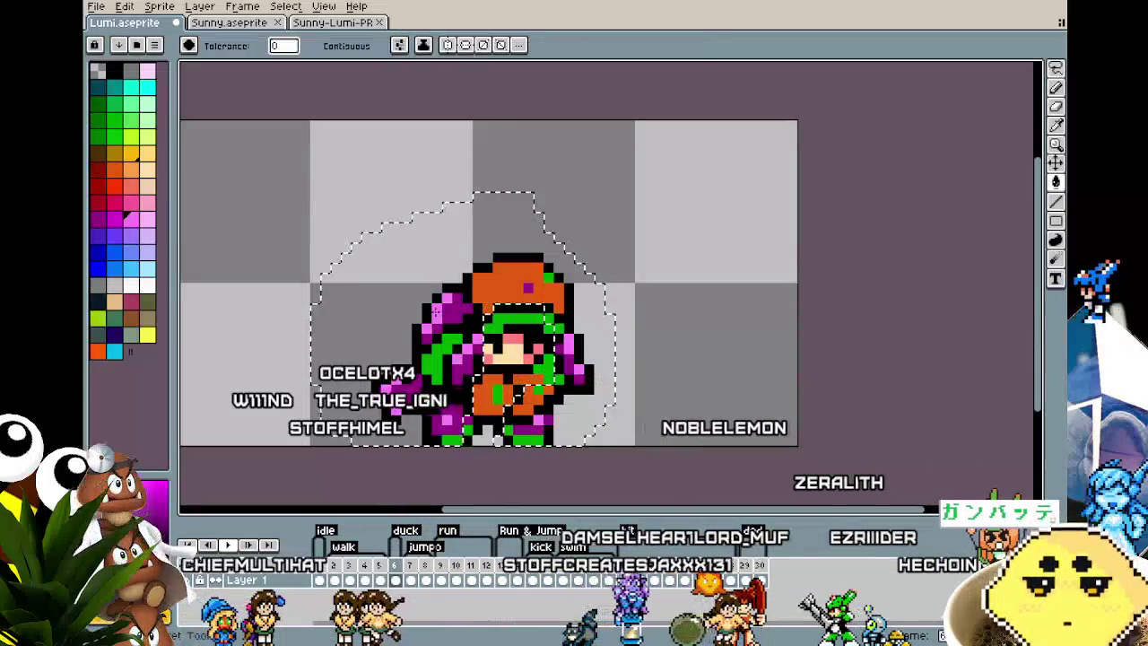
pyautogui.hotkey('ctrl', 'd')
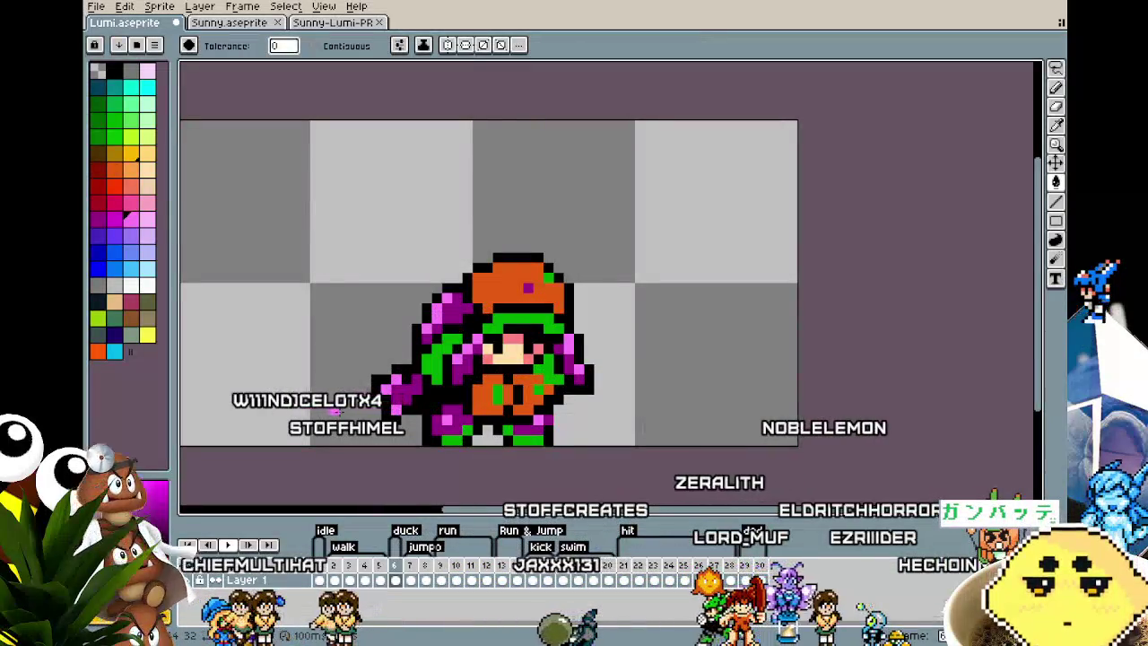
pyautogui.scroll(2, 517, 306)
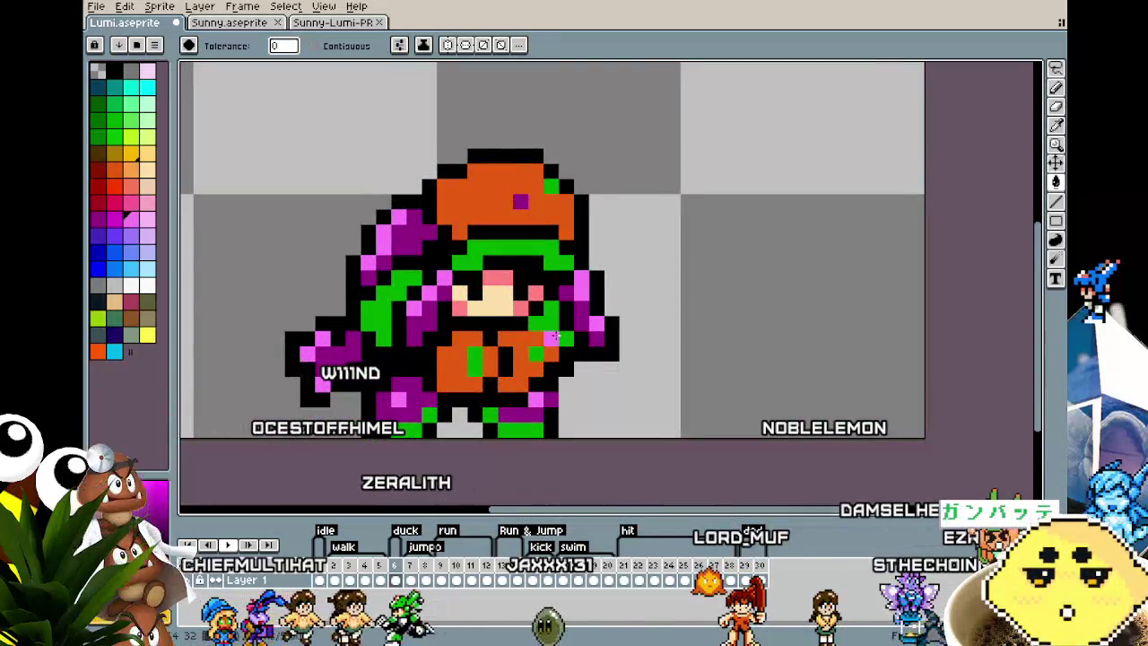
# - On the next frame, lasso-select the purple arm for refilling
pyautogui.press('Right')
pyautogui.scroll(-2, 469, 275)
pyautogui.scroll(1, 469, 276)
pyautogui.scroll(1, 469, 276)
pyautogui.moveTo(469, 276); pyautogui.dragTo(478, 280)
pyautogui.press('m')
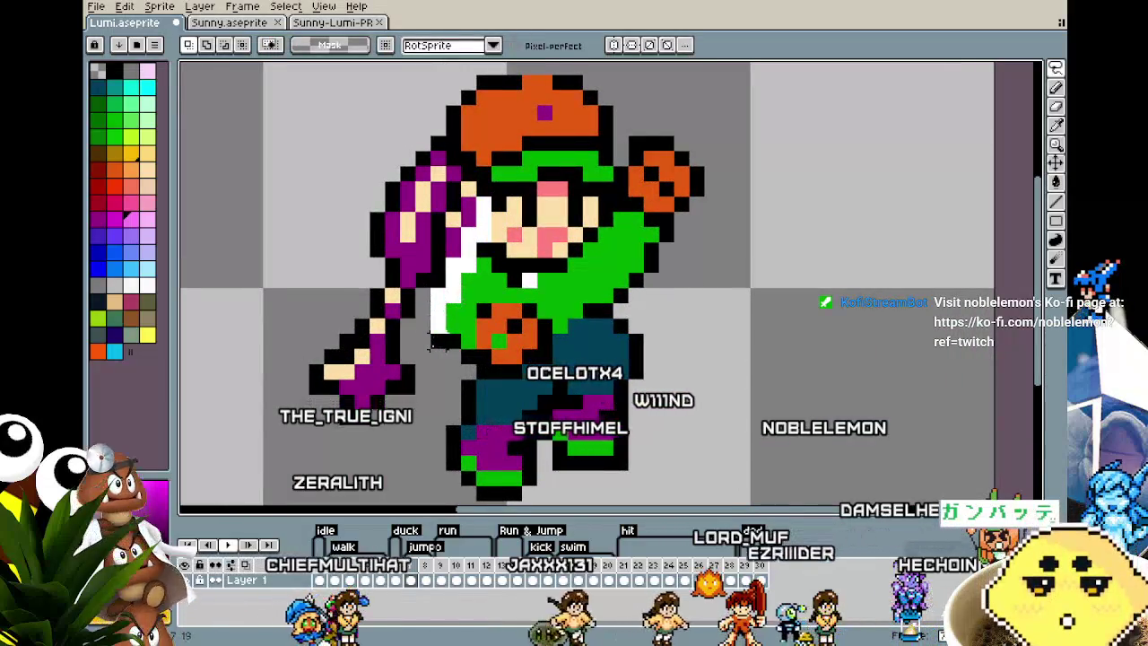
pyautogui.moveTo(382, 407); pyautogui.dragTo(489, 212)
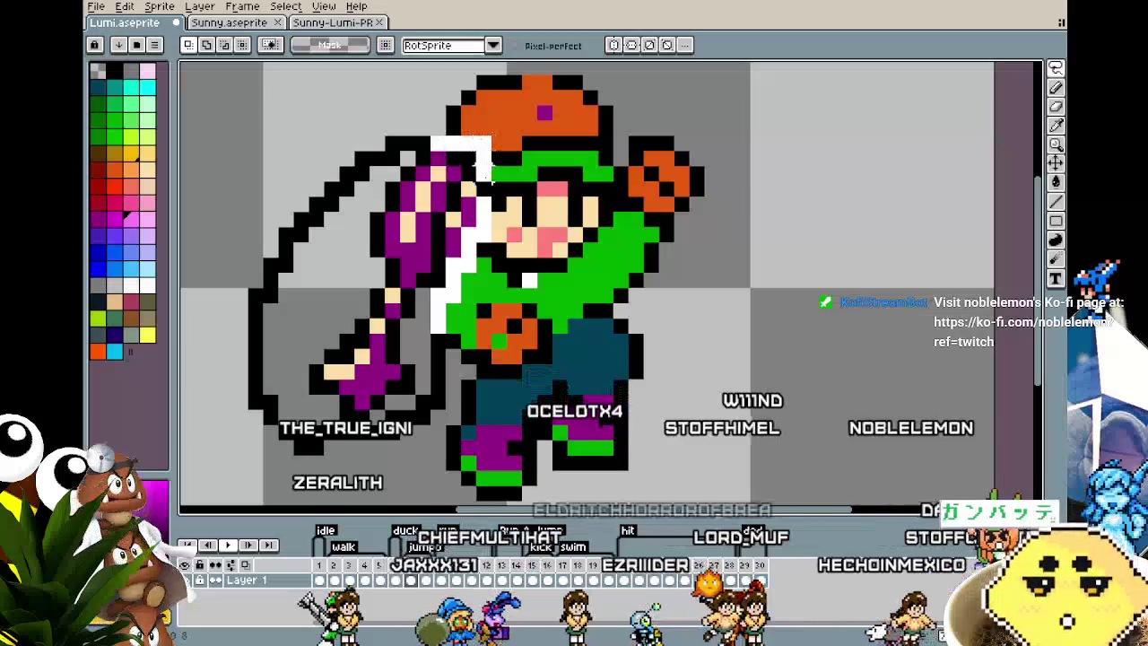
pyautogui.press('g')
# - Fill the selected arm area with purple and switch to the Magic Wand
pyautogui.scroll(-3, 387, 371)
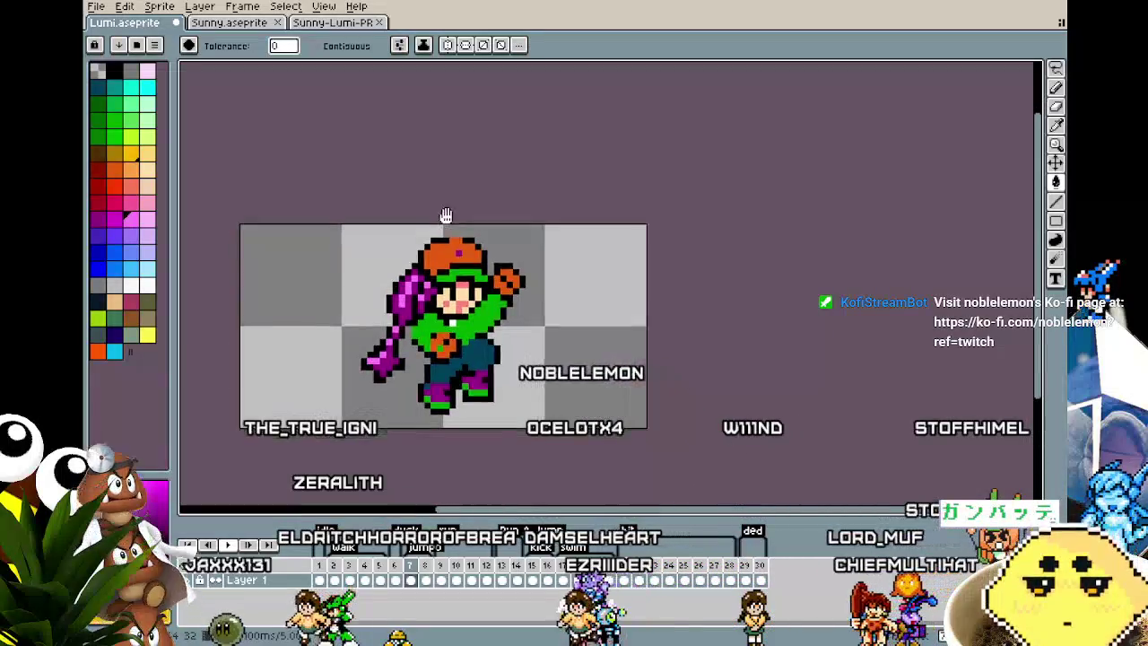
pyautogui.scroll(1, 569, 352)
pyautogui.scroll(1, 569, 353)
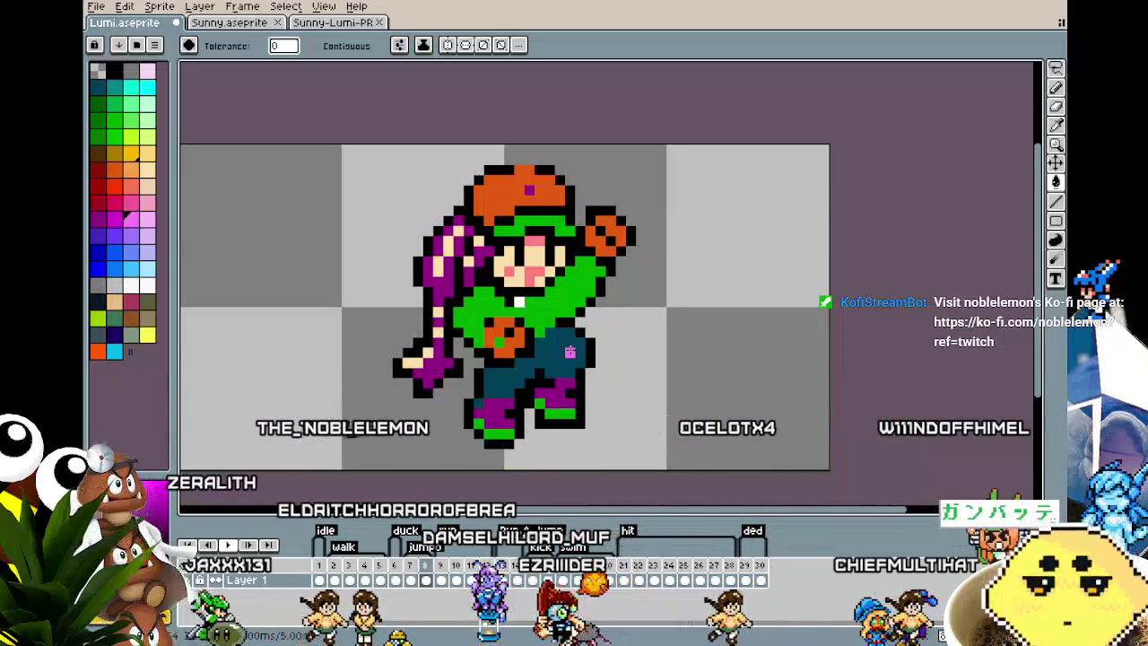
pyautogui.click(448, 400)
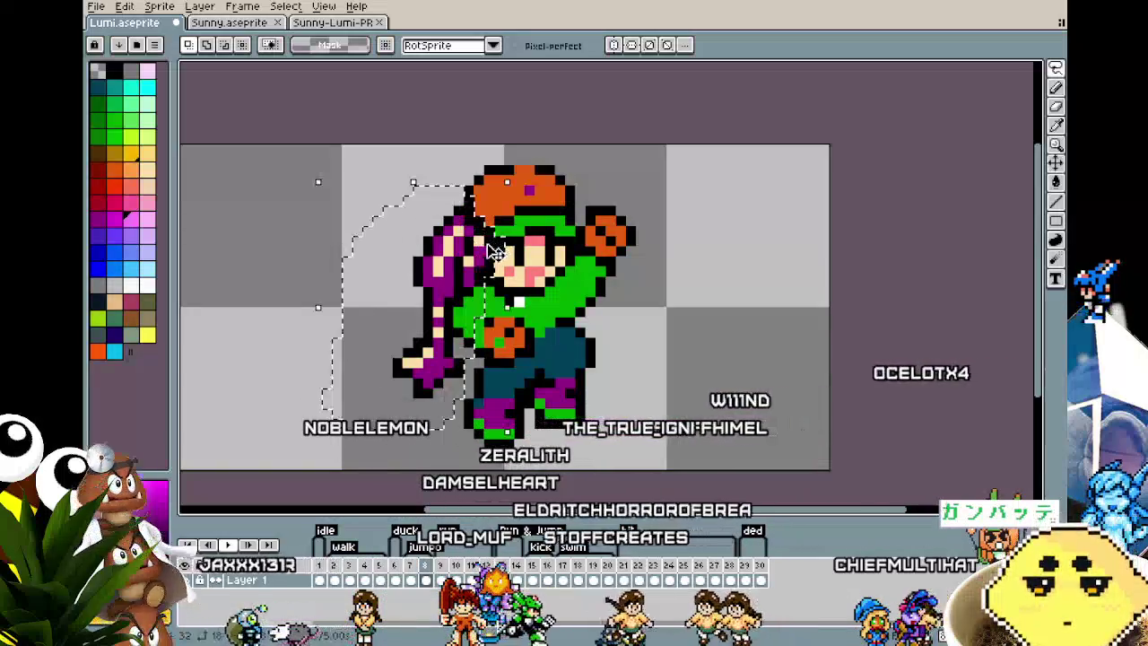
pyautogui.press('w')
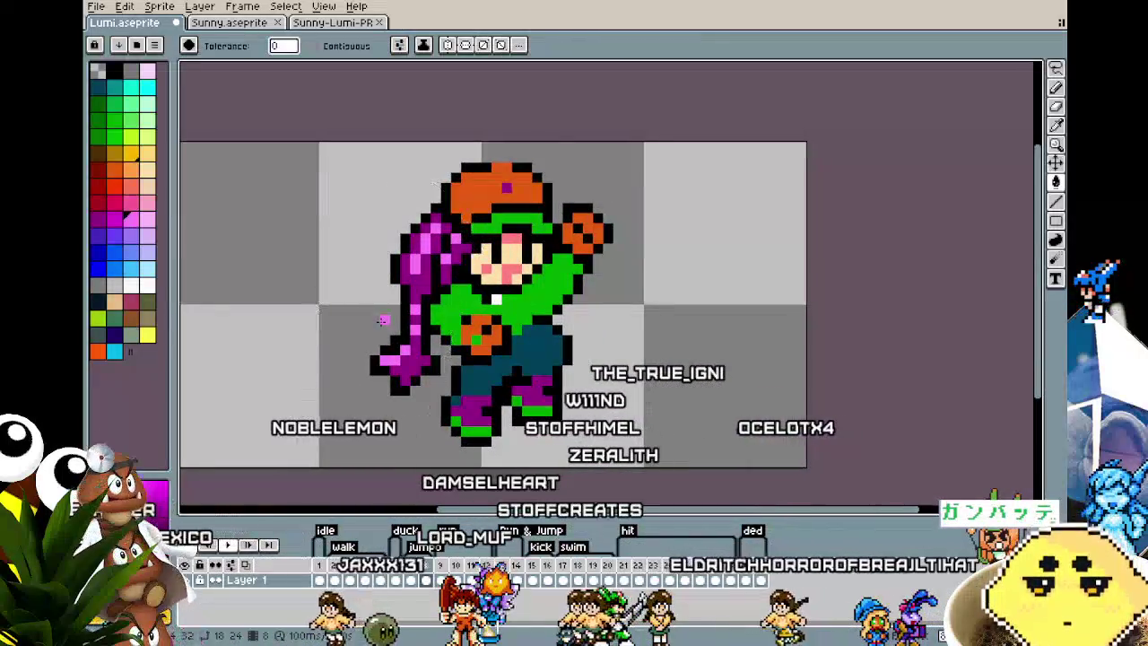
# - Advance to frame 10, select the left arm and hat, and undo the accidental distort transform
pyautogui.press('Right')
pyautogui.click(503, 285)
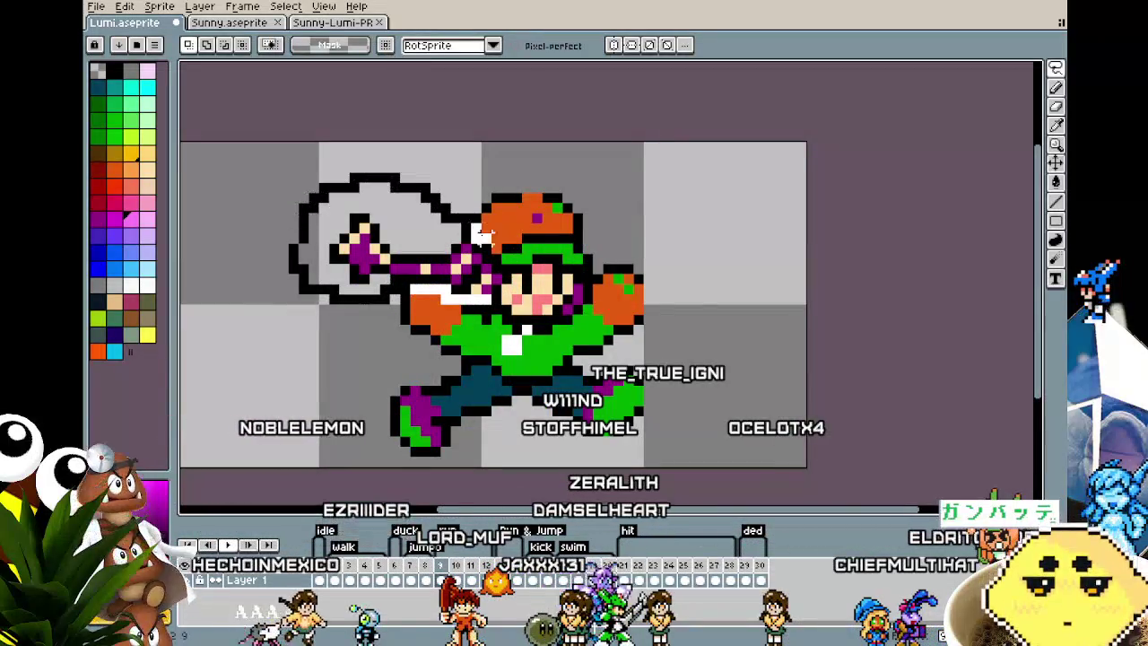
pyautogui.press('Return')
pyautogui.press('Right')
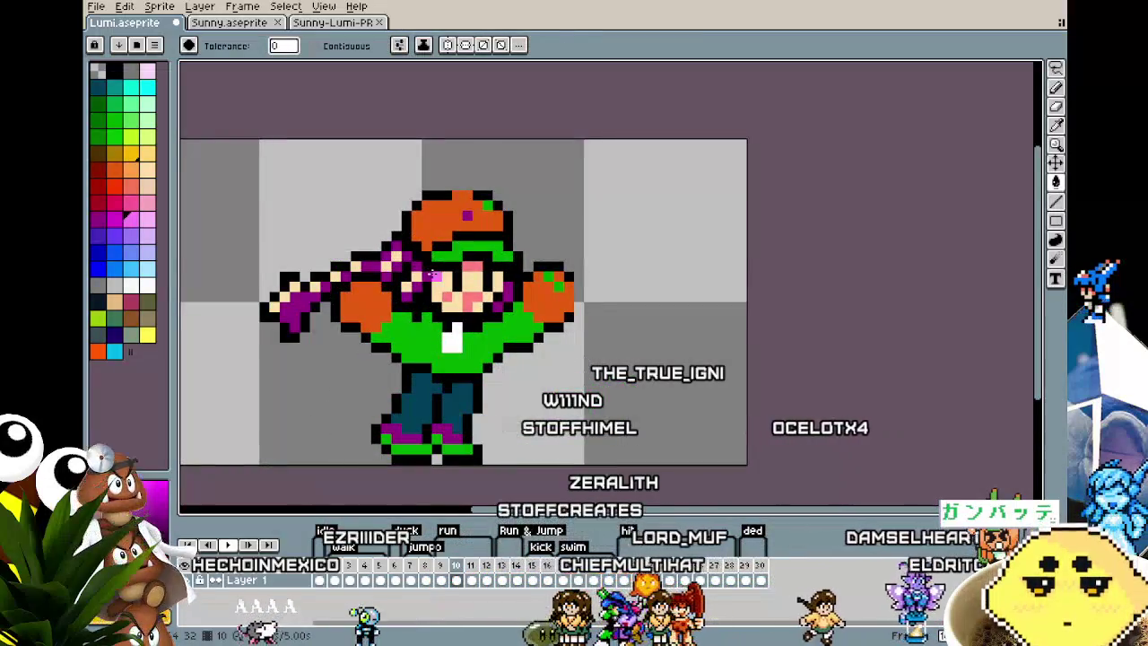
pyautogui.click(436, 277)
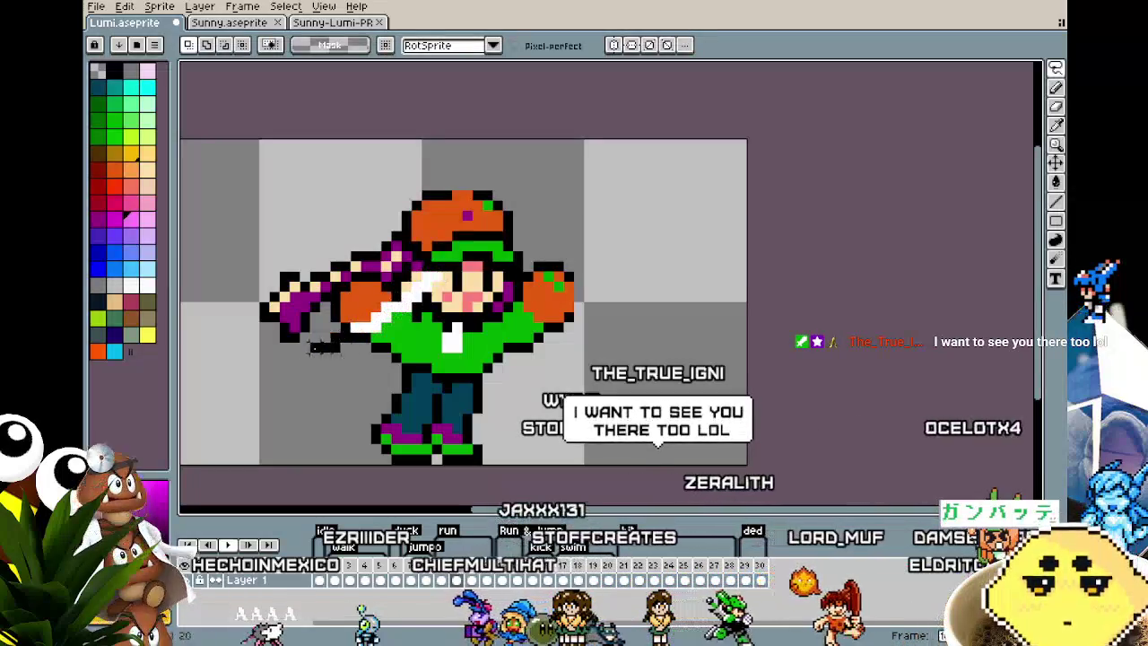
pyautogui.moveTo(417, 202)
pyautogui.mouseDown()
pyautogui.moveTo(440, 285)
pyautogui.moveTo(381, 237)
pyautogui.mouseUp()
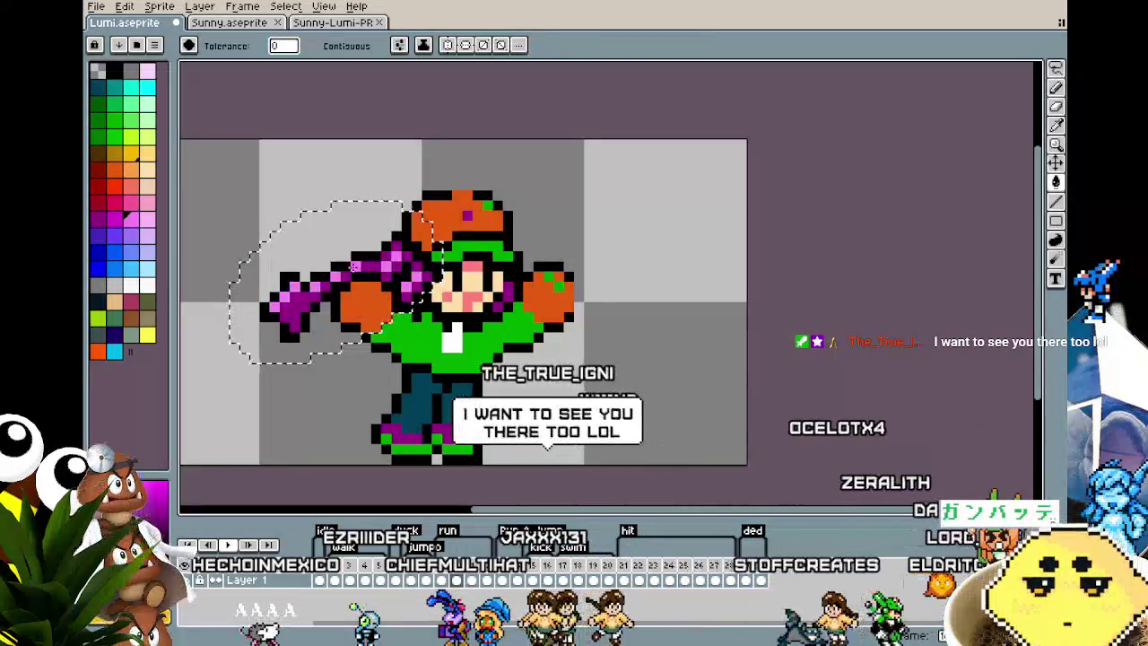
pyautogui.press('Return')
pyautogui.moveTo(427, 328)
pyautogui.mouseDown()
pyautogui.moveTo(264, 287)
pyautogui.moveTo(185, 242)
pyautogui.mouseUp()
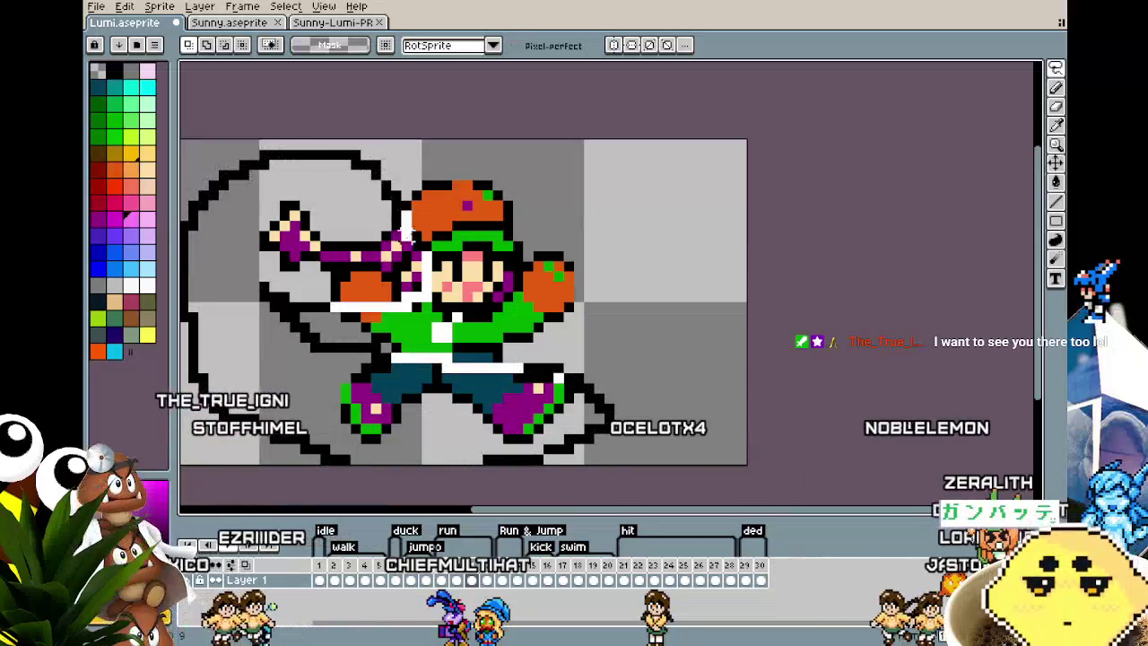
pyautogui.press('Escape')
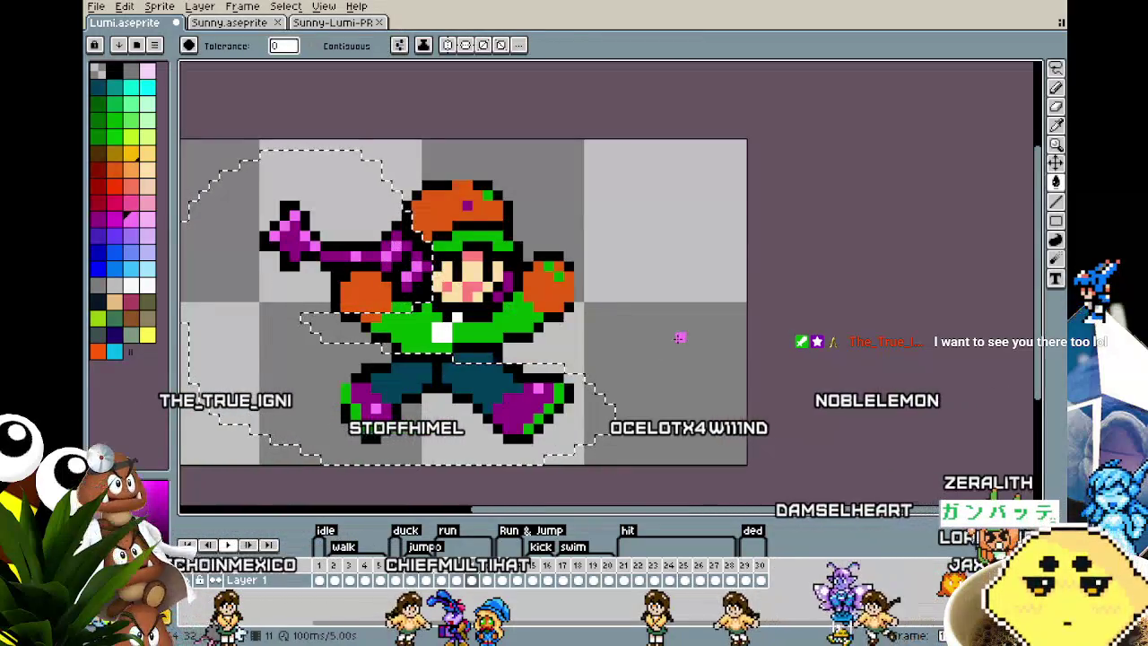
pyautogui.hotkey('ctrl', 'z')
# - Lasso and refill the left arm and hair on frames 12–13, reverting an accidental magenta background fill
pyautogui.press('m')
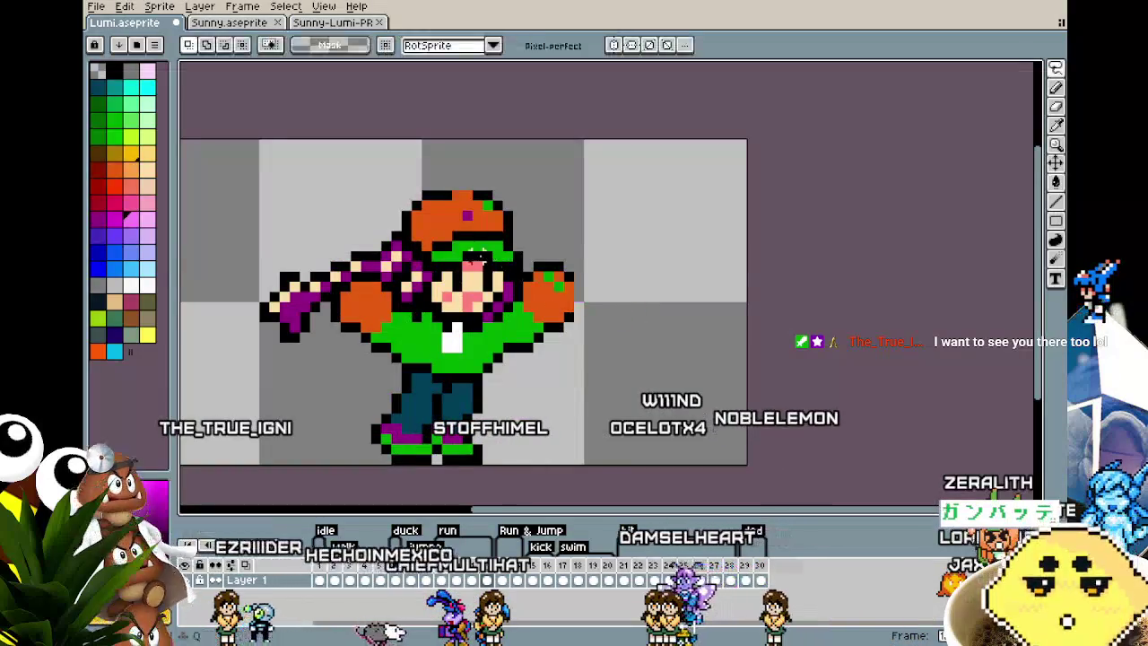
pyautogui.moveTo(436, 206); pyautogui.dragTo(399, 352)
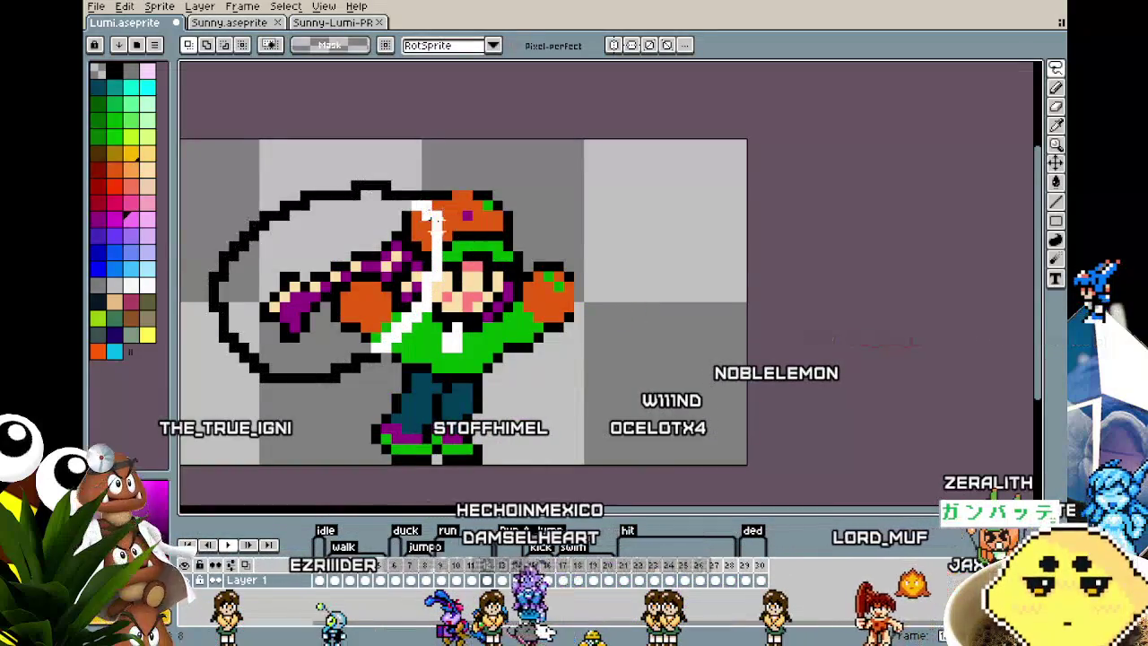
pyautogui.press('g')
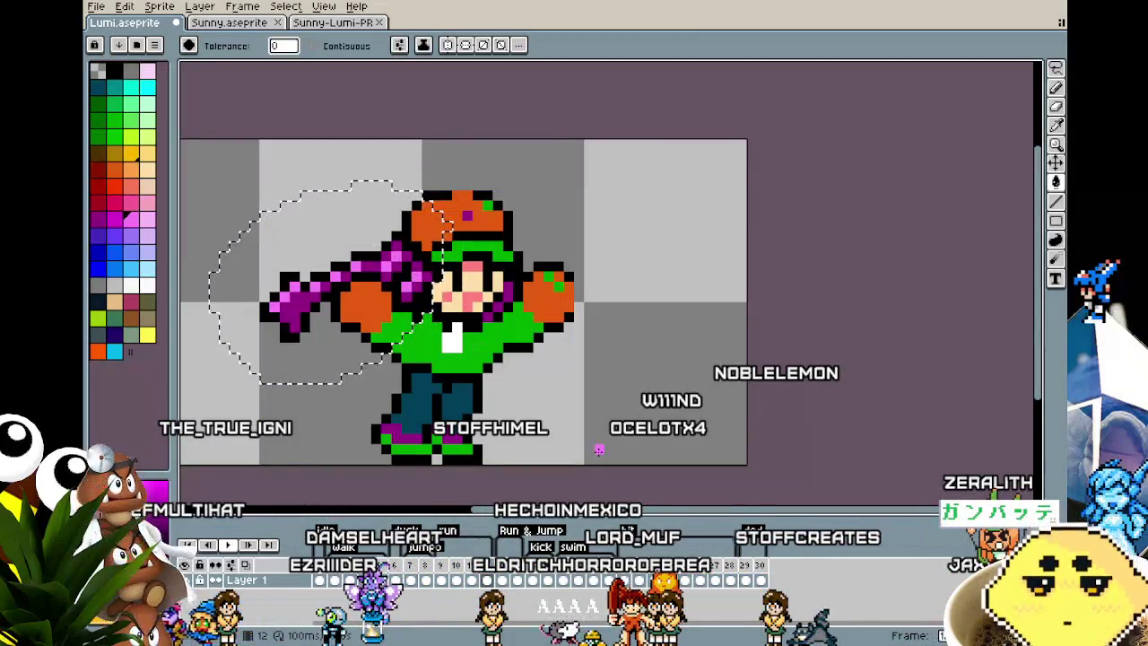
pyautogui.press('Right')
pyautogui.press('q')
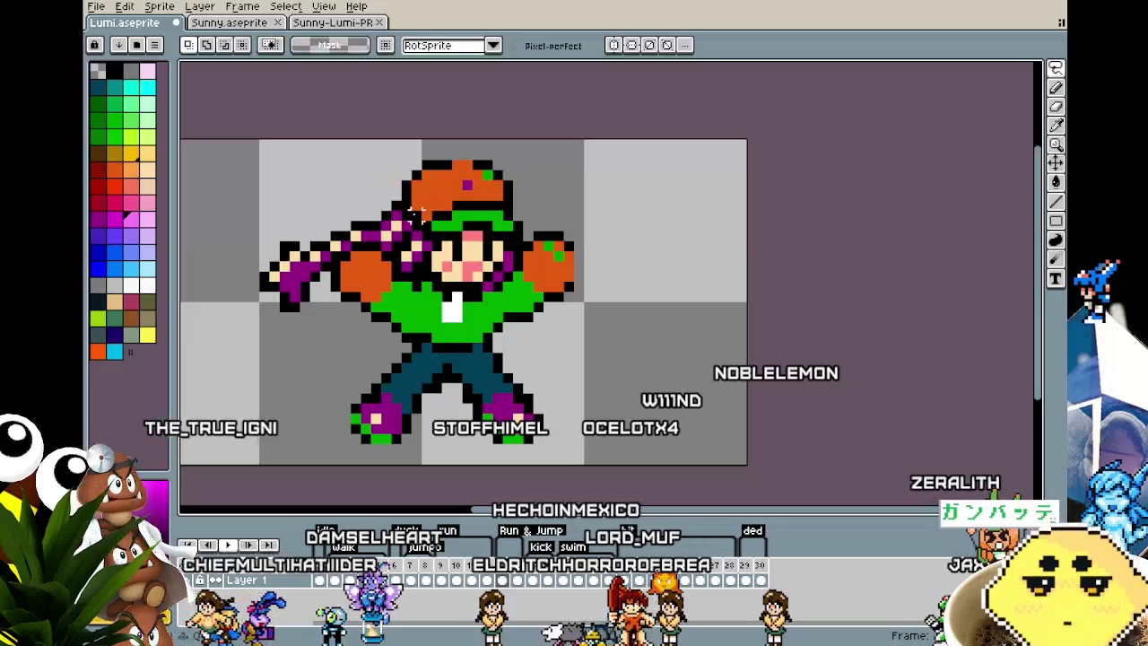
pyautogui.moveTo(430, 235); pyautogui.dragTo(428, 237)
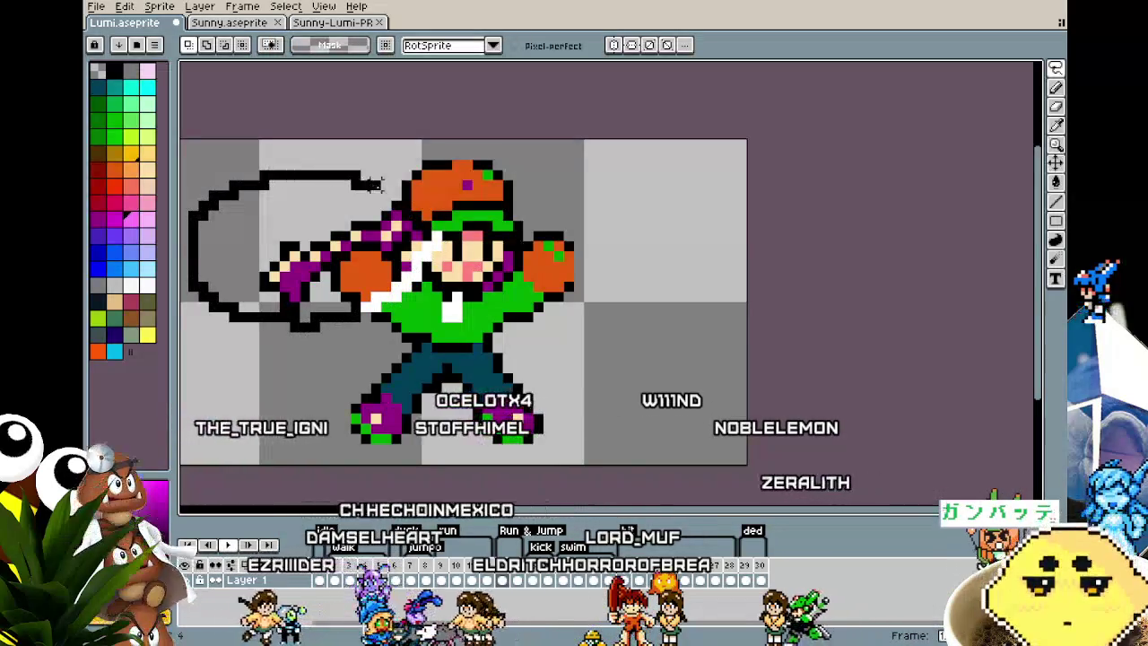
pyautogui.press('g')
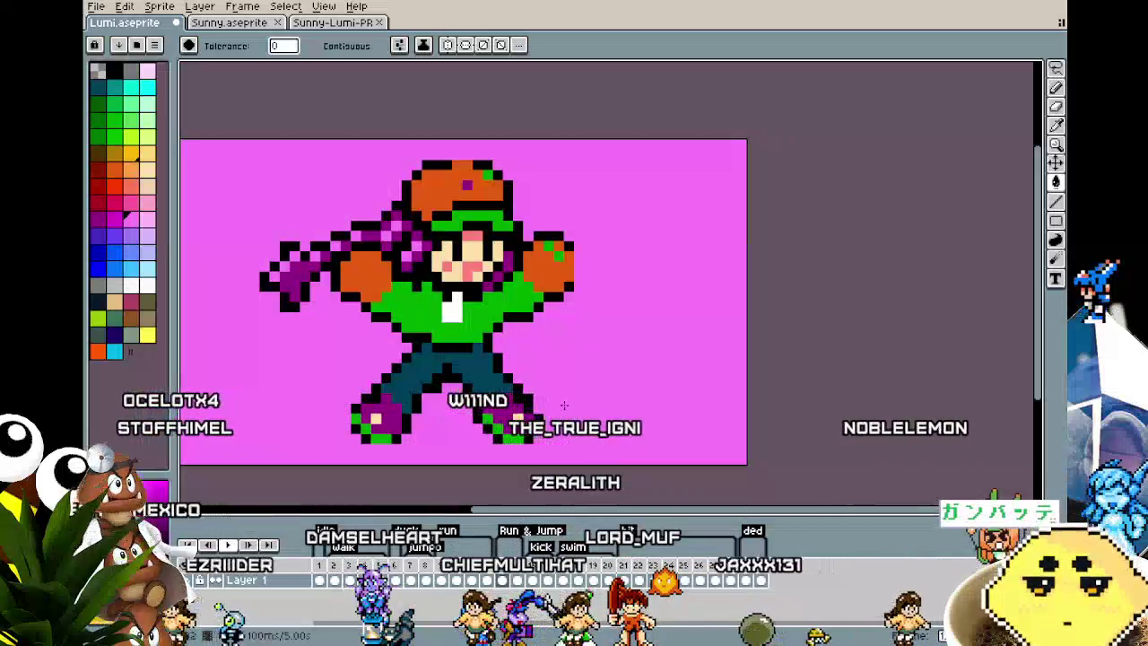
pyautogui.click(355, 397)
# - Magic-wand the outline pixels near the feet, then lasso the arm and hair on frame 14
pyautogui.press('m')
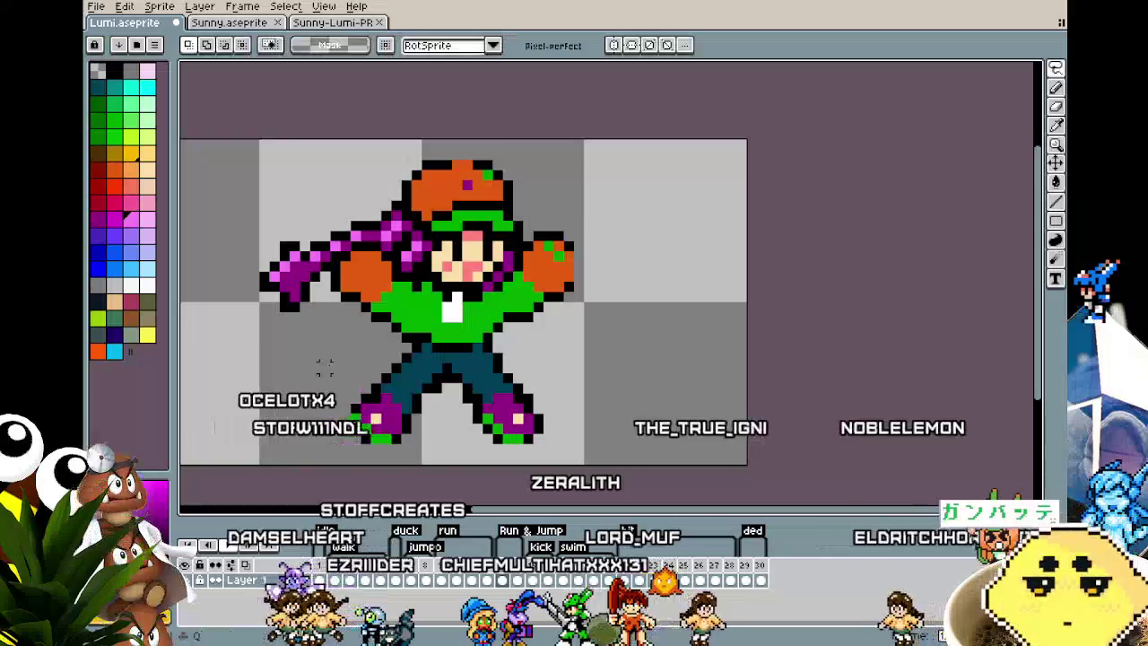
pyautogui.press('w')
pyautogui.click(296, 431)
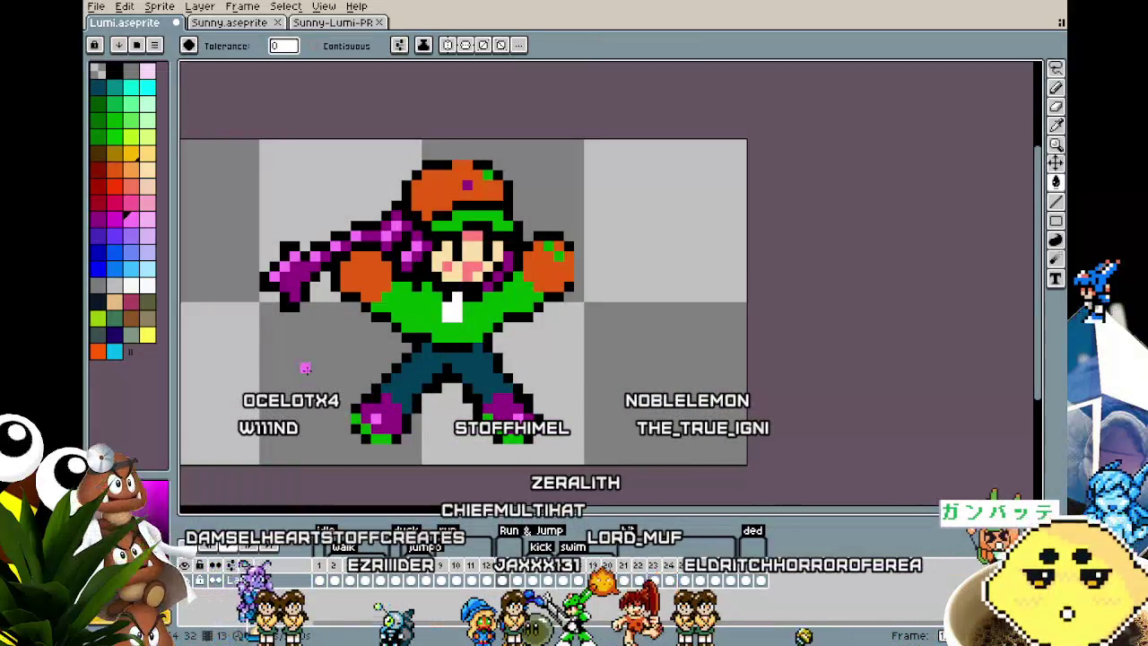
pyautogui.press('Right')
pyautogui.press('m')
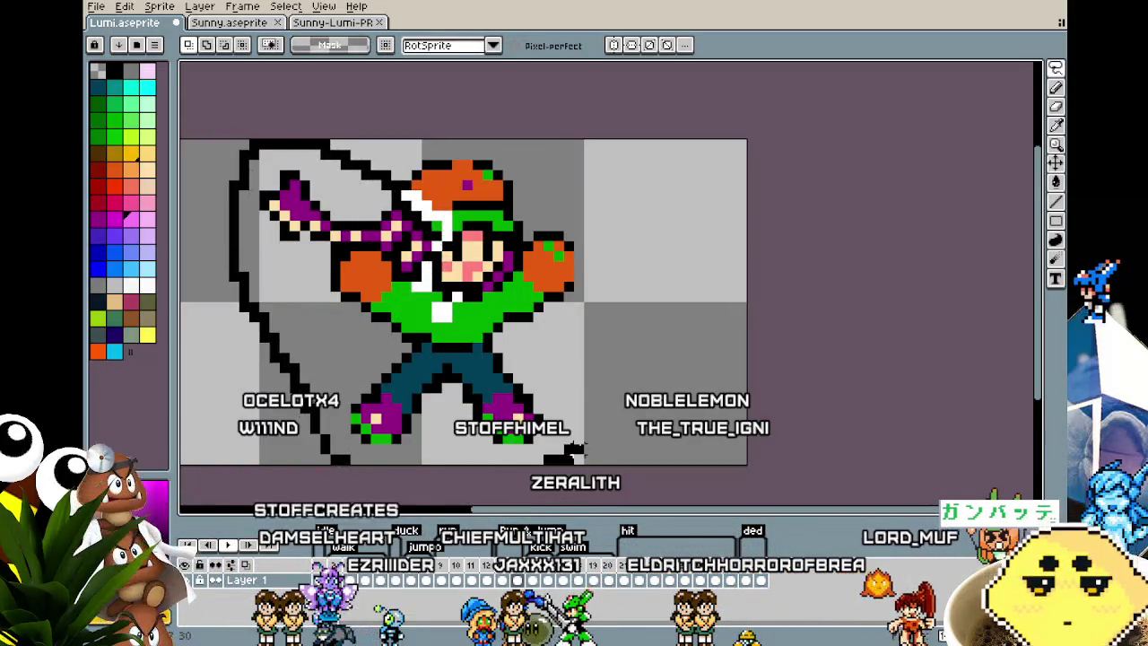
pyautogui.press('Delete')
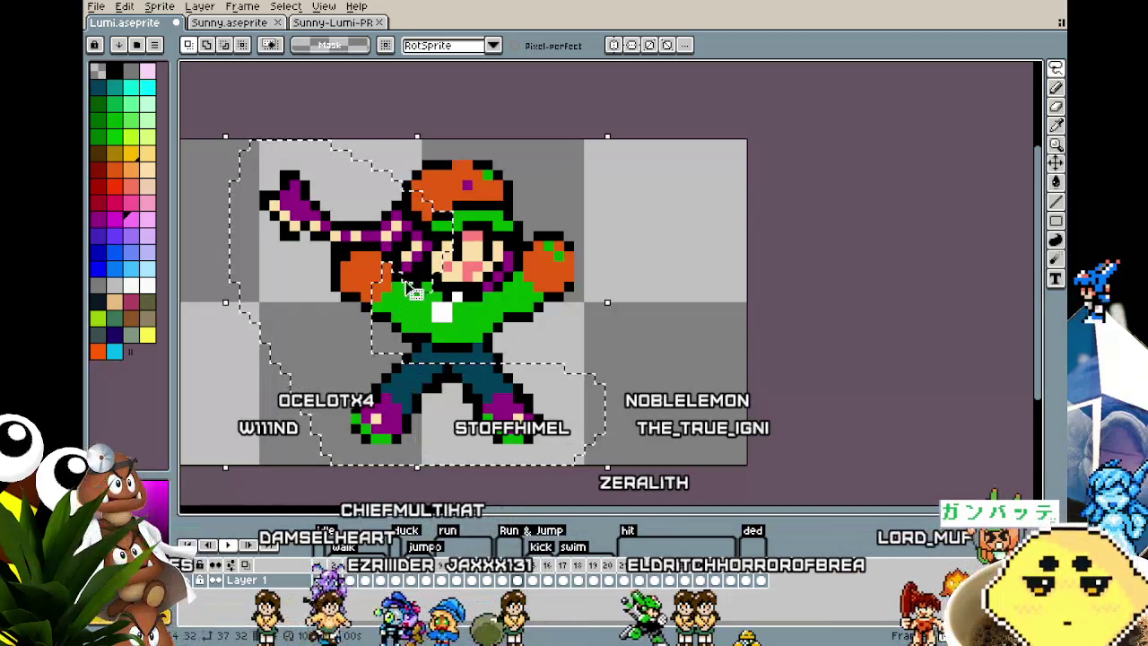
# - Select the background by colour, undo the stray fill on the arm, and clear the selection
pyautogui.press('w')
pyautogui.hotkey('ctrl', 'd')
pyautogui.click(345, 427)
pyautogui.press('v')
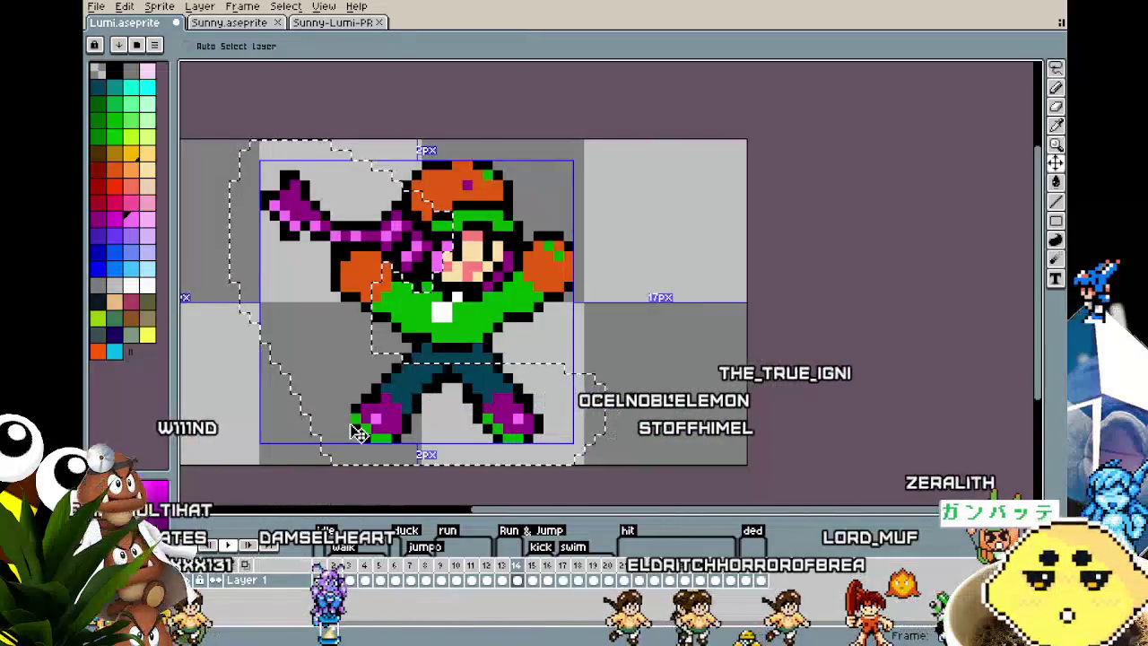
pyautogui.hotkey('ctrl', 'z')
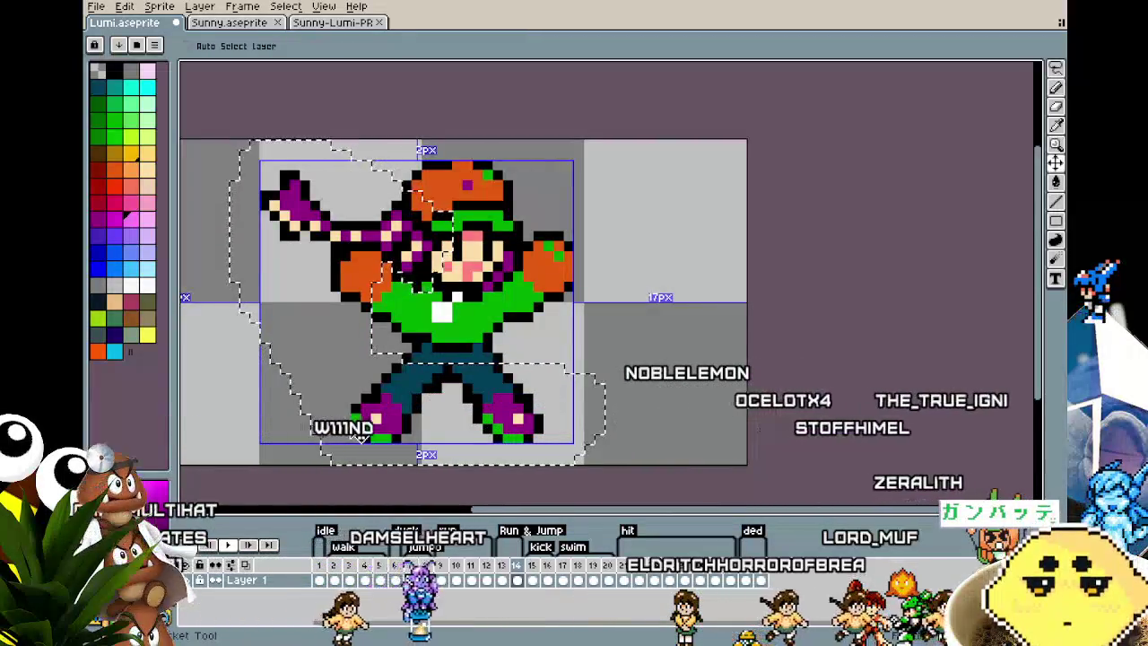
pyautogui.press('w')
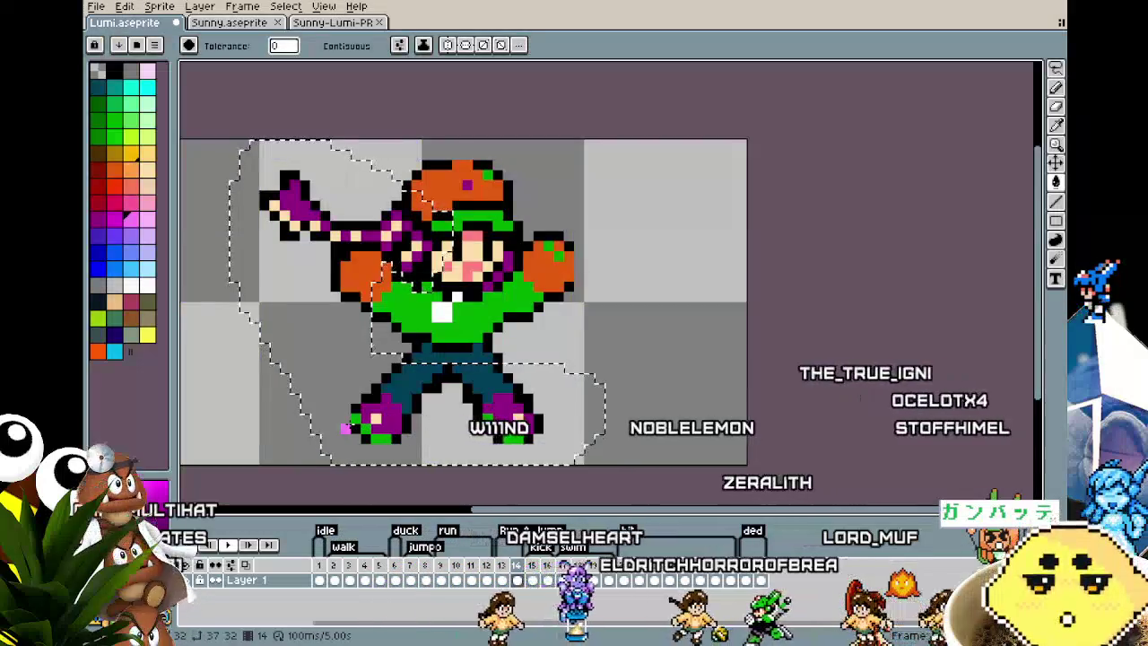
pyautogui.hotkey('ctrl', 'd')
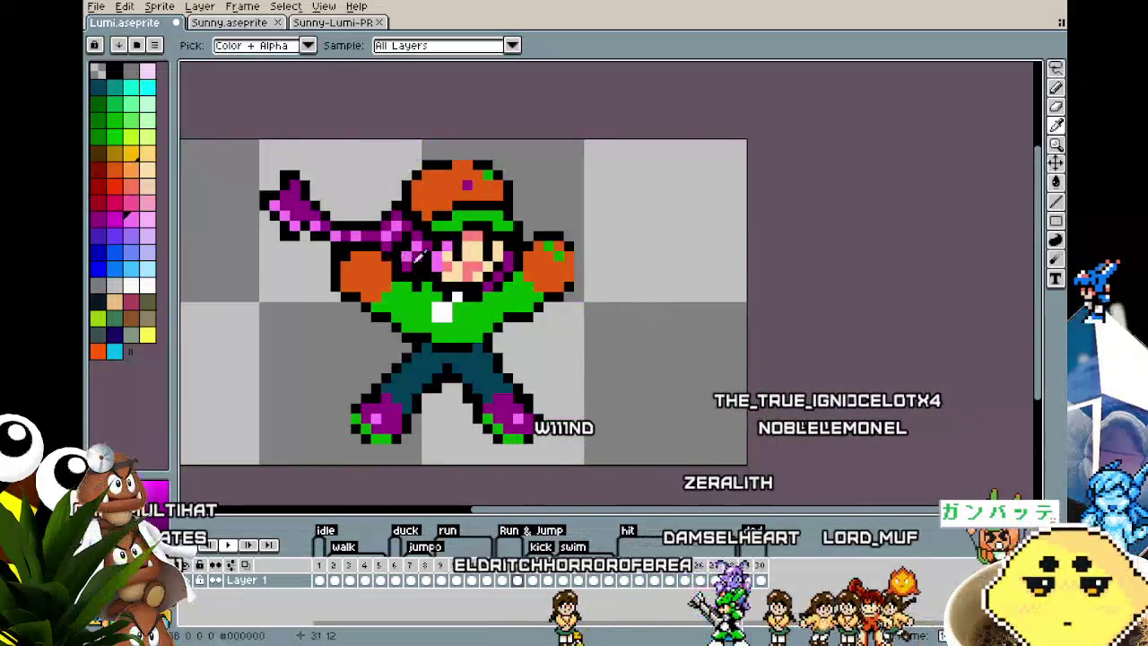
pyautogui.press('b')
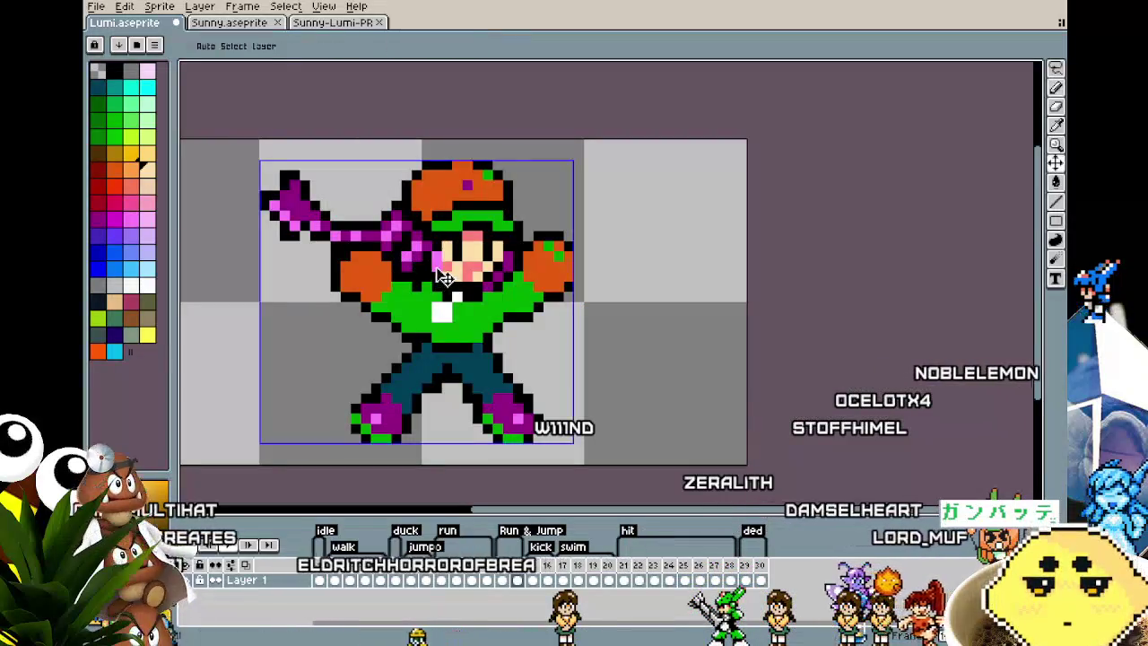
# - On frame 15, lasso the hair and arm area and zoom in on the character
pyautogui.press('Right')
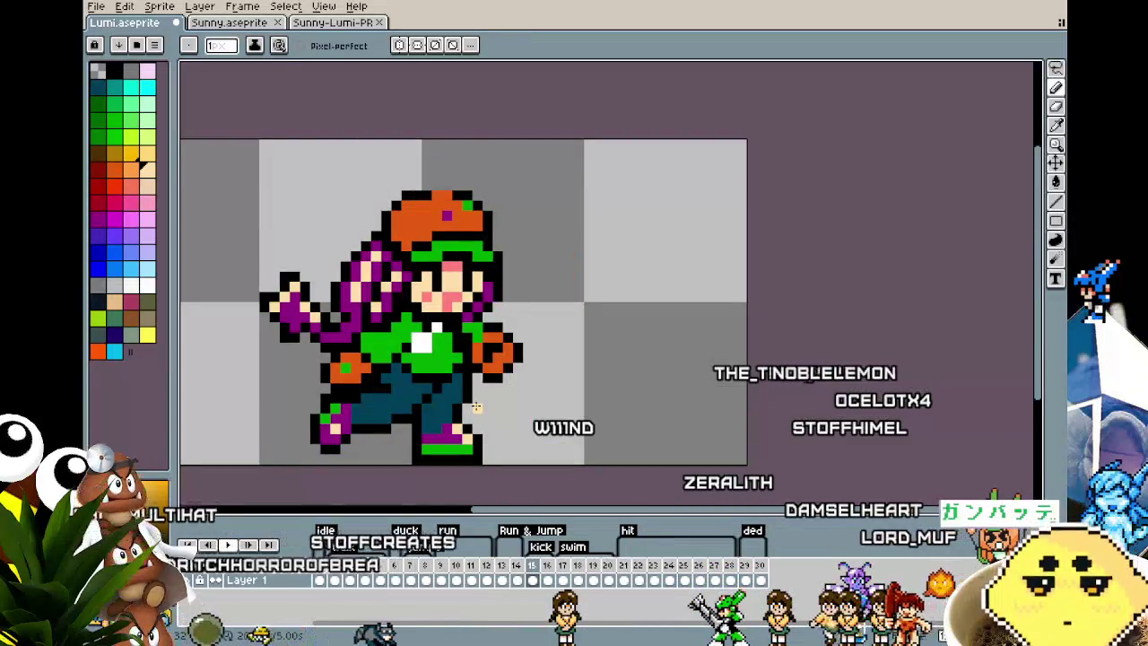
pyautogui.press('m')
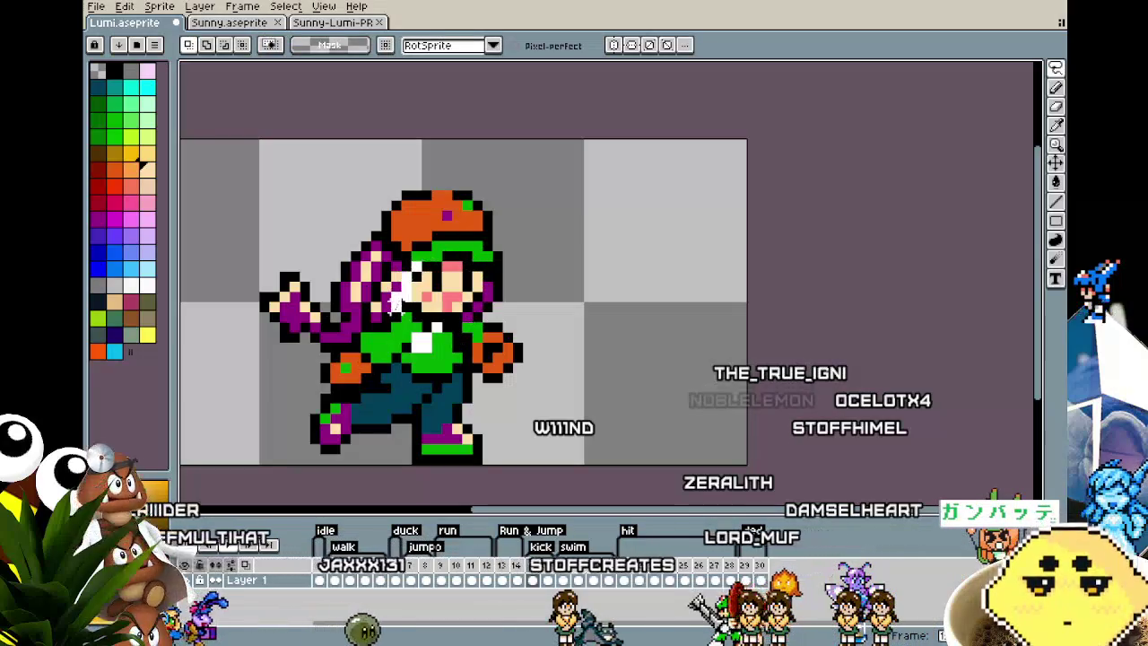
pyautogui.scroll(-1, 464, 400)
pyautogui.moveTo(231, 281); pyautogui.dragTo(369, 220)
pyautogui.press('w')
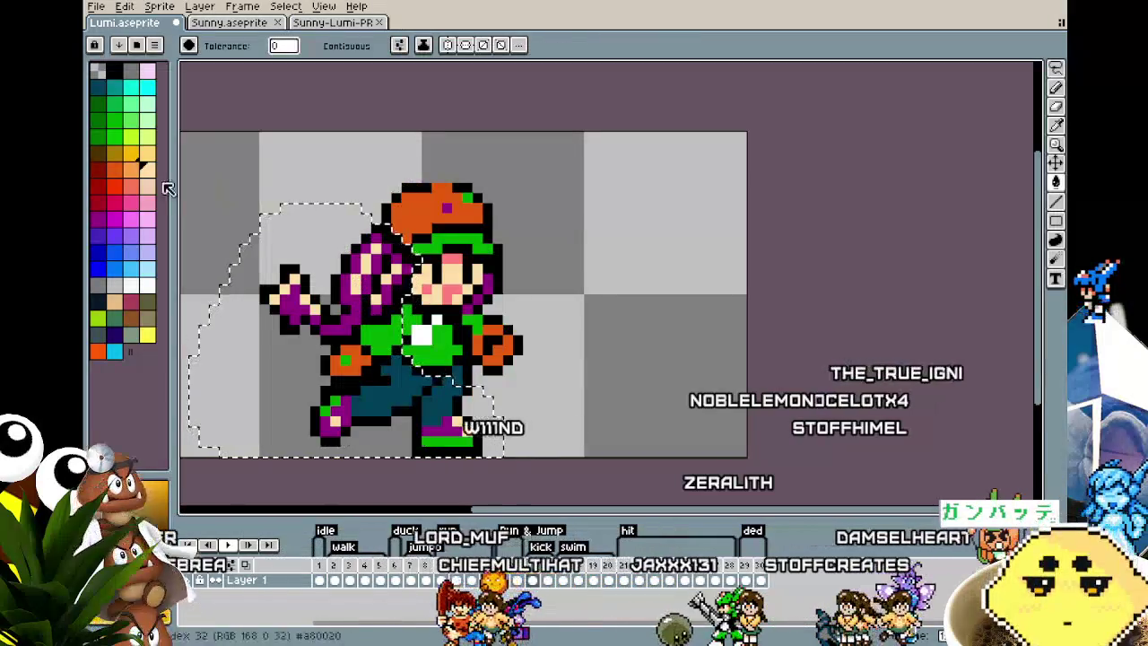
pyautogui.press('+')
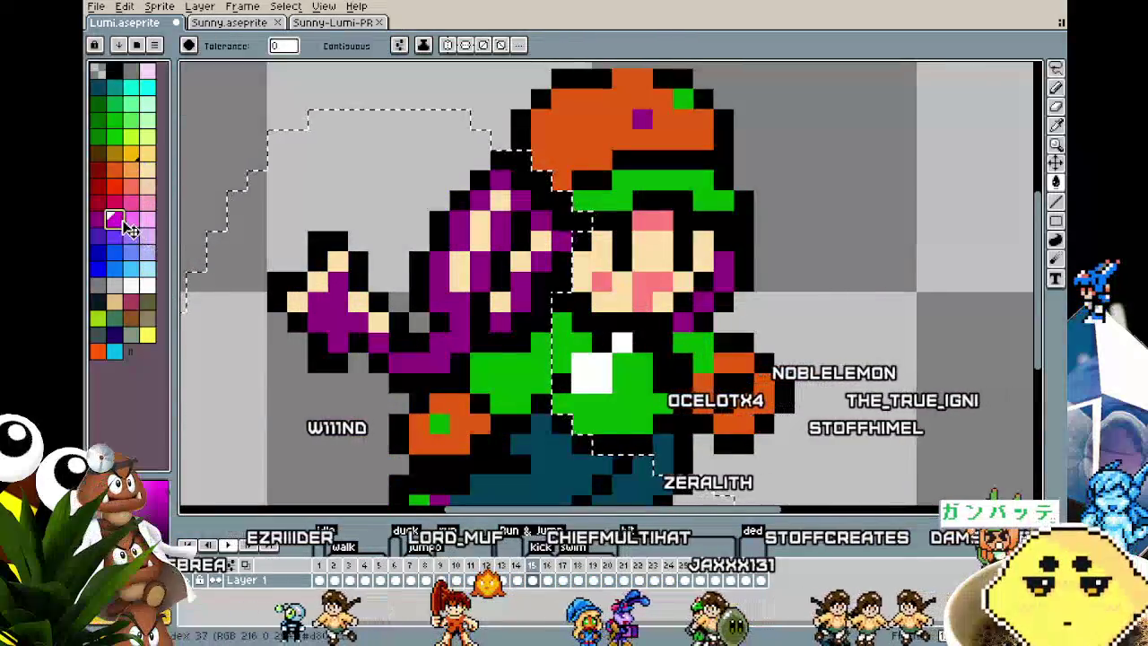
pyautogui.scroll(-3, 430, 324)
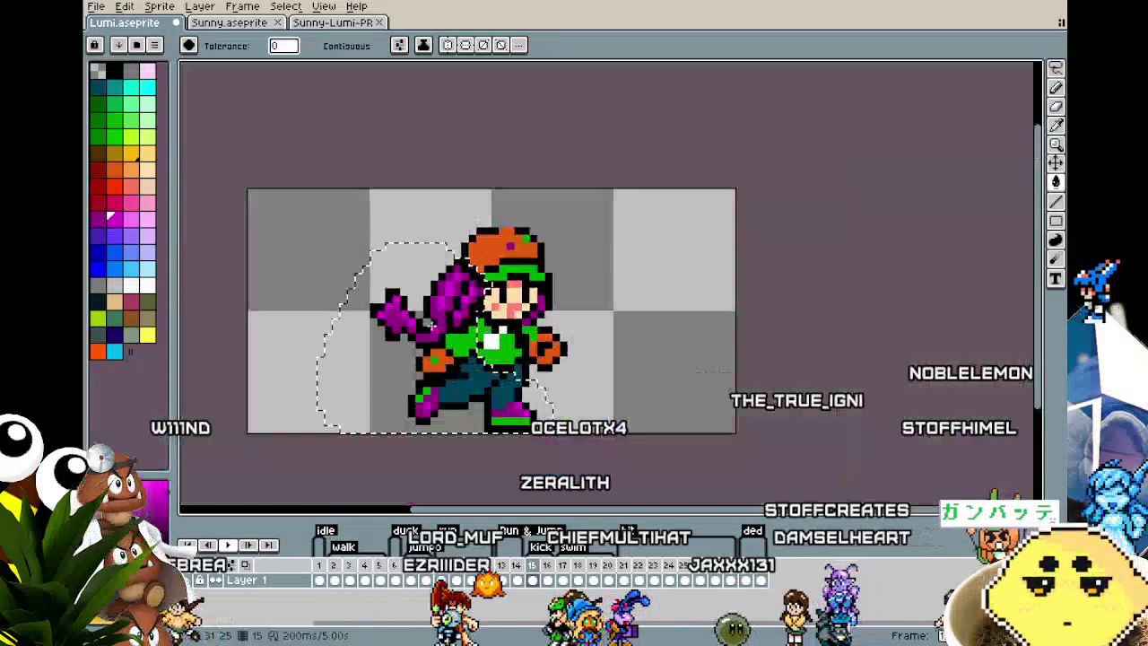
# - Compare frames 14 and 15, sample the pink from the sprite, and advance to the next frame
pyautogui.press('Left')
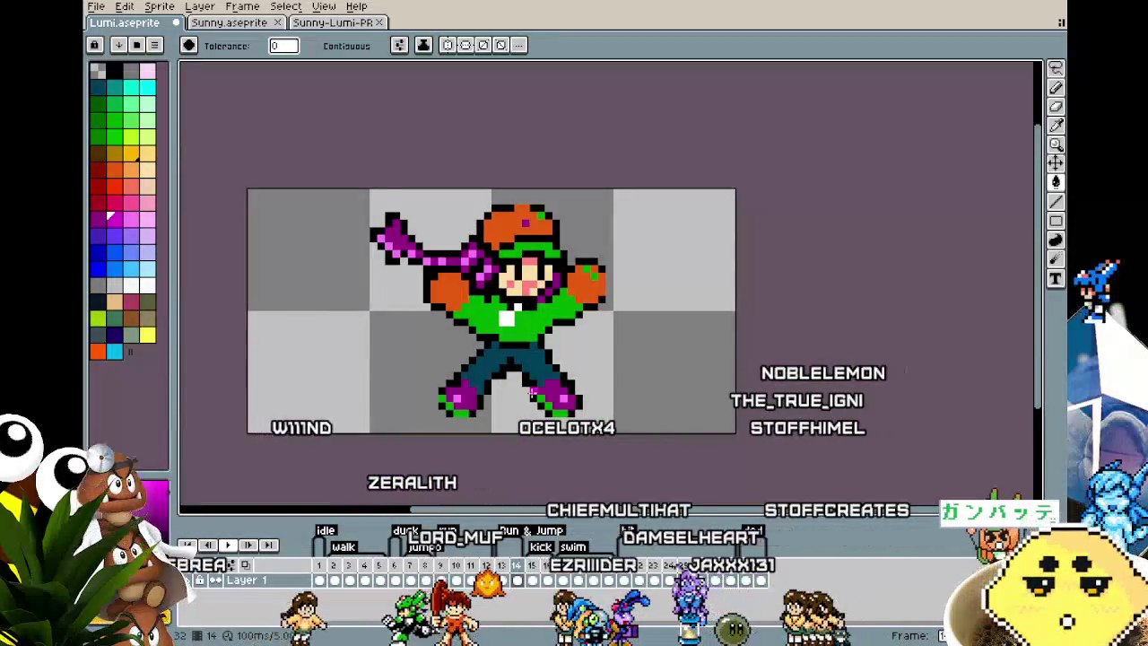
pyautogui.press('i')
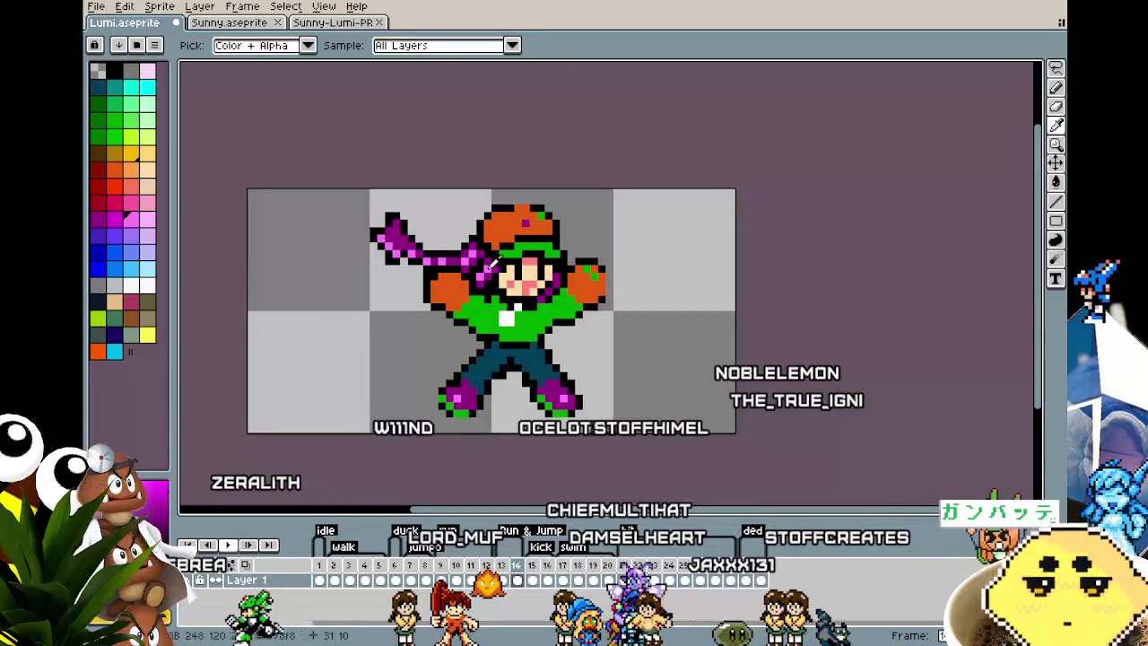
pyautogui.press('g')
pyautogui.press('Right')
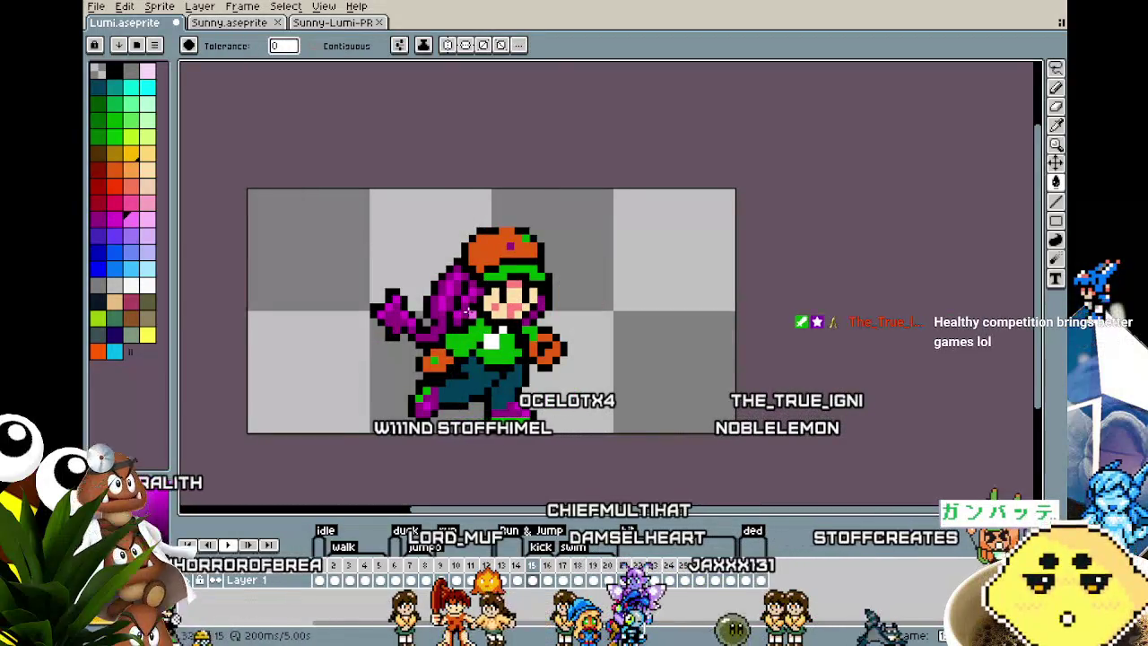
pyautogui.moveTo(502, 397); pyautogui.dragTo(475, 381)
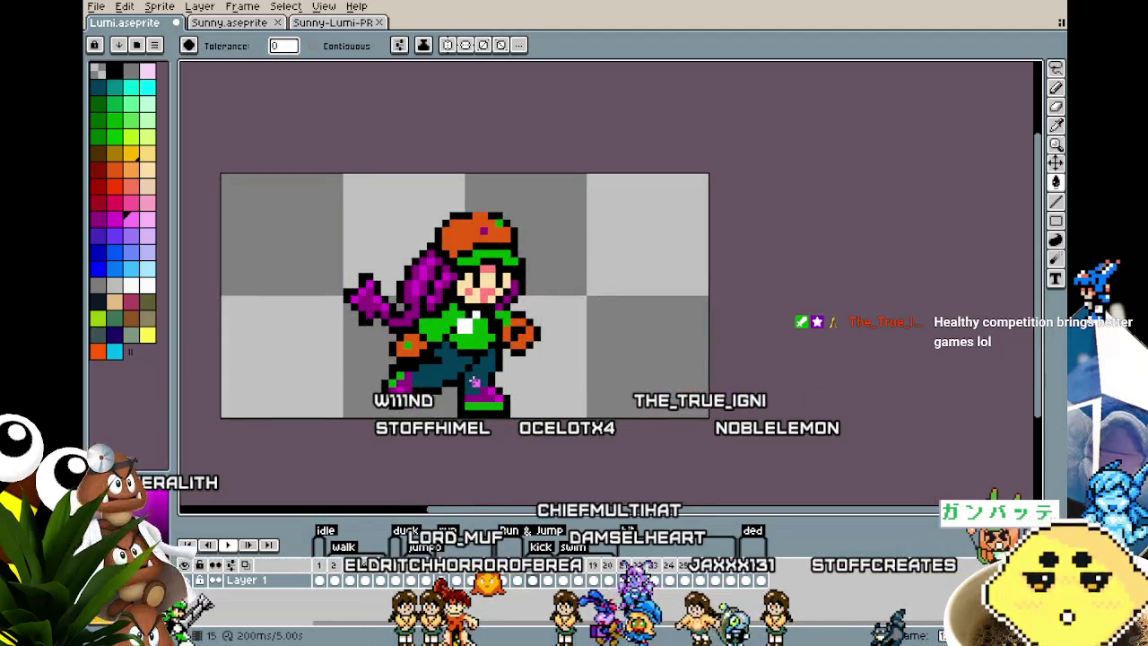
pyautogui.press('Right')
pyautogui.press('Left')
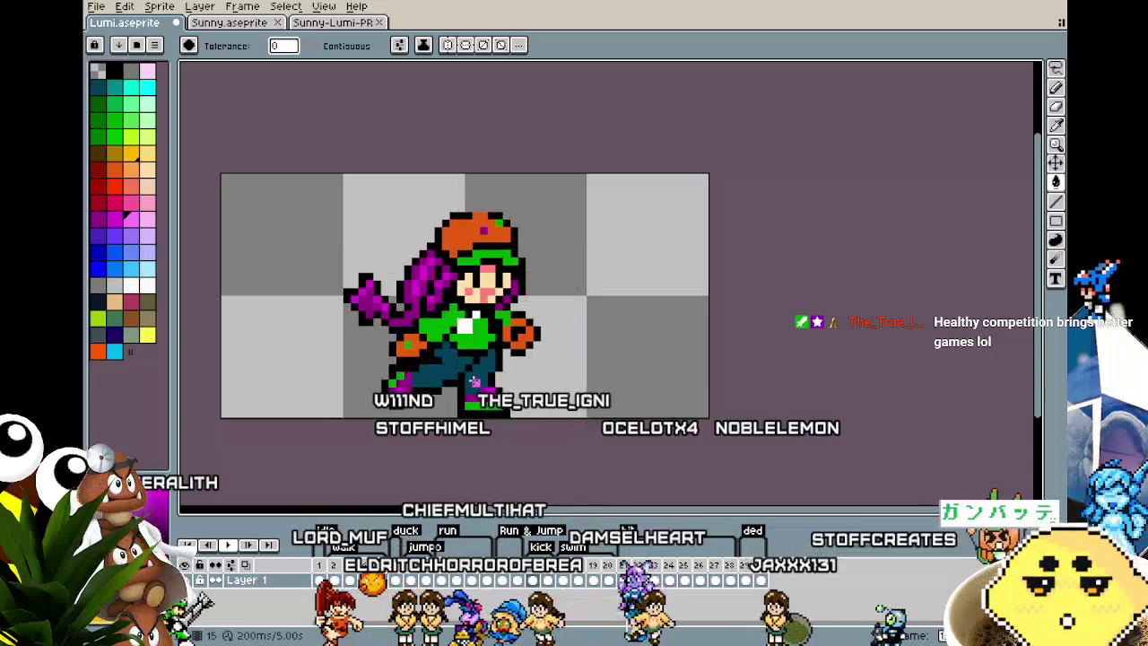
pyautogui.press('Right')
pyautogui.keyDown('alt'); pyautogui.click(456, 320); pyautogui.keyUp('alt')
pyautogui.press('Left')
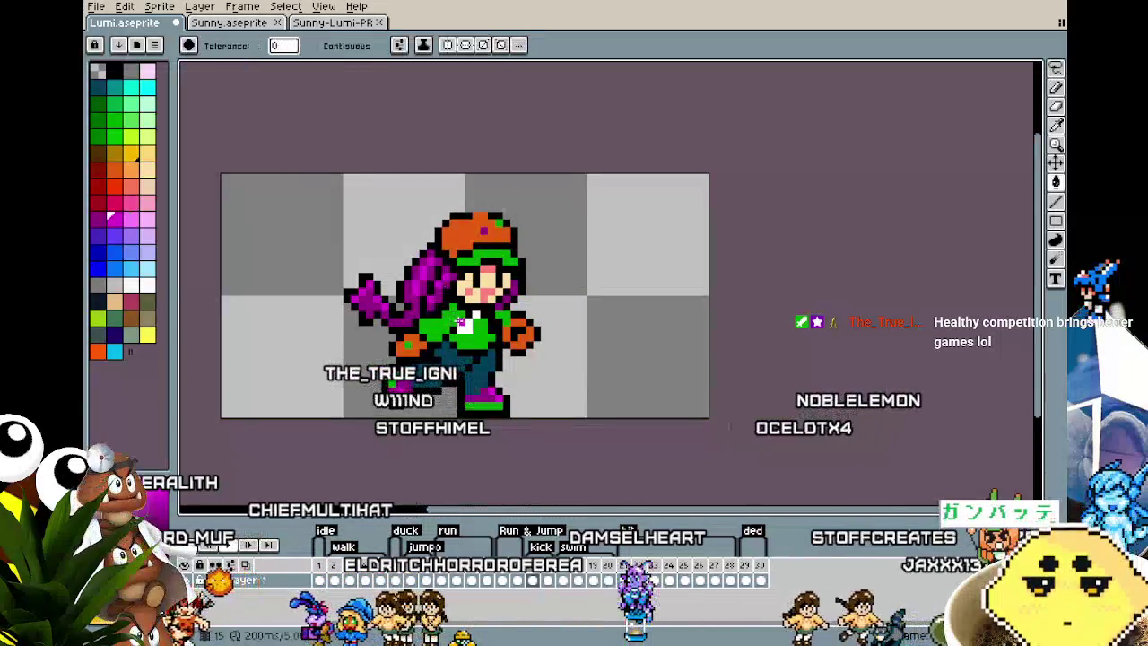
pyautogui.press('Right')
pyautogui.press('m')
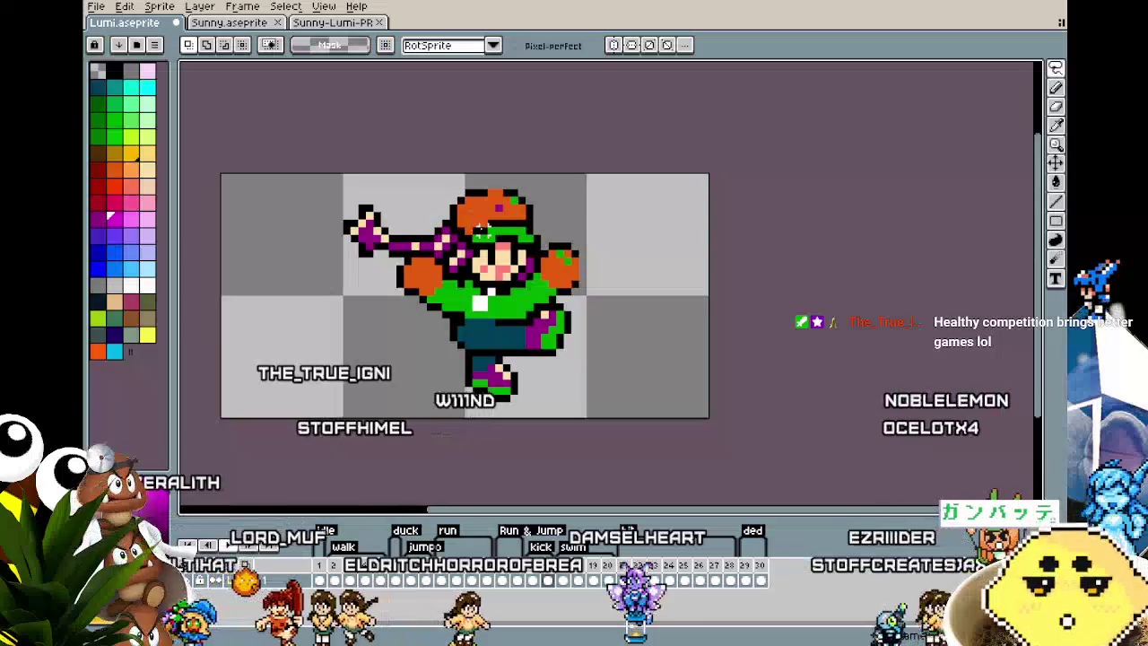
# - Lasso the arm and hair on the current sword-swing frame and fill them purple
pyautogui.moveTo(568, 309); pyautogui.dragTo(323, 260)
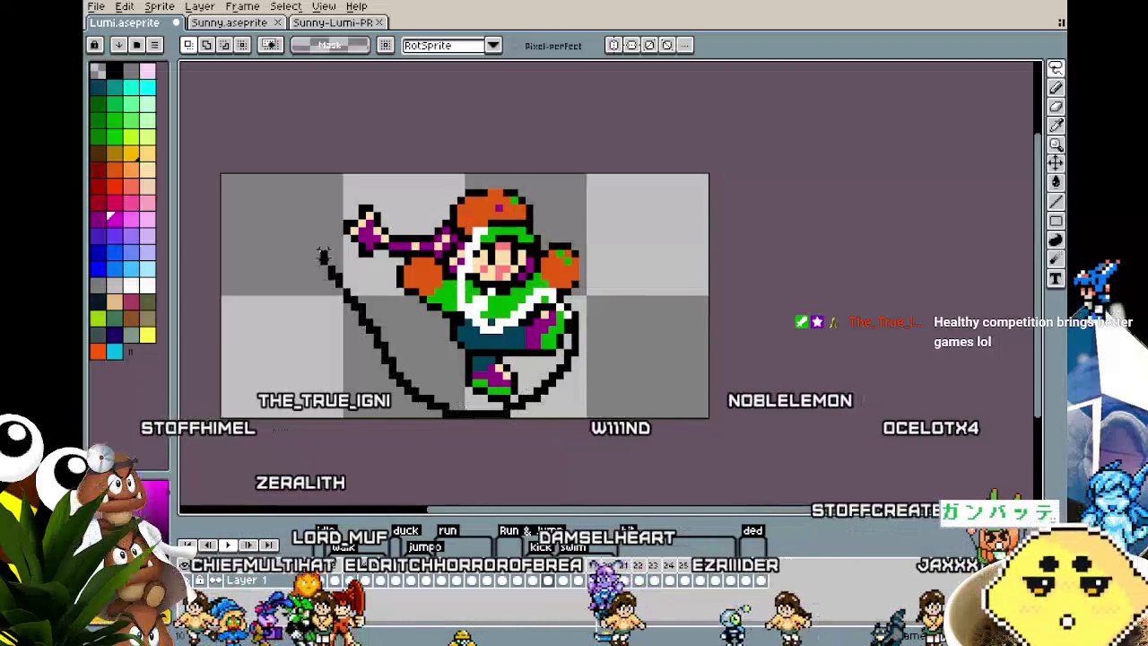
pyautogui.moveTo(397, 183); pyautogui.dragTo(457, 234)
pyautogui.scroll(2, 457, 234)
pyautogui.press('g')
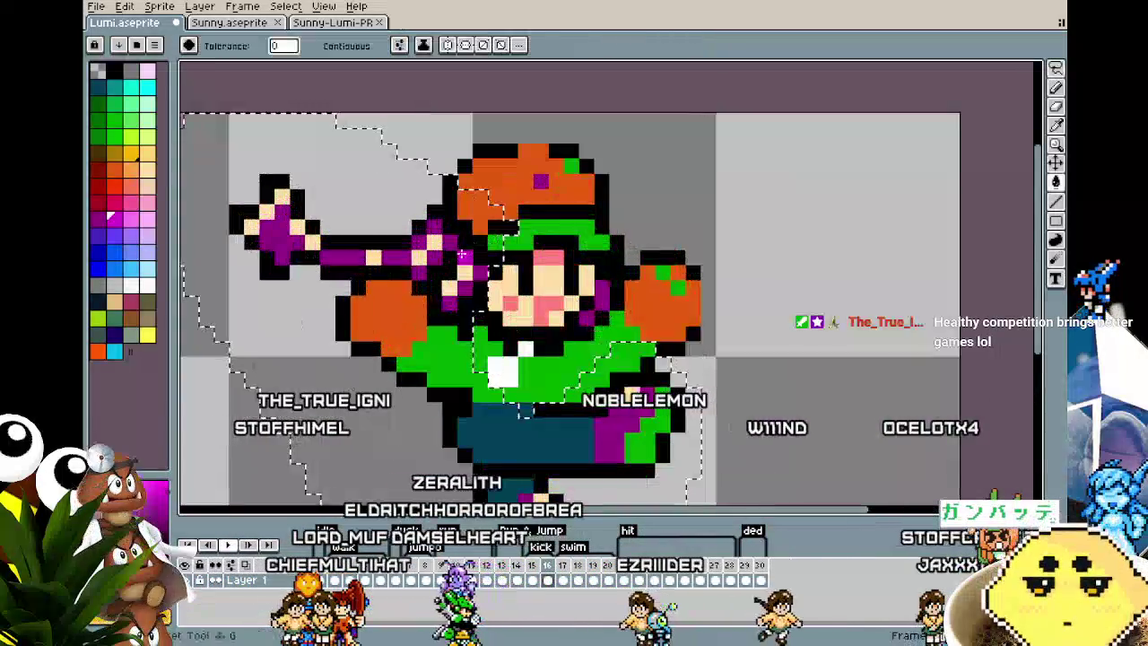
pyautogui.scroll(-2, 466, 331)
pyautogui.hotkey('ctrl', 'd')
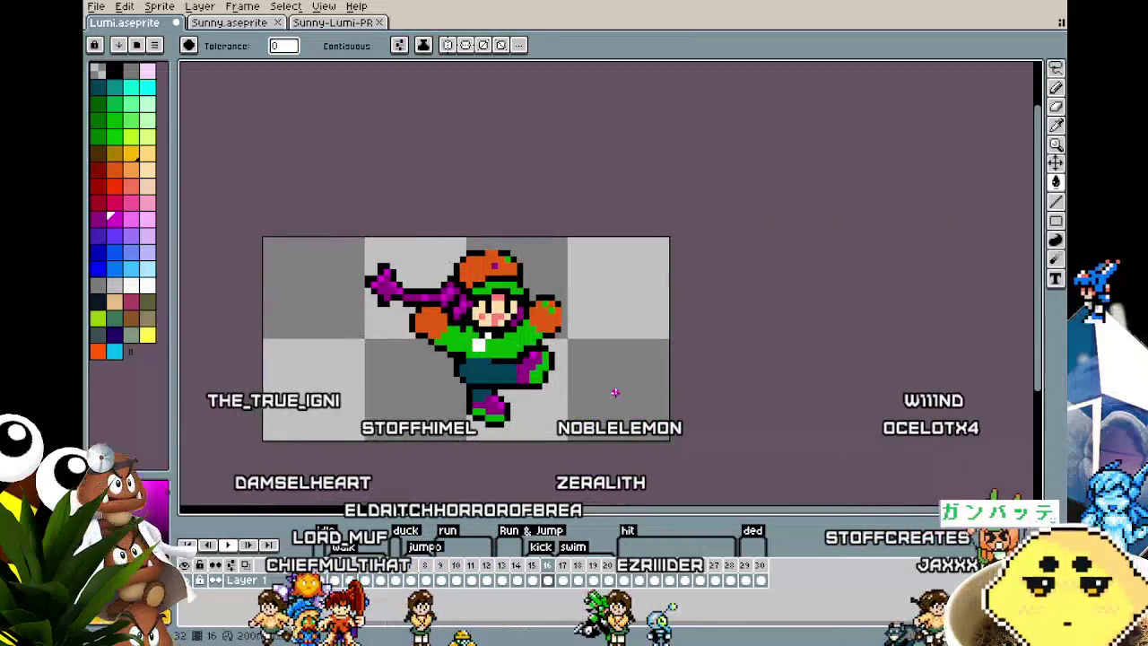
# - On the next frame, lasso the left-side arm and hair and fill them purple
pyautogui.press('Right')
pyautogui.scroll(1, 594, 392)
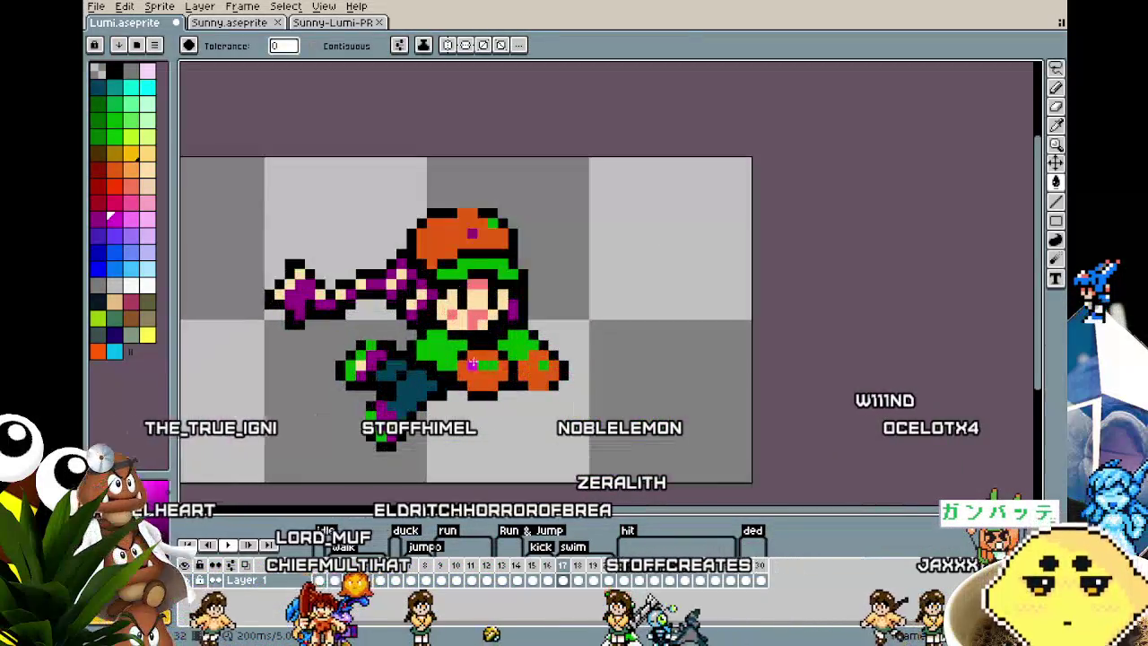
pyautogui.press('q')
pyautogui.moveTo(420, 463); pyautogui.dragTo(254, 211)
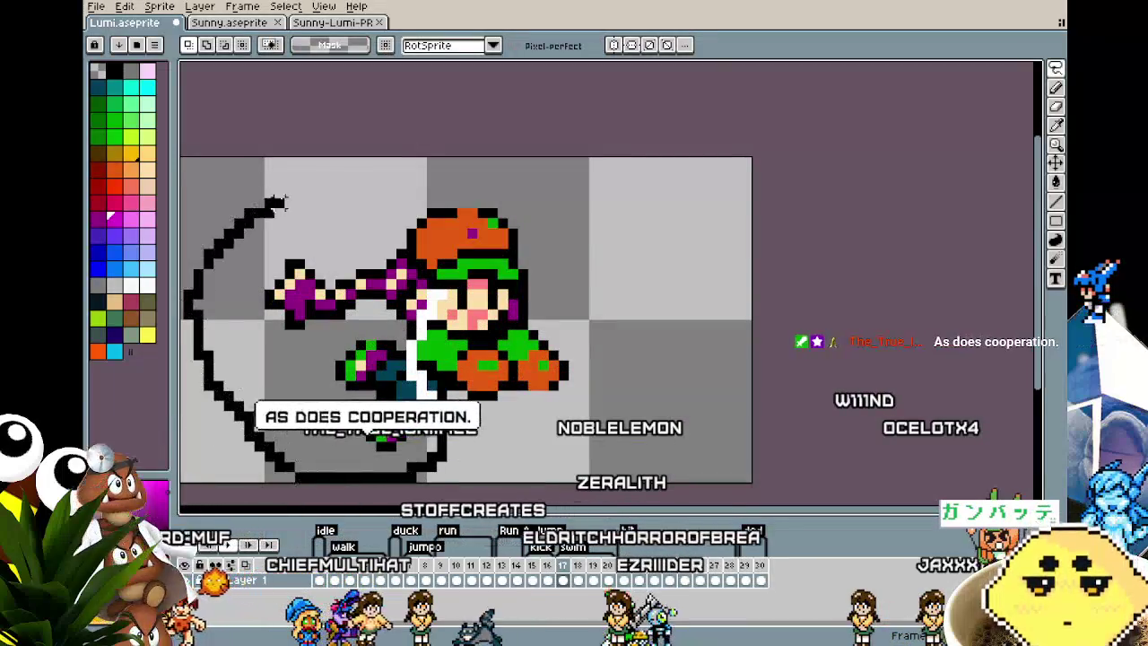
pyautogui.moveTo(429, 262); pyautogui.dragTo(422, 320)
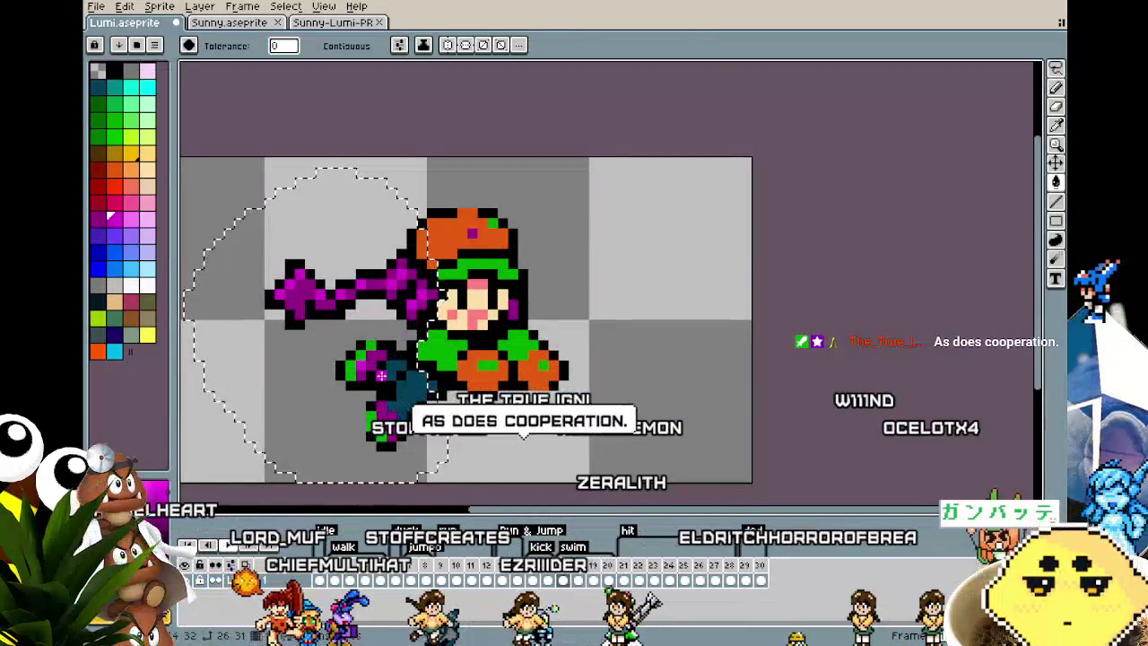
pyautogui.press('g')
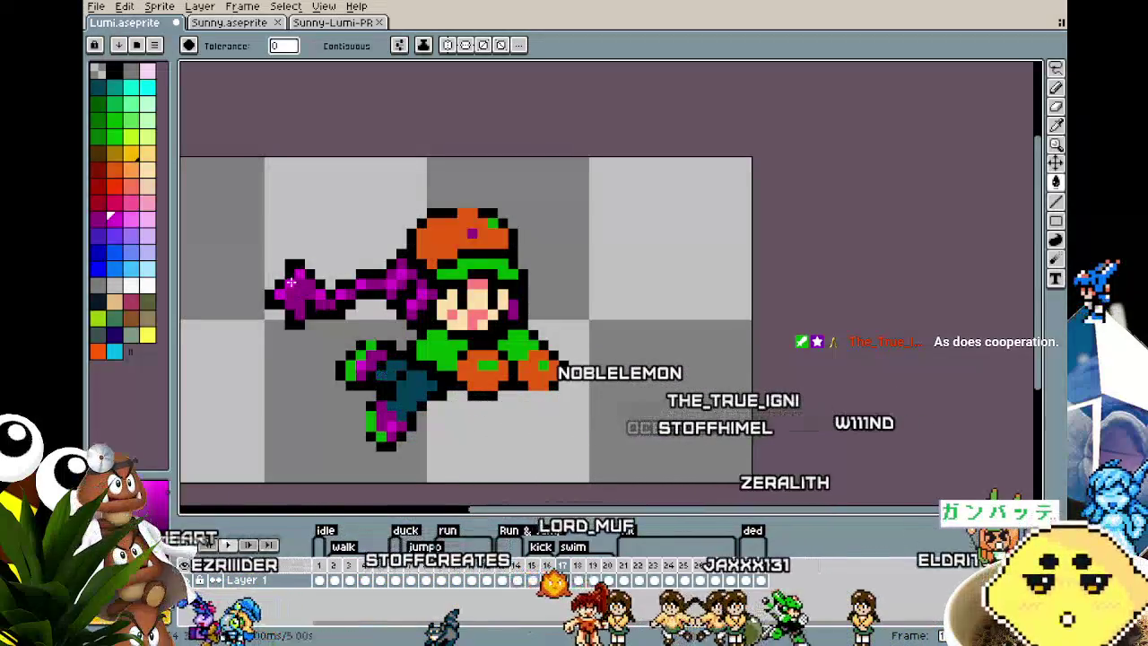
# - Recolor the leftover hair and arm areas purple on the next two frames
pyautogui.press('Right')
pyautogui.press('m')
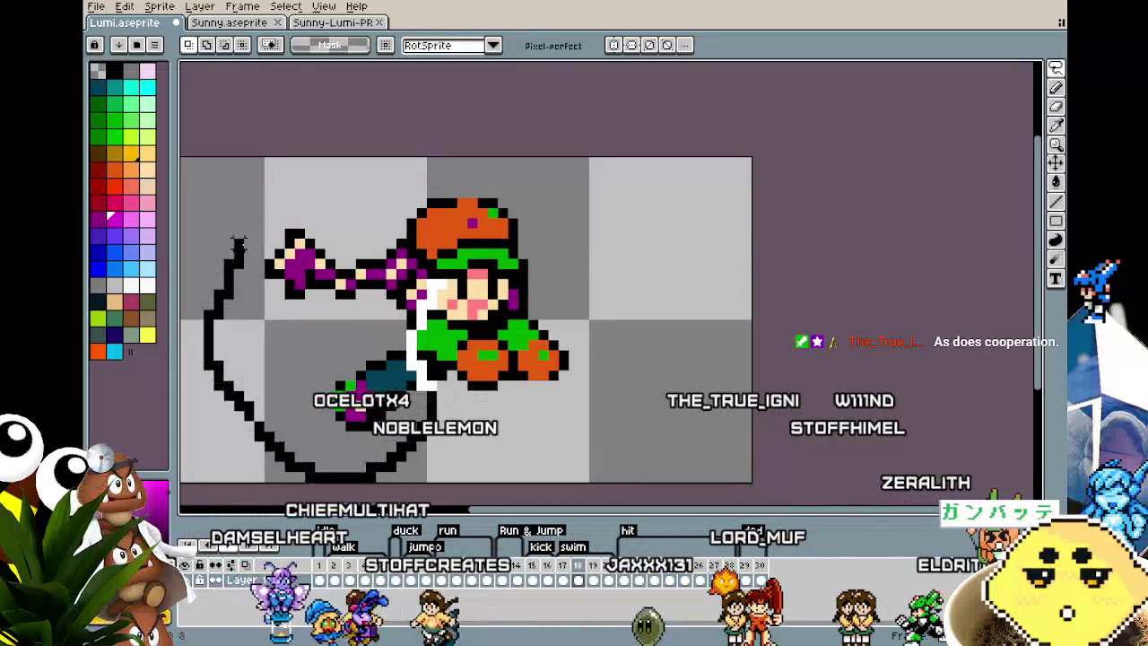
pyautogui.moveTo(436, 224); pyautogui.dragTo(434, 219)
pyautogui.press('g')
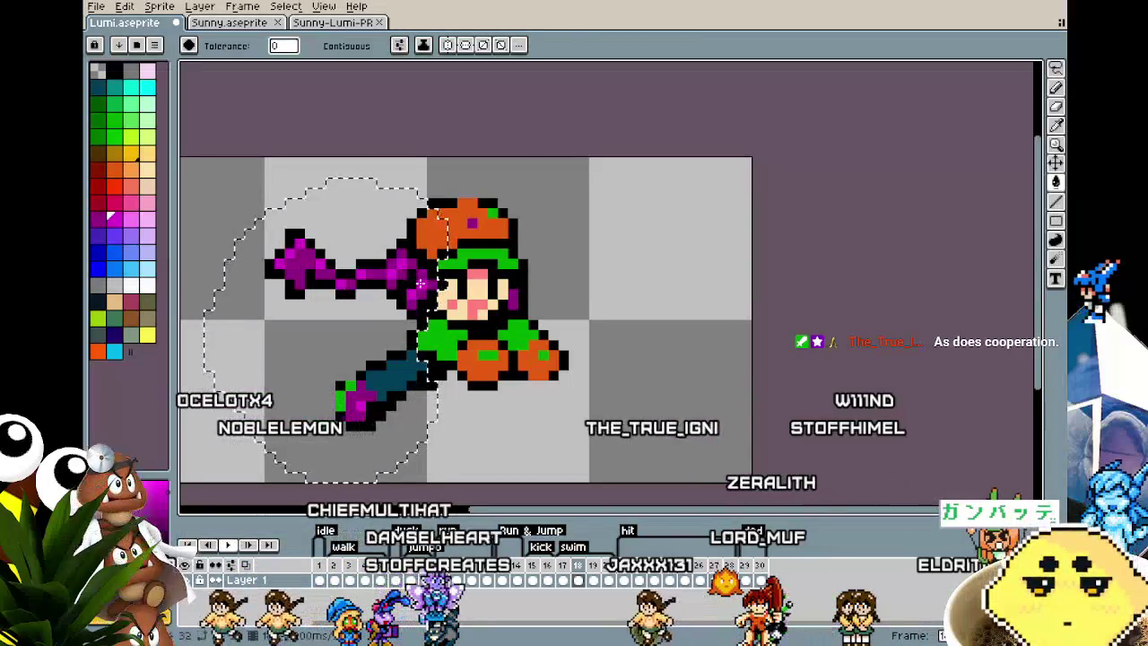
pyautogui.press('Right')
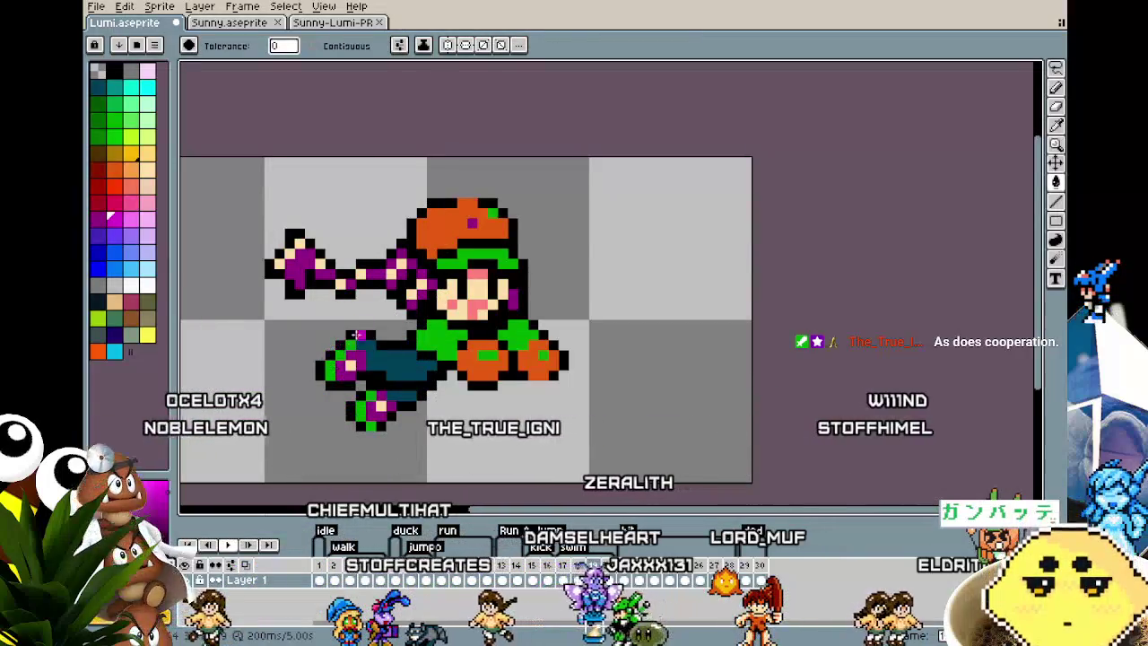
pyautogui.press('m')
pyautogui.moveTo(429, 268)
pyautogui.mouseDown()
pyautogui.moveTo(359, 192)
pyautogui.moveTo(410, 224)
pyautogui.mouseUp()
pyautogui.press('g')
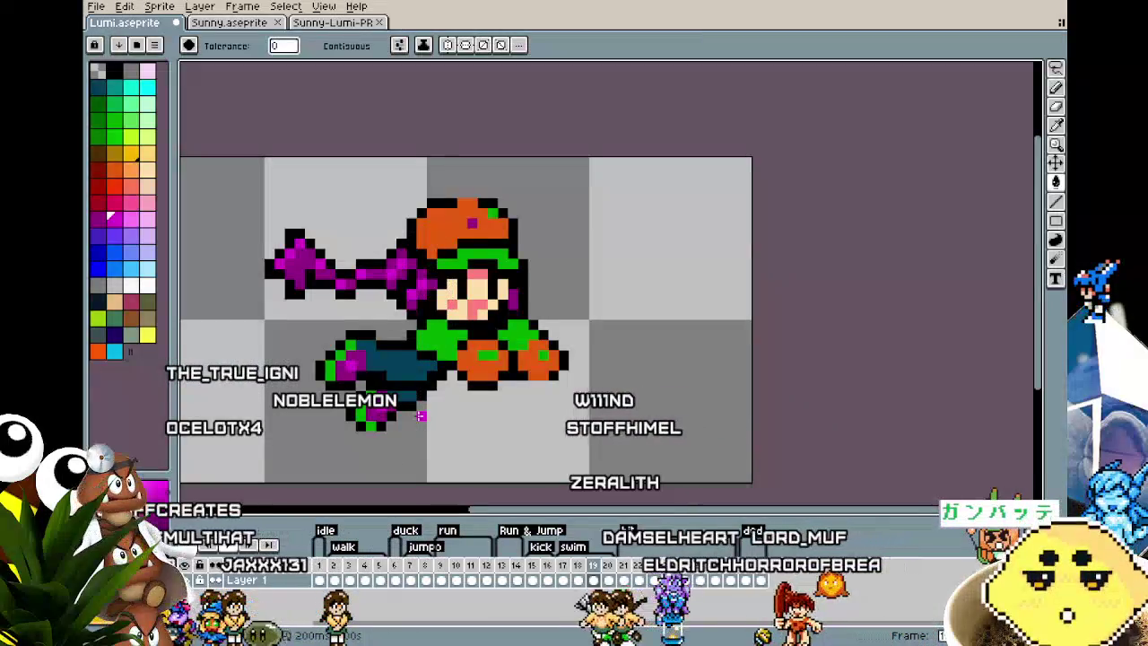
# - Select and fill the left-side hair and arm purple on the following two frames
pyautogui.press('Right')
pyautogui.press('m')
pyautogui.moveTo(436, 298); pyautogui.dragTo(437, 411)
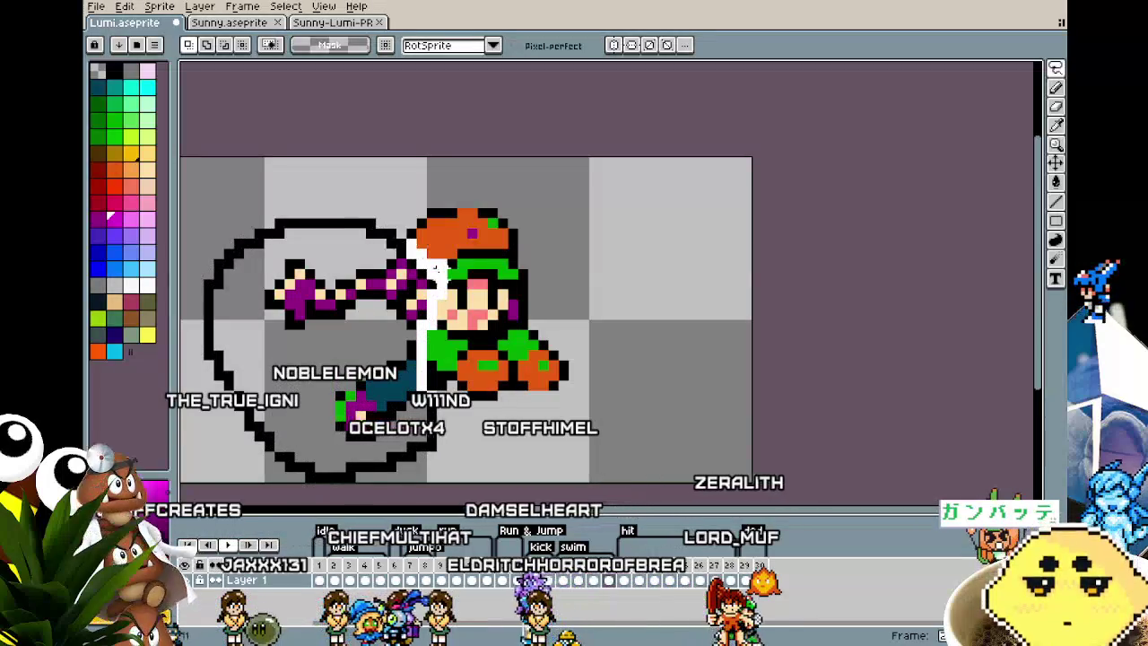
pyautogui.press('g')
pyautogui.press('Right')
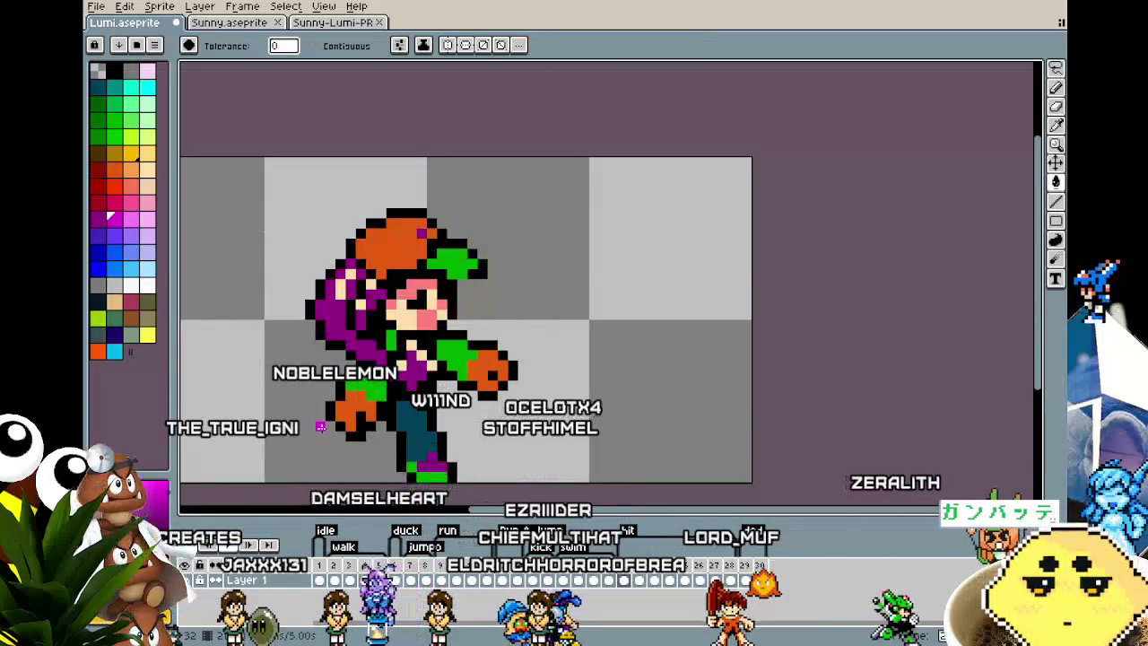
pyautogui.scroll(1, 495, 199)
pyautogui.press('m')
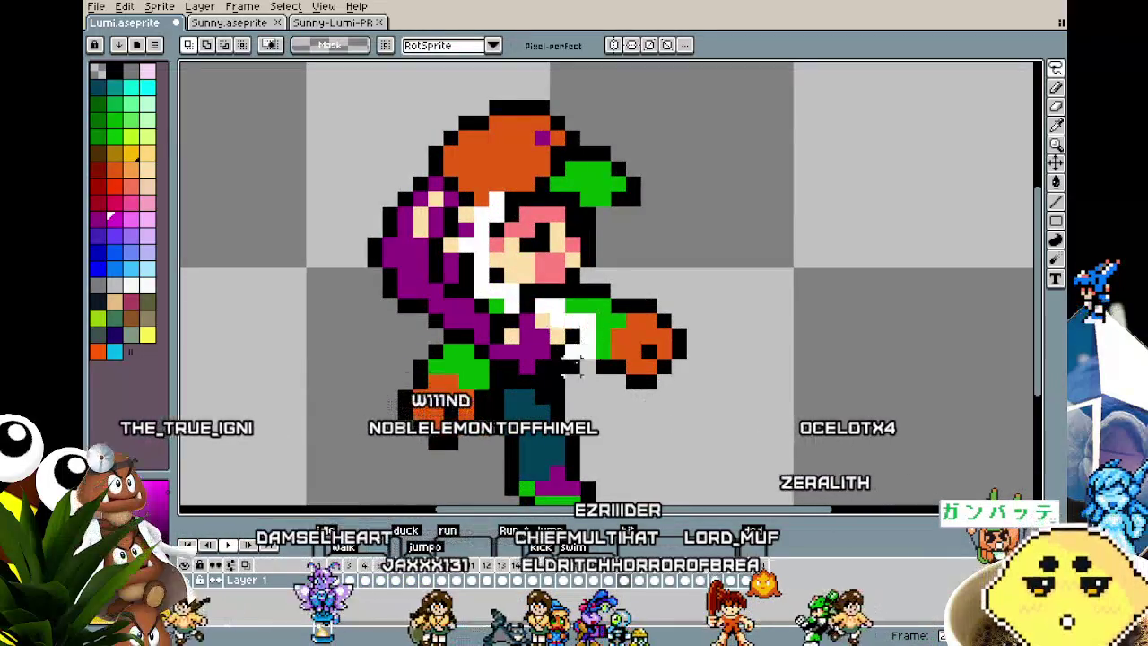
pyautogui.moveTo(538, 395); pyautogui.dragTo(440, 148)
pyautogui.press('g')
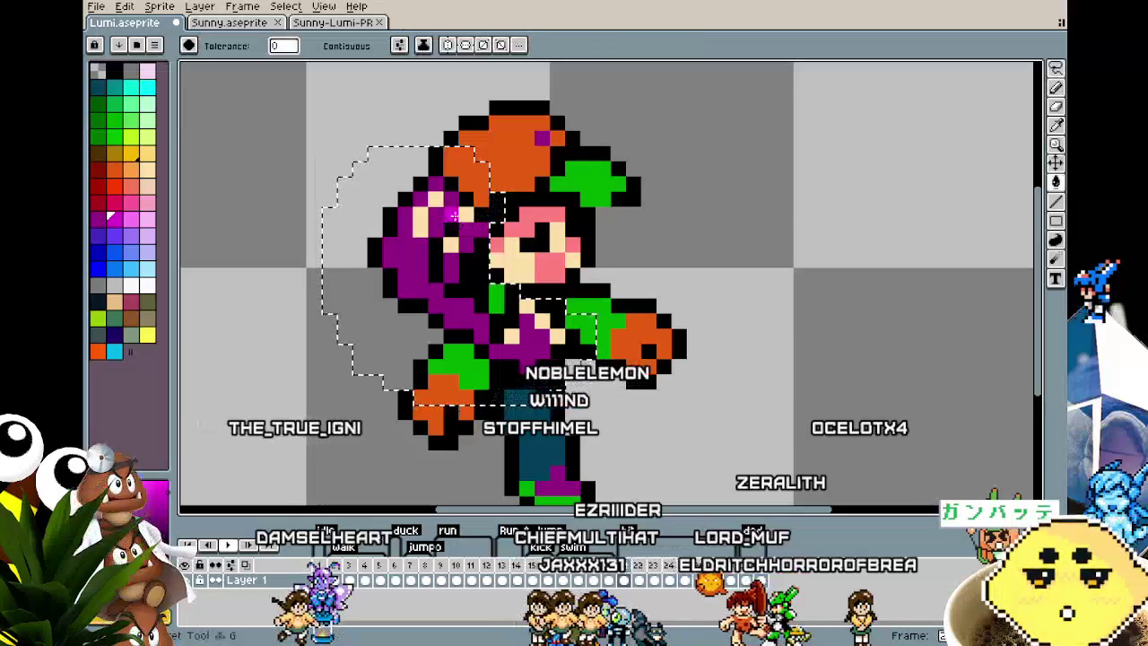
# - Lasso the character's left side on the next frame and flood-fill it purple
pyautogui.press('.')
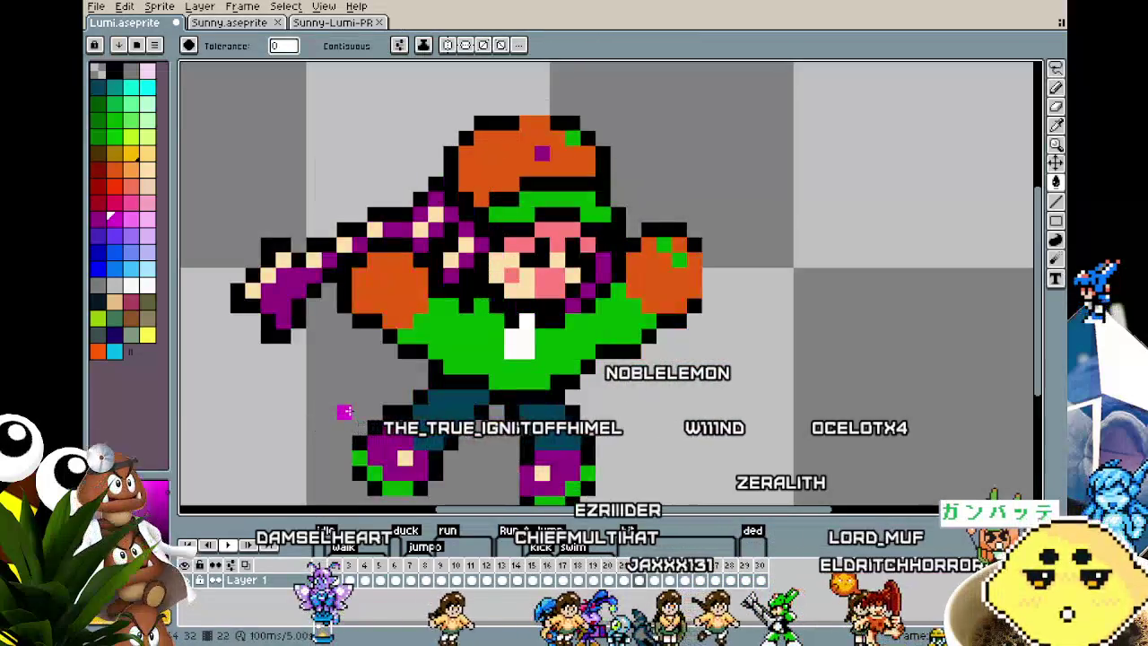
pyautogui.press('q')
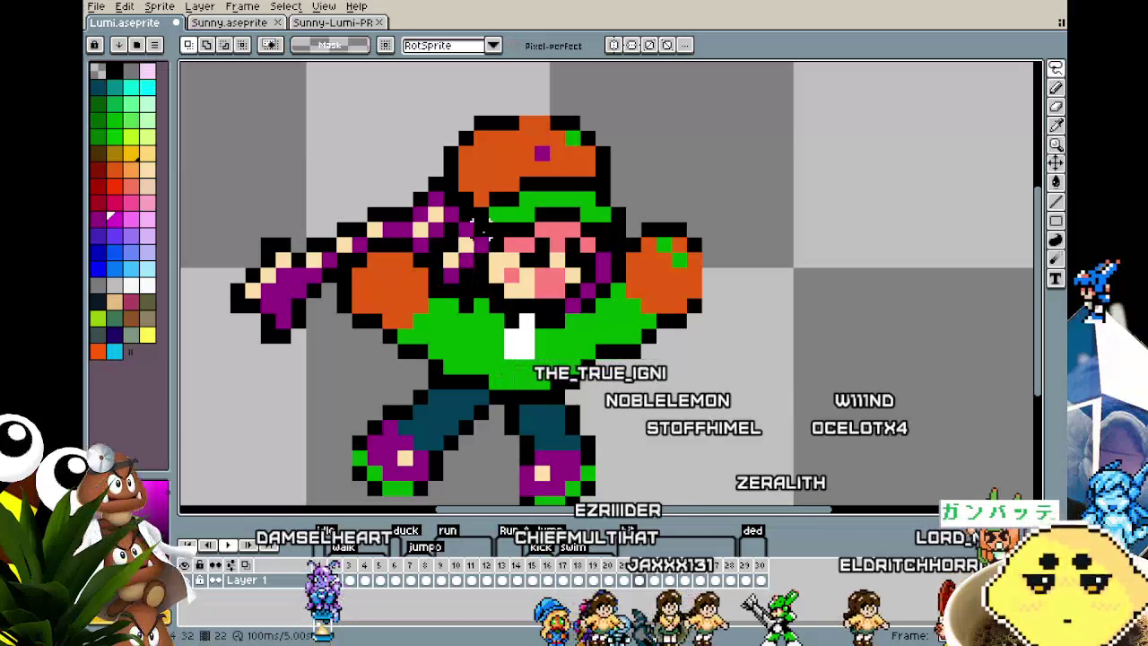
pyautogui.press('.')
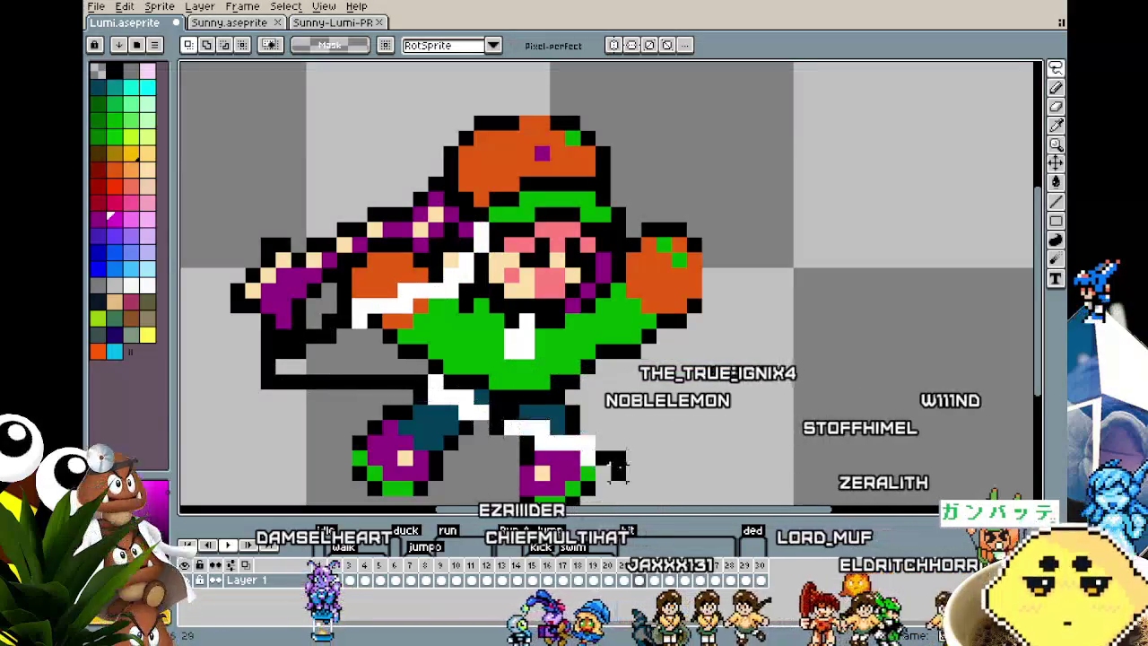
pyautogui.scroll(-2, 436, 287)
pyautogui.moveTo(363, 473); pyautogui.dragTo(325, 136)
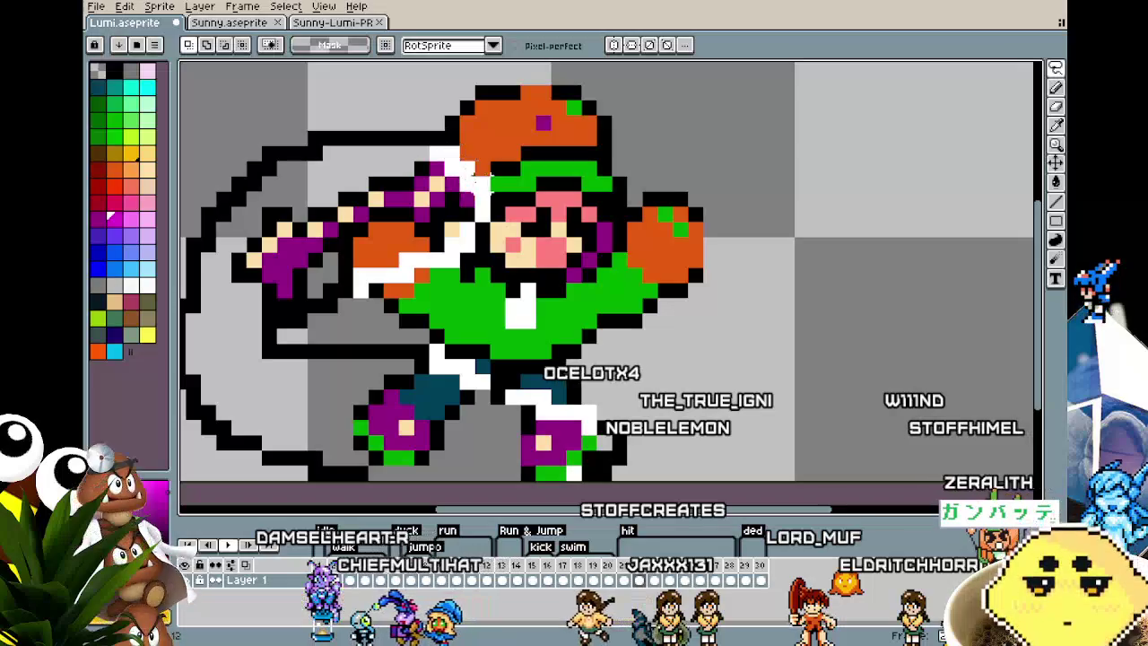
pyautogui.press(',')
pyautogui.press('g')
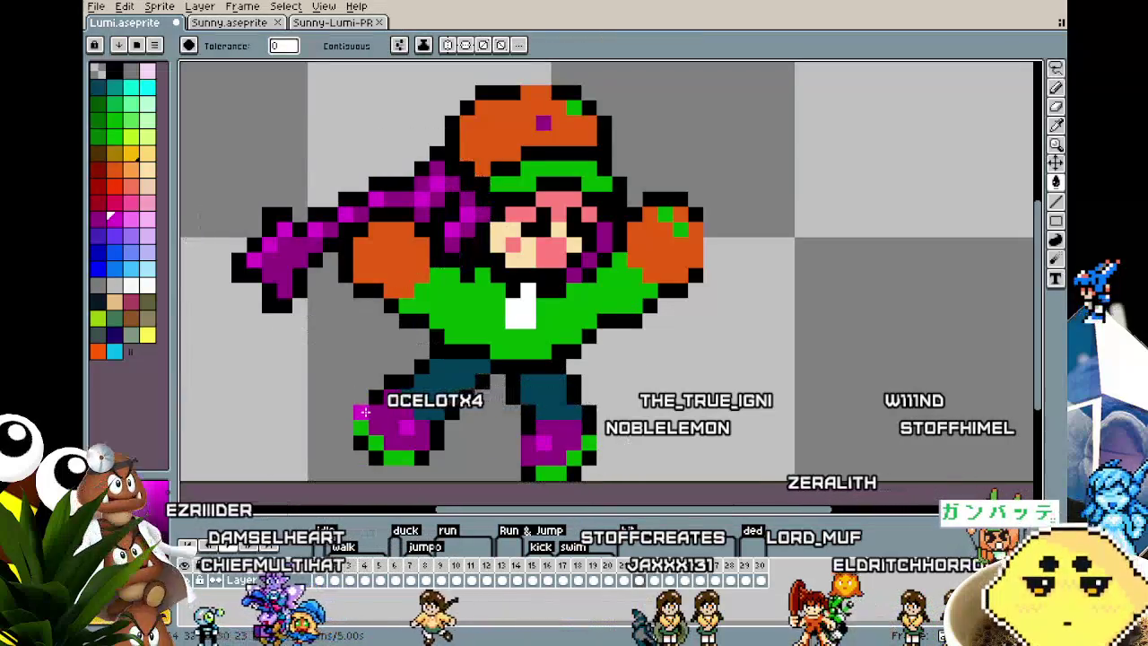
pyautogui.scroll(-2, 363, 411)
pyautogui.scroll(1, 364, 411)
# - Recolor the arm holding the gun and the hair on the right of the head purple
pyautogui.press('.')
pyautogui.press('.')
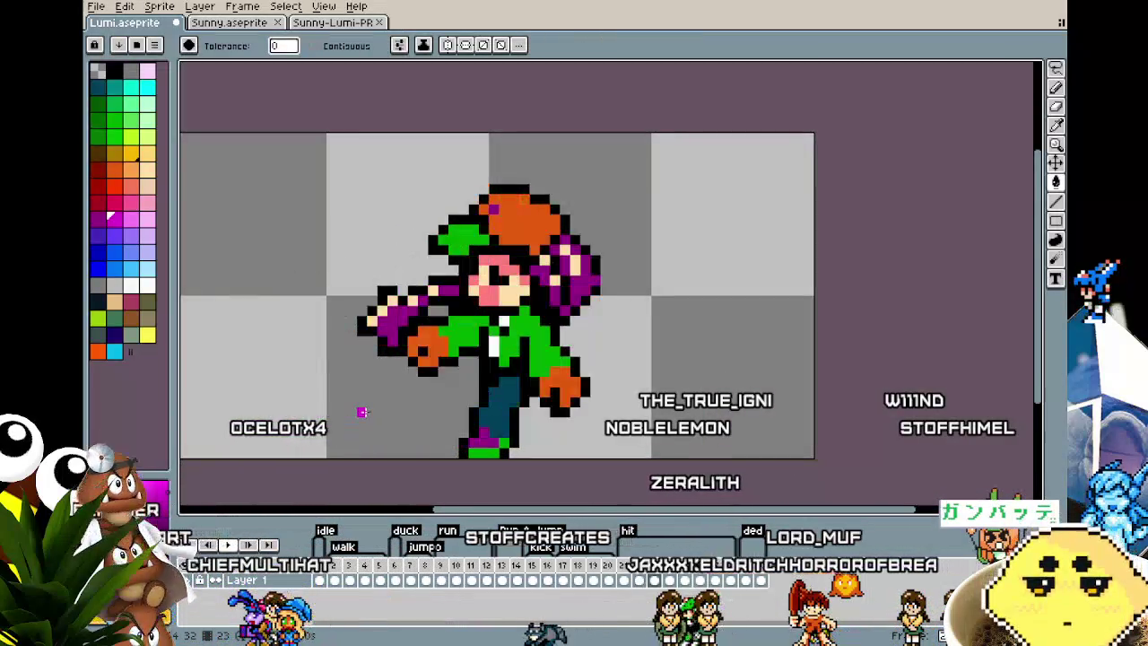
pyautogui.scroll(1, 403, 309)
pyautogui.press('m')
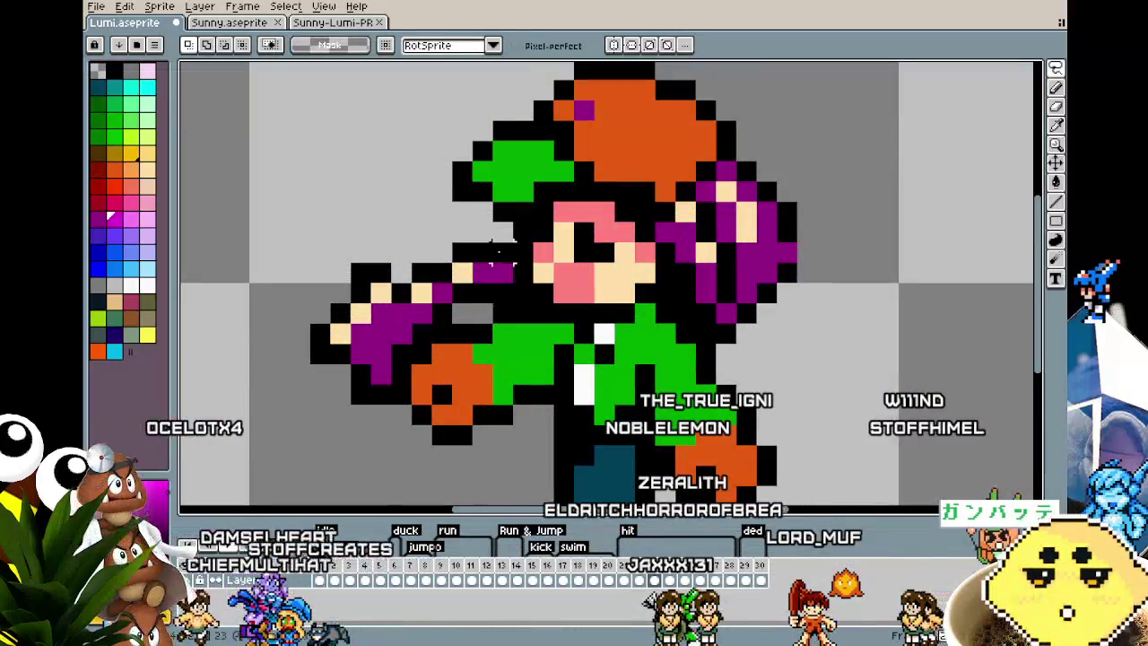
pyautogui.moveTo(491, 253); pyautogui.dragTo(515, 283)
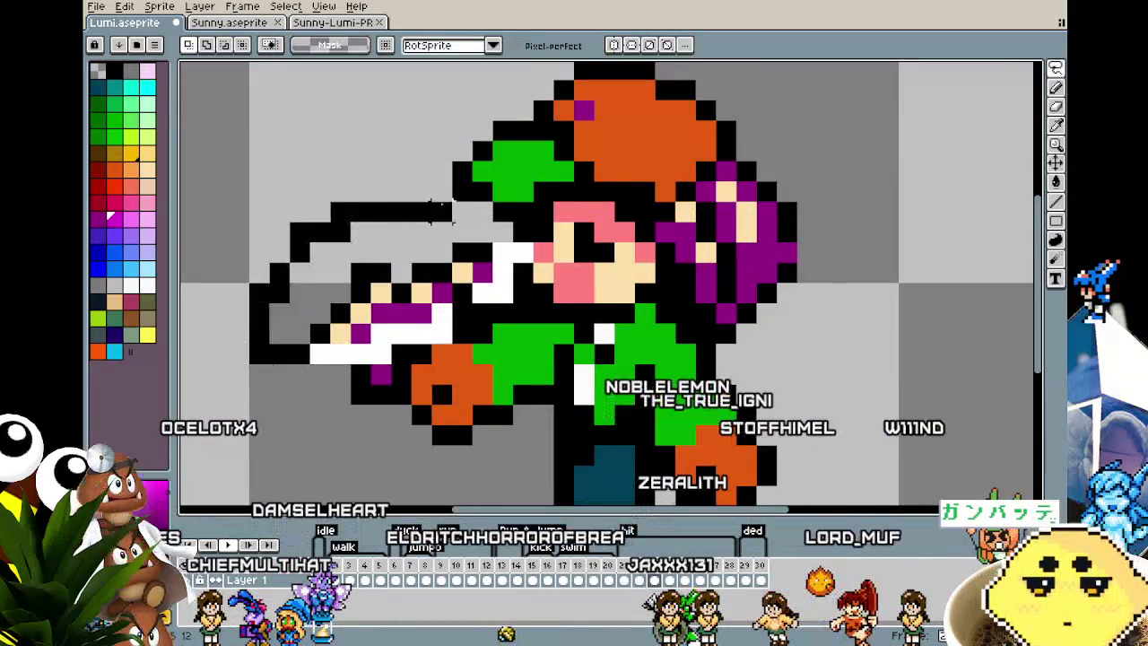
pyautogui.press('g')
pyautogui.hotkey('ctrl', 'd')
pyautogui.press('q')
pyautogui.moveTo(726, 327); pyautogui.dragTo(782, 408)
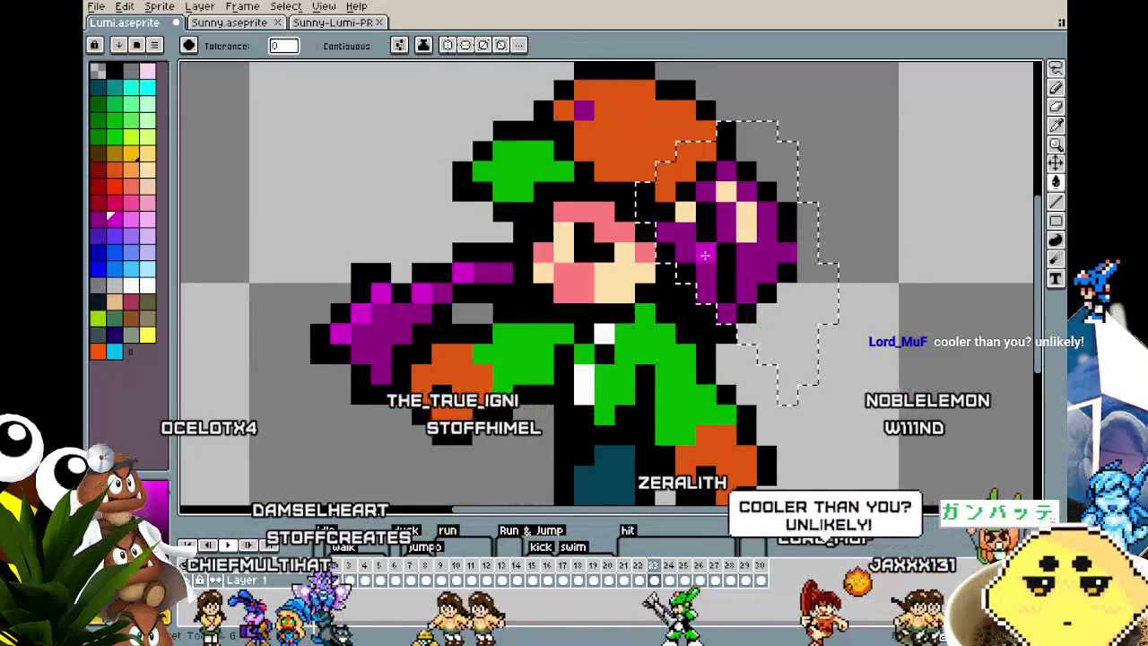
pyautogui.press('g')
pyautogui.scroll(-2, 762, 376)
pyautogui.moveTo(736, 341); pyautogui.dragTo(629, 269)
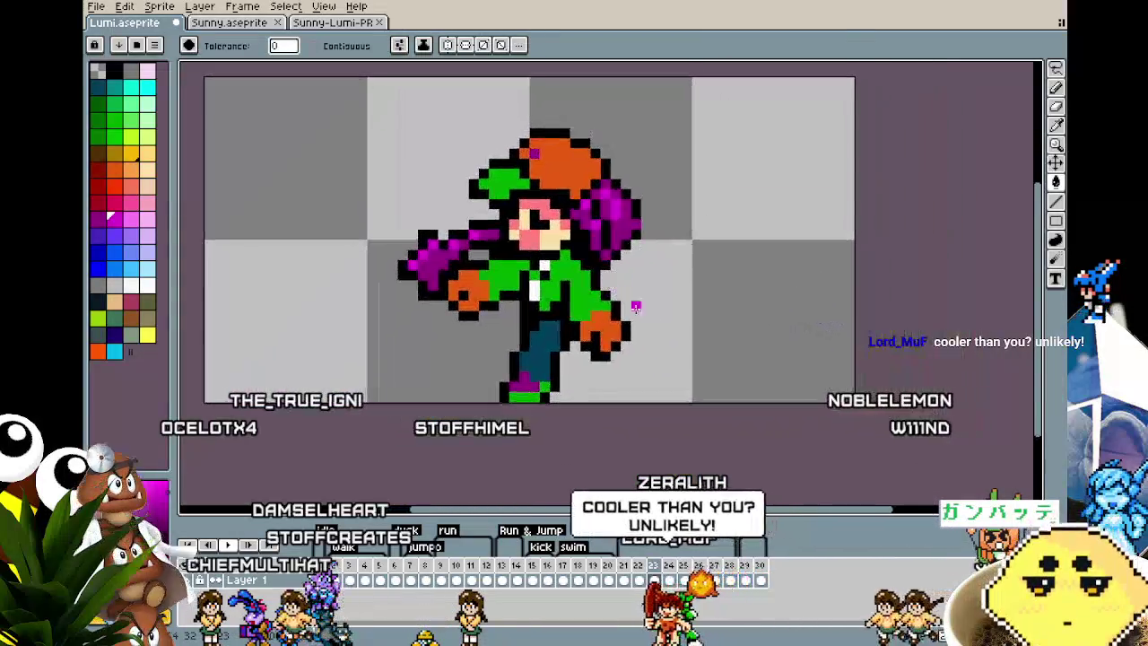
# - On the next frame, outline the head and right side and fill it purple
pyautogui.press('Right')
pyautogui.scroll(1, 664, 316)
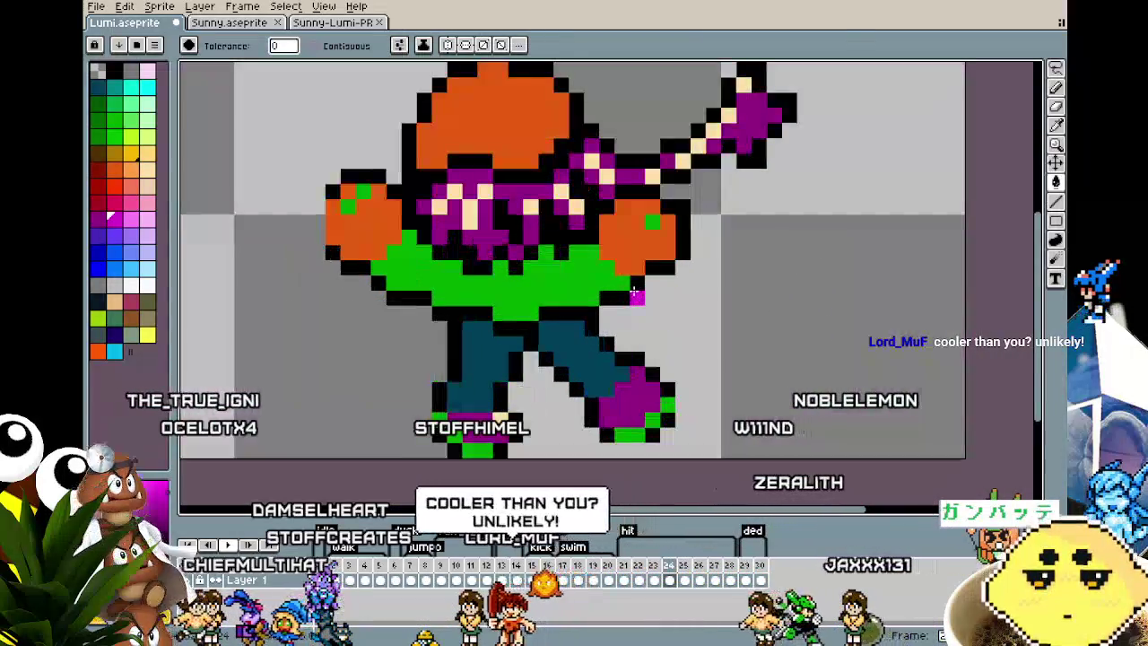
pyautogui.press('q')
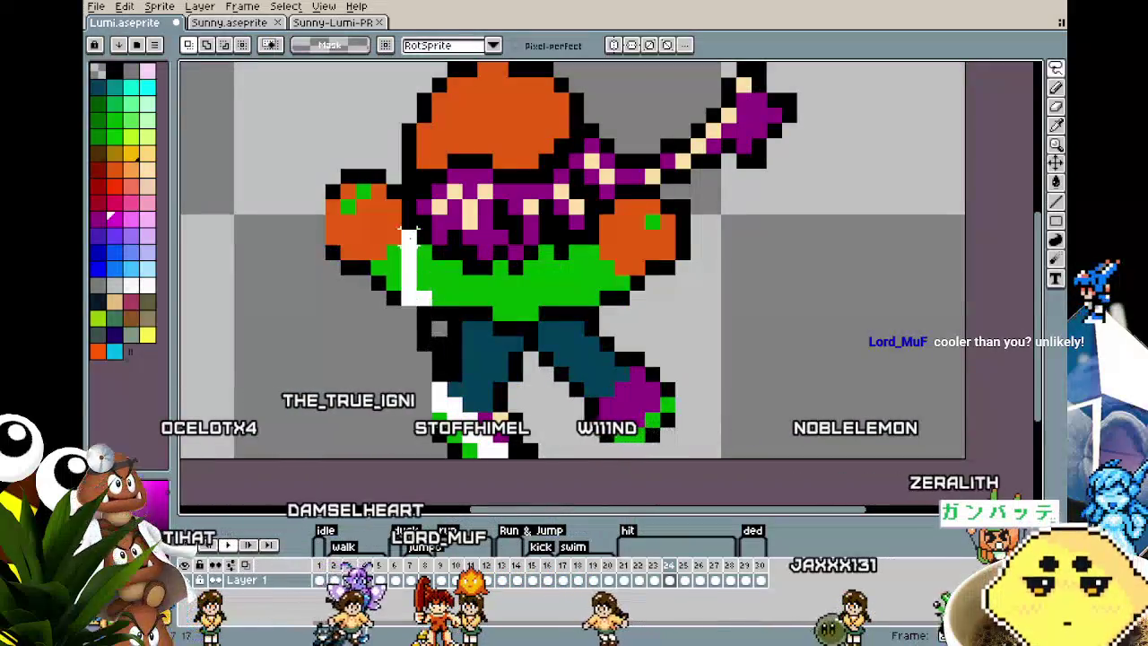
pyautogui.moveTo(430, 154); pyautogui.dragTo(484, 461)
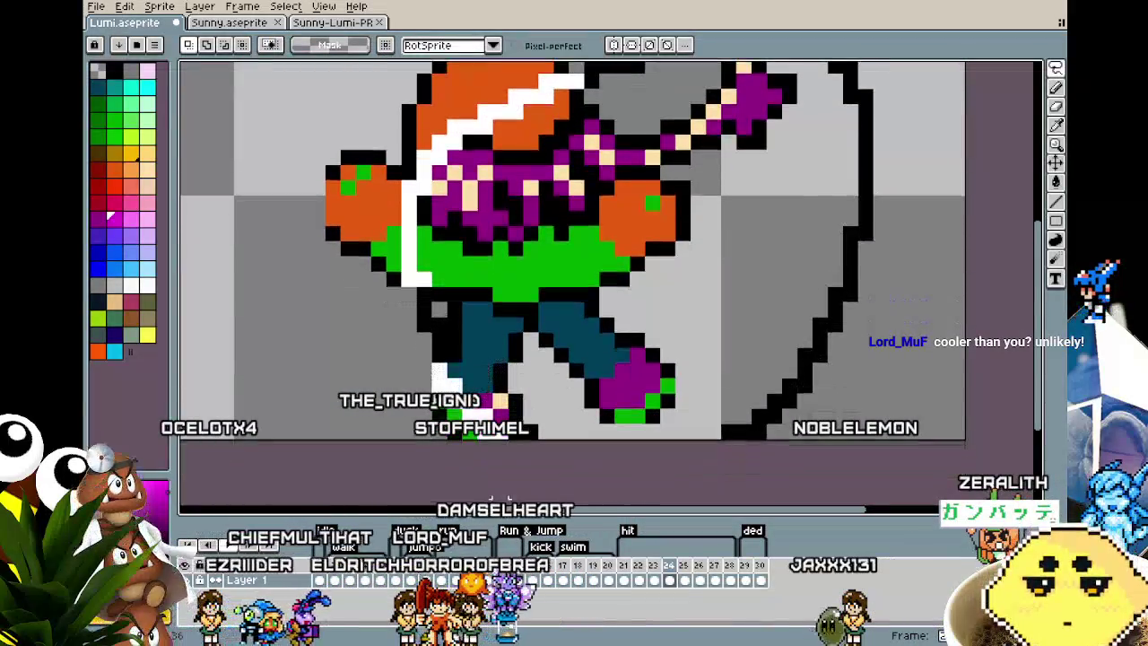
pyautogui.click(514, 455)
pyautogui.press('g')
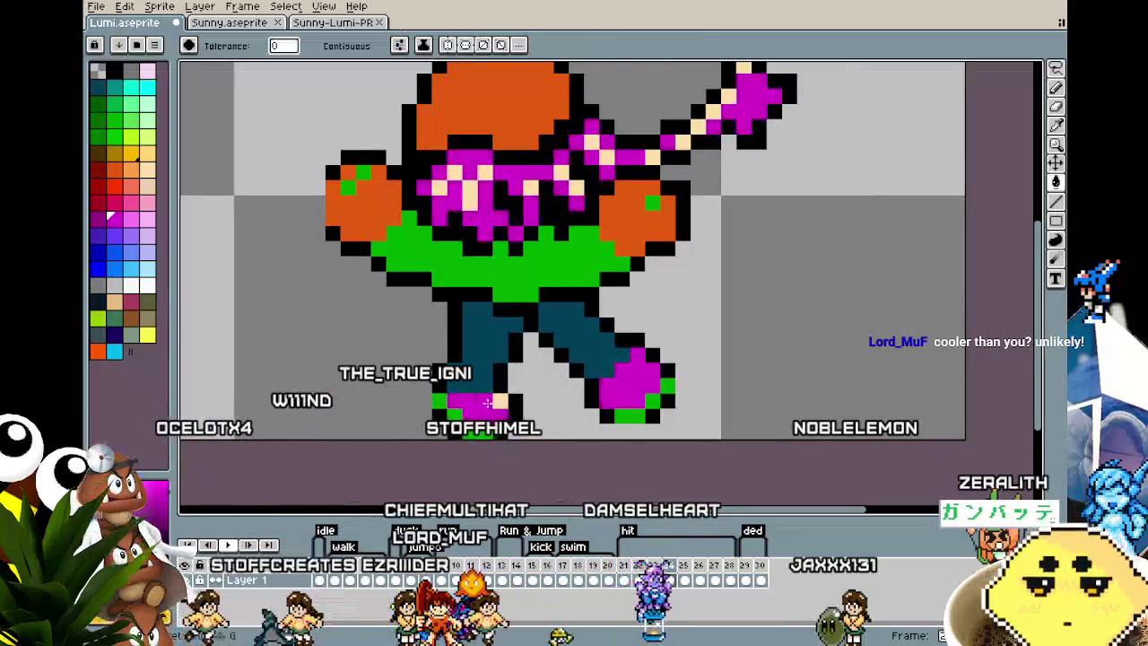
pyautogui.scroll(-3, 513, 406)
# - Zoom in on the next frame and delete the stray arc outline pixels
pyautogui.press('Right')
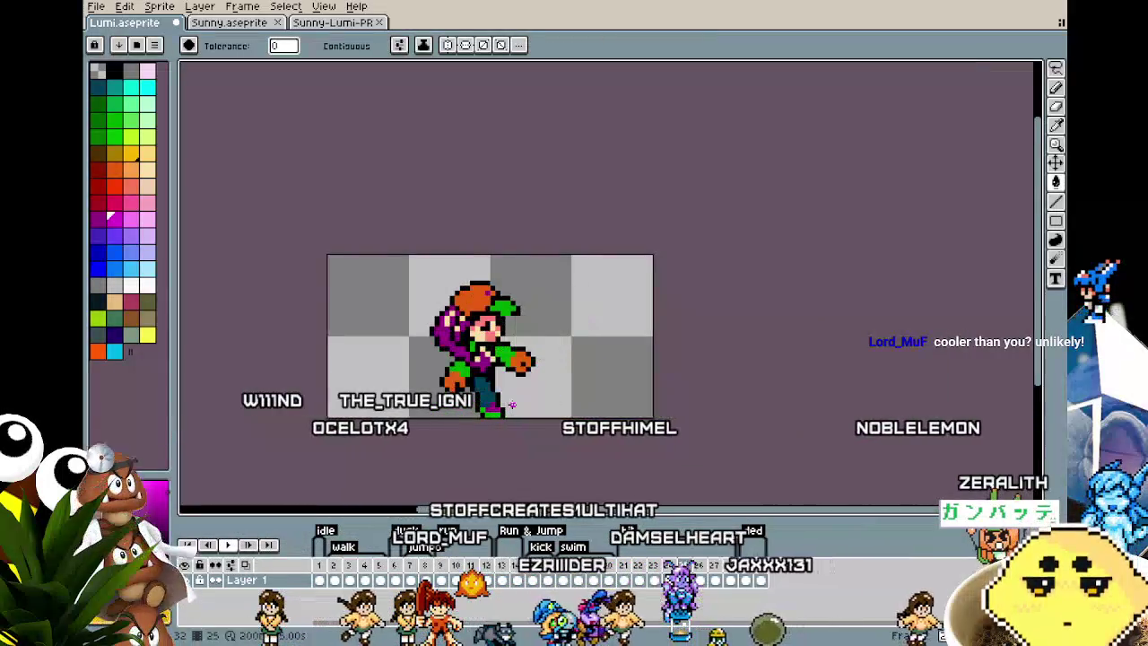
pyautogui.scroll(1, 512, 405)
pyautogui.scroll(1, 487, 254)
pyautogui.scroll(1, 487, 254)
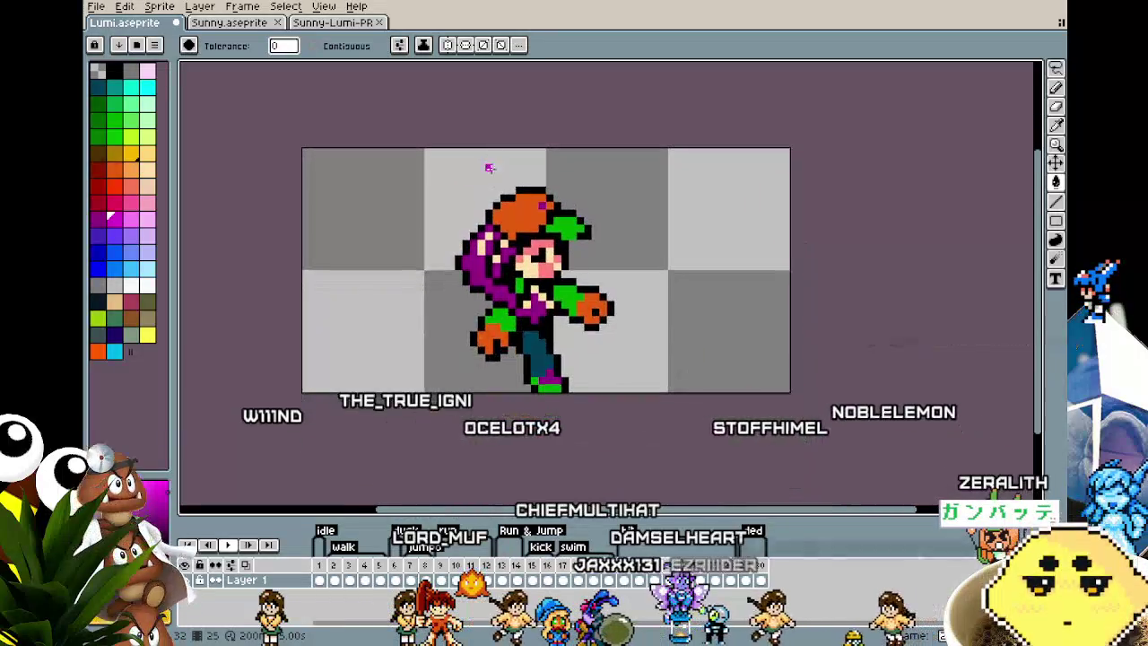
pyautogui.scroll(1, 520, 278)
pyautogui.press('m')
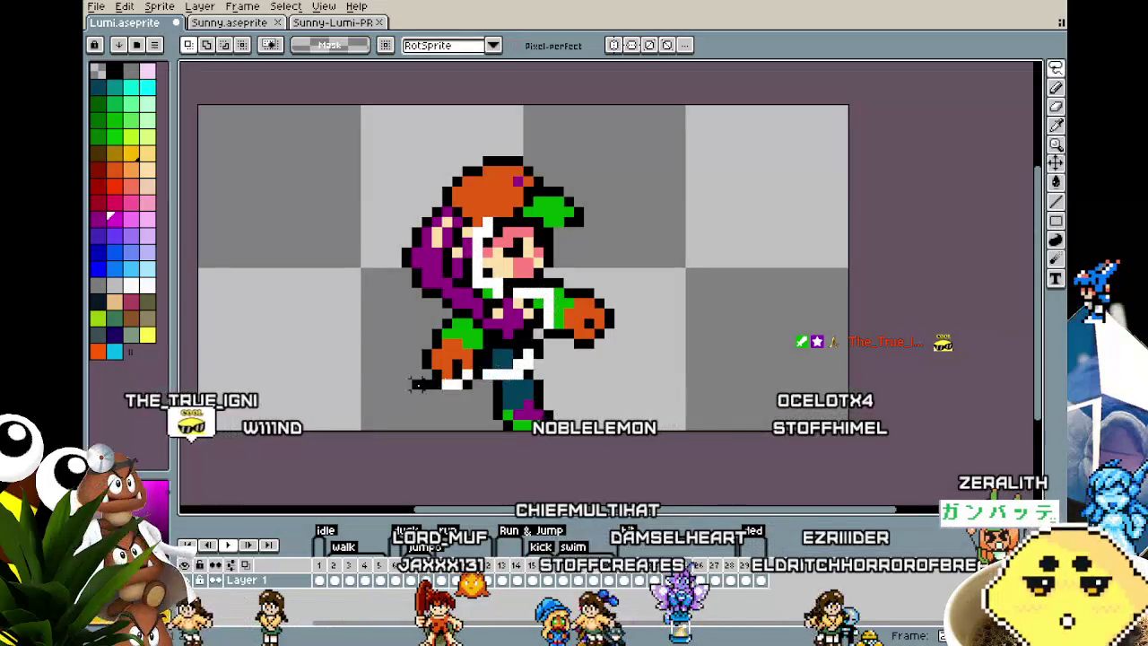
pyautogui.press('Delete')
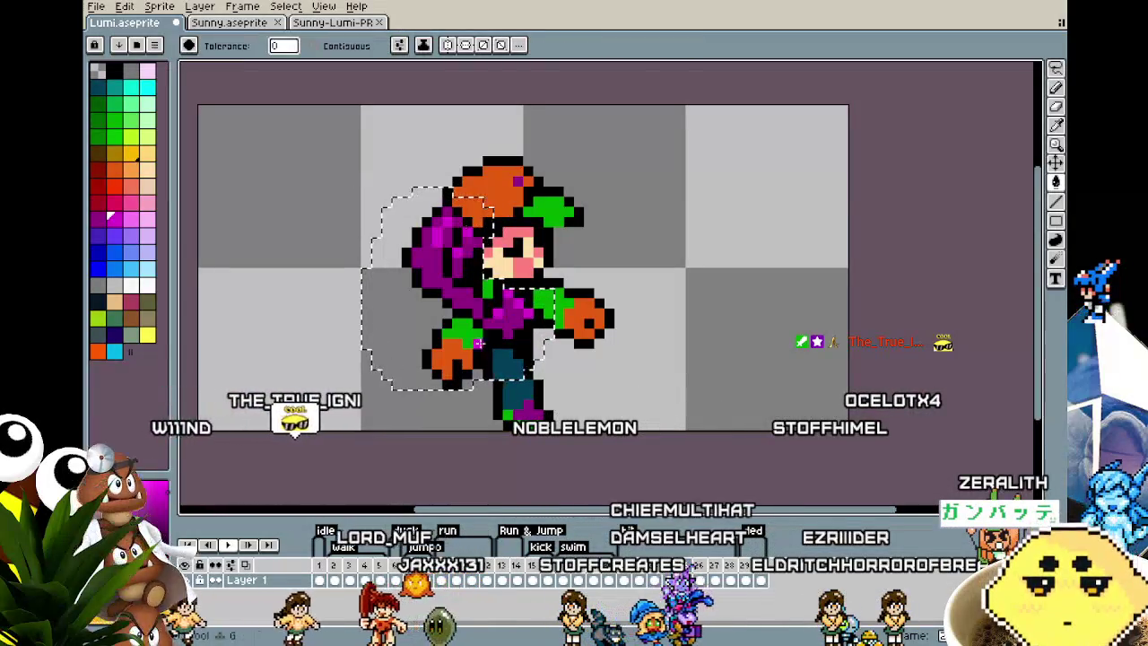
# - Compare neighbouring arc frames and delete the remaining arc and slash pixels
pyautogui.press('Right')
pyautogui.press('m')
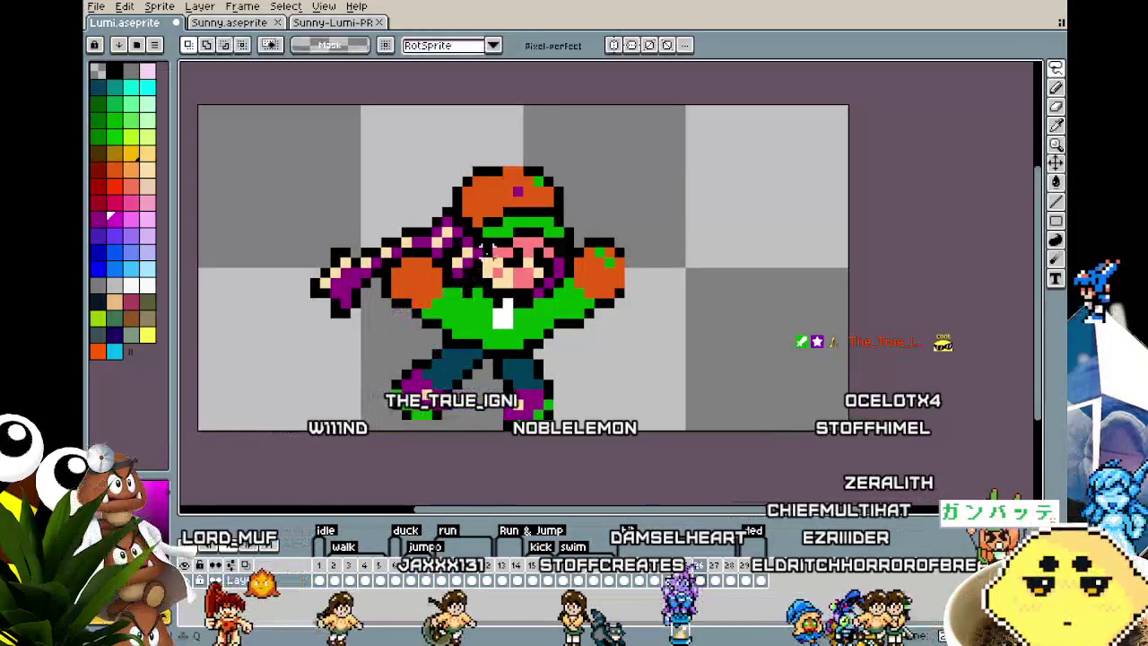
pyautogui.press('Right')
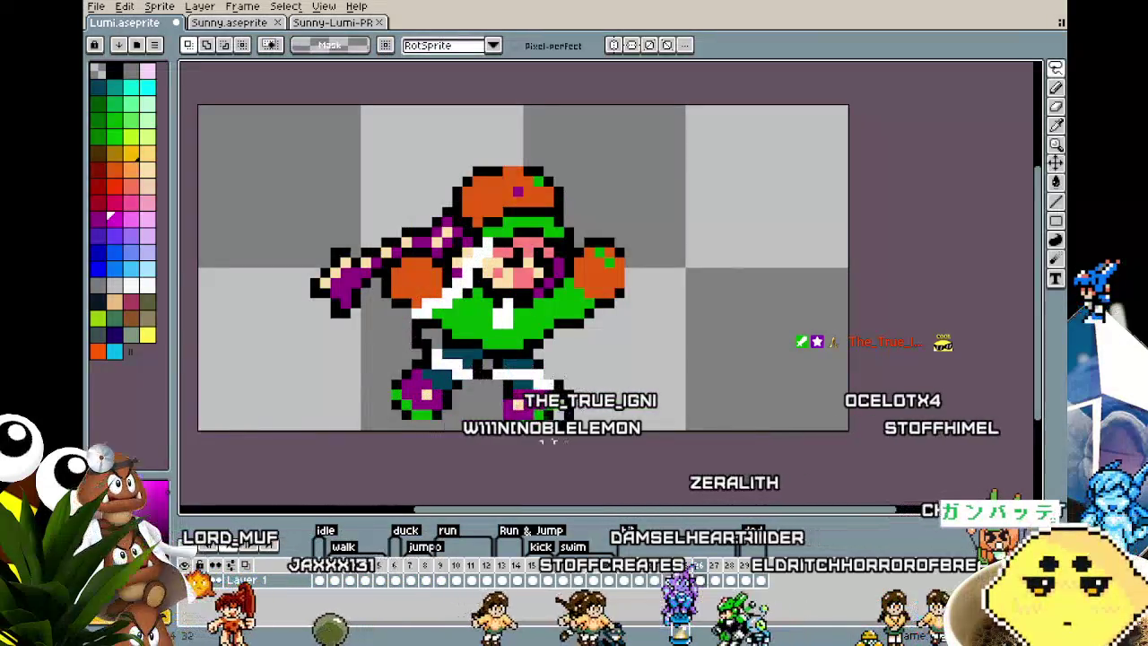
pyautogui.press('Right')
pyautogui.press('Left')
pyautogui.press('Delete')
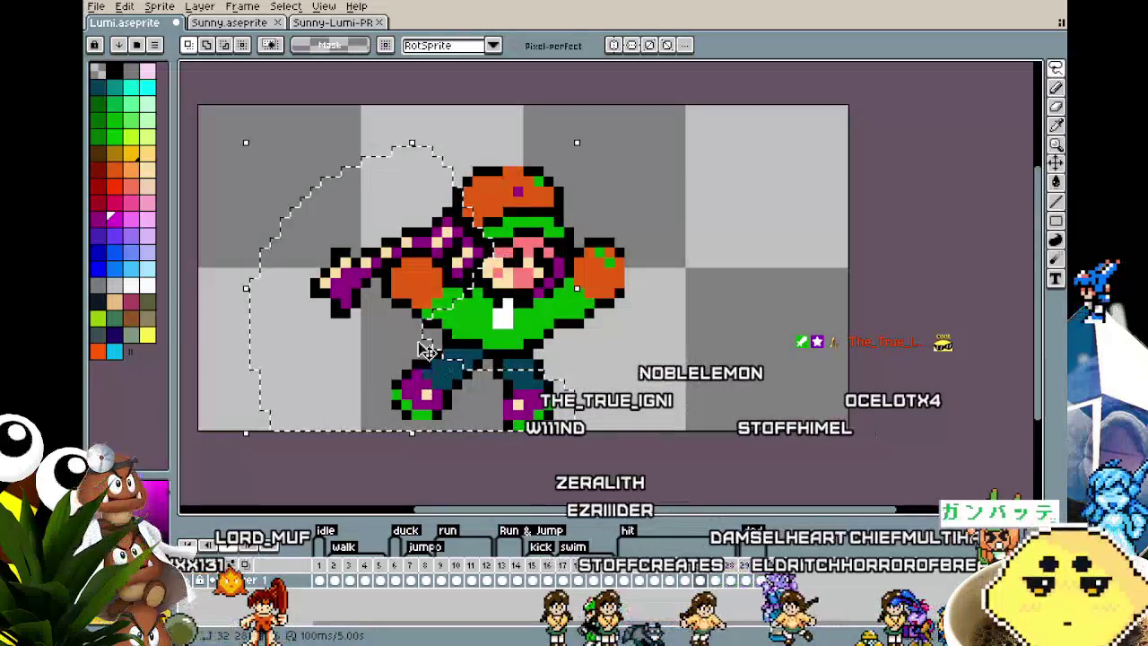
pyautogui.press('Right')
pyautogui.press('Delete')
# - Make frame 27's arm and hand purple and frame 28's cream hand highlights magenta
pyautogui.press('Right')
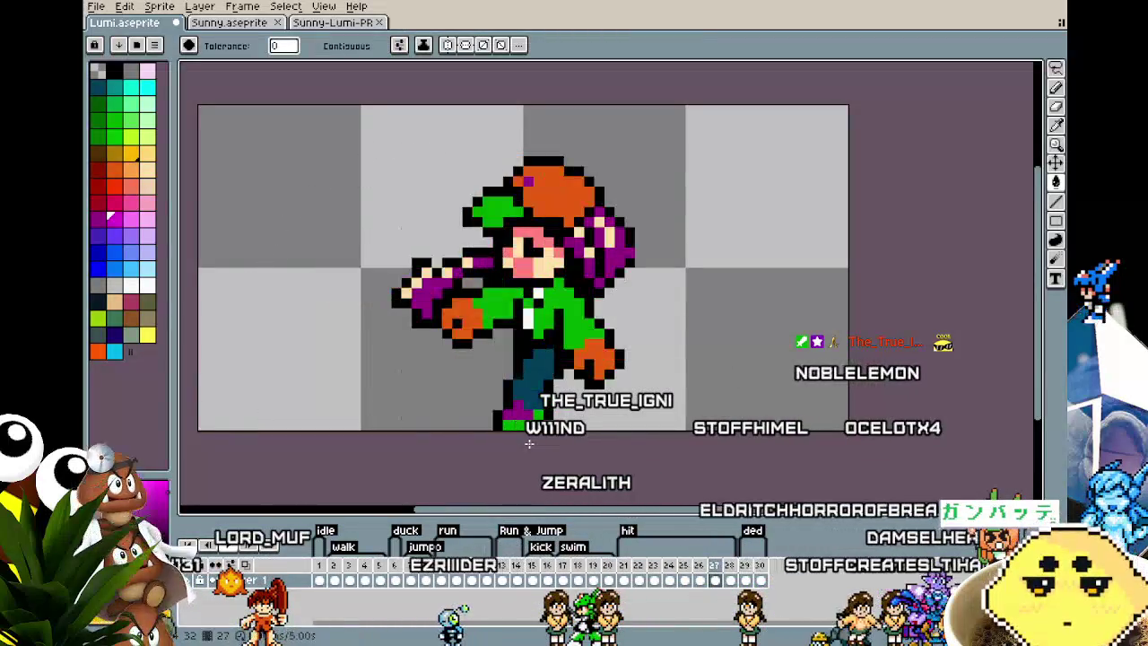
pyautogui.press('m')
pyautogui.moveTo(366, 303)
pyautogui.mouseDown()
pyautogui.moveTo(422, 200)
pyautogui.moveTo(466, 262)
pyautogui.mouseUp()
pyautogui.press('w')
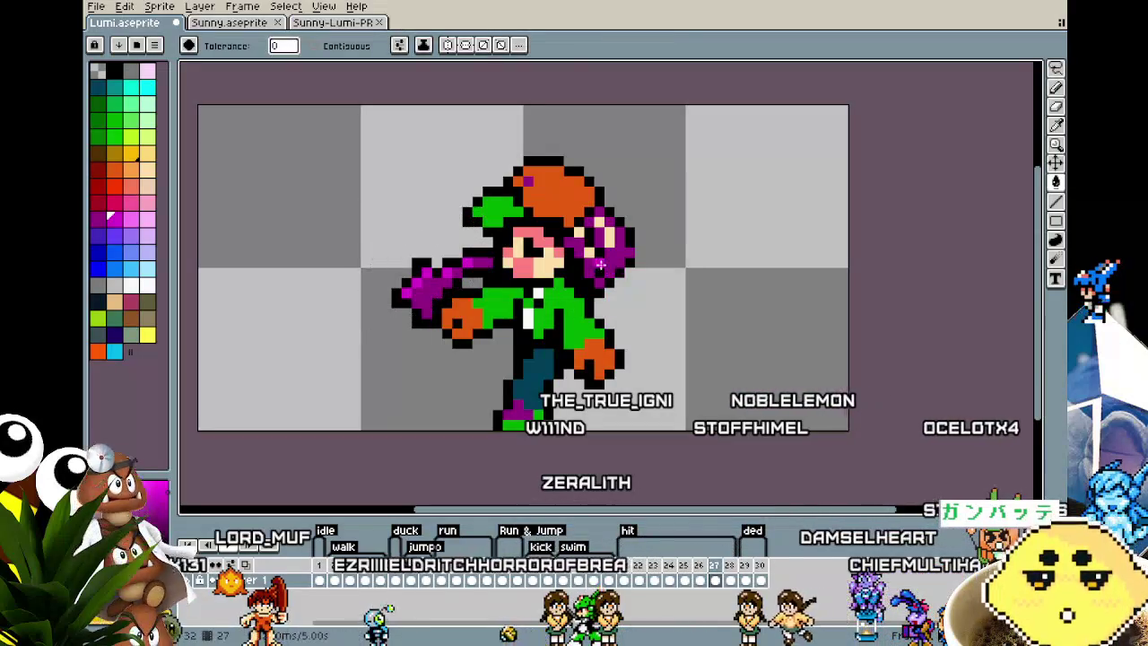
pyautogui.press('m')
pyautogui.moveTo(650, 251); pyautogui.dragTo(614, 243)
pyautogui.press('w')
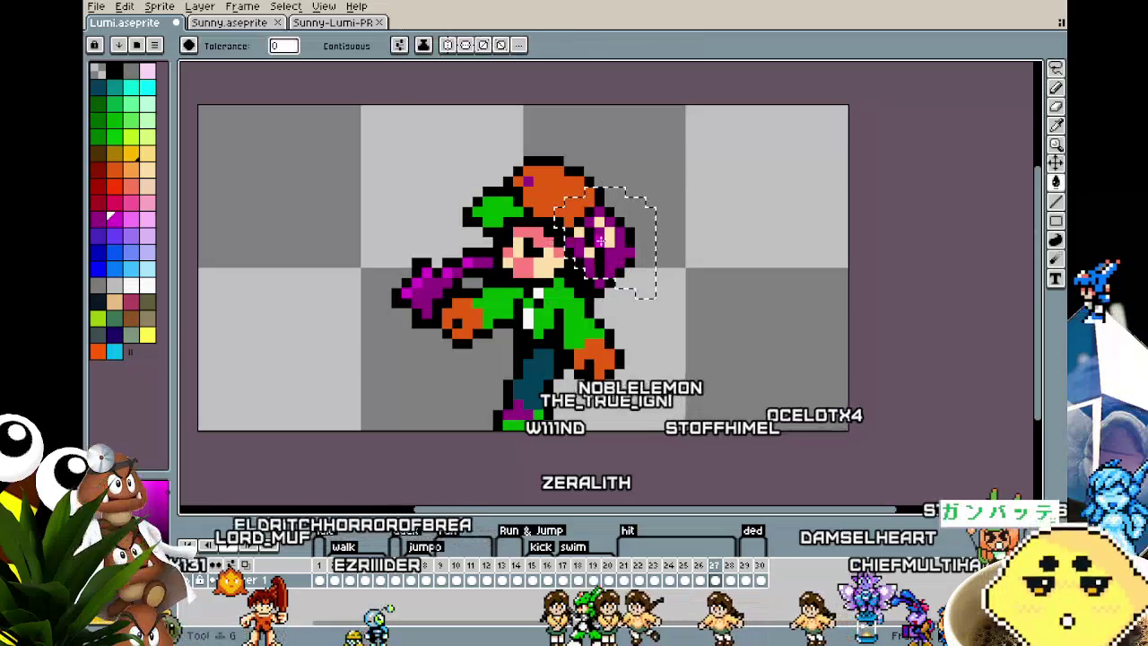
pyautogui.press('Right')
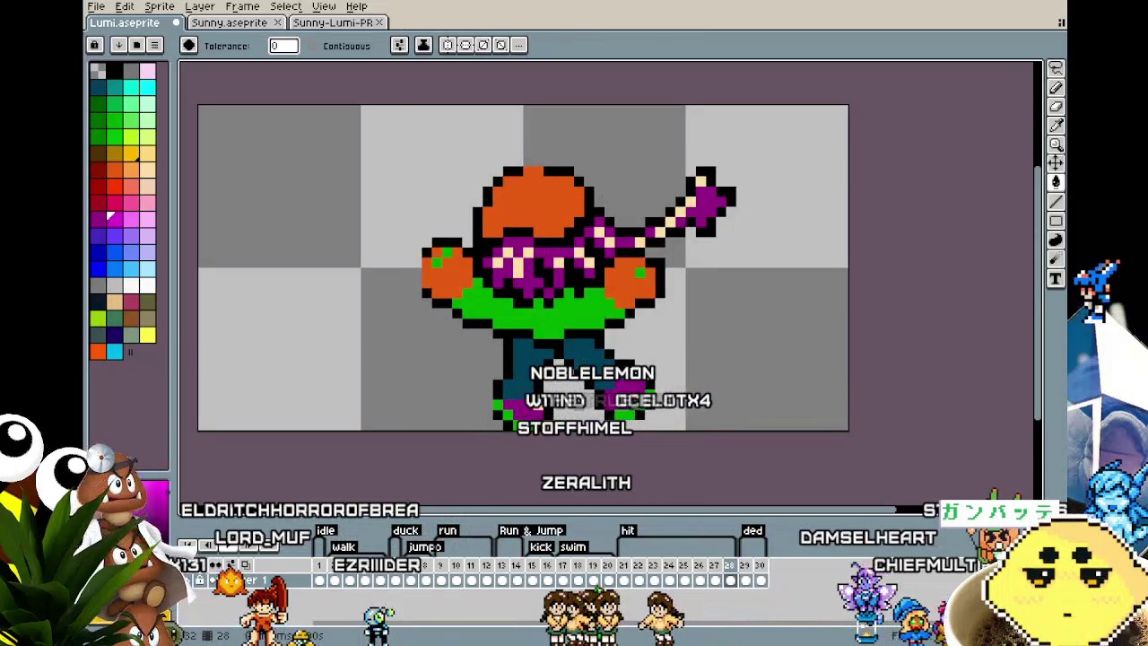
pyautogui.click(516, 267)
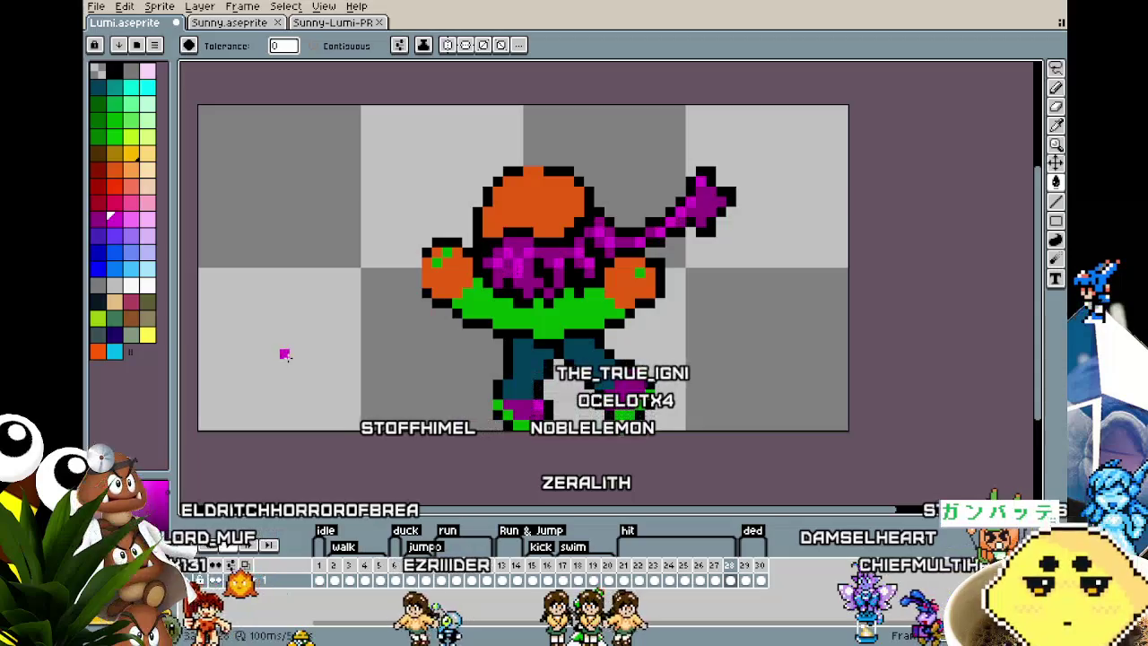
pyautogui.press('Right')
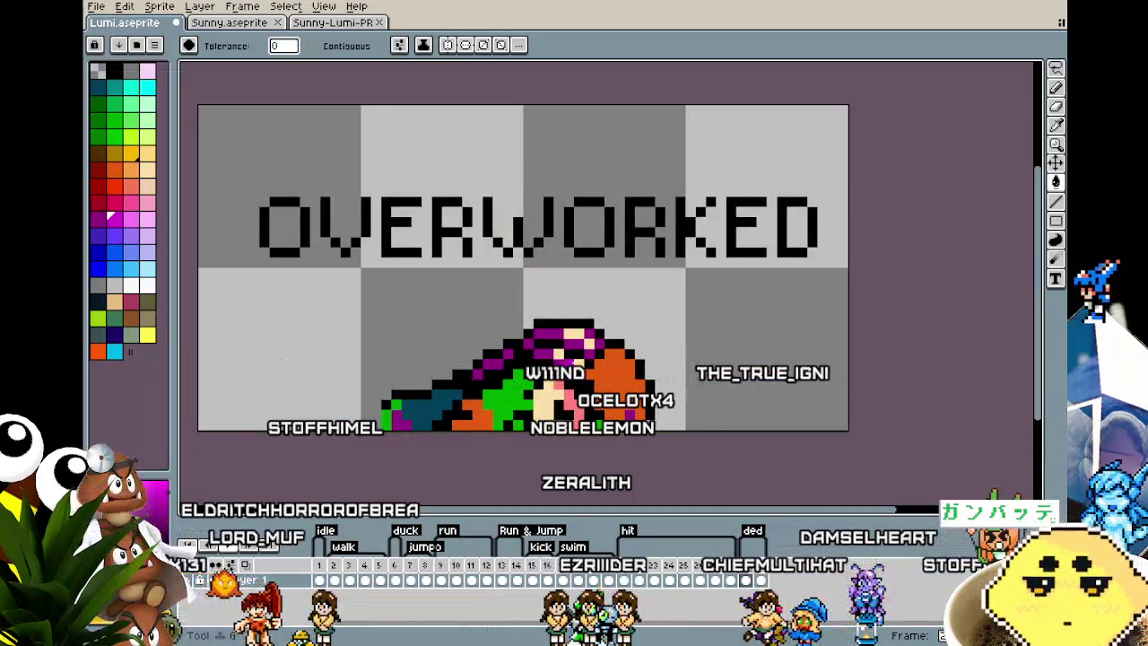
# - Check the heads on death frames 29 and 30 by selecting around them
pyautogui.moveTo(538, 368); pyautogui.dragTo(583, 361)
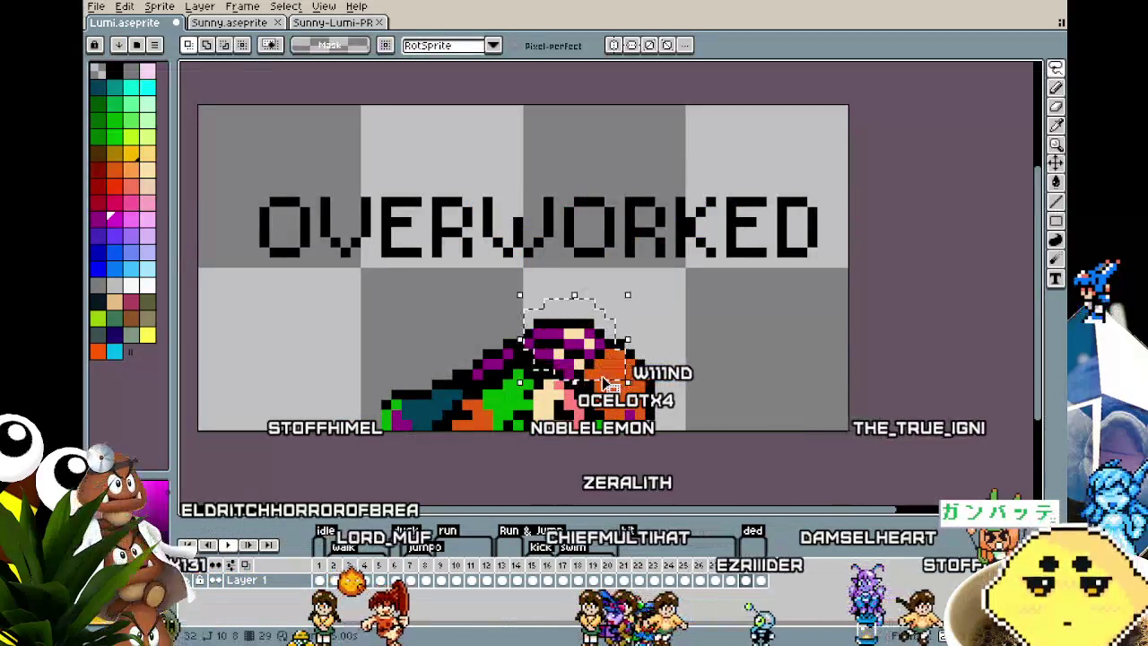
pyautogui.press('Right')
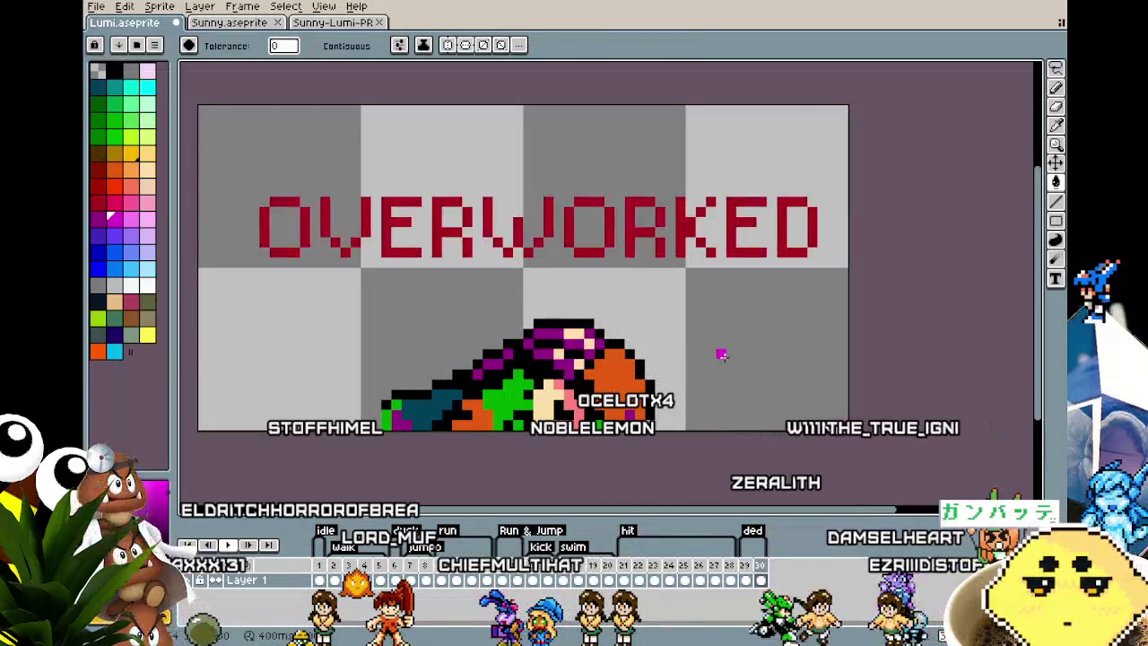
pyautogui.press('q')
pyautogui.moveTo(545, 273); pyautogui.dragTo(529, 295)
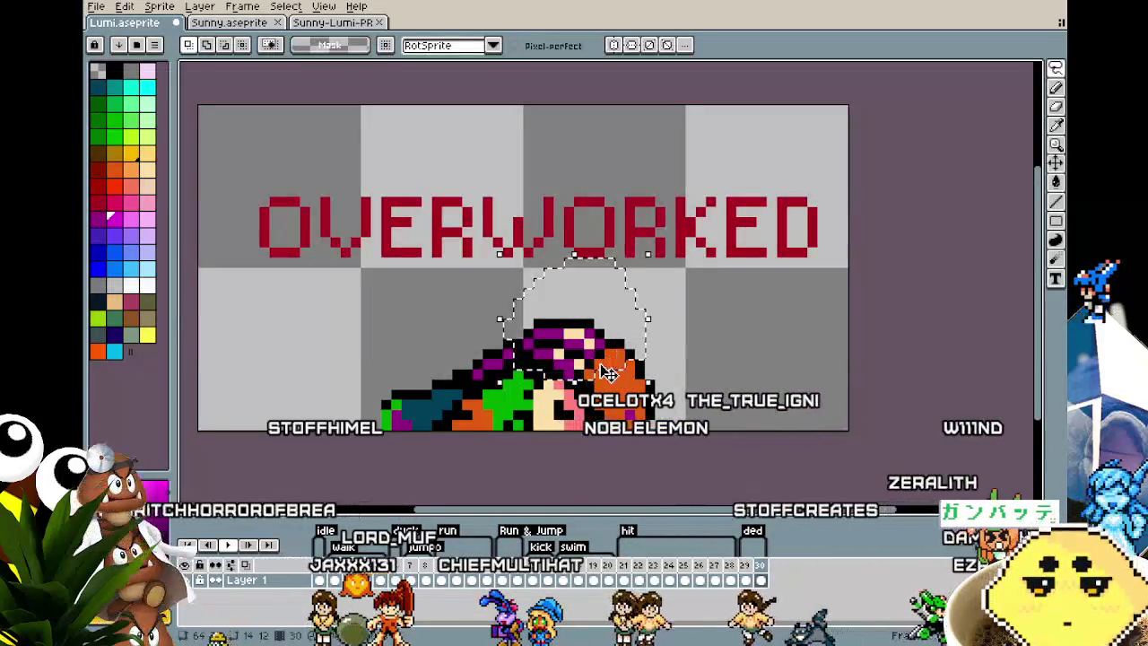
pyautogui.press('w')
# - Review the animation from frame 1 forward to about frame 12
pyautogui.press('Right')
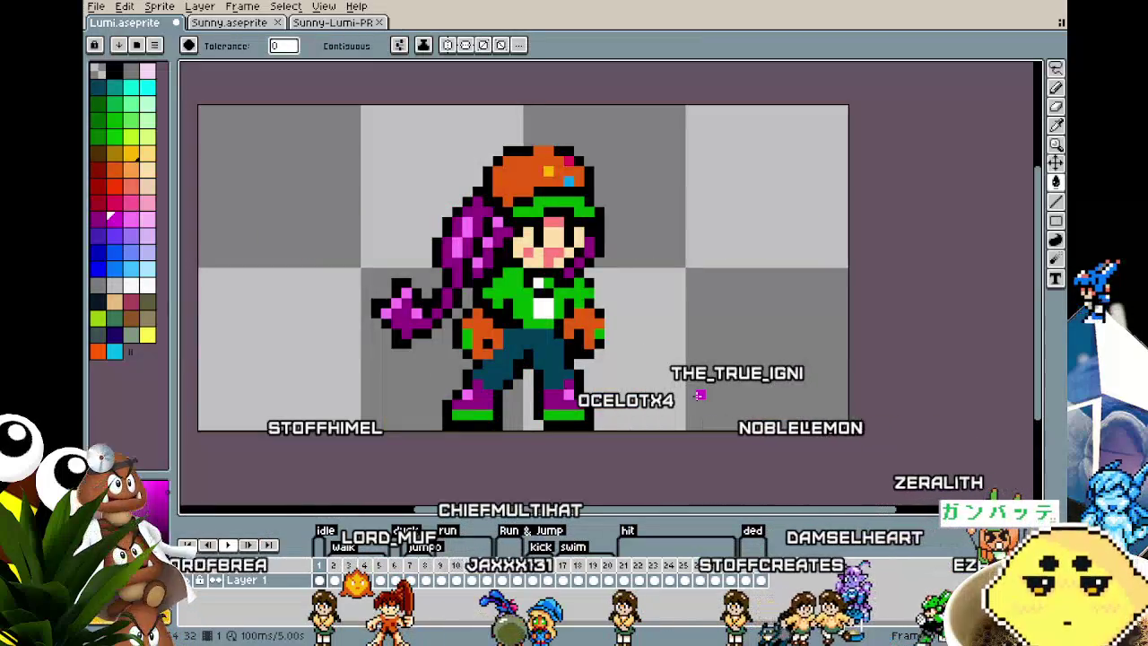
pyautogui.press('Right')
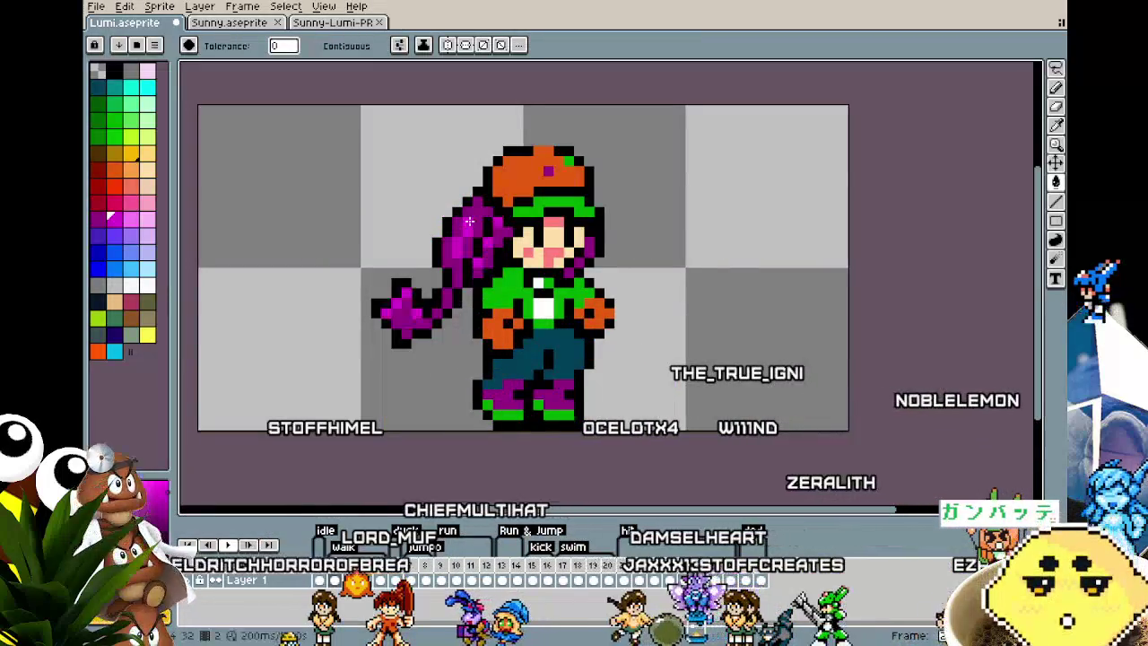
pyautogui.press('Right')
pyautogui.press('Right')
pyautogui.press('Right')
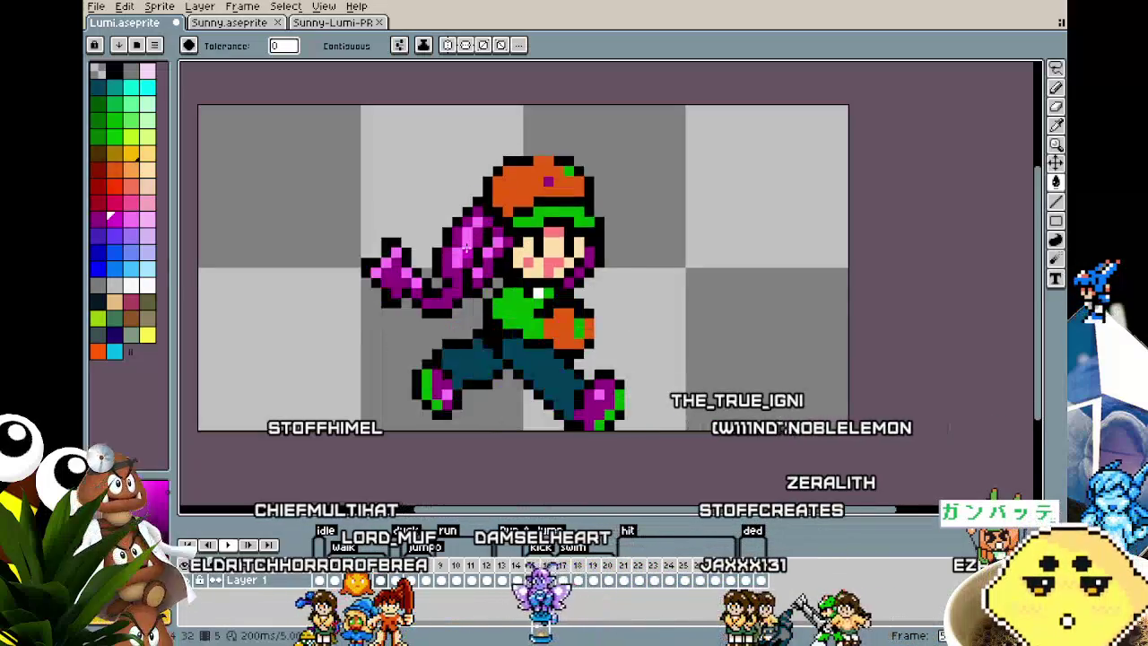
pyautogui.press('Right')
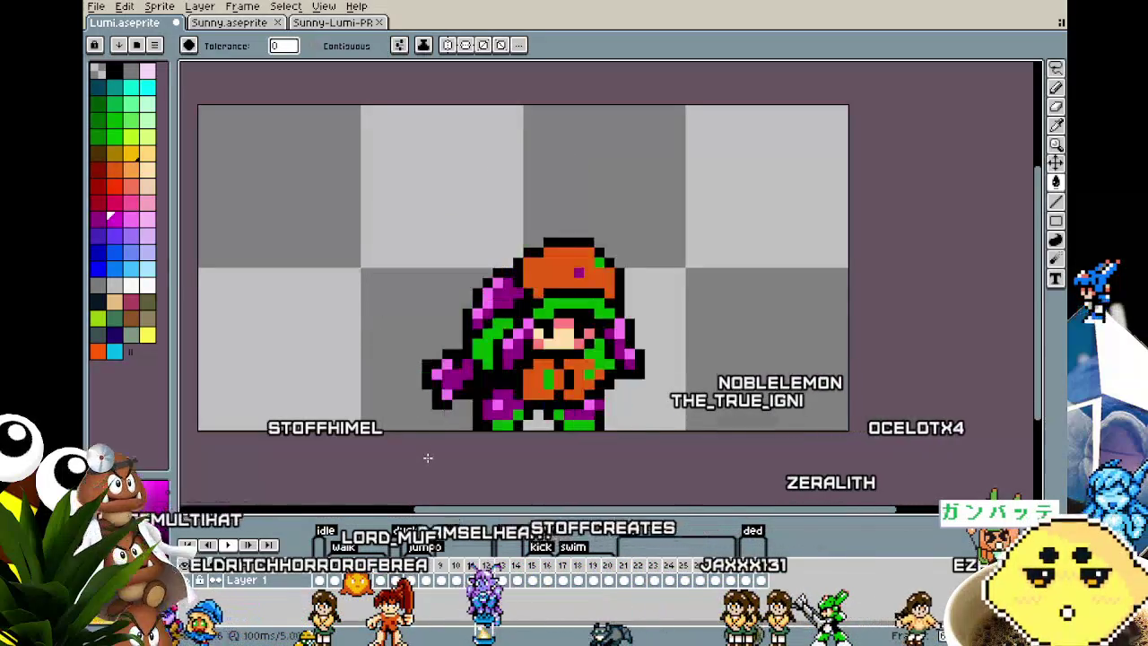
pyautogui.press('Right')
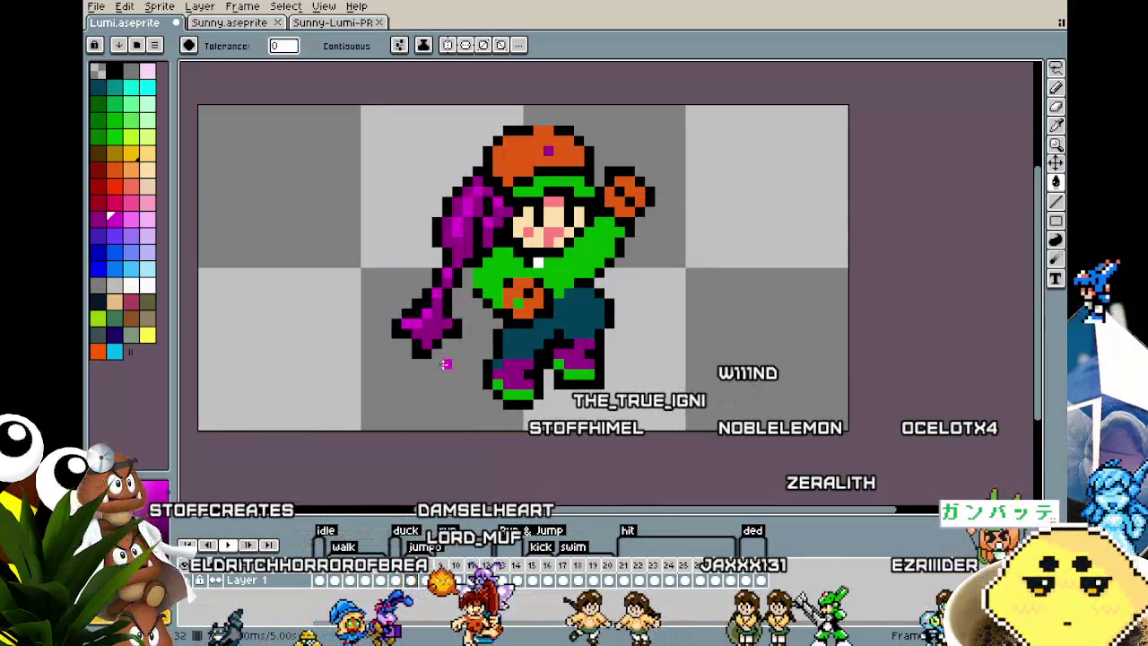
pyautogui.press('Right')
pyautogui.press('Right')
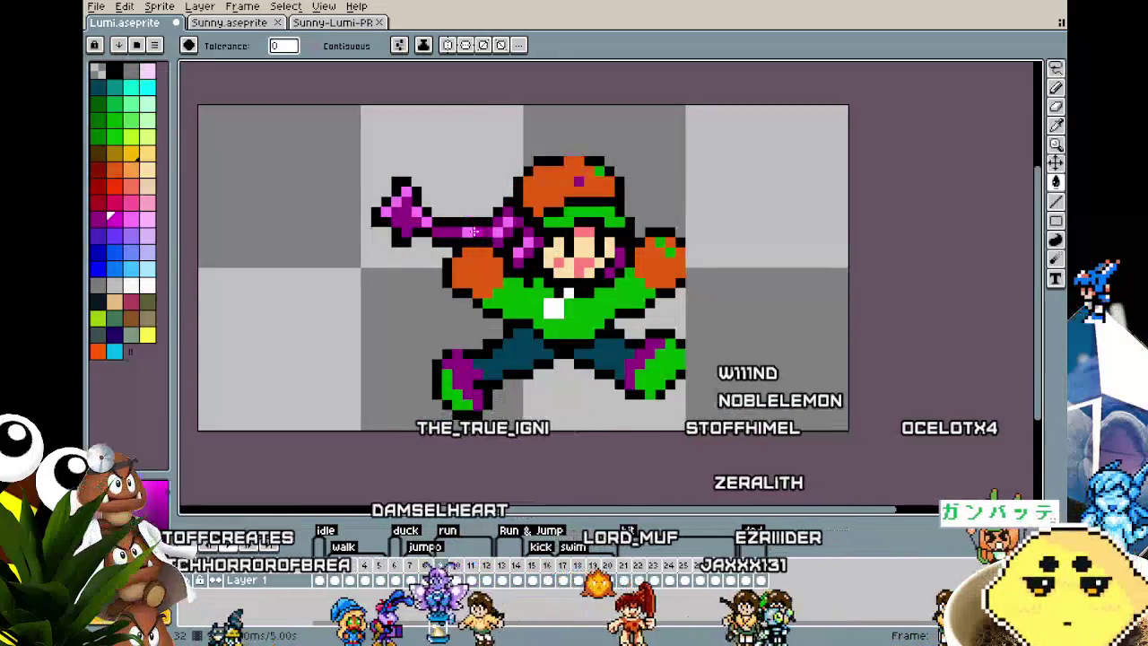
pyautogui.press('Right')
pyautogui.press('Right')
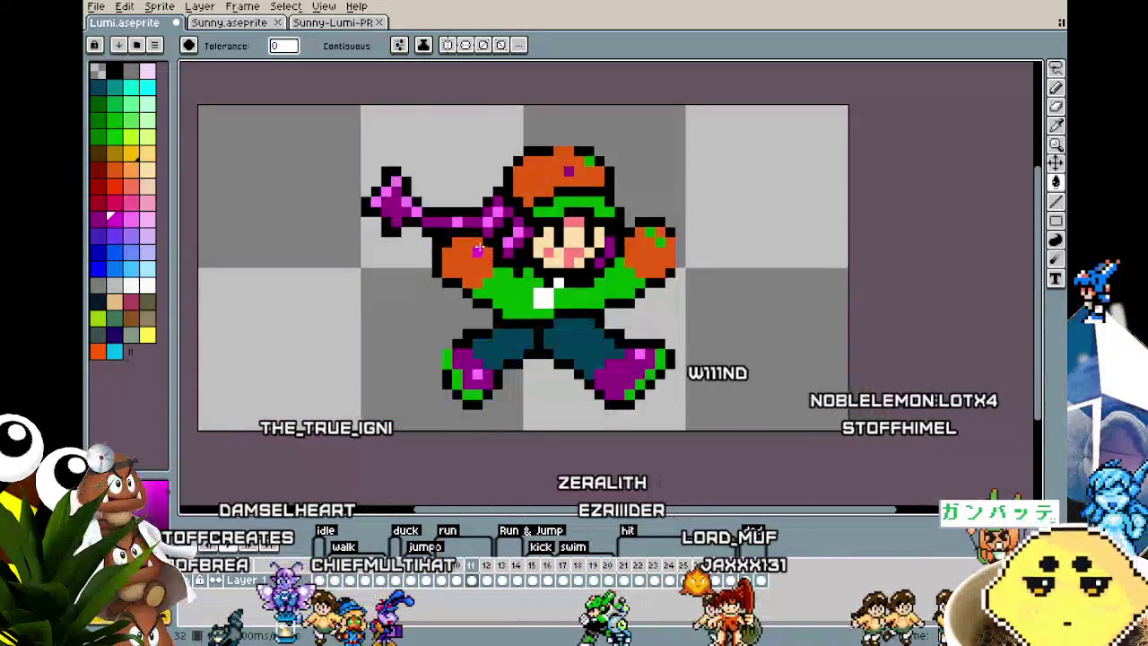
pyautogui.press('Right')
pyautogui.press('Right')
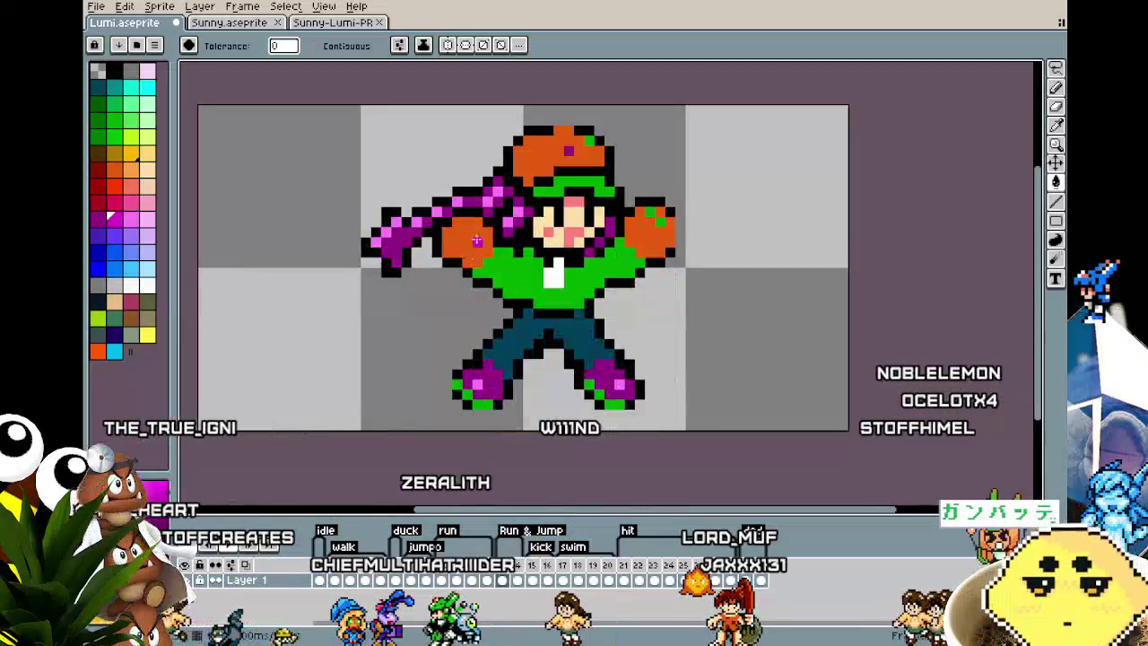
pyautogui.scroll(-2, 448, 293)
# - Step through the later frames from 15 up to 27 to review them
pyautogui.scroll(1, 449, 293)
pyautogui.scroll(1, 451, 294)
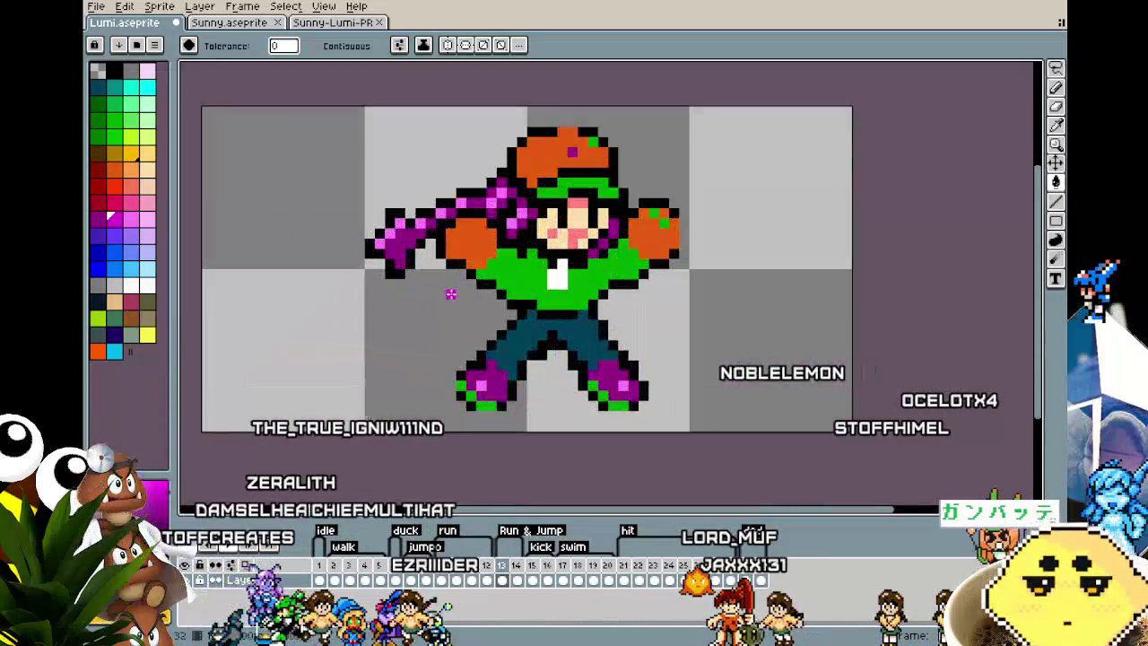
pyautogui.scroll(-1, 430, 375)
pyautogui.scroll(1, 439, 350)
pyautogui.scroll(1, 453, 314)
pyautogui.scroll(-1, 466, 278)
pyautogui.scroll(-1, 475, 265)
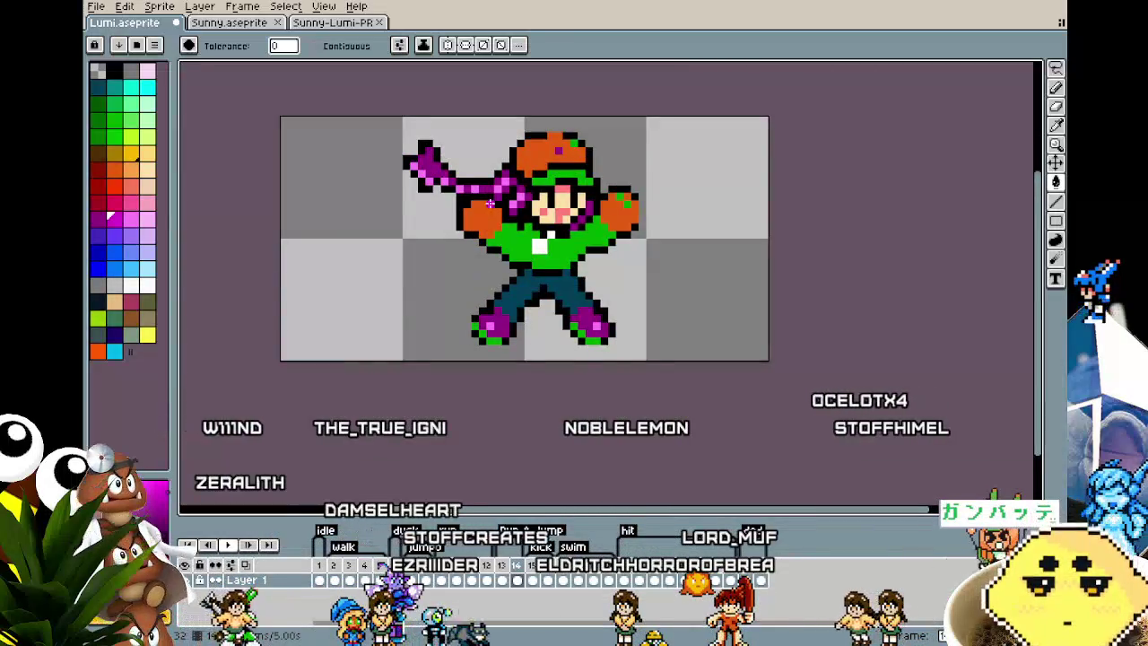
pyautogui.press('Right')
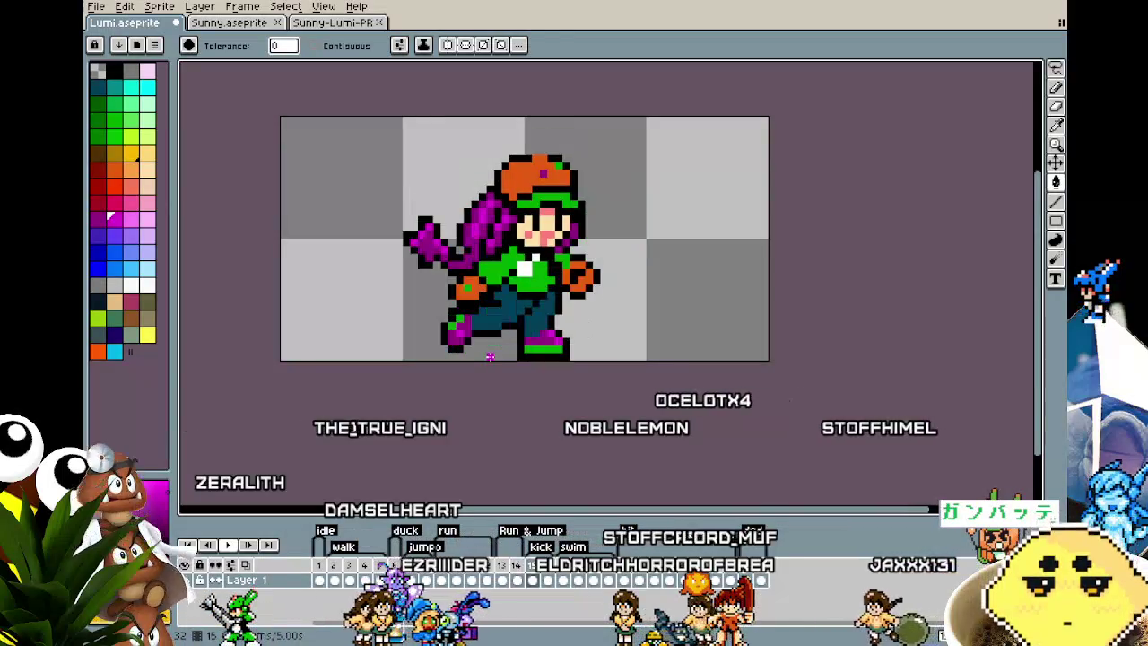
pyautogui.press('Return')
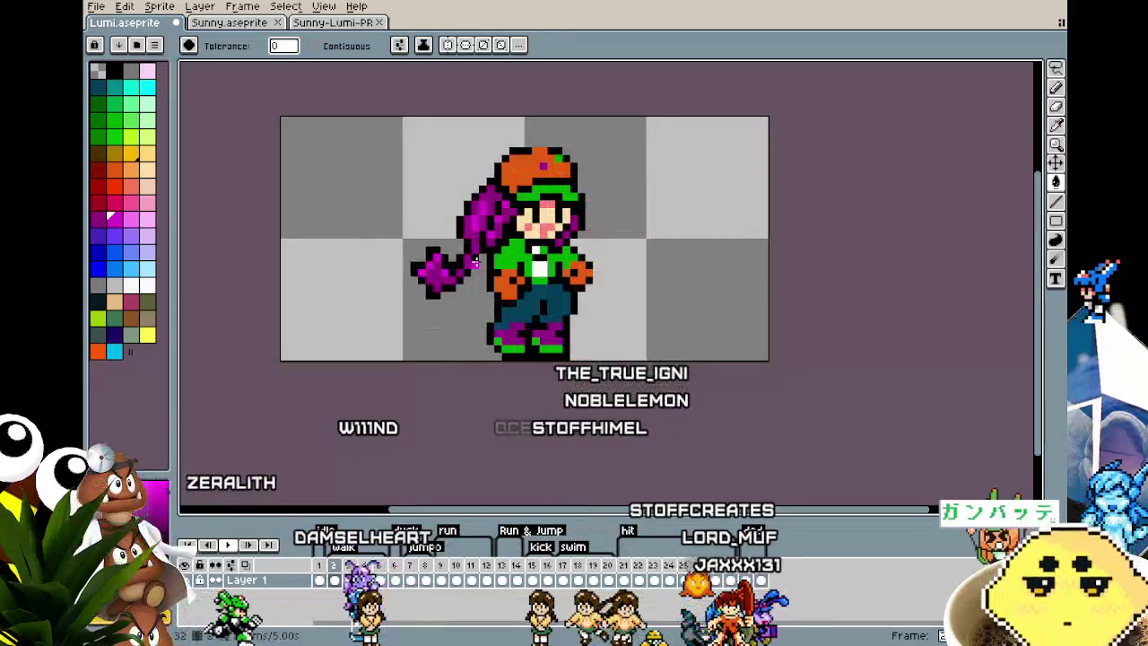
# - On frame 1, draw a white Pencil arc around the top and right of the head
pyautogui.scroll(1, 476, 262)
pyautogui.scroll(1, 531, 277)
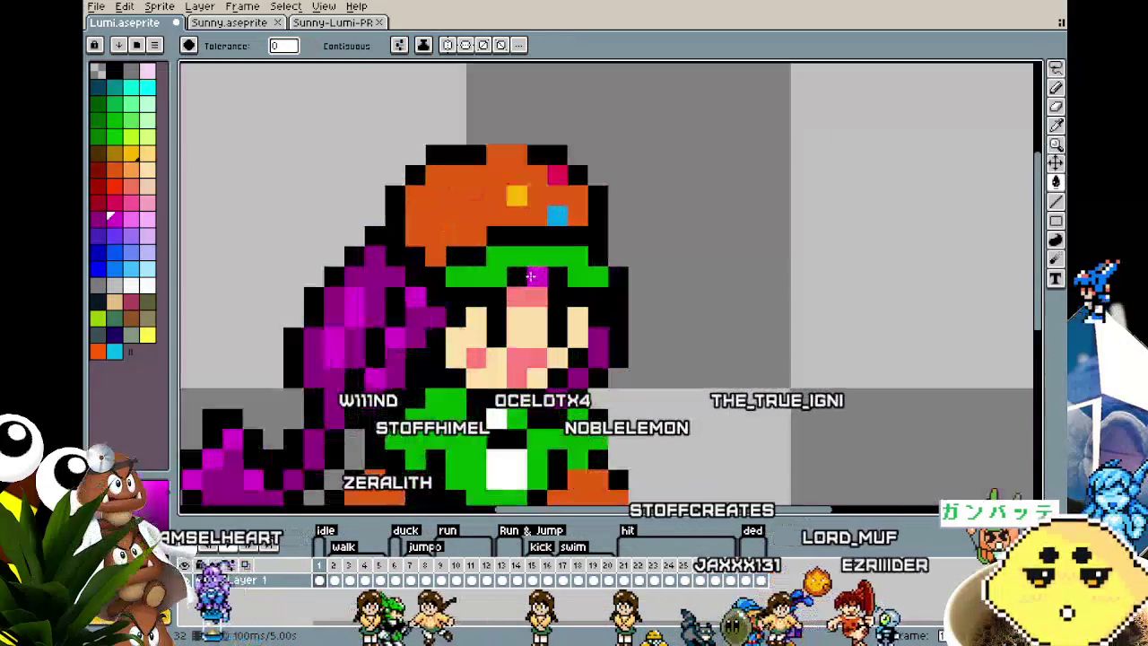
pyautogui.press('m')
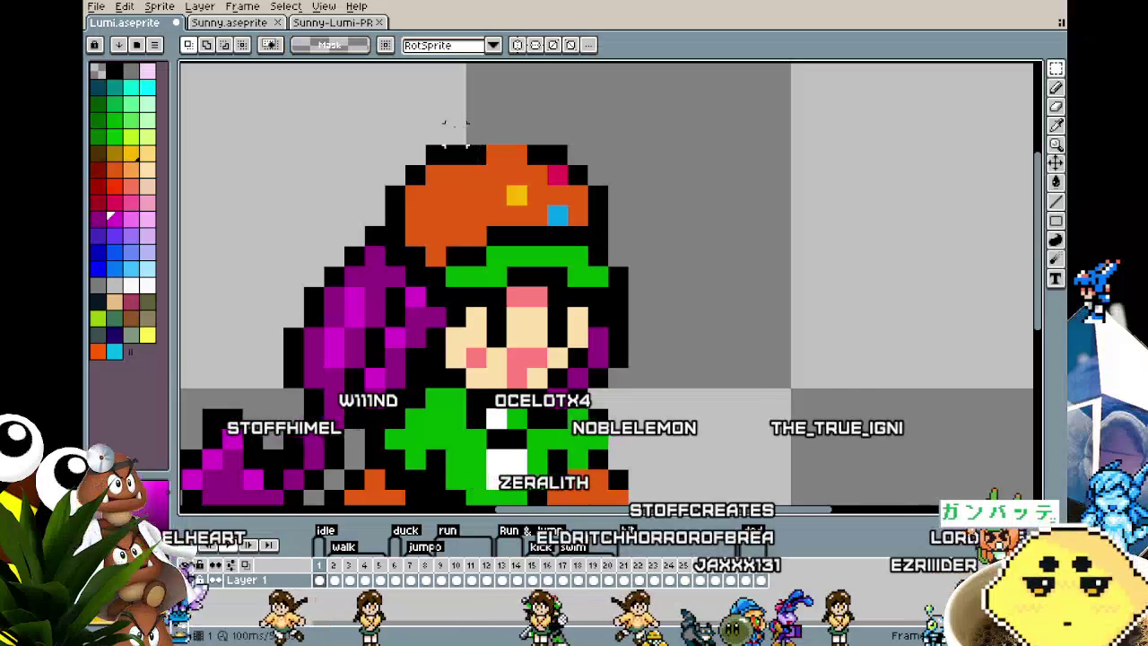
pyautogui.press('b')
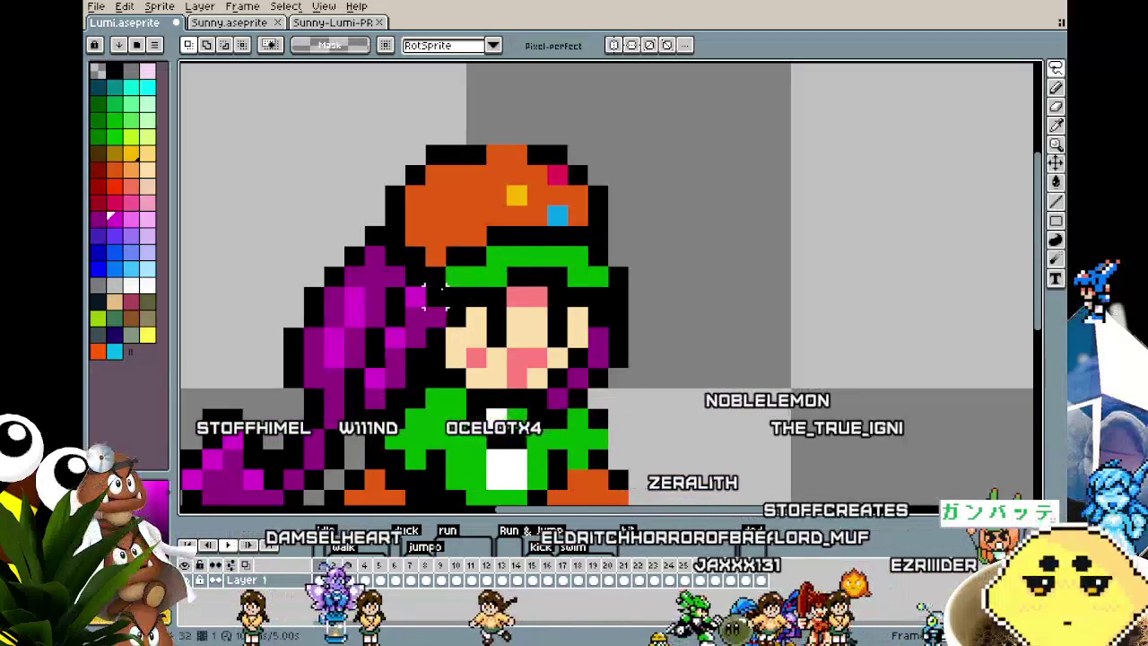
pyautogui.moveTo(395, 235)
pyautogui.mouseDown()
pyautogui.moveTo(506, 112)
pyautogui.moveTo(637, 256)
pyautogui.mouseUp()
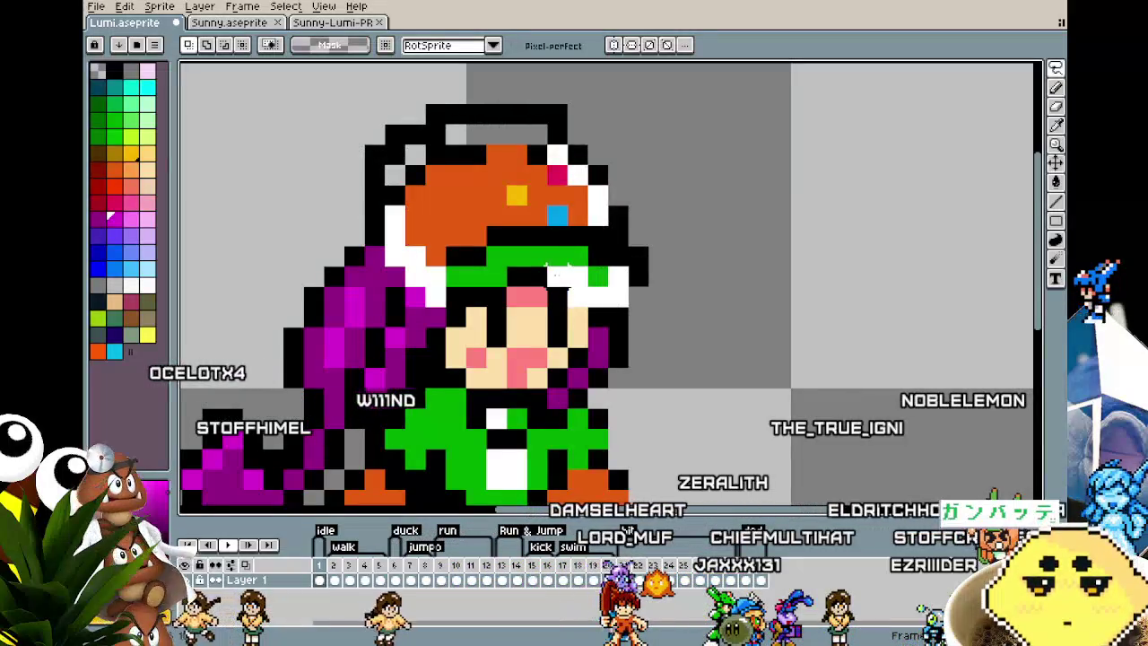
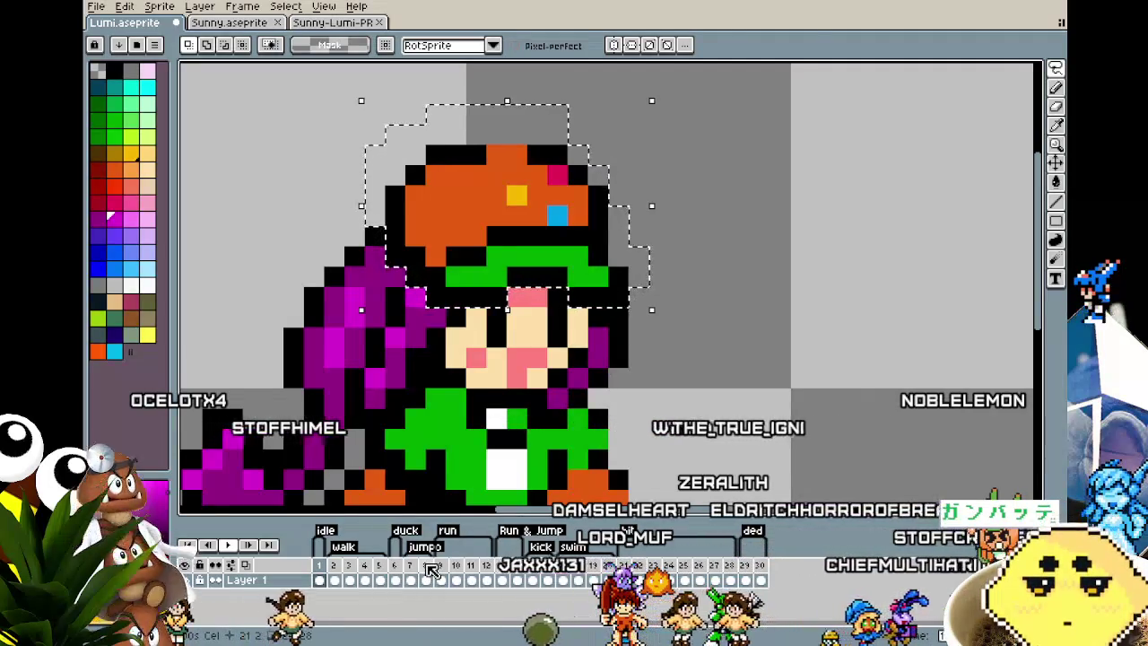
# - Lower the selected head one pixel on frame 3 of Lumi's animation
pyautogui.hotkey('ctrl', 't')
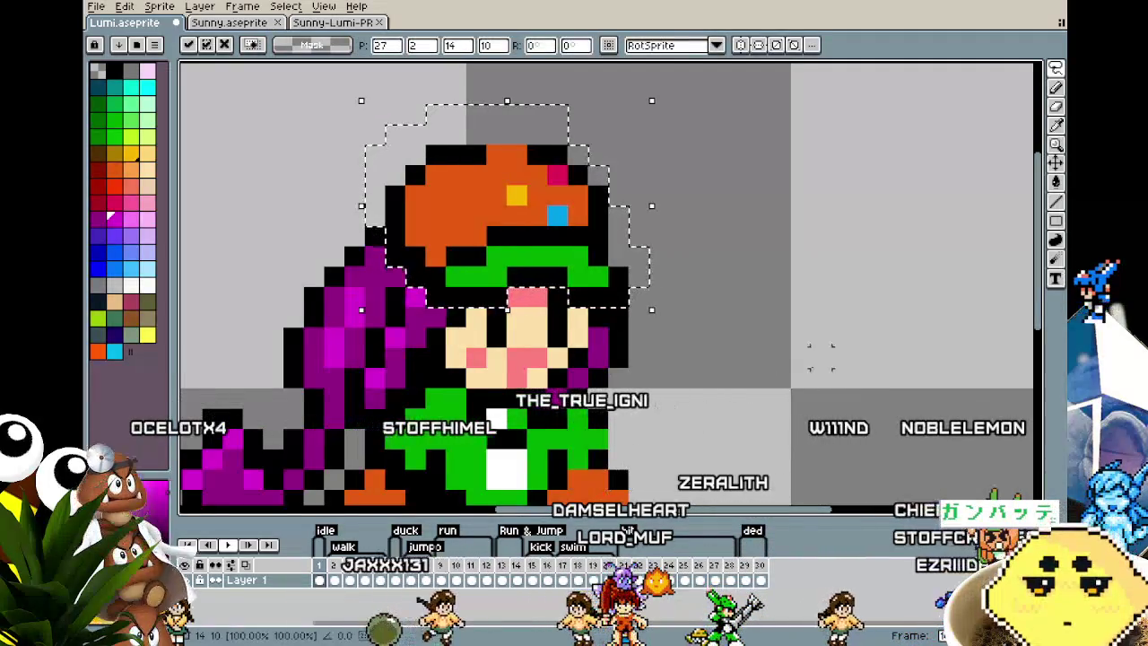
pyautogui.click(334, 564)
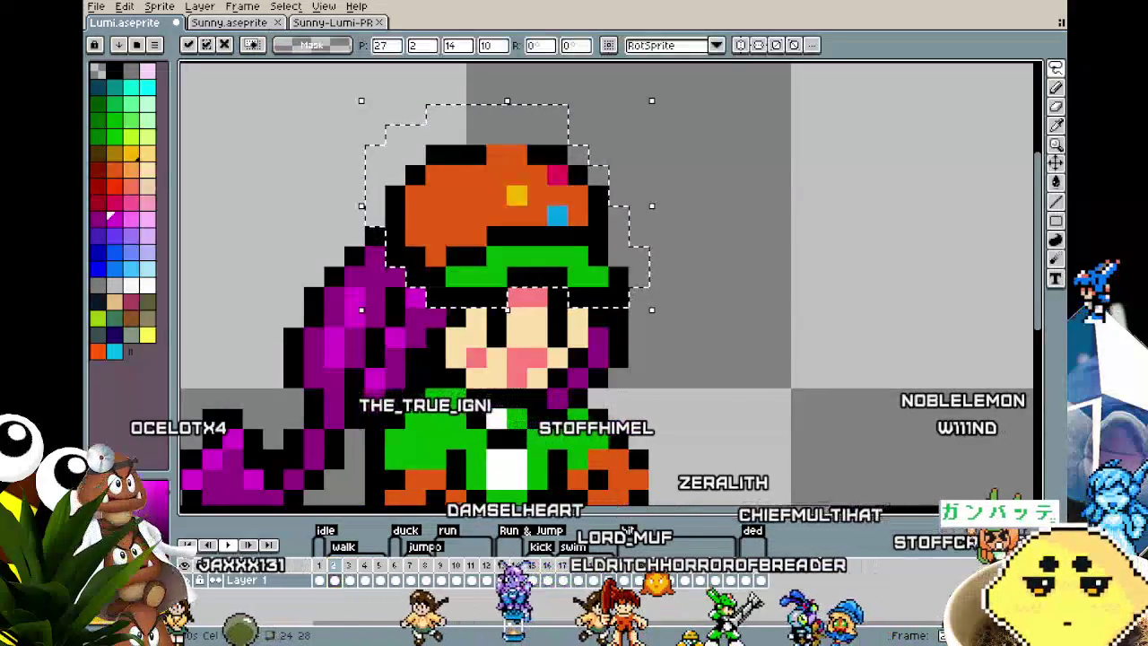
pyautogui.click(349, 565)
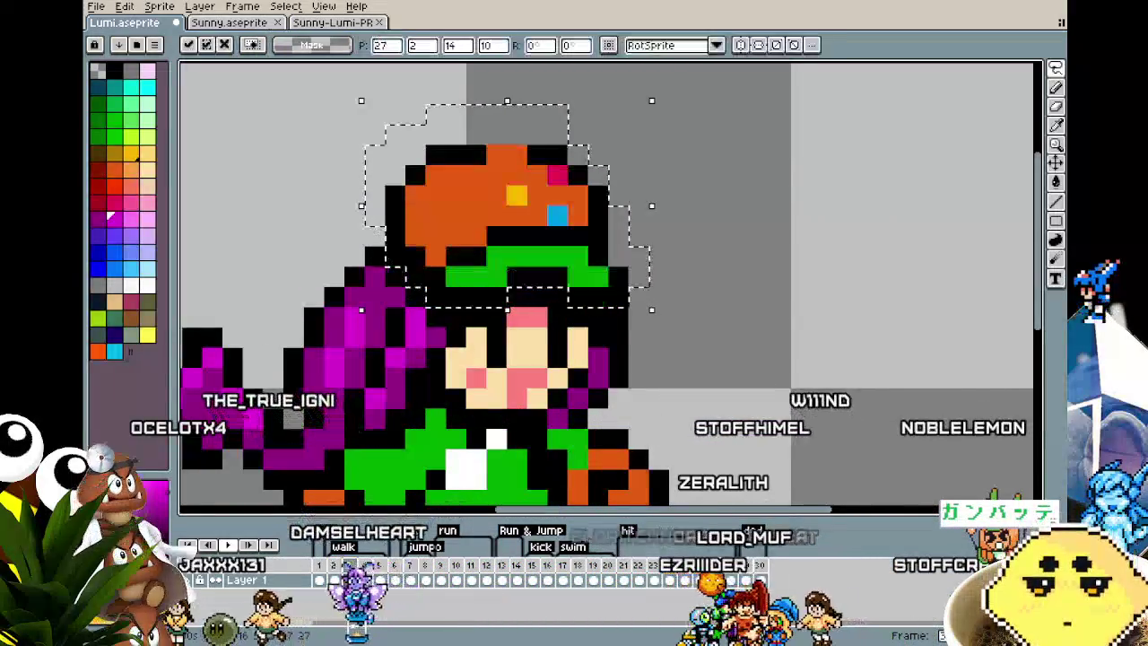
pyautogui.press('Down')
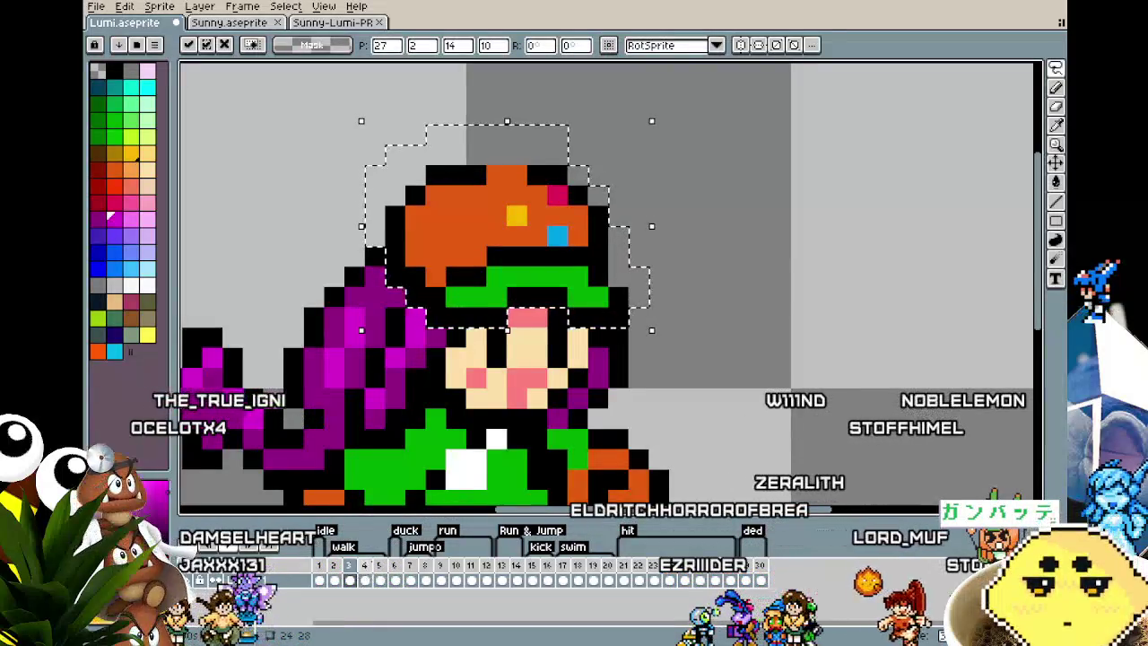
pyautogui.click(364, 564)
# - Paste a copy of the head onto frame 6, placed above the sprite
pyautogui.click(379, 564)
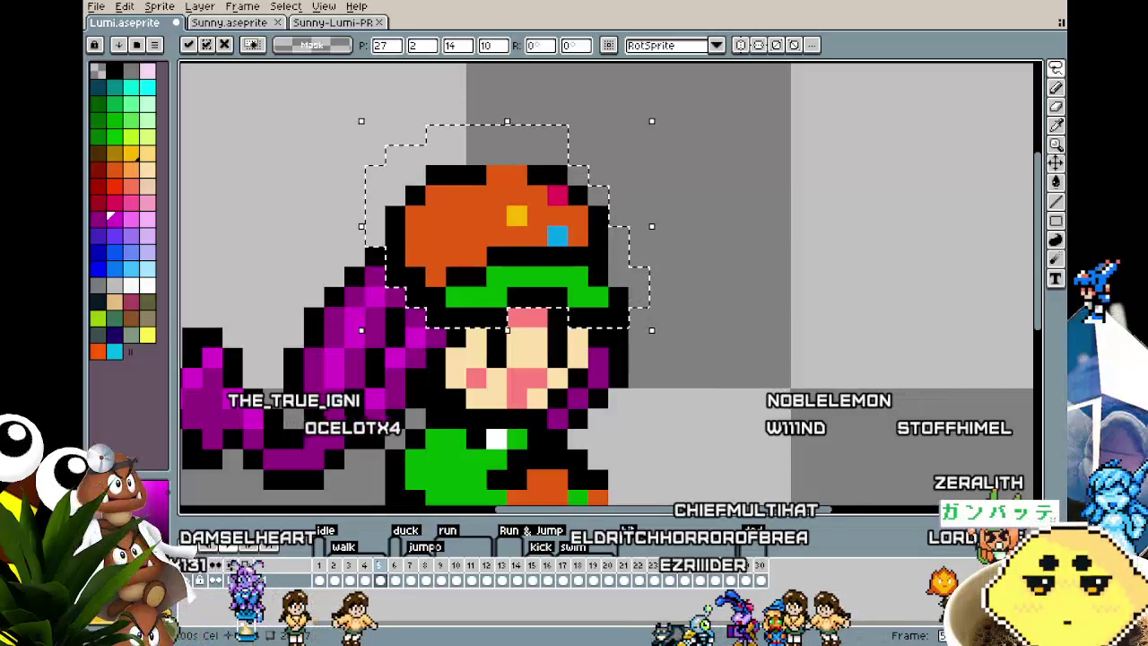
pyautogui.click(394, 566)
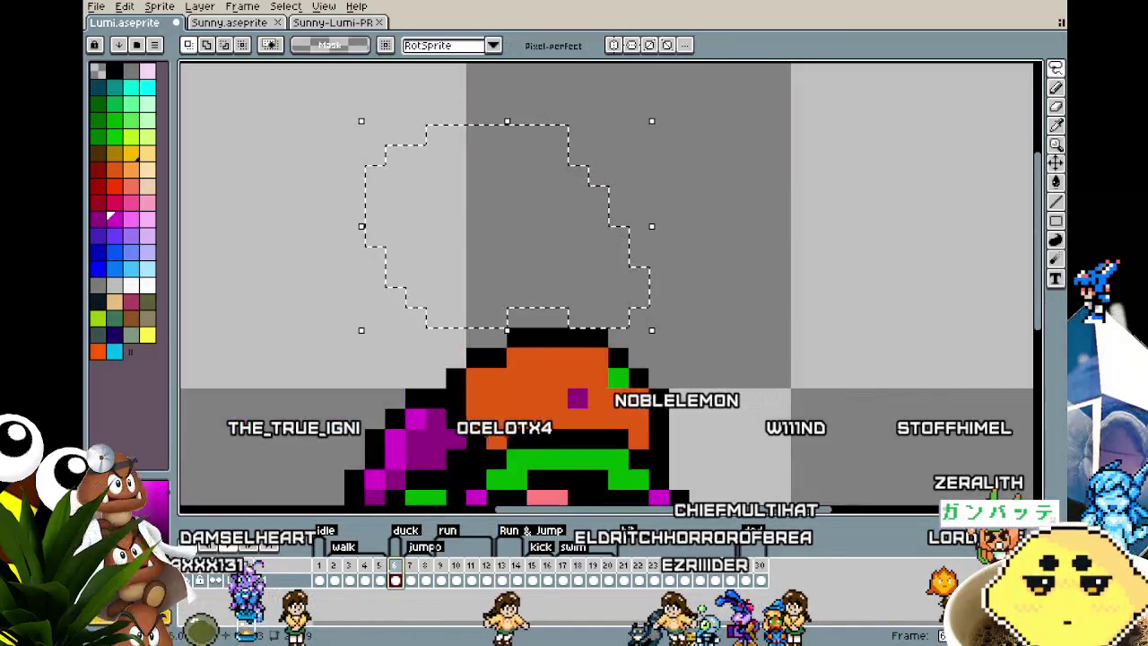
pyautogui.hotkey('ctrl', 'v')
pyautogui.moveTo(549, 265)
pyautogui.mouseDown()
pyautogui.moveTo(610, 428)
pyautogui.moveTo(604, 252)
pyautogui.moveTo(522, 213)
pyautogui.mouseUp()
pyautogui.scroll(-2, 522, 213)
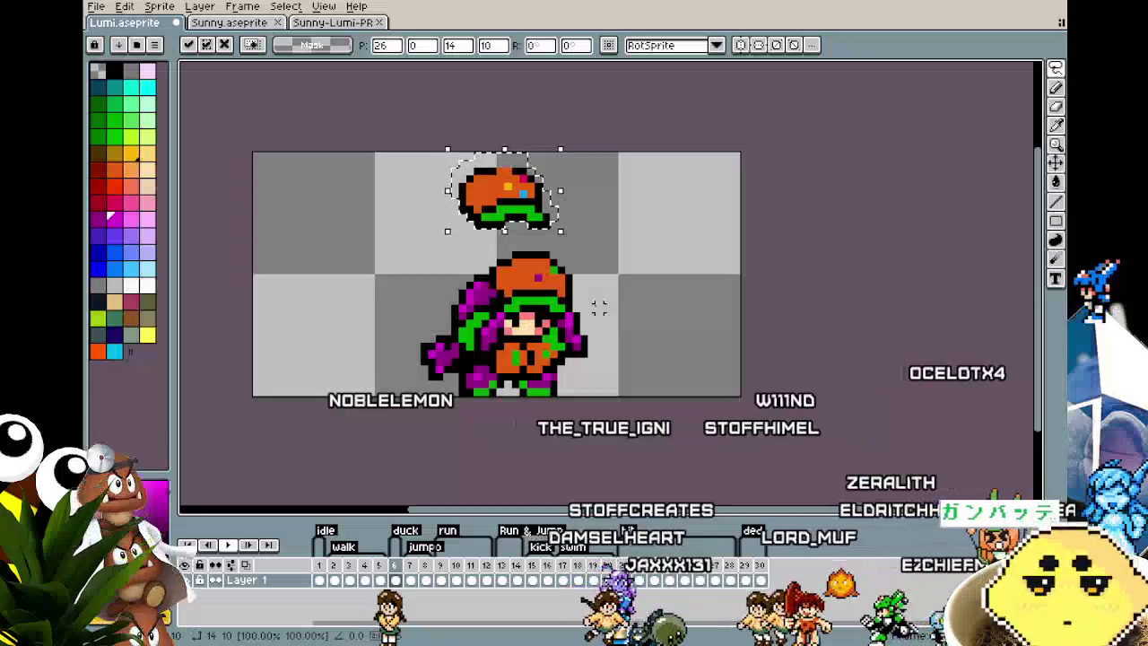
# - Commit the pasted copy and paint a blue accent pixel on the frame 6 hair
pyautogui.hotkey('ctrl', 'd')
pyautogui.press('i')
pyautogui.scroll(2, 589, 212)
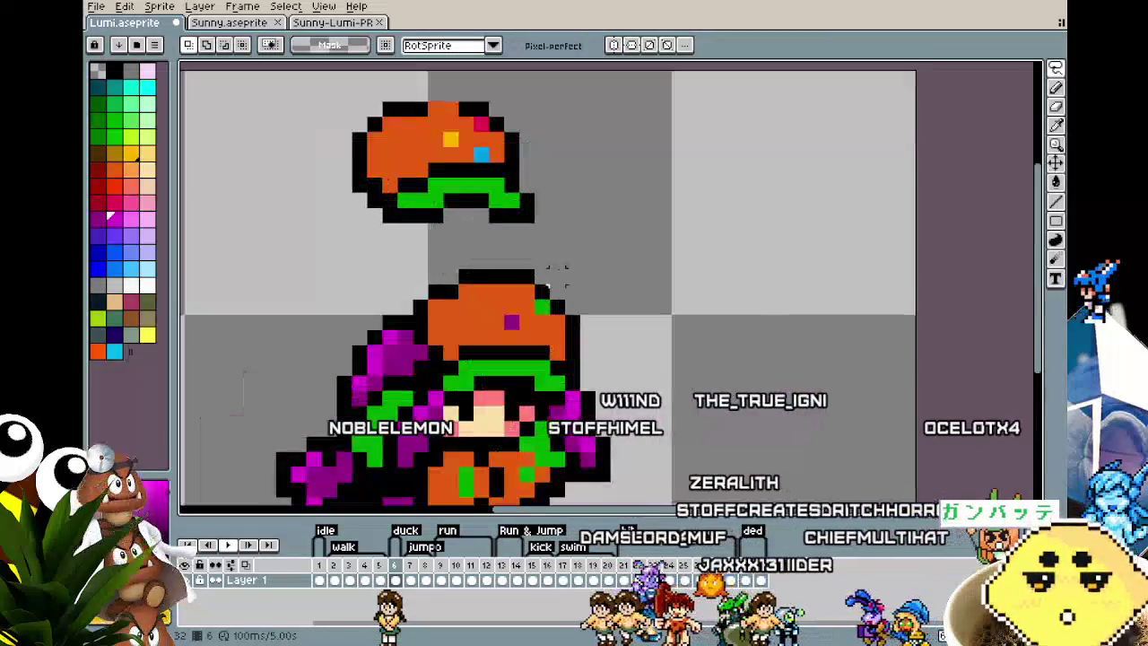
pyautogui.press('m')
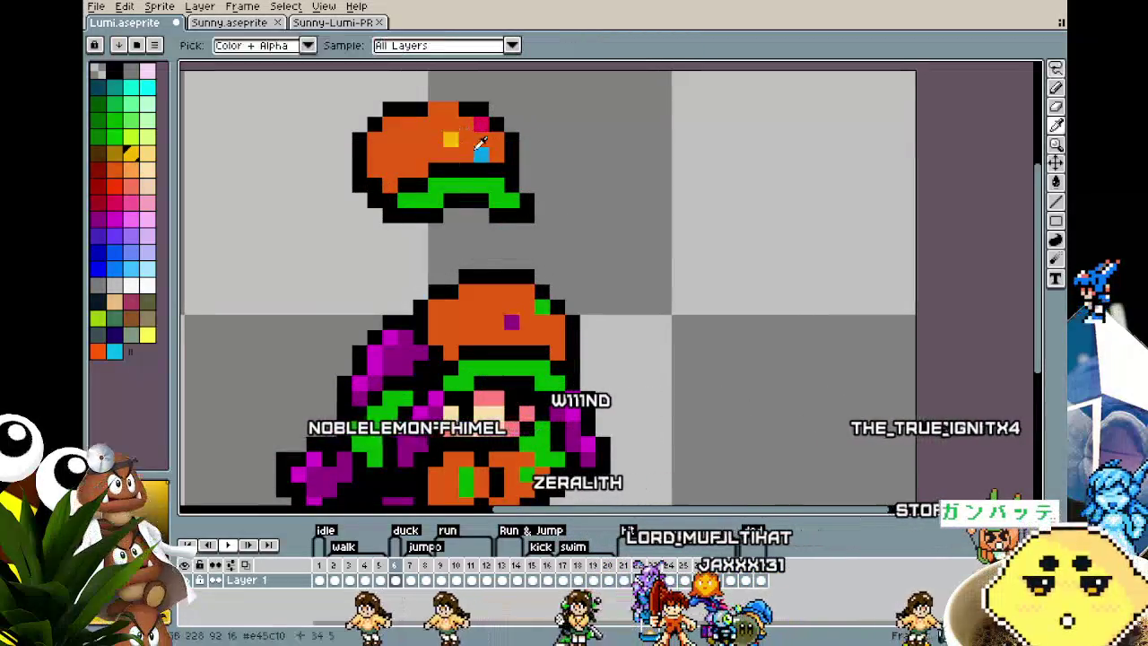
pyautogui.press('b')
pyautogui.click(542, 337)
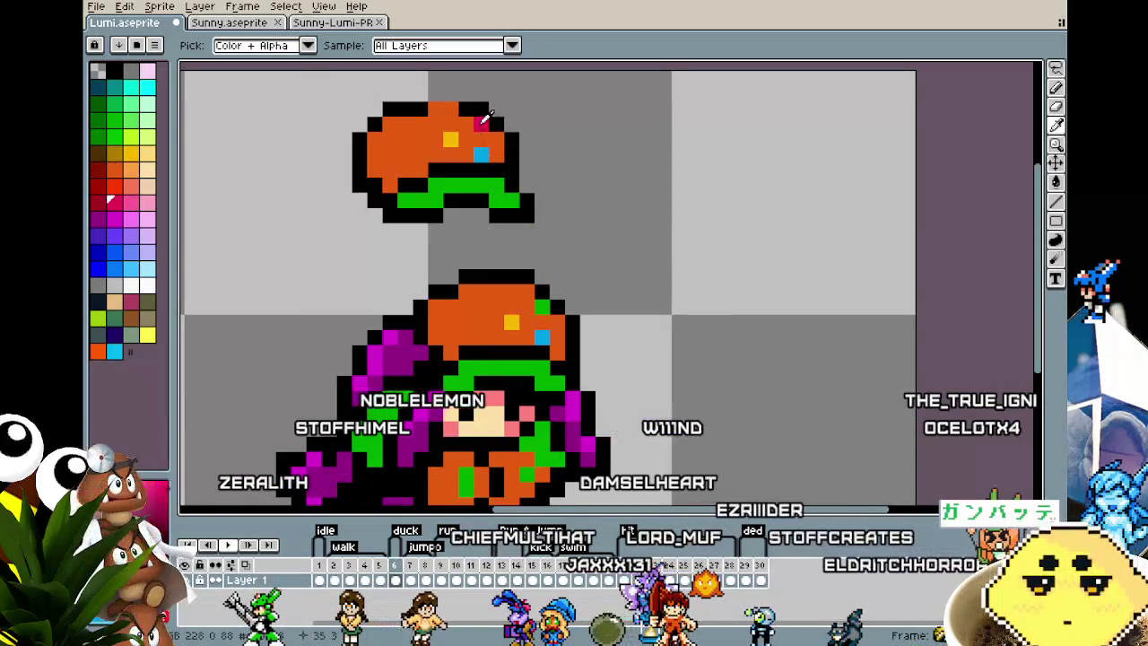
# - Erase the spare head copy floating above the sprite
pyautogui.scroll(-2, 541, 308)
pyautogui.scroll(1, 541, 307)
pyautogui.press('e')
pyautogui.moveTo(493, 224)
pyautogui.mouseDown()
pyautogui.moveTo(411, 241)
pyautogui.moveTo(474, 235)
pyautogui.moveTo(487, 205)
pyautogui.mouseUp()
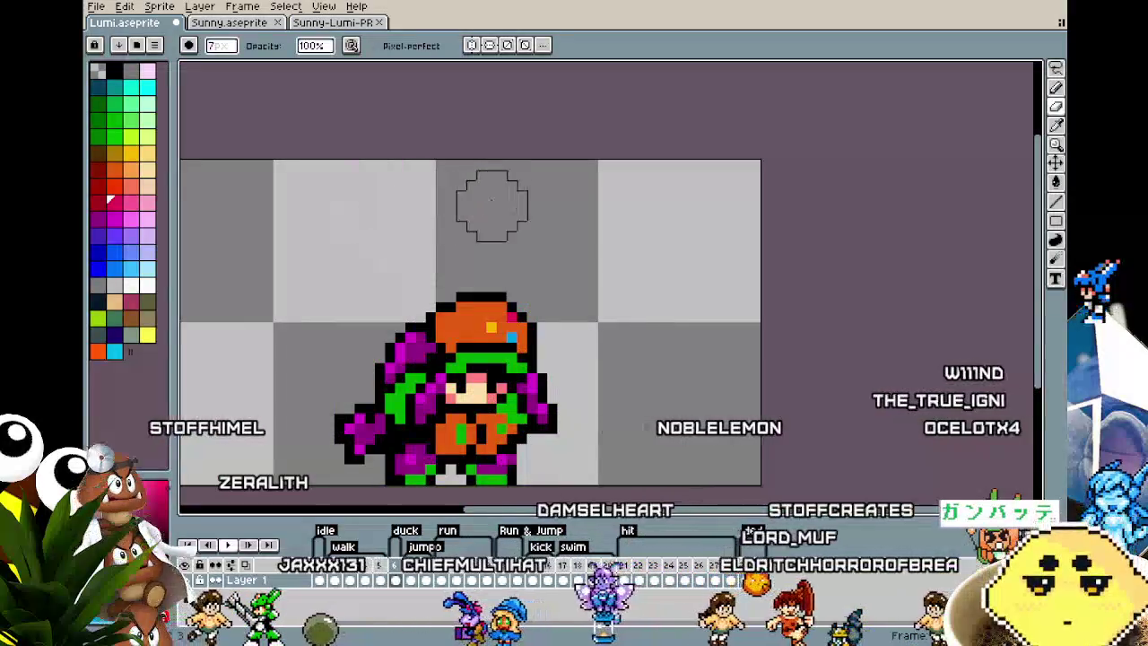
# - Select the head area on frame 7 with the rectangular marquee and commit it
pyautogui.click(412, 579)
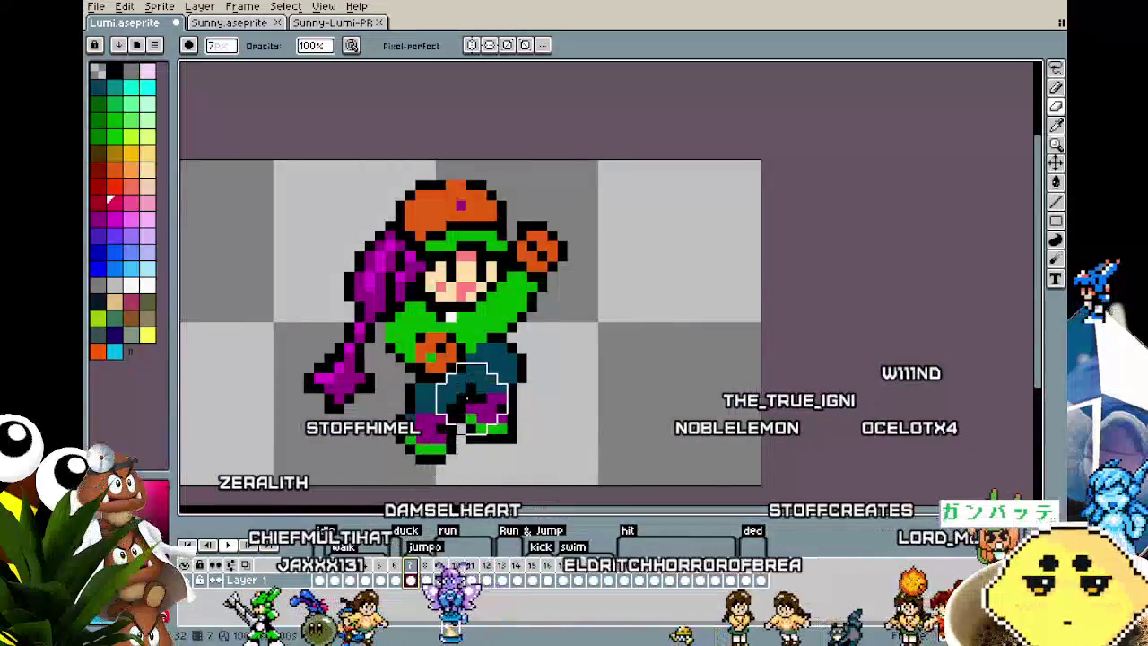
pyautogui.press('v')
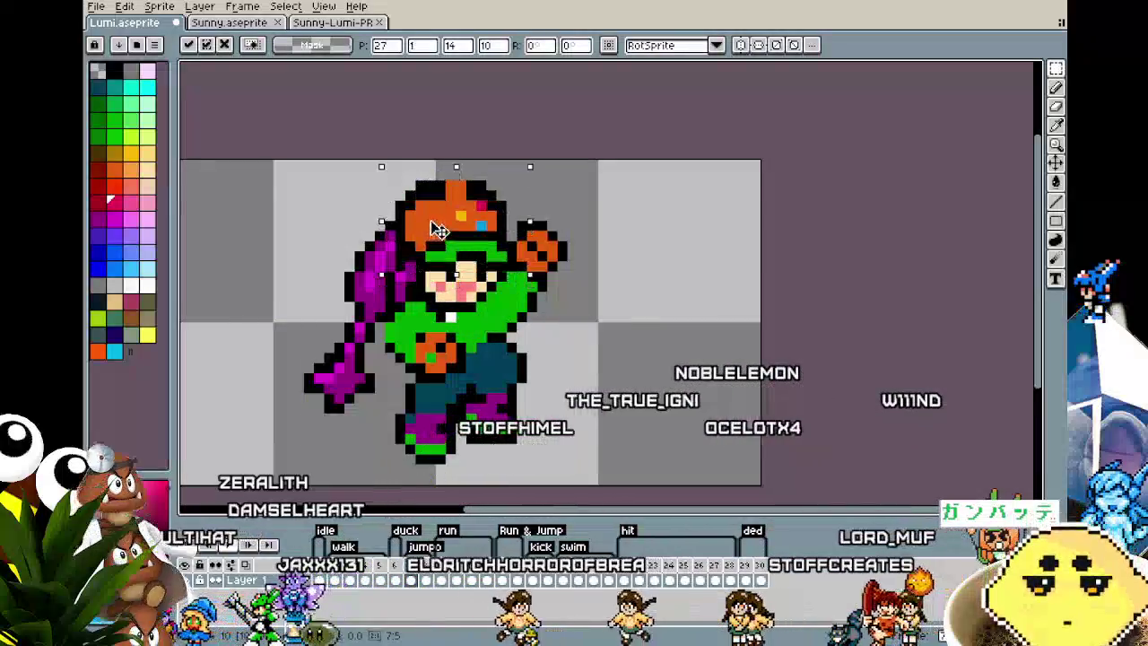
pyautogui.press('m')
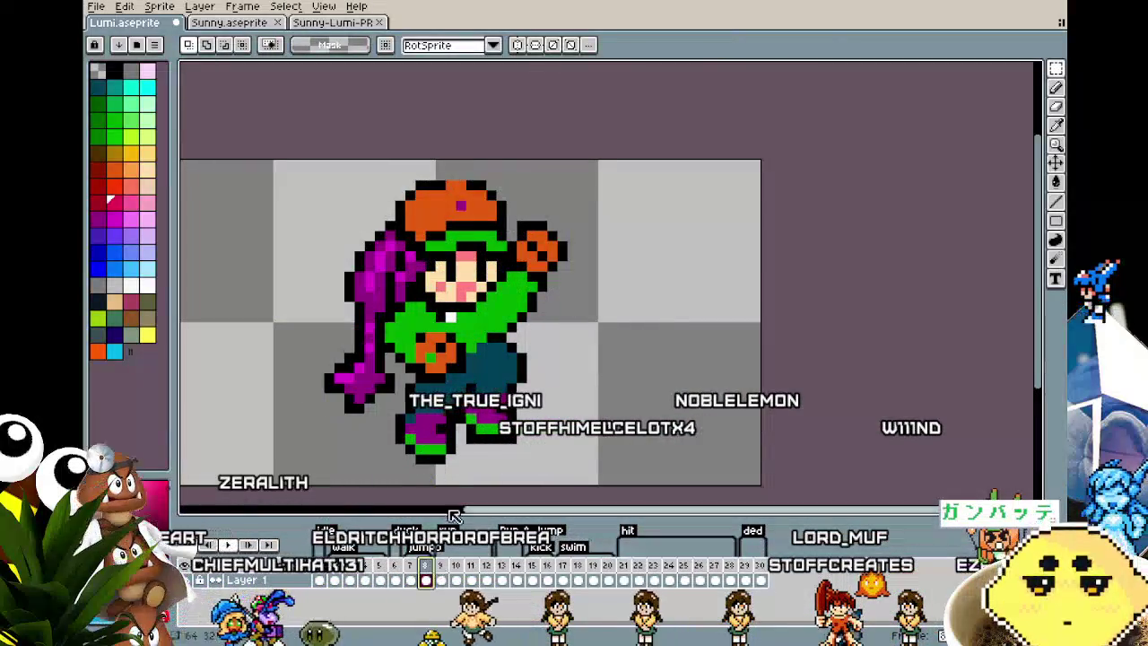
pyautogui.moveTo(381, 176); pyautogui.dragTo(530, 284)
pyautogui.press('Return')
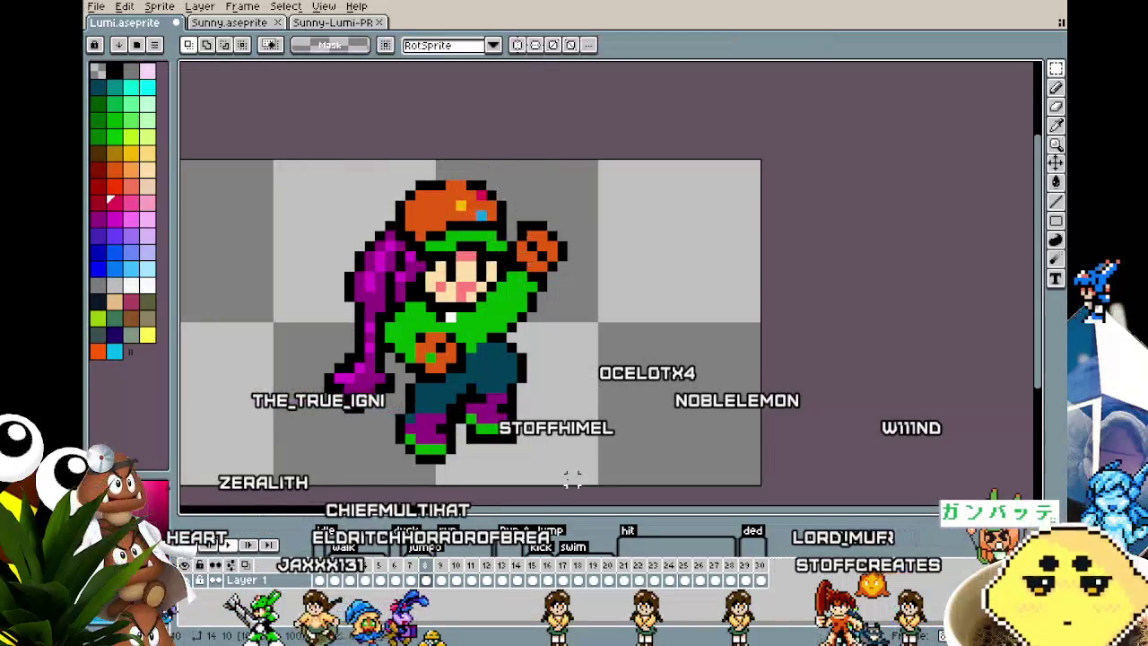
# - Paste the head onto frames 9 and 10, nudging it down one pixel on frame 10
pyautogui.click(440, 576)
pyautogui.hotkey('ctrl', 'v')
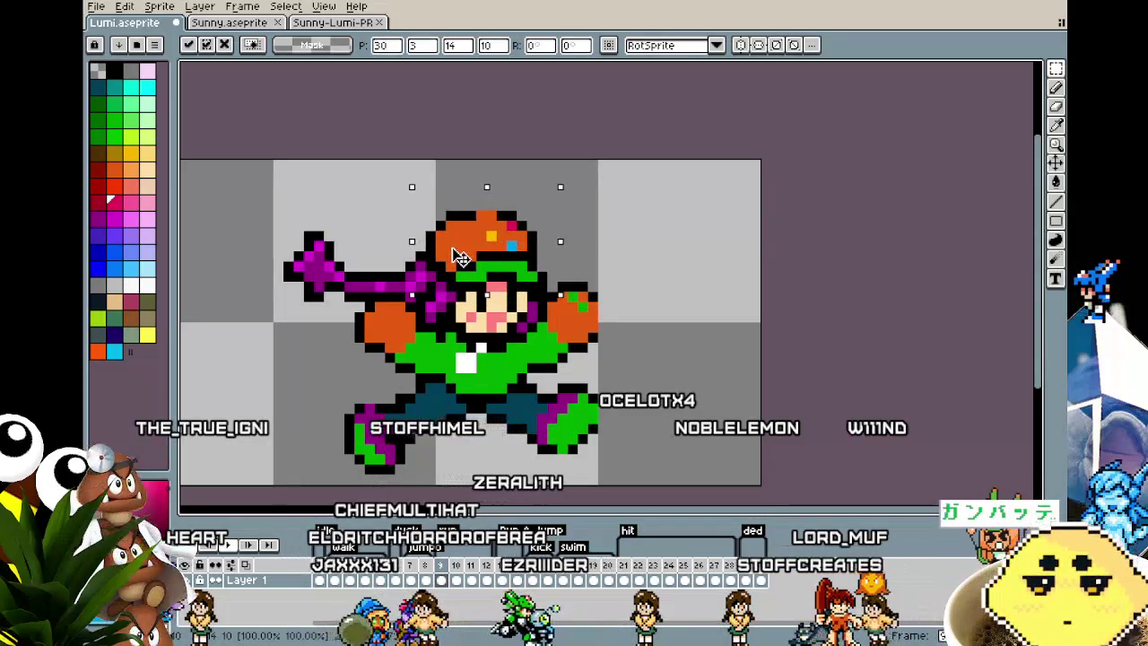
pyautogui.press('Return')
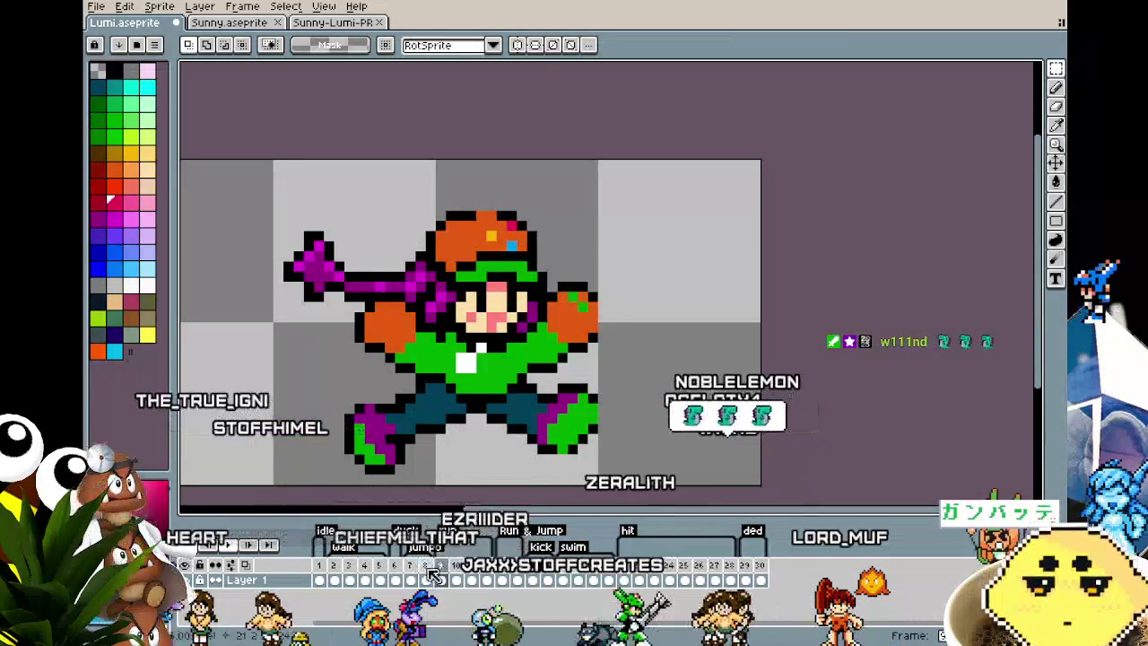
pyautogui.click(459, 573)
pyautogui.hotkey('ctrl', 'v')
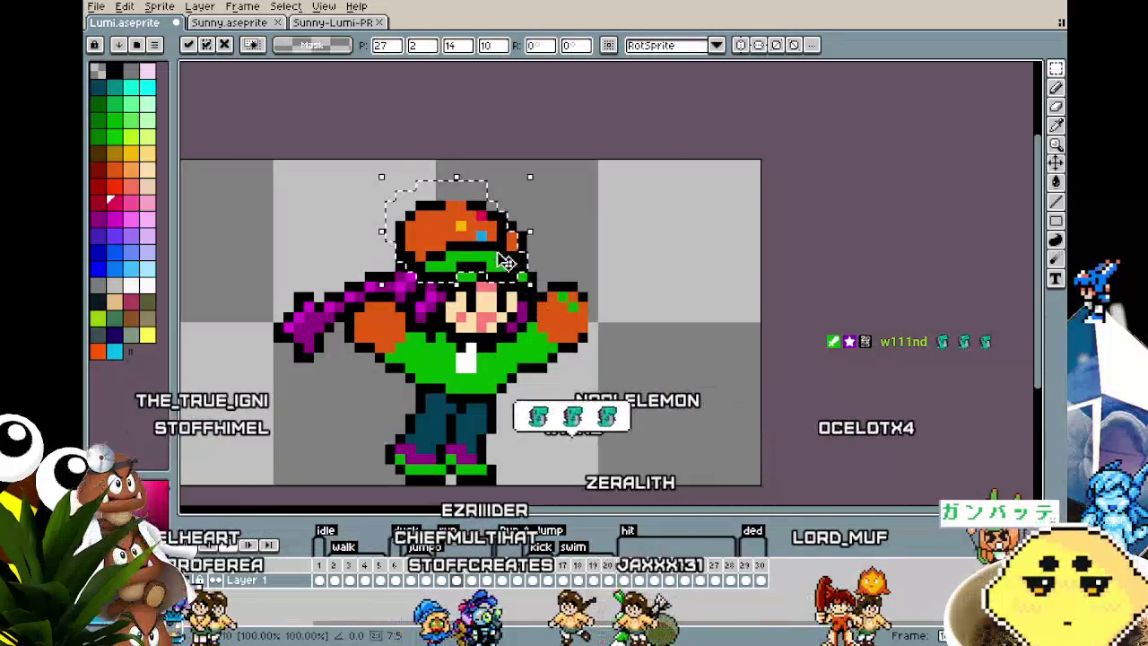
pyautogui.press('Down')
pyautogui.press('Return')
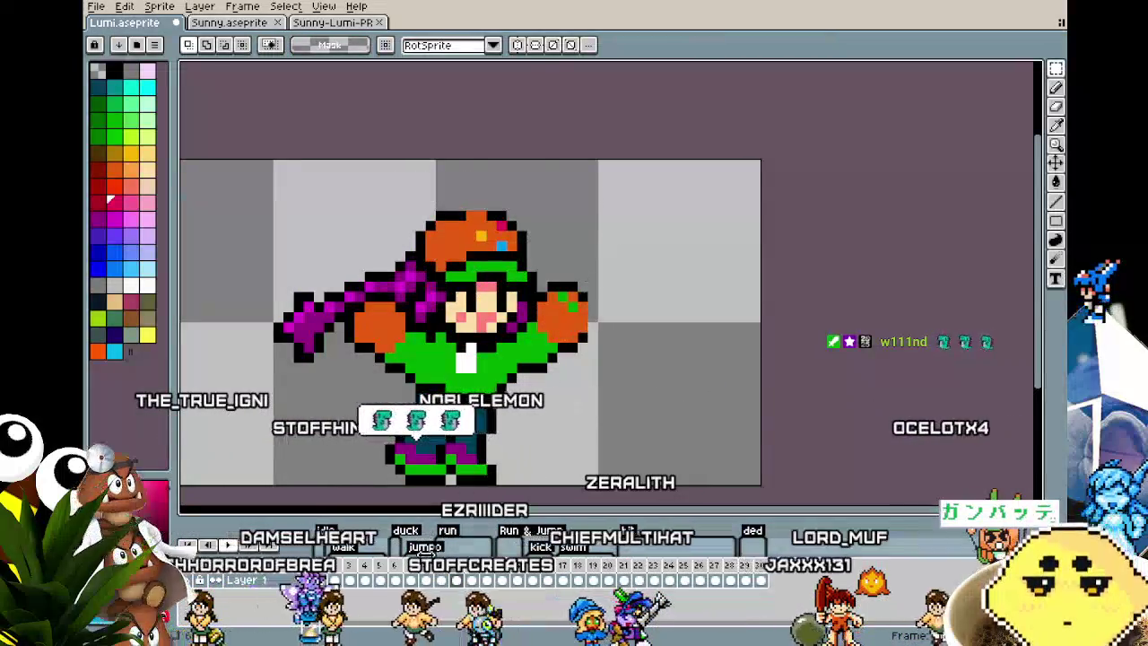
# - Paste the head onto the next three frames, shifting the last one up and right
pyautogui.click(483, 574)
pyautogui.hotkey('ctrl', 'v')
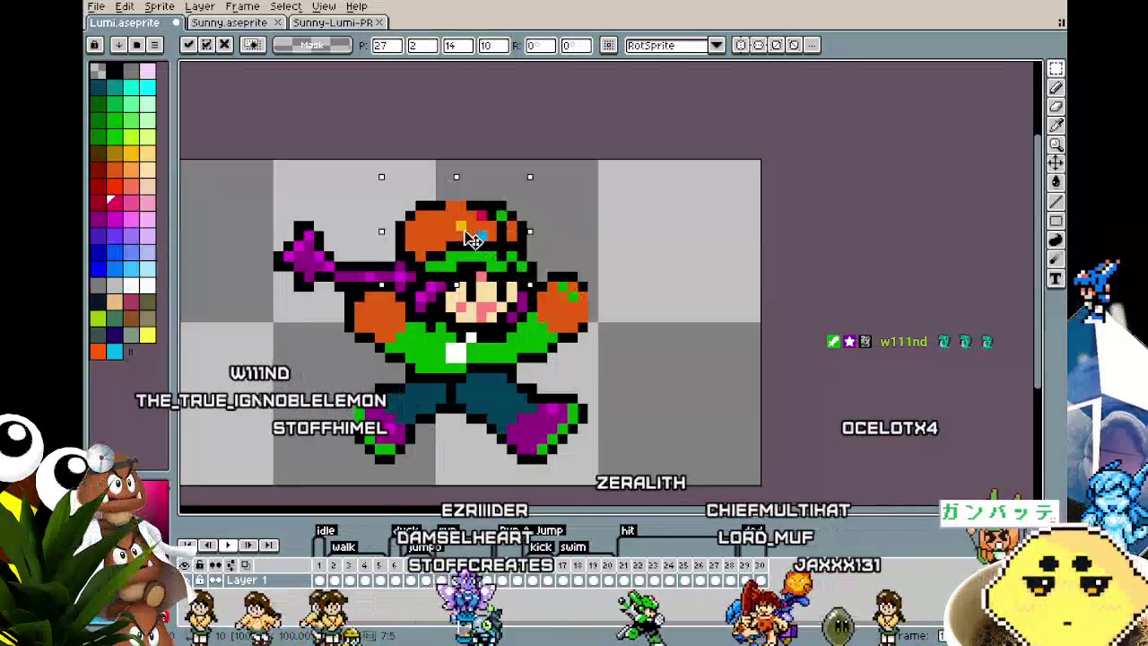
pyautogui.press('Return')
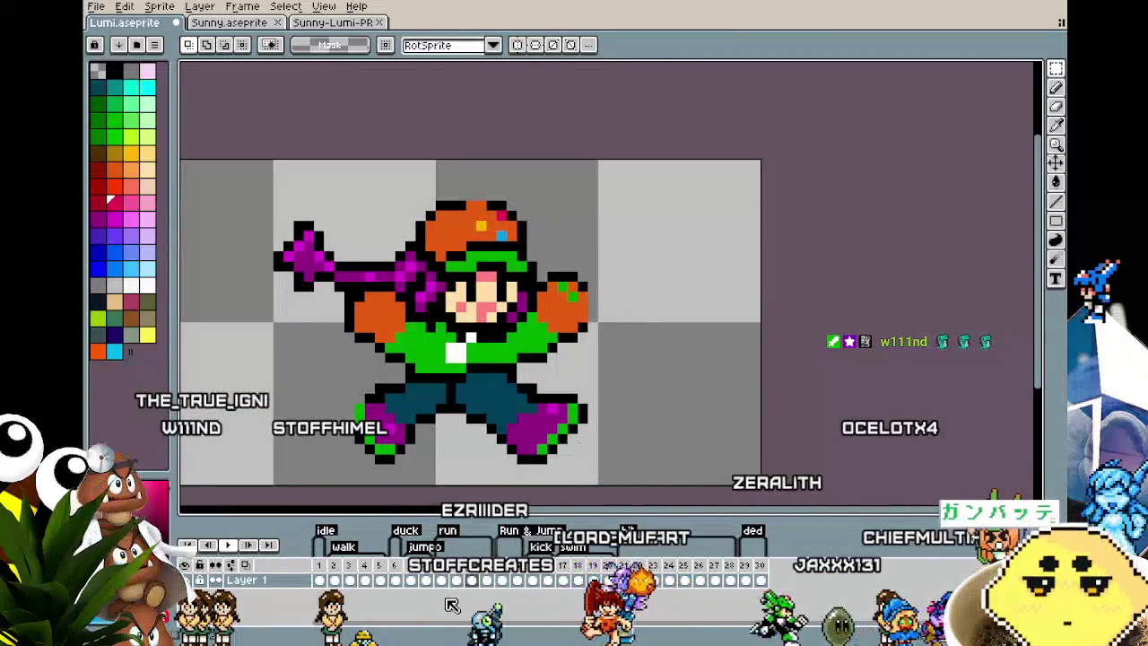
pyautogui.click(493, 578)
pyautogui.hotkey('ctrl', 'v')
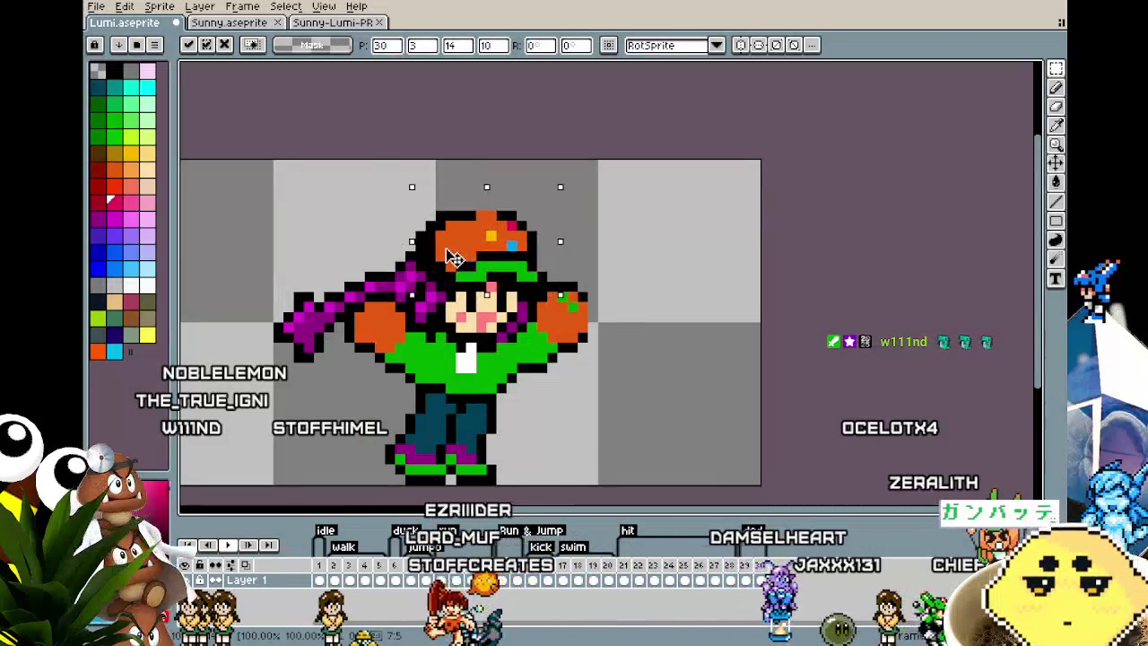
pyautogui.press('Return')
pyautogui.press('Right')
pyautogui.hotkey('ctrl', 'v')
pyautogui.moveTo(465, 244); pyautogui.dragTo(487, 229)
# - Commit the current head, then paste and set the head on frames 14 and 15
pyautogui.press('Return')
pyautogui.click(518, 578)
pyautogui.hotkey('ctrl', 'v')
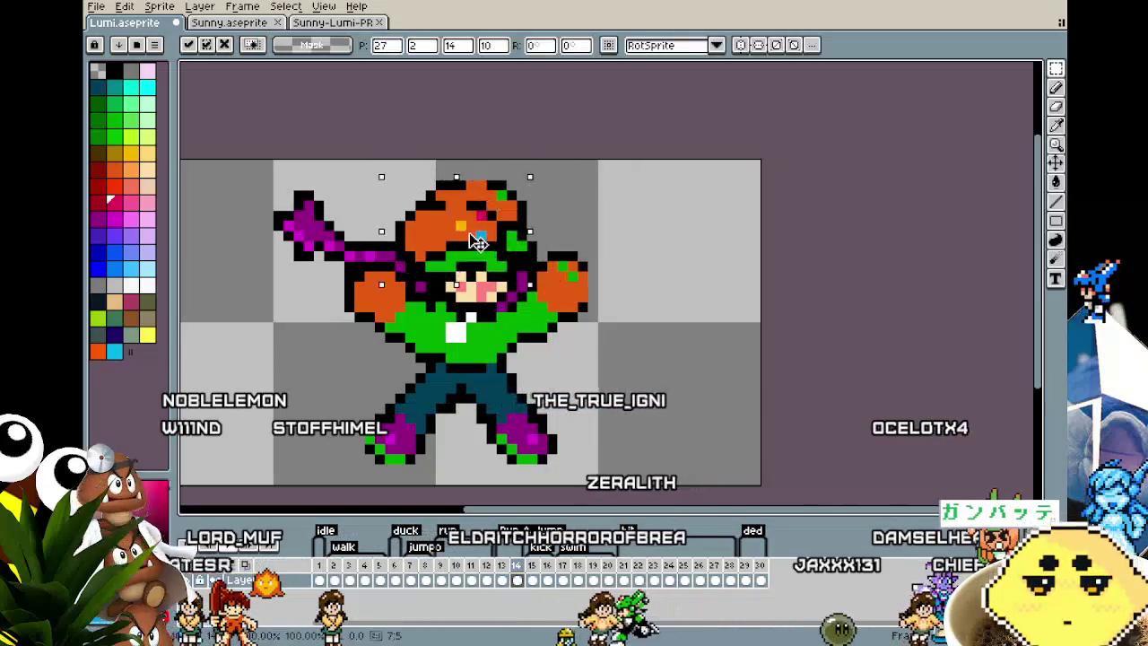
pyautogui.click(623, 307)
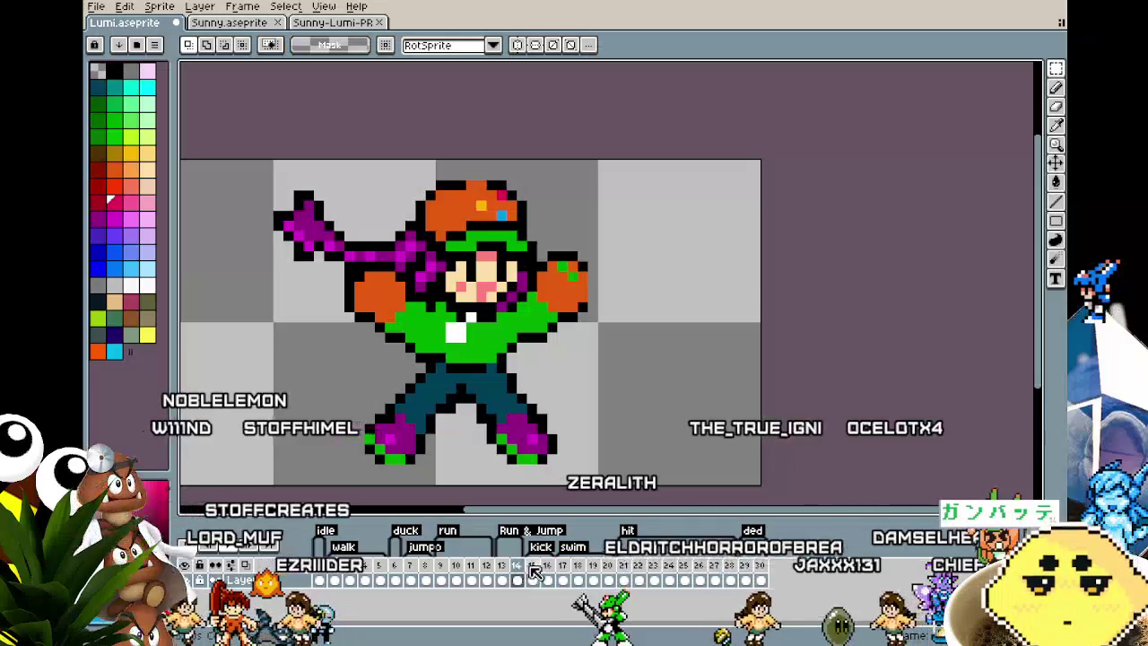
pyautogui.click(531, 580)
pyautogui.hotkey('ctrl', 'v')
pyautogui.click(609, 404)
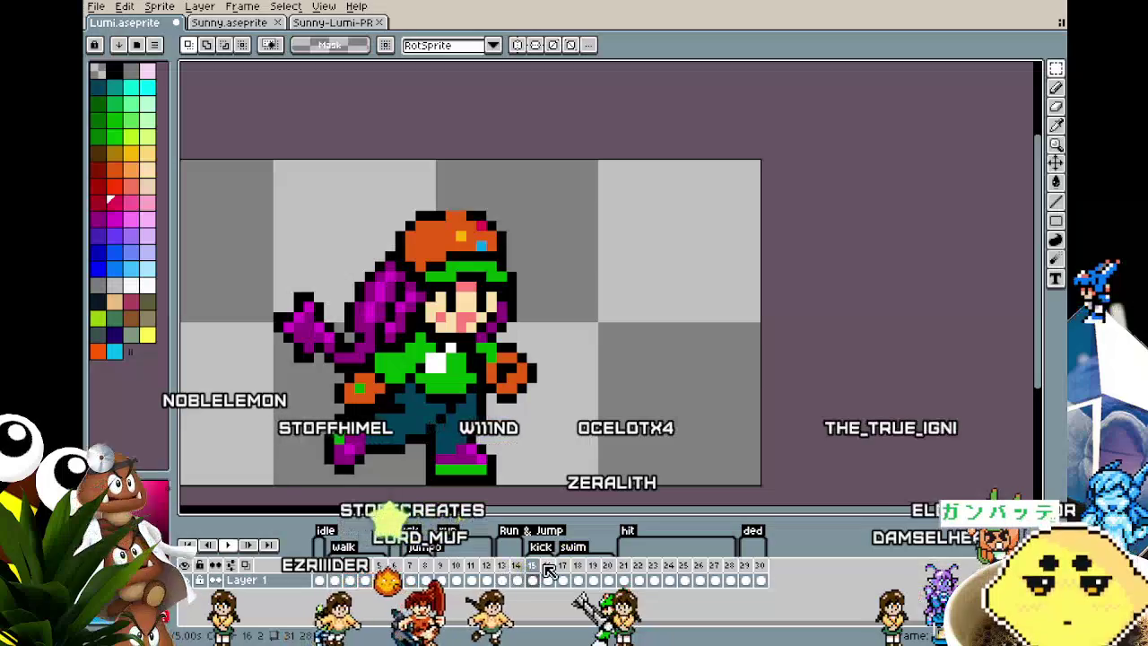
# - Paste the head onto frame 16, shifted one pixel up and right, and onto frame 17
pyautogui.click(547, 580)
pyautogui.hotkey('ctrl', 'v')
pyautogui.moveTo(458, 242); pyautogui.dragTo(482, 215)
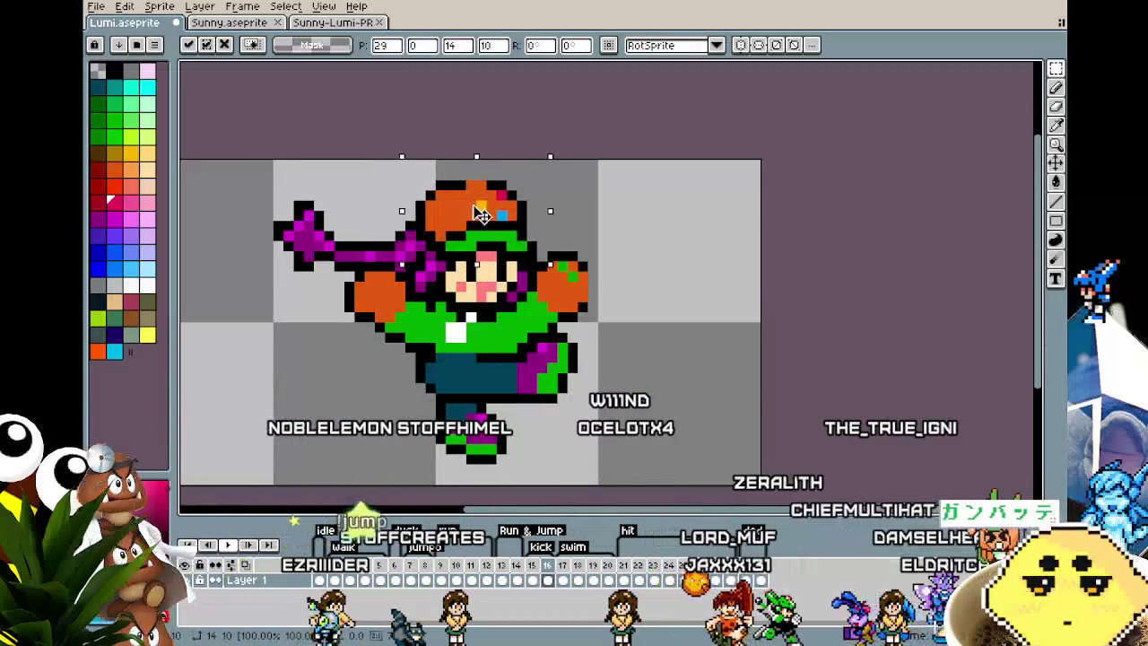
pyautogui.press('Return')
pyautogui.click(562, 580)
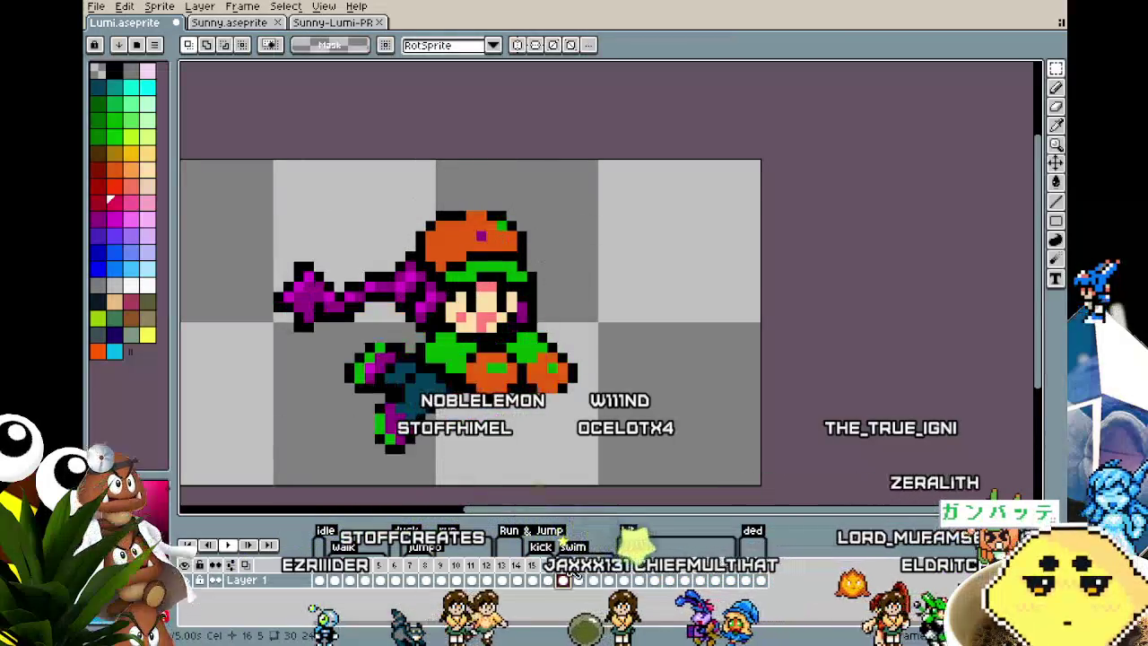
pyautogui.hotkey('ctrl', 'v')
pyautogui.press('Return')
# - Paste the head onto frames 18 and 19, shifting it one pixel right on frame 18
pyautogui.press('Right')
pyautogui.hotkey('ctrl', 'v')
pyautogui.moveTo(430, 251); pyautogui.dragTo(440, 249)
pyautogui.press('Return')
pyautogui.press('Right')
pyautogui.hotkey('ctrl', 'v')
pyautogui.press('Return')
# - Paste and commit the head on frame 20, then advance to frame 21
pyautogui.press('Right')
pyautogui.hotkey('ctrl', 'v')
pyautogui.press('Return')
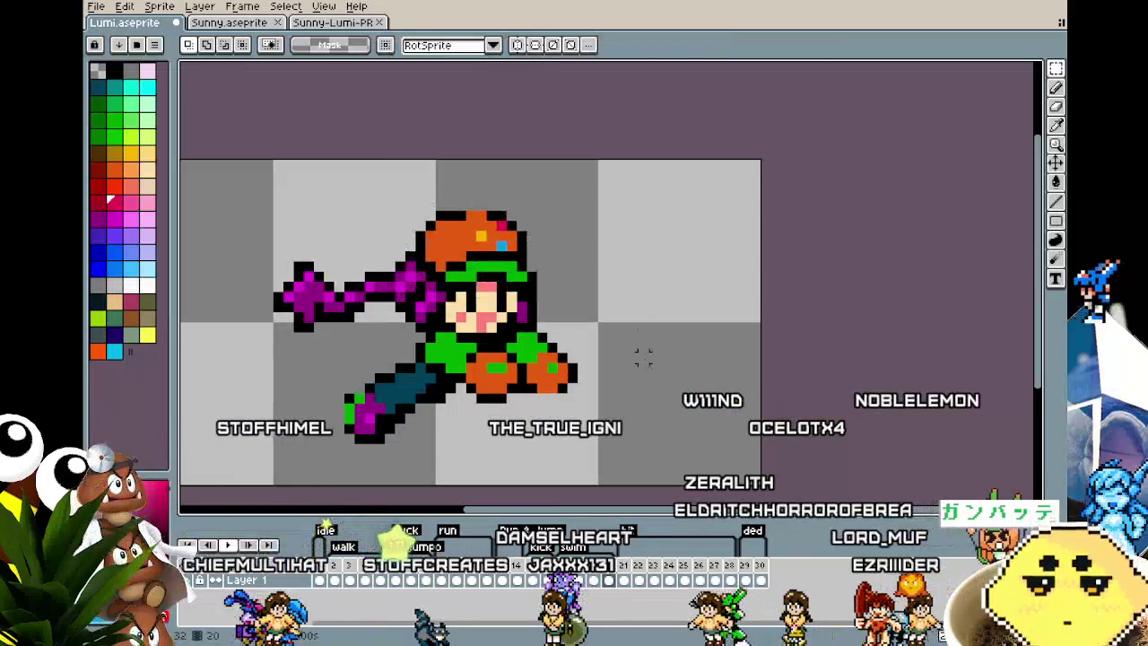
pyautogui.press('Right')
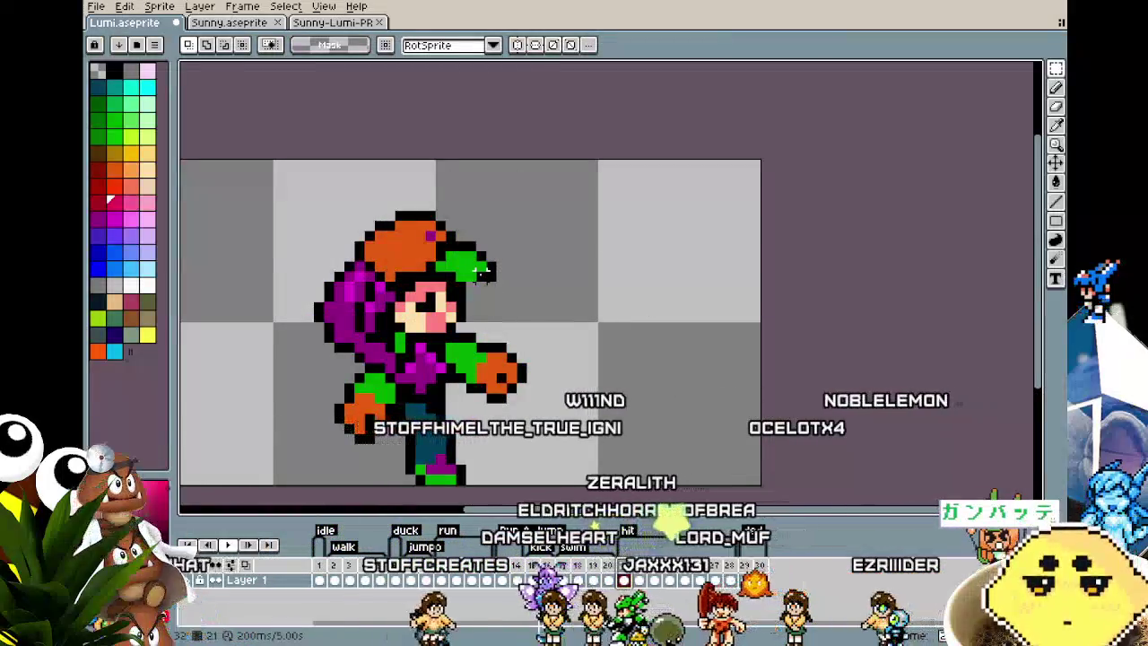
pyautogui.scroll(1, 551, 345)
pyautogui.scroll(-1, 552, 346)
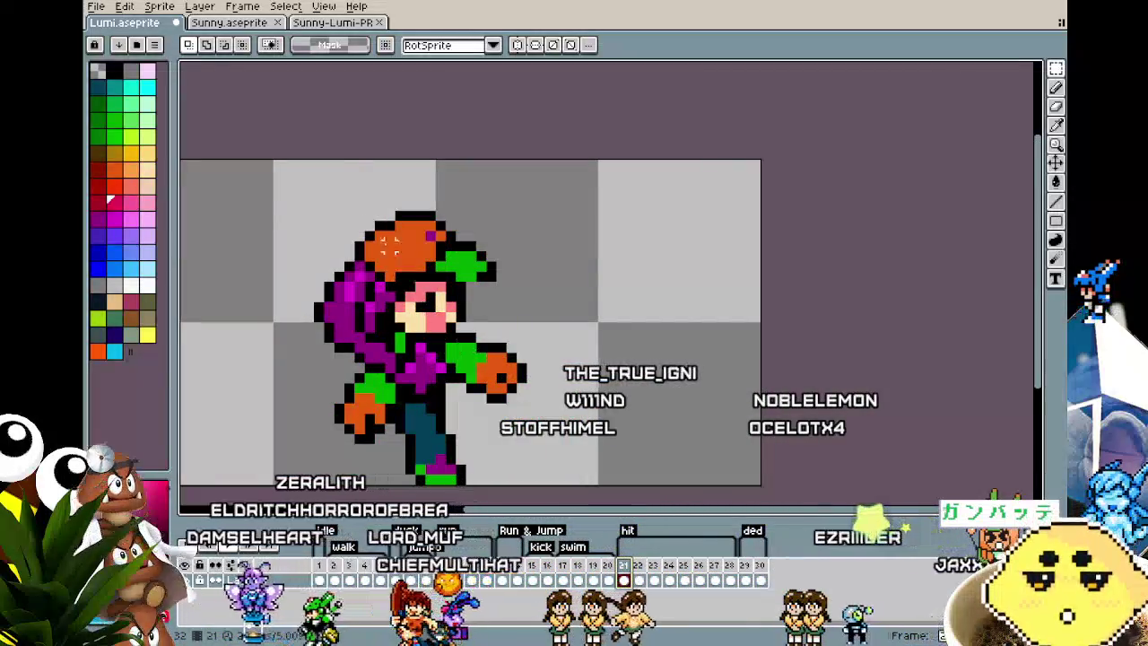
# - Return to Lumi's frame 1, pick the peach skin colour, and play the animation
pyautogui.click(238, 24)
pyautogui.hotkey('ctrl', 'shift', 'Tab')
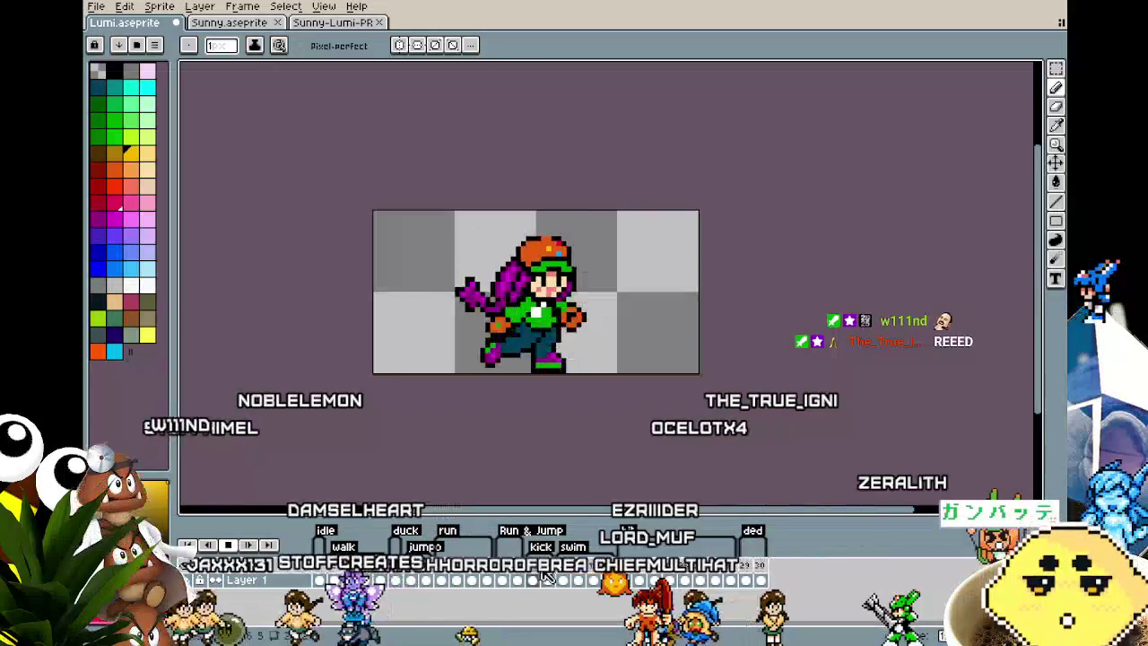
pyautogui.click(320, 577)
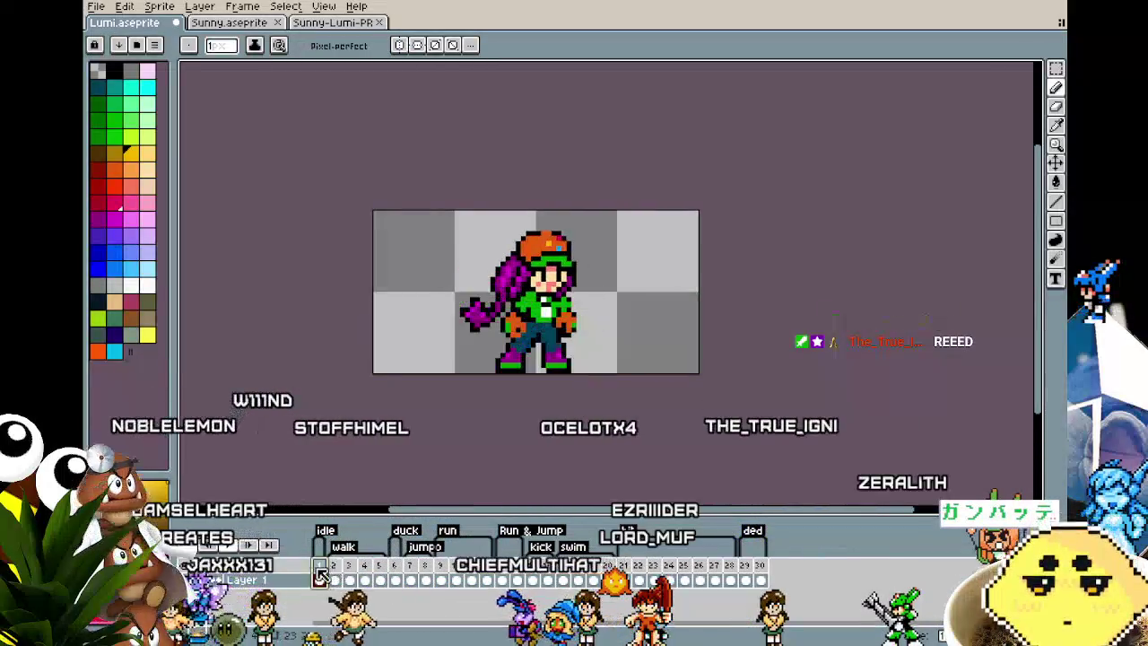
pyautogui.scroll(3, 580, 297)
pyautogui.keyDown('alt'); pyautogui.click(571, 233); pyautogui.keyUp('alt')
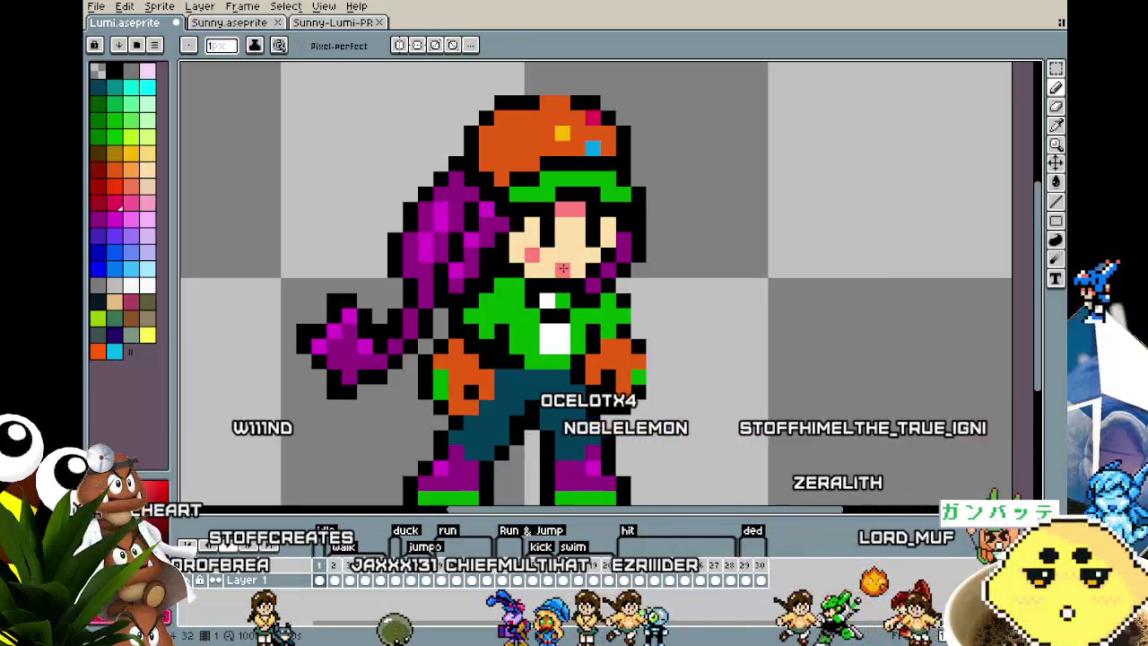
pyautogui.scroll(-3, 562, 268)
pyautogui.scroll(2, 505, 357)
pyautogui.press('v')
pyautogui.press('b')
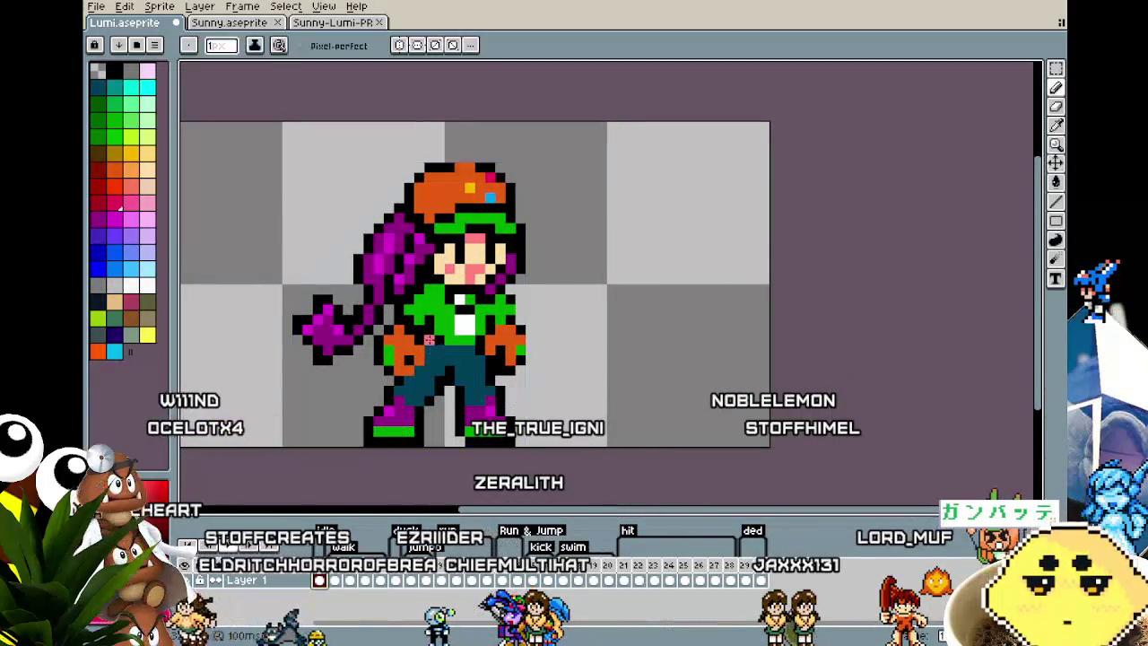
pyautogui.press('Return')
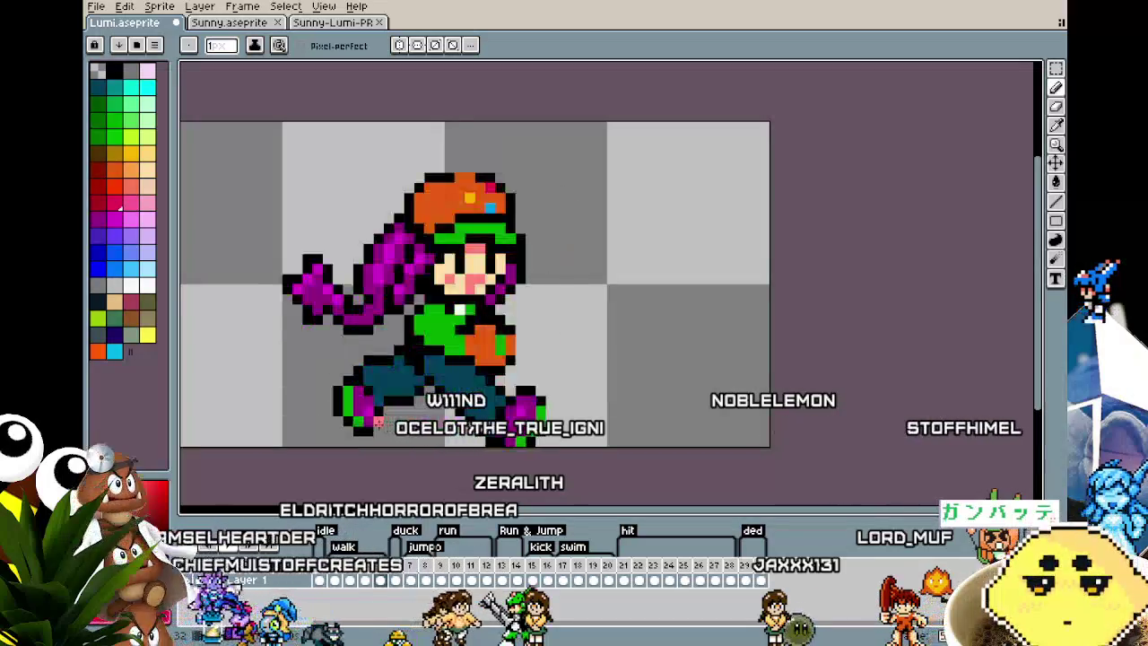
# - Sample the peach colour from the sprite and switch back to the pencil
pyautogui.scroll(2, 403, 359)
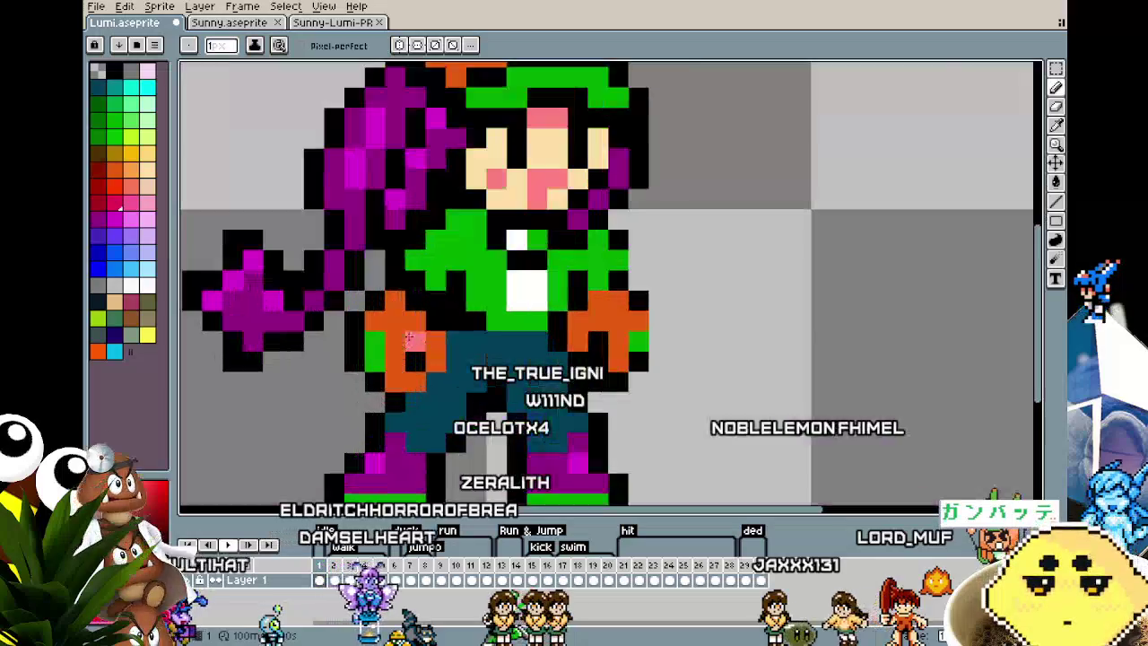
pyautogui.press('i')
pyautogui.click(512, 185)
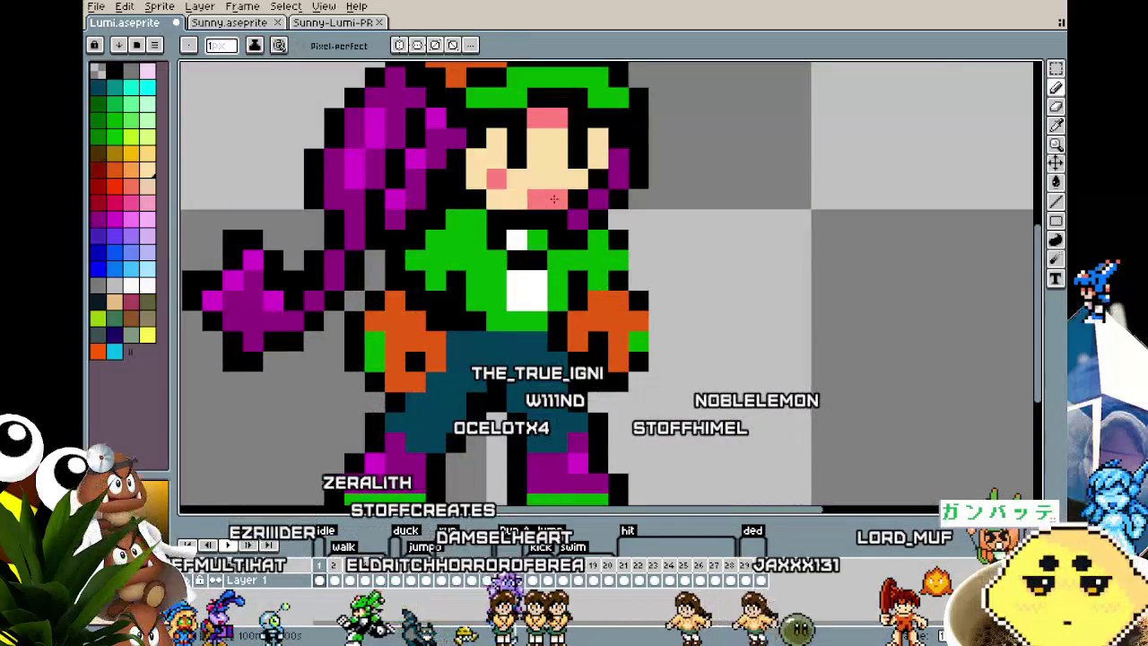
pyautogui.scroll(-4, 517, 180)
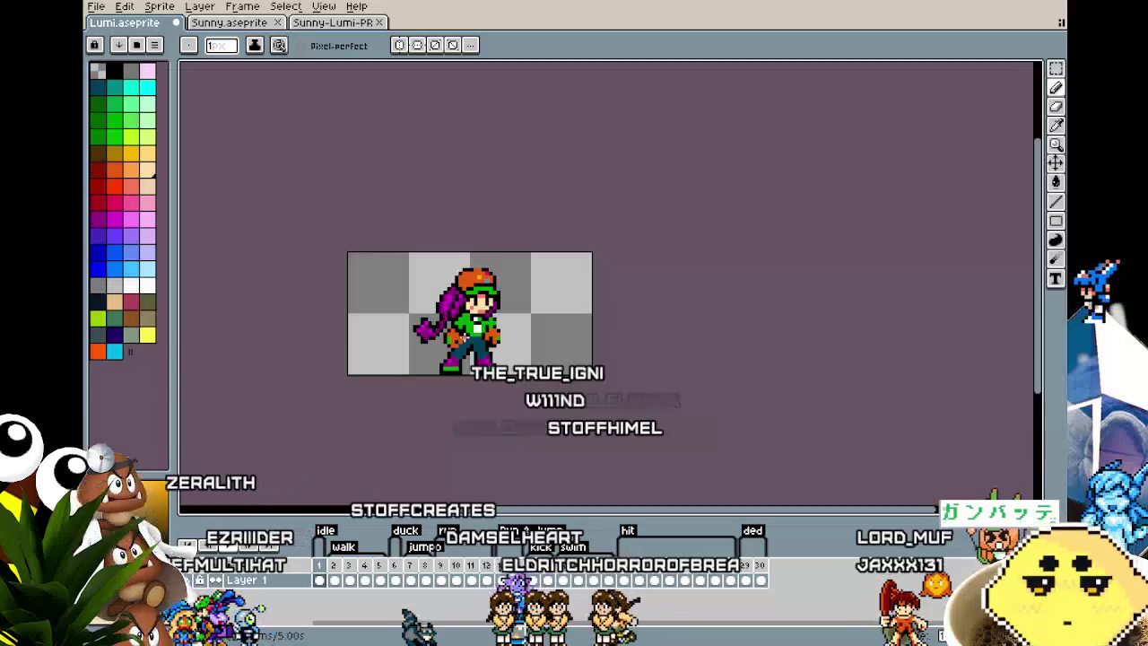
pyautogui.scroll(1, 459, 336)
pyautogui.scroll(1, 466, 327)
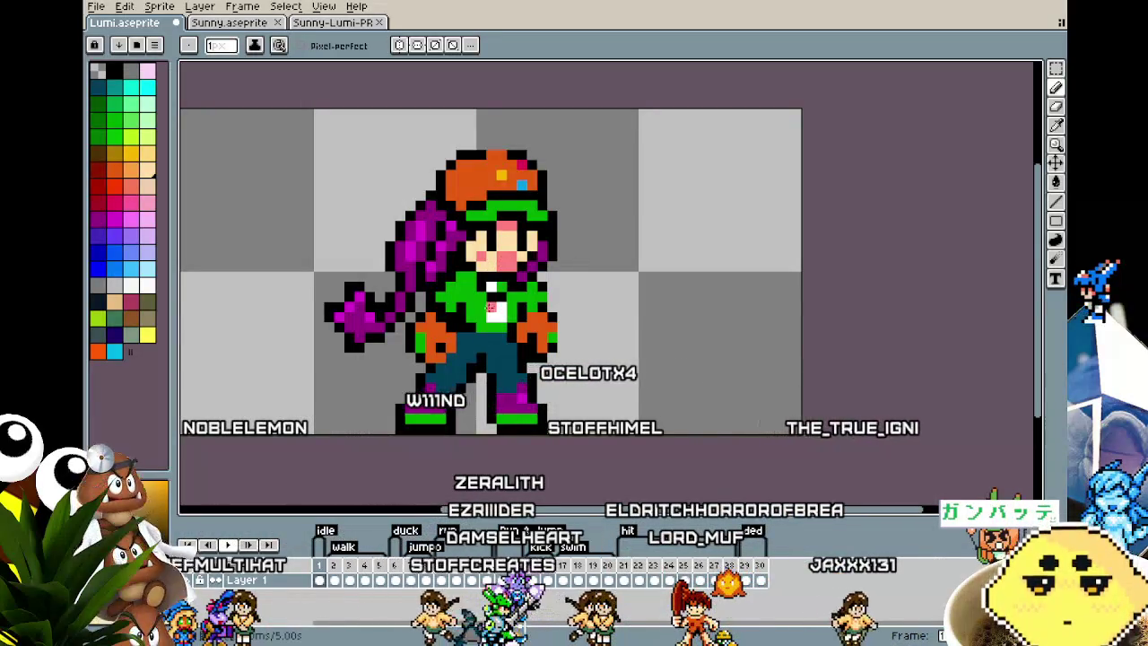
pyautogui.scroll(-2, 490, 306)
pyautogui.scroll(-2, 493, 318)
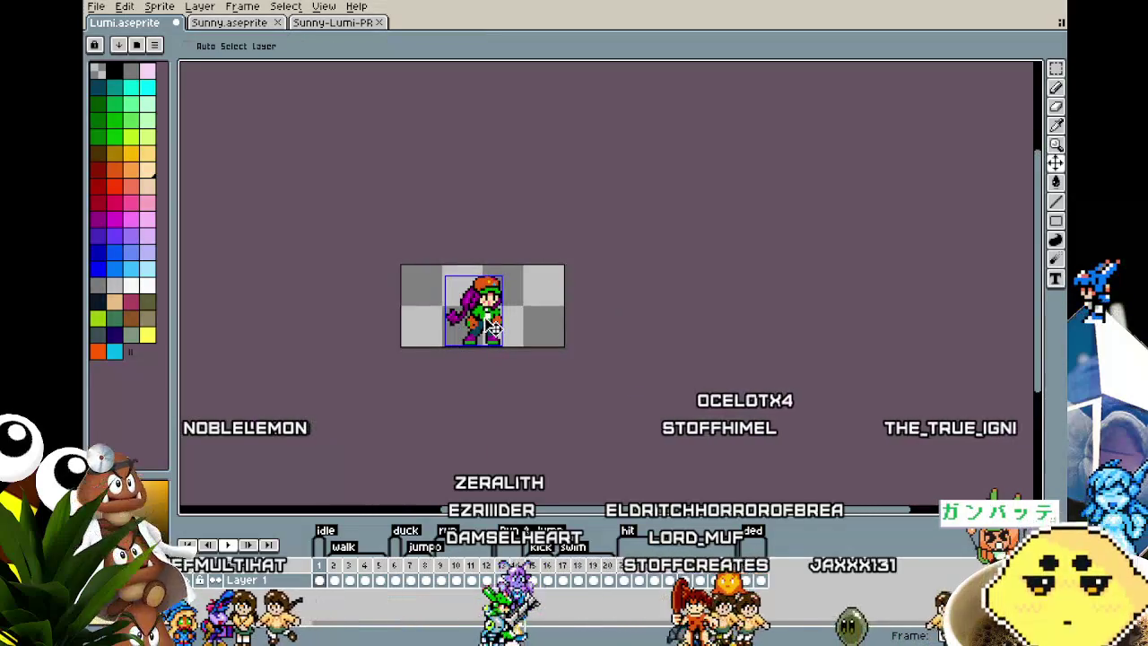
pyautogui.press('b')
pyautogui.scroll(1, 498, 296)
pyautogui.scroll(1, 507, 260)
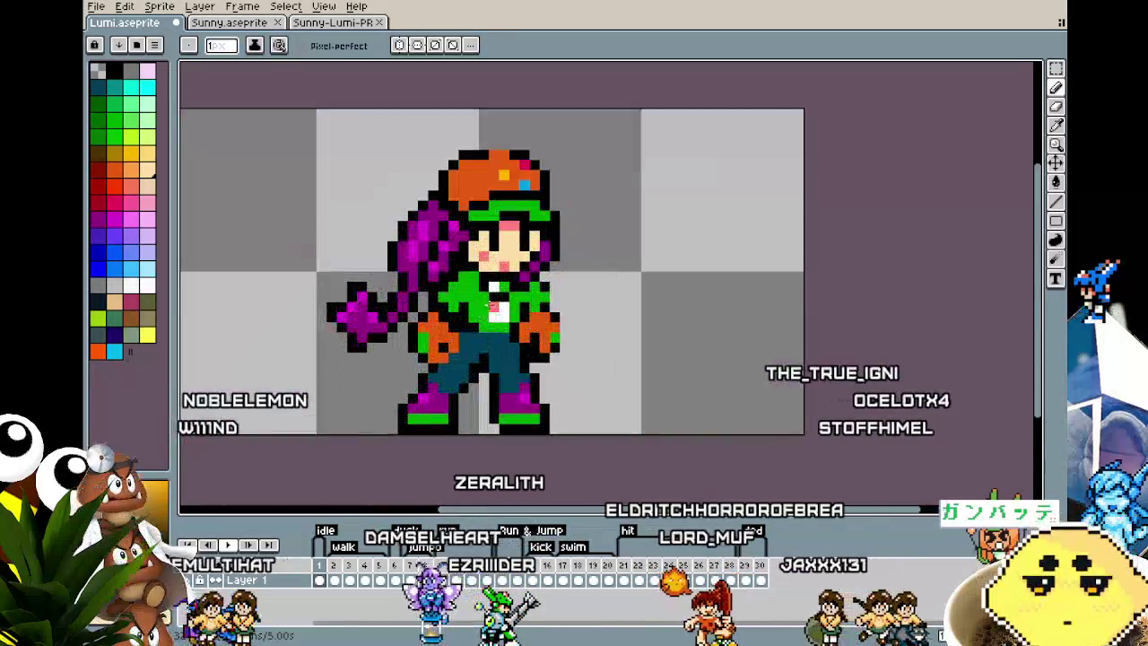
pyautogui.scroll(-1, 471, 359)
pyautogui.scroll(1, 469, 363)
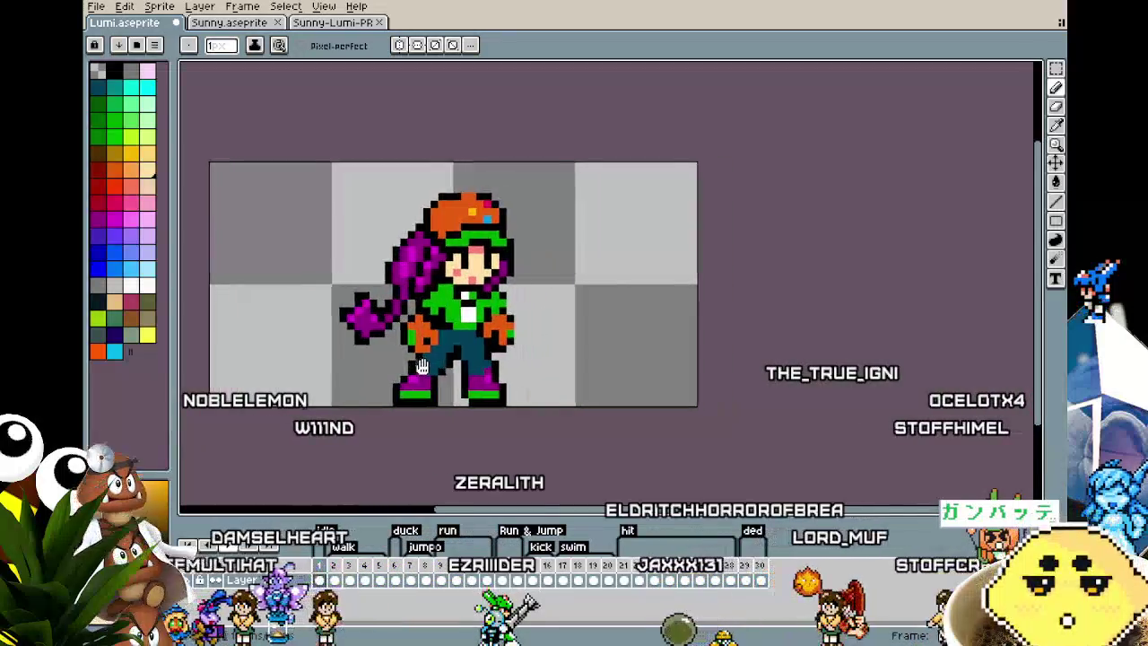
pyautogui.scroll(2, 387, 377)
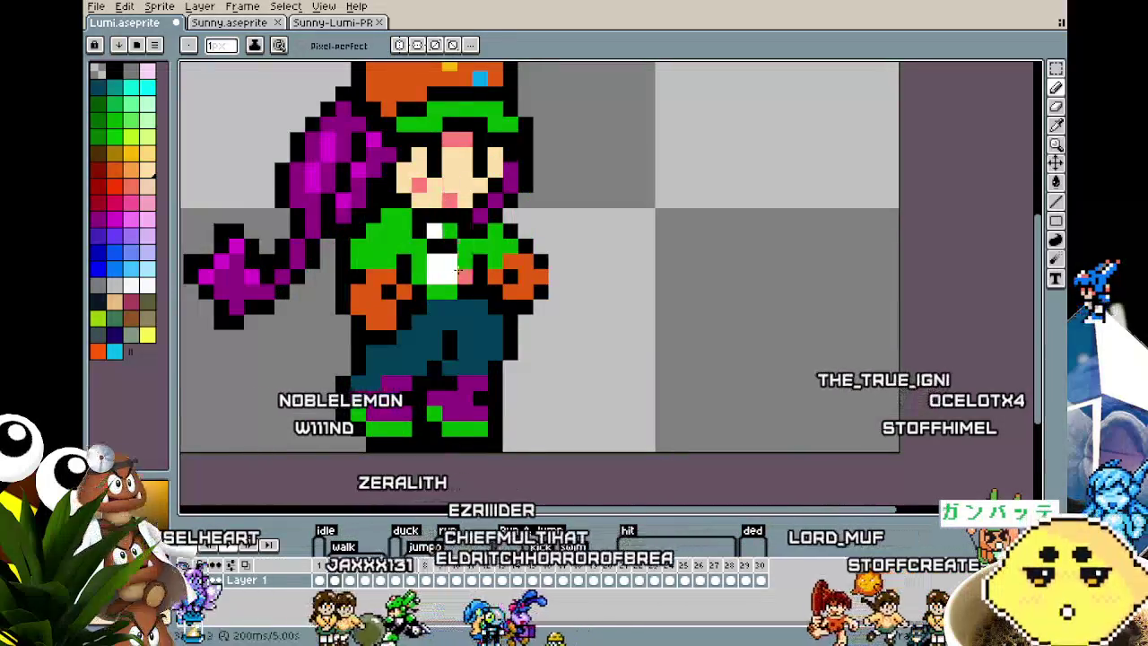
# - Step forward through Lumi's animation frames one by one, checking each pose
pyautogui.press('Right')
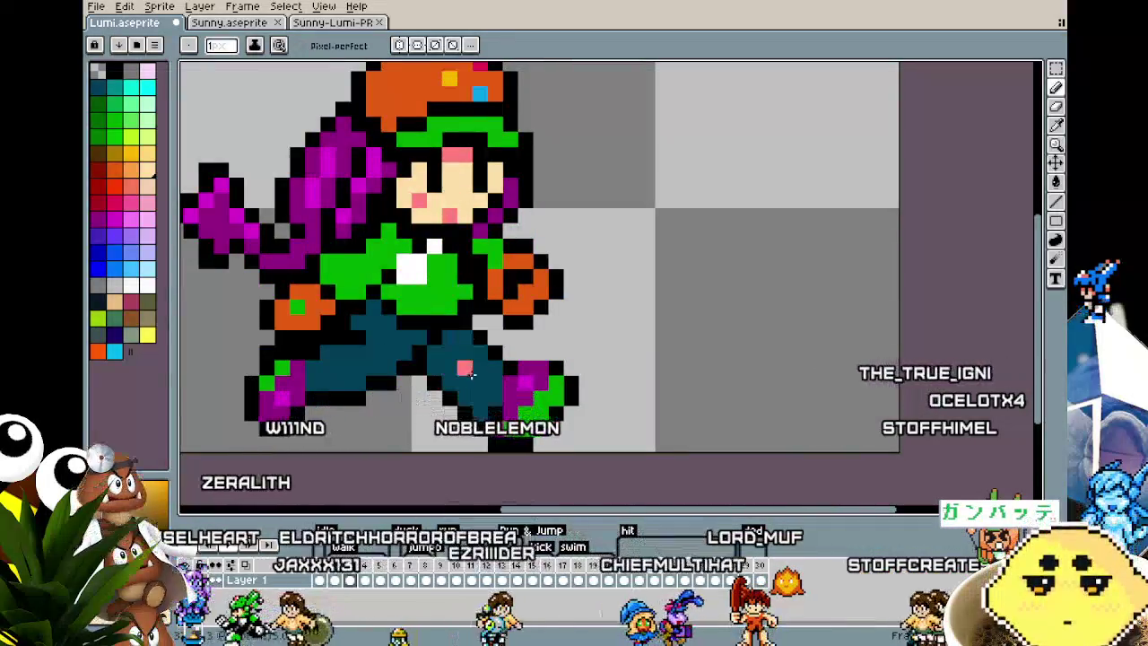
pyautogui.scroll(-3, 462, 269)
pyautogui.scroll(2, 475, 356)
pyautogui.scroll(2, 475, 356)
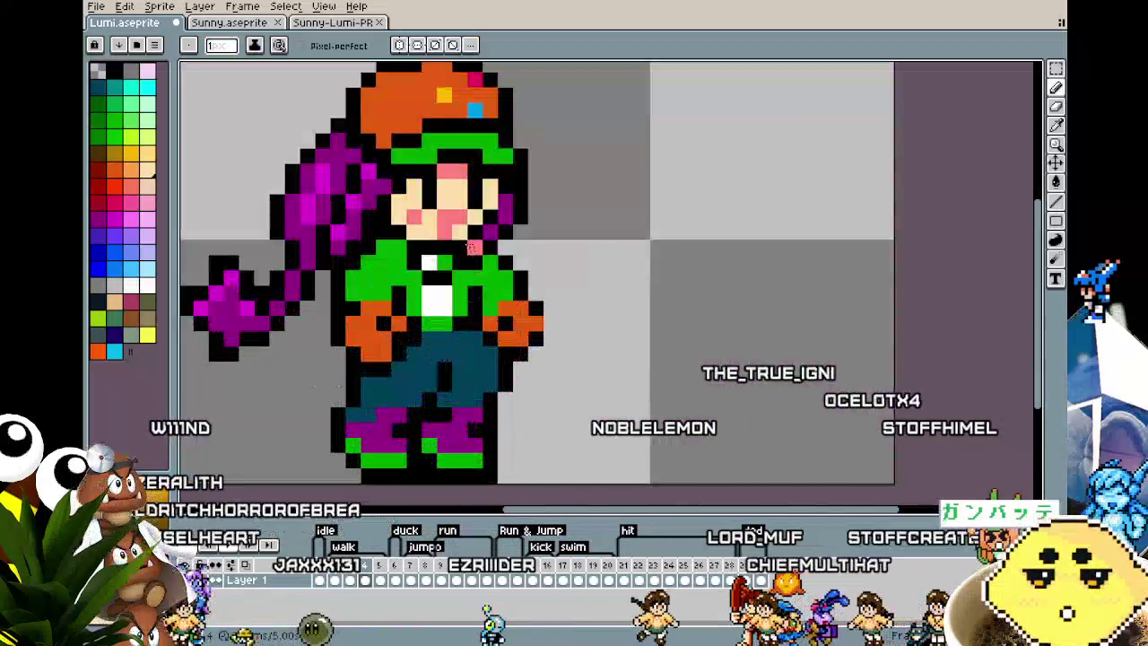
pyautogui.press('Right')
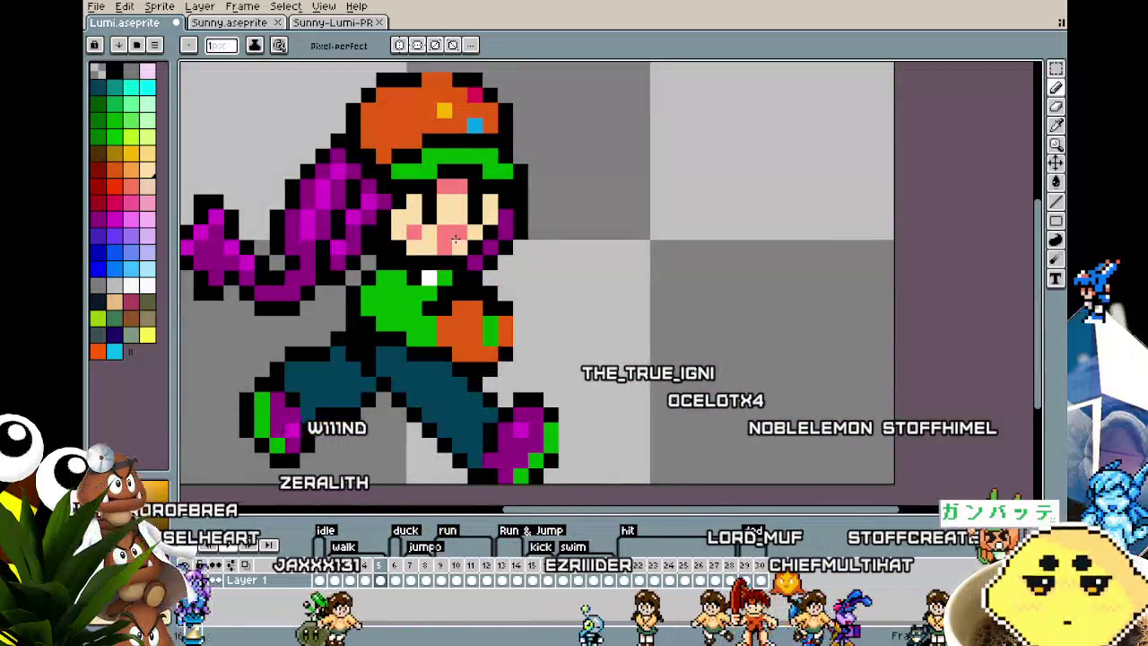
pyautogui.press('Right')
pyautogui.press('Right')
pyautogui.press('Right')
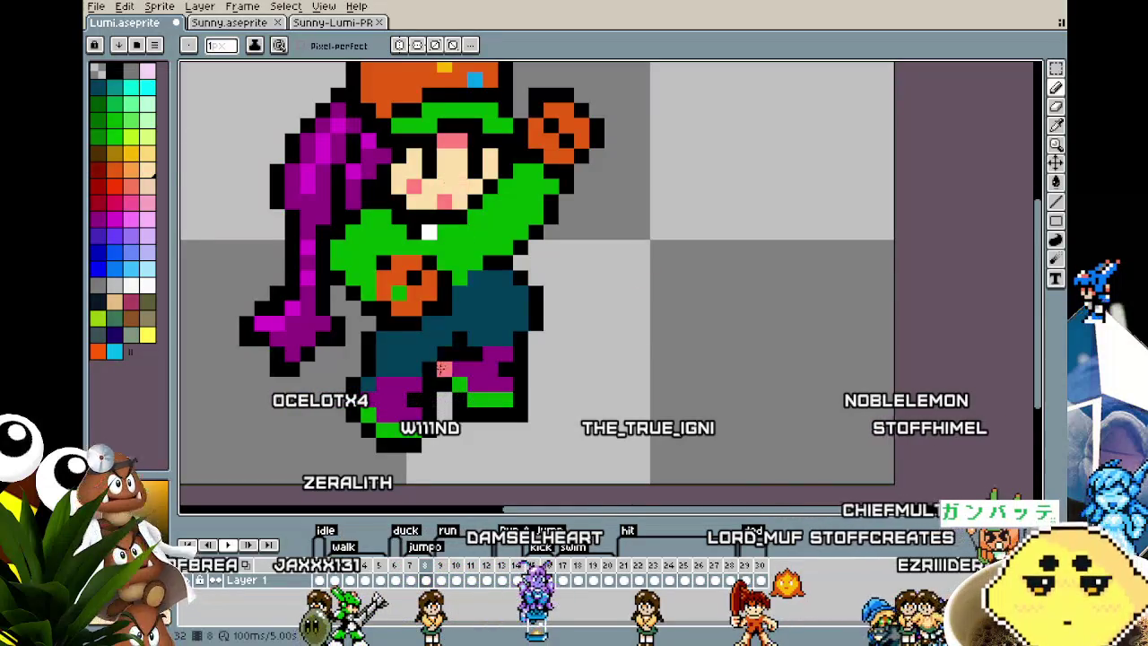
pyautogui.press('Right')
pyautogui.press('Right')
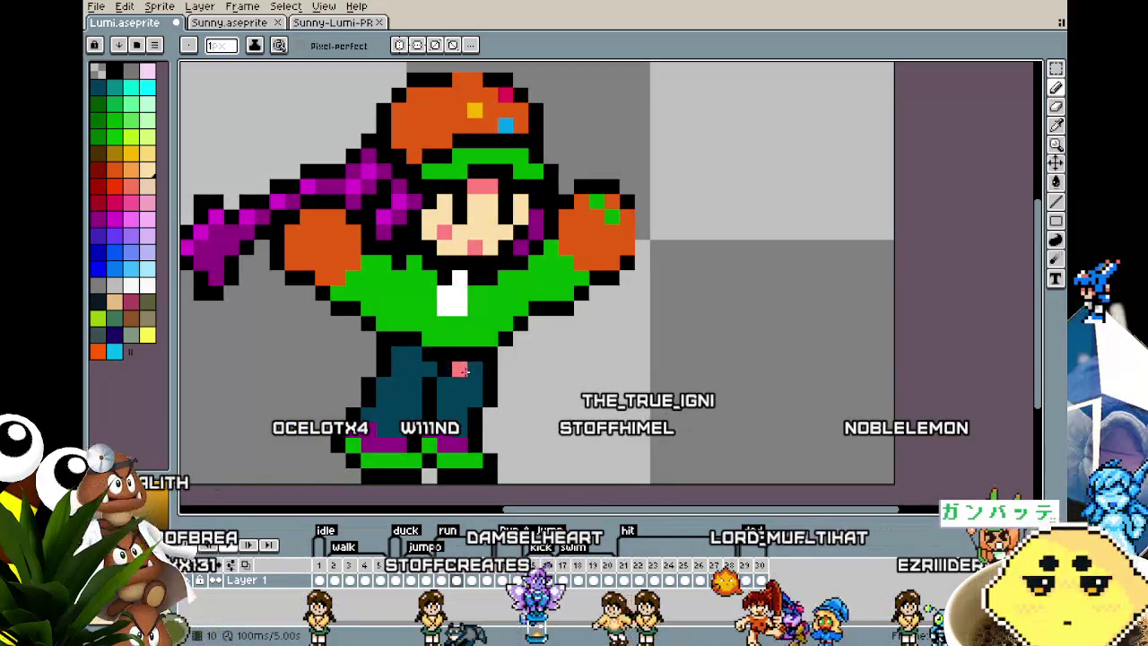
pyautogui.press('Right')
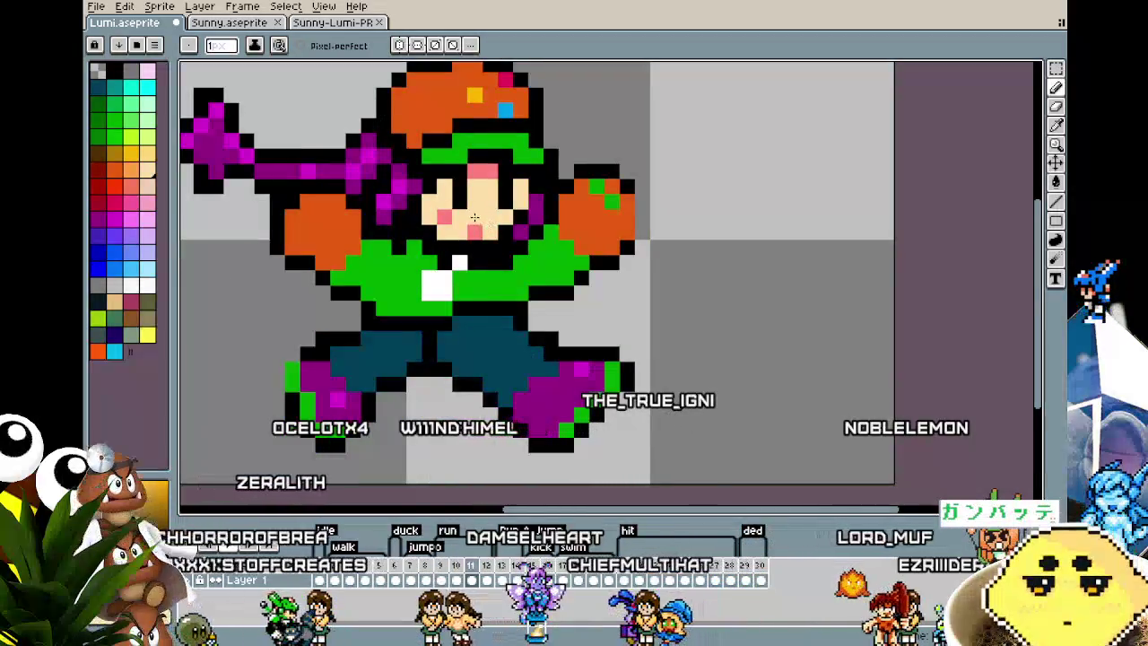
pyautogui.scroll(-1, 491, 225)
pyautogui.scroll(-1, 426, 364)
pyautogui.scroll(1, 427, 365)
pyautogui.scroll(1, 427, 365)
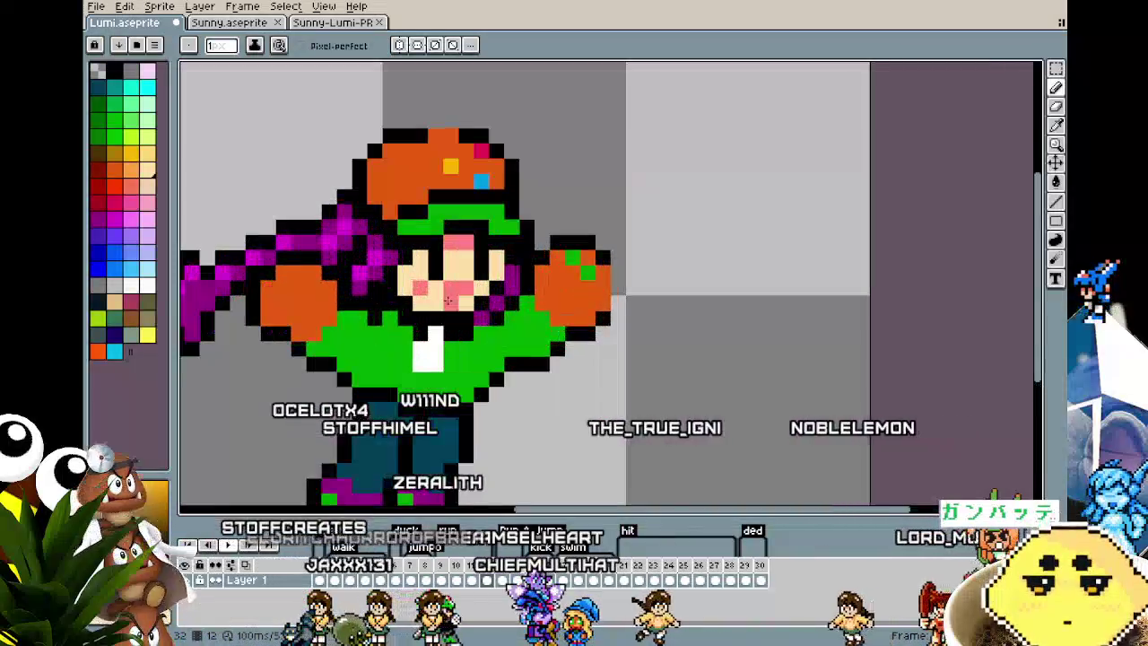
pyautogui.press('Right')
pyautogui.press('Right')
pyautogui.press('Right')
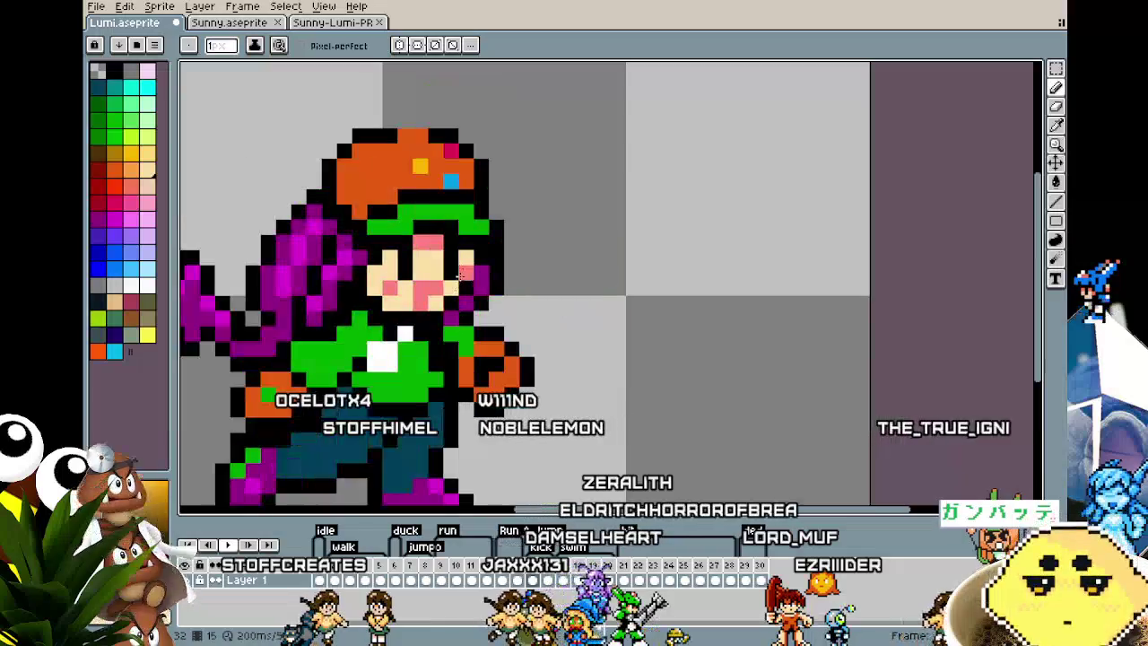
pyautogui.press('Right')
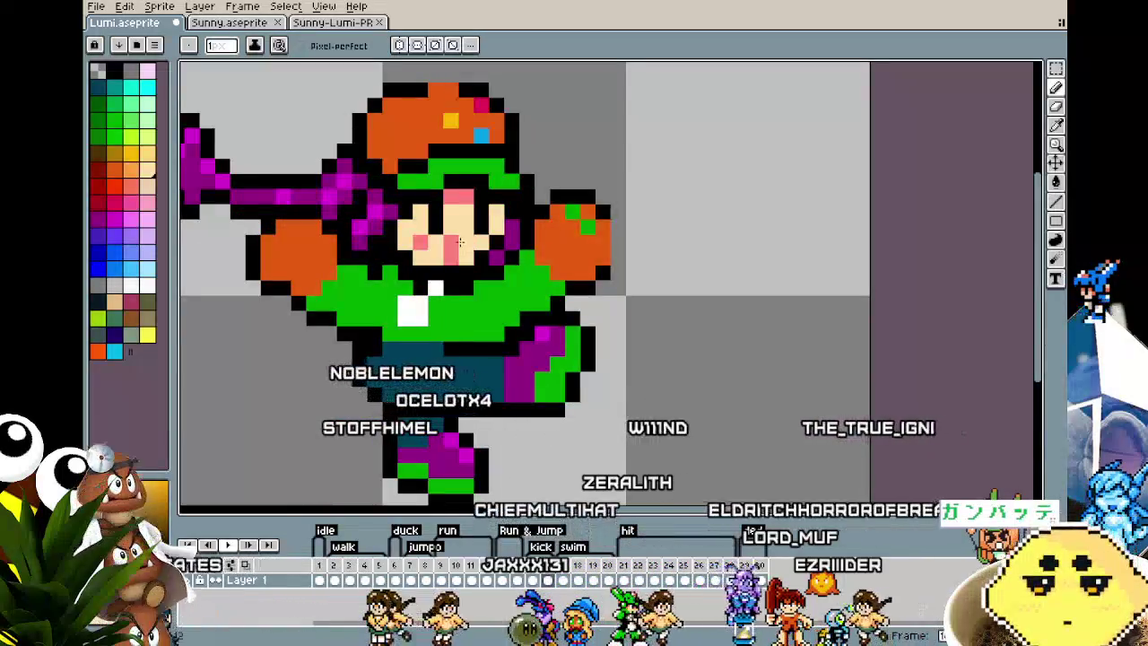
pyautogui.press('Right')
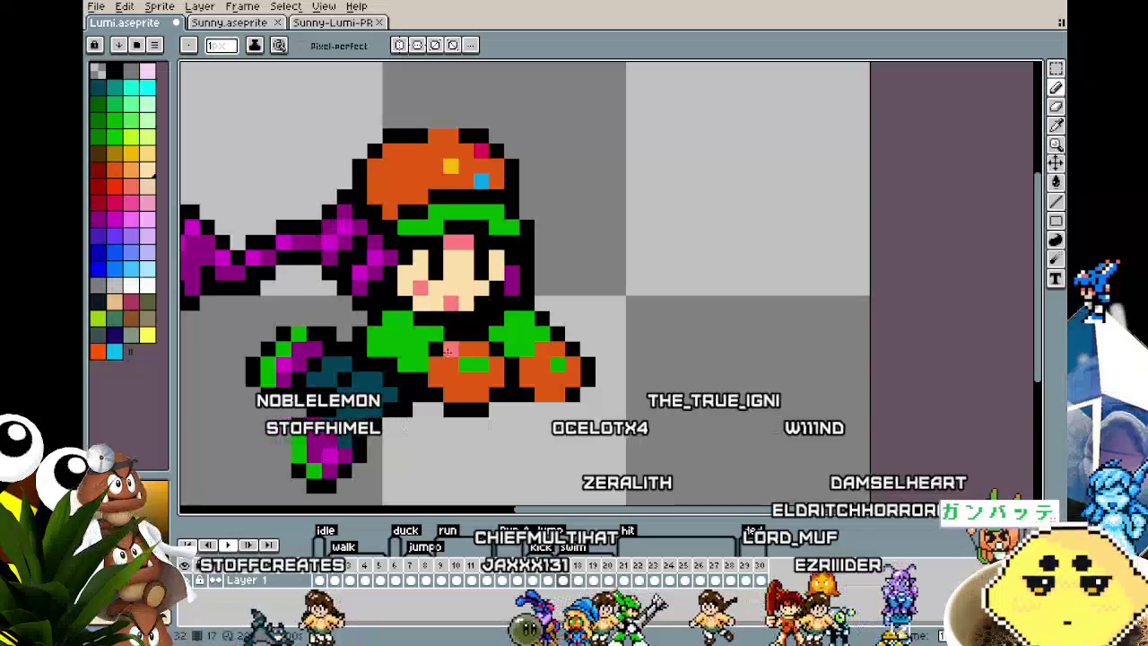
pyautogui.press('Right')
pyautogui.press('Right')
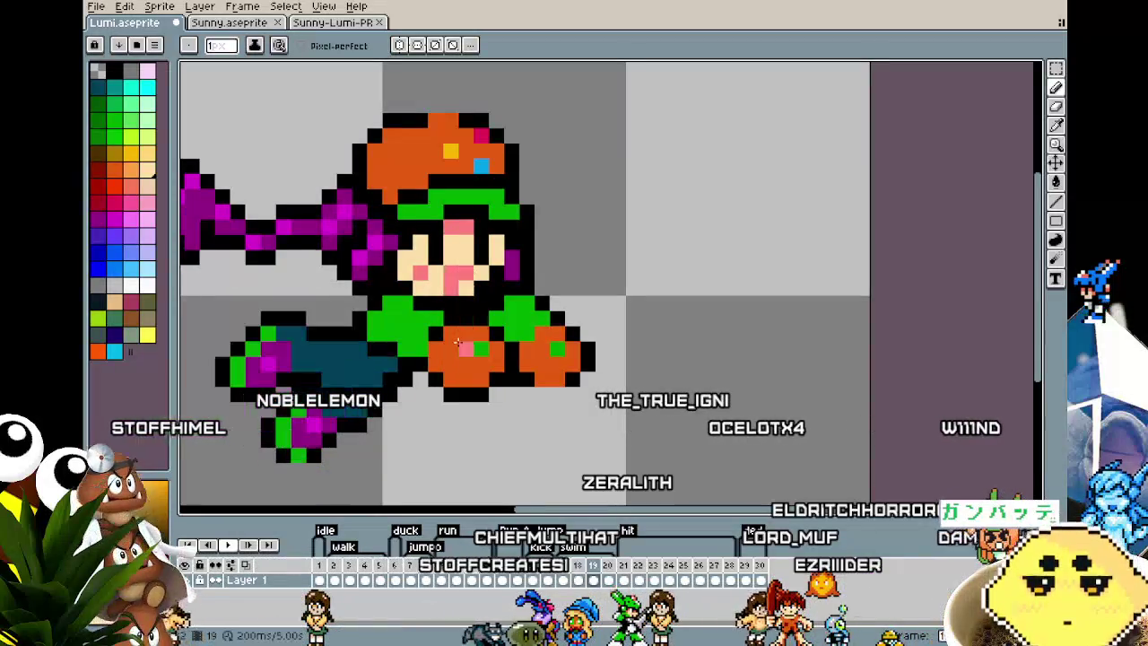
pyautogui.press('Right')
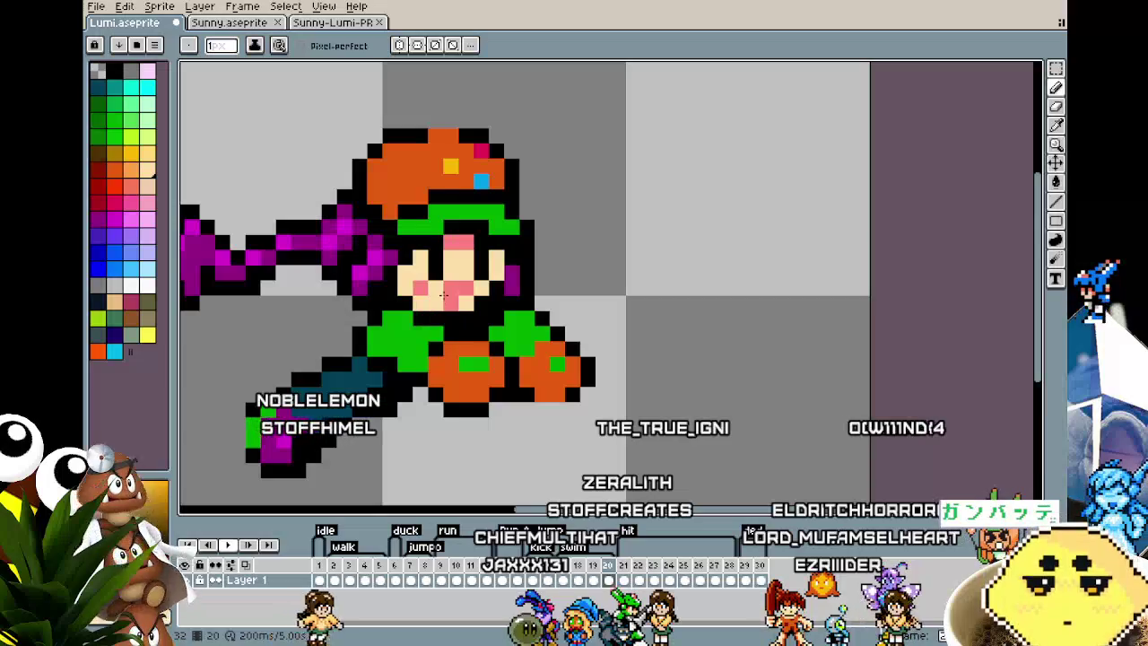
pyautogui.press('Right')
pyautogui.press('Right')
pyautogui.press('Right')
pyautogui.press('Right')
# - Compare neighbouring poses, then continue through the front-facing and side pose frames
pyautogui.press('Right')
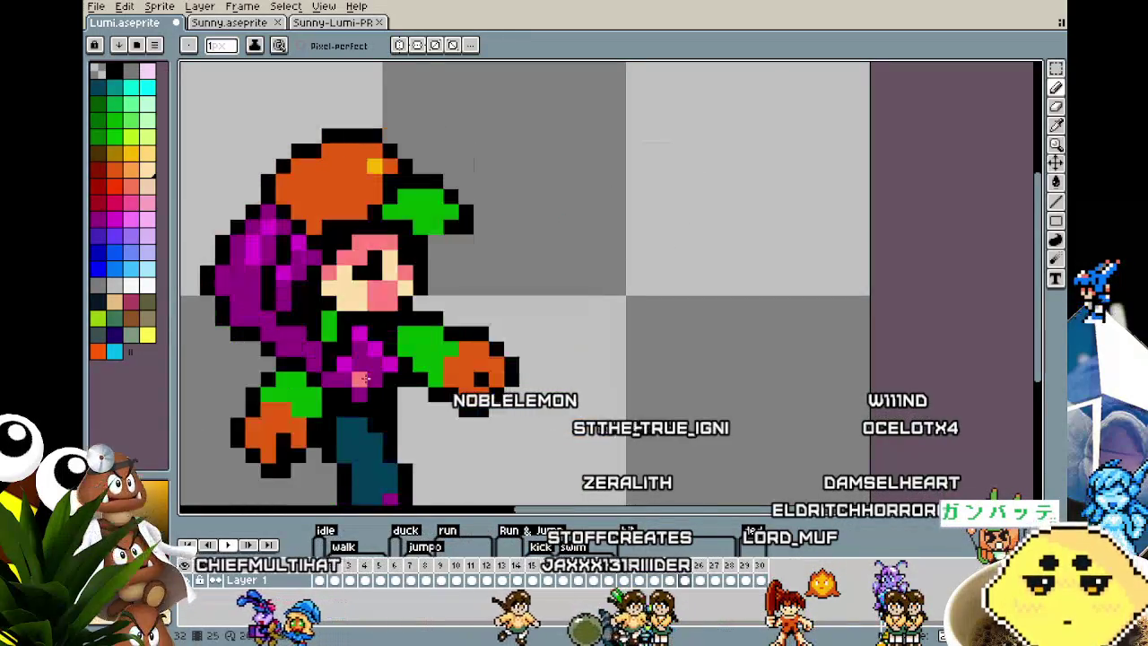
pyautogui.press('Right')
pyautogui.press('Left')
pyautogui.press('Left')
pyautogui.press('Left')
pyautogui.press('Left')
pyautogui.press('Left')
pyautogui.press('Right')
pyautogui.press('Left')
pyautogui.press('Right')
pyautogui.press('Left')
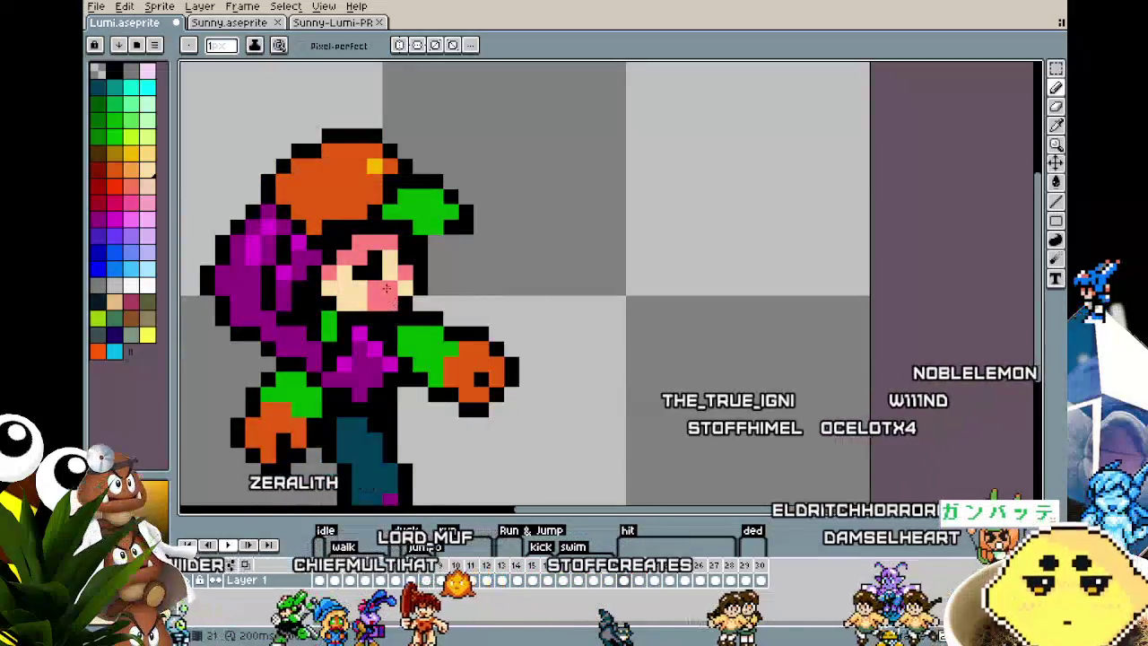
pyautogui.press('Right')
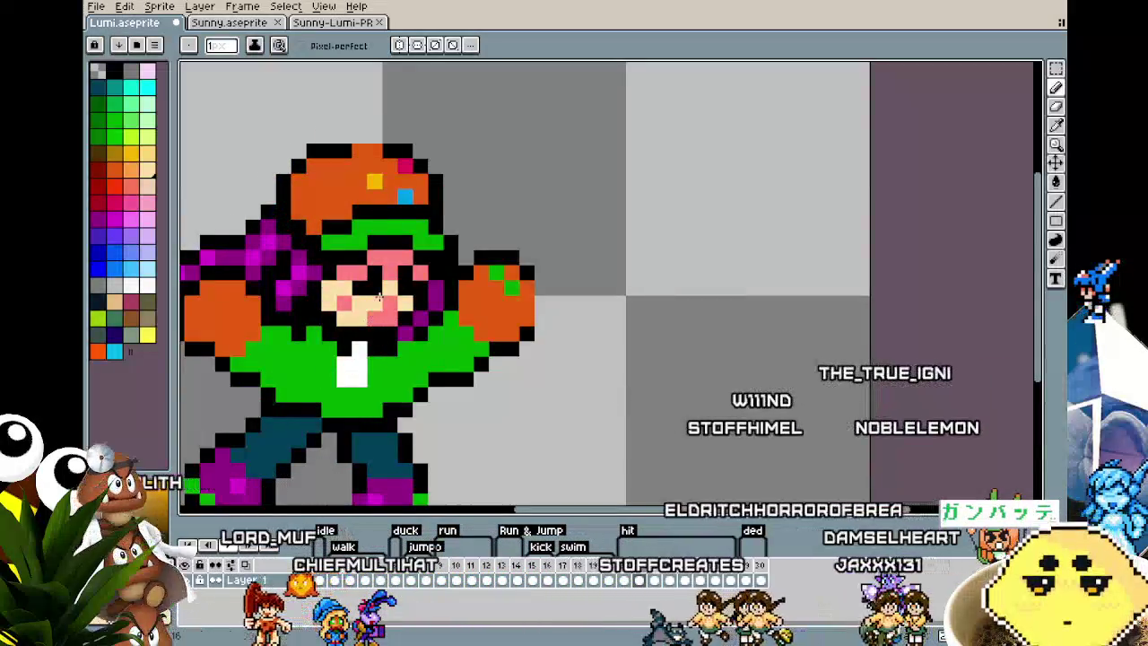
pyautogui.press('Right')
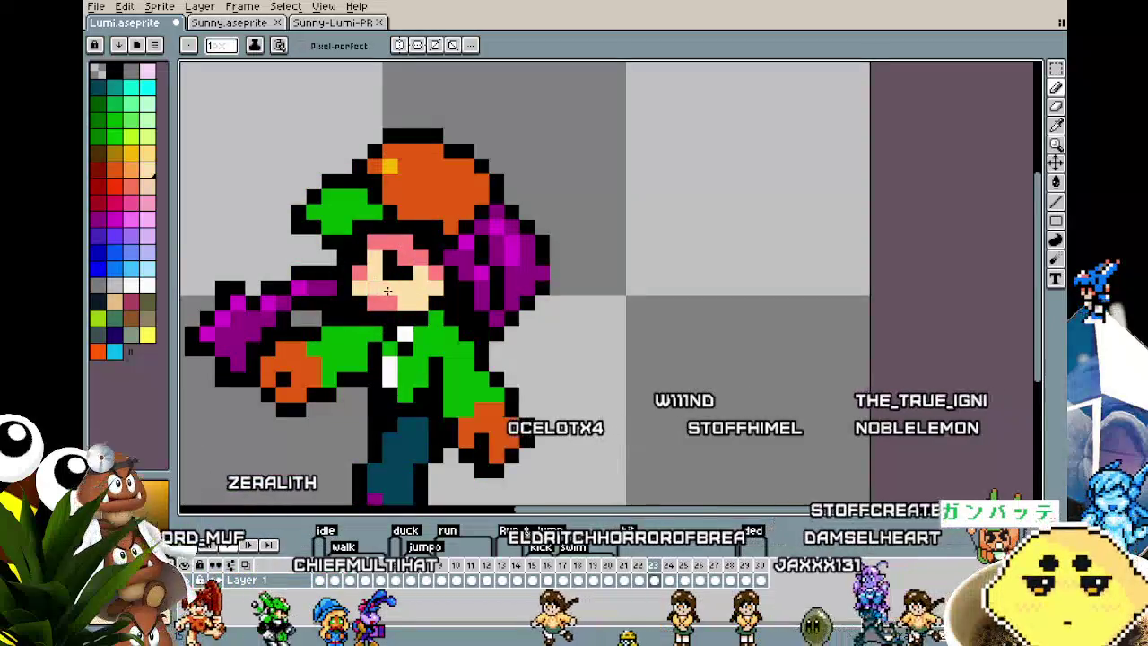
pyautogui.press('Right')
pyautogui.press('Right')
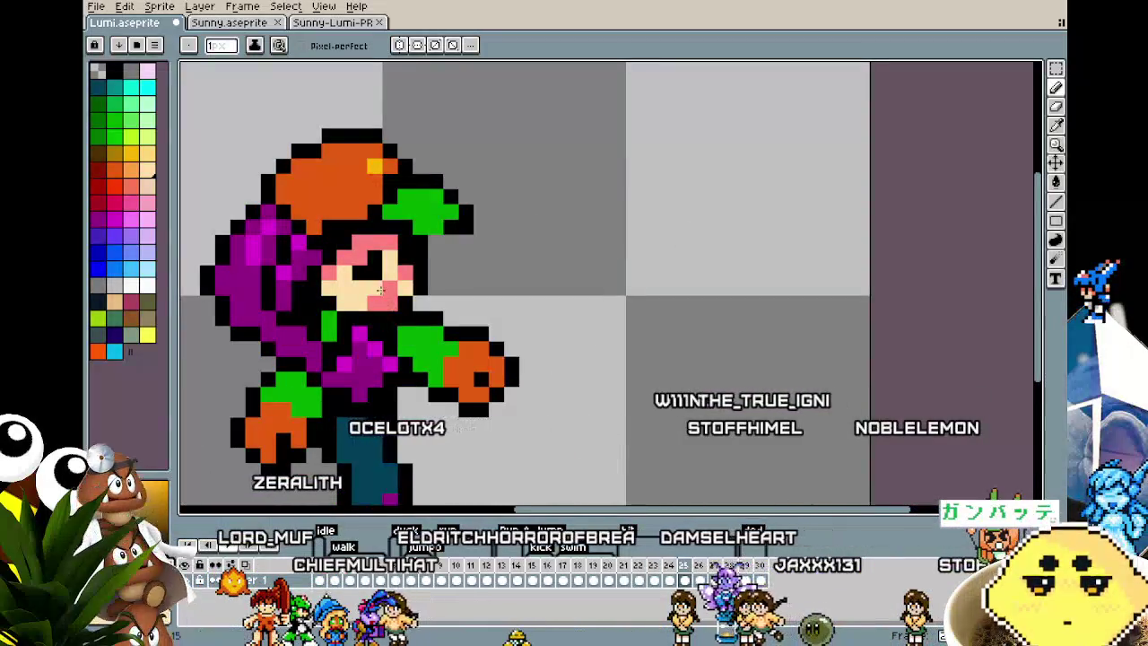
pyautogui.press('Right')
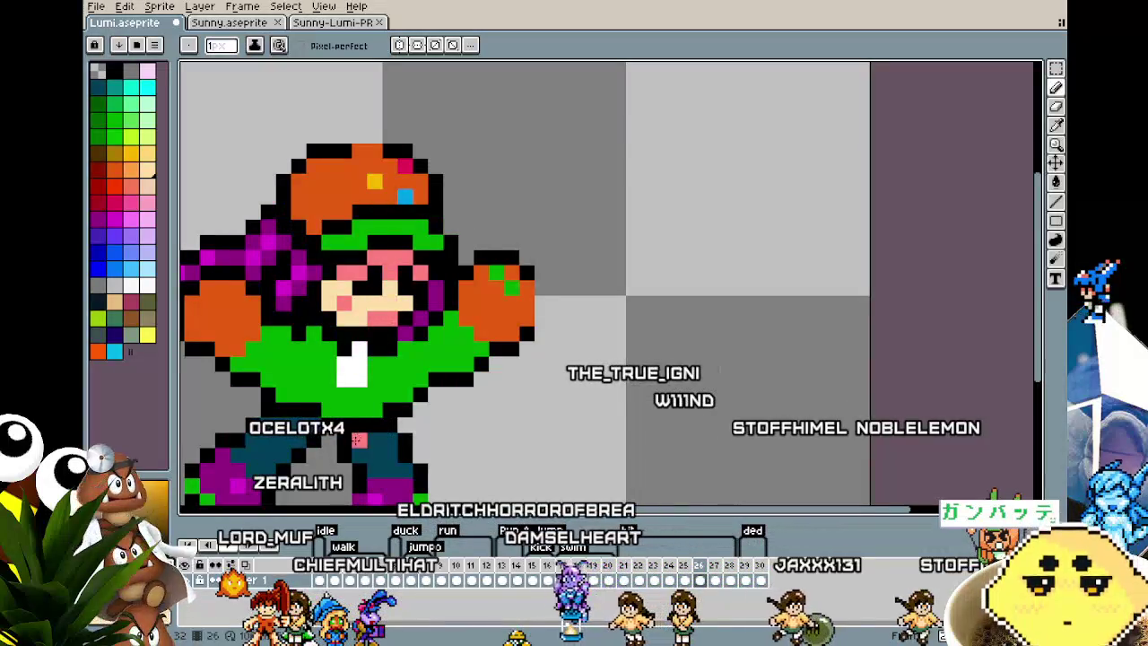
pyautogui.press('Right')
pyautogui.press('Right')
pyautogui.press('Right')
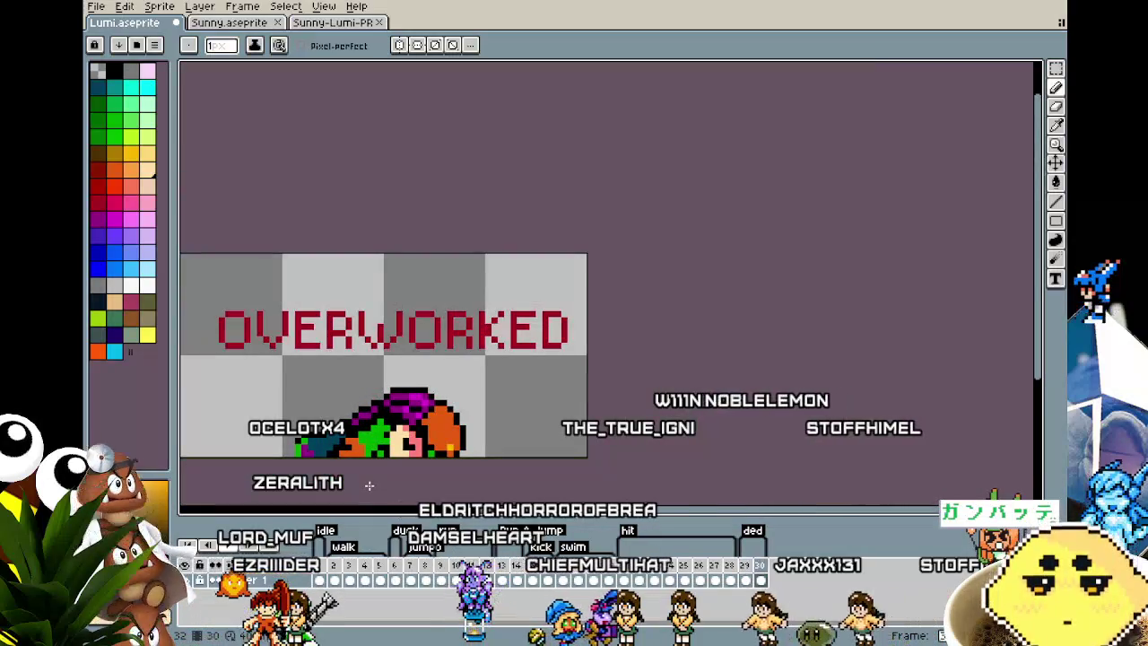
# - Step to the final OVERWORKED frame, wrap back to frame 1, and centre the sprite
pyautogui.scroll(1, 389, 460)
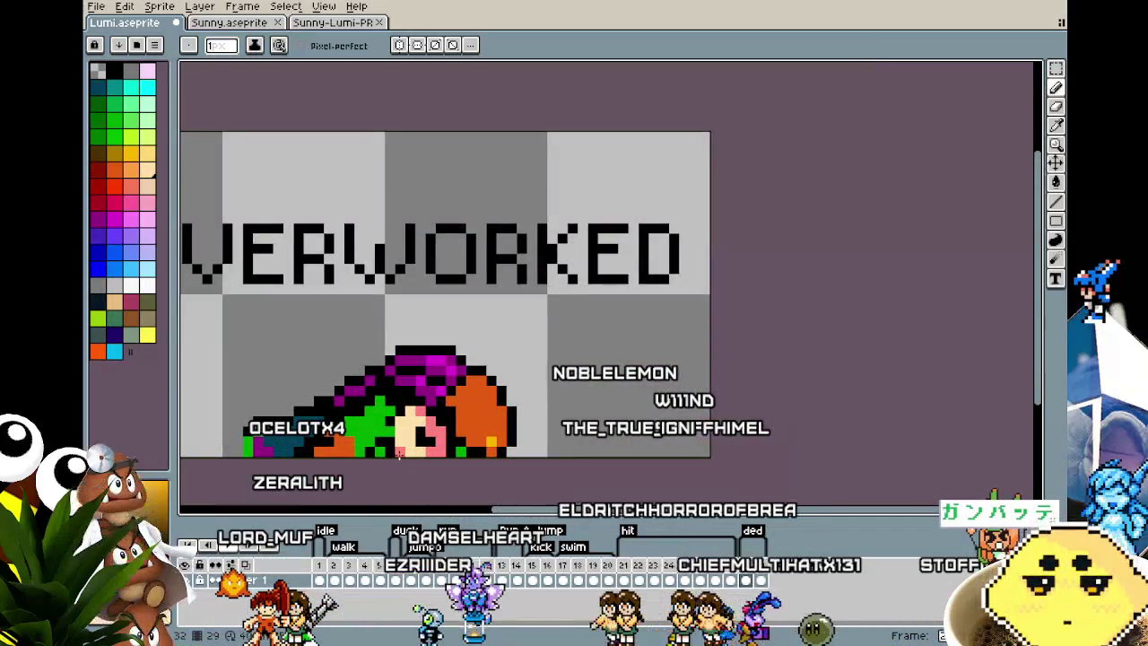
pyautogui.press('Right')
pyautogui.scroll(-1, 392, 484)
pyautogui.scroll(-1, 393, 484)
pyautogui.press('Right')
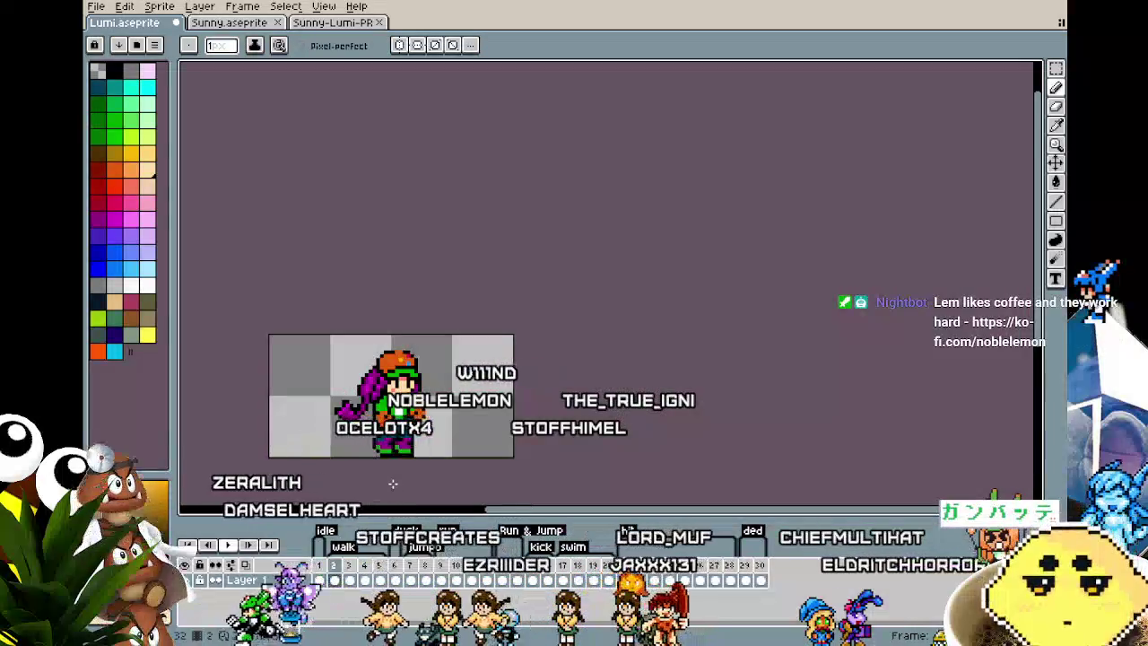
pyautogui.scroll(2, 391, 483)
pyautogui.moveTo(392, 483); pyautogui.dragTo(476, 417)
pyautogui.scroll(2, 476, 417)
pyautogui.scroll(-1, 477, 417)
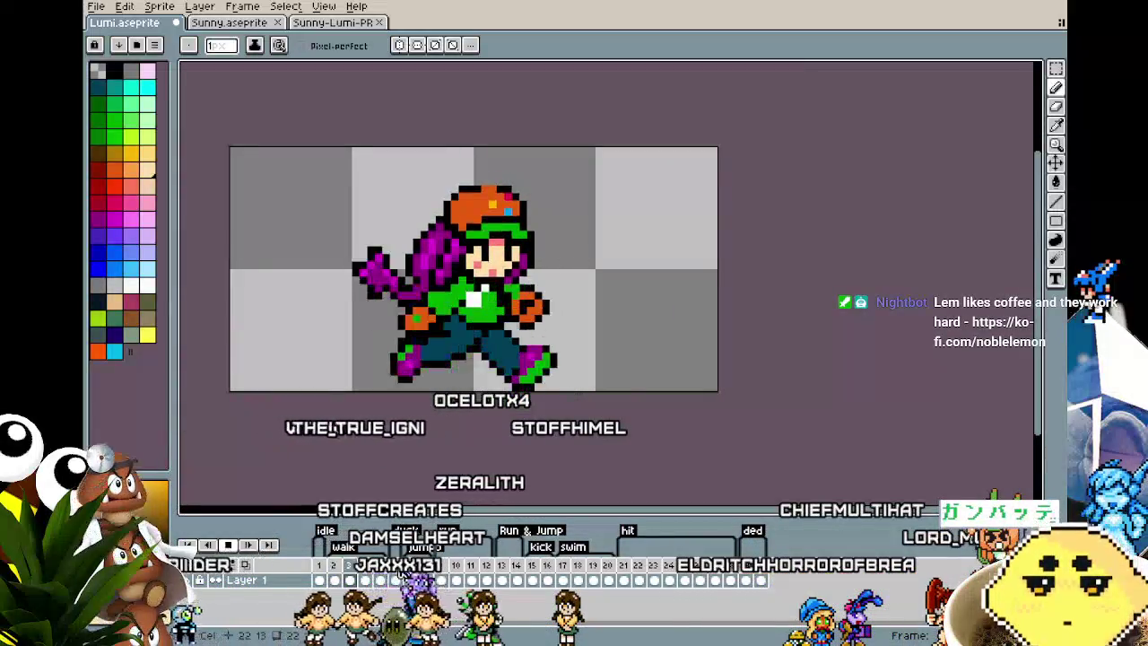
# - Select the jump pose frame, save Lumi.aseprite, and switch to Sunny.aseprite
pyautogui.click(422, 579)
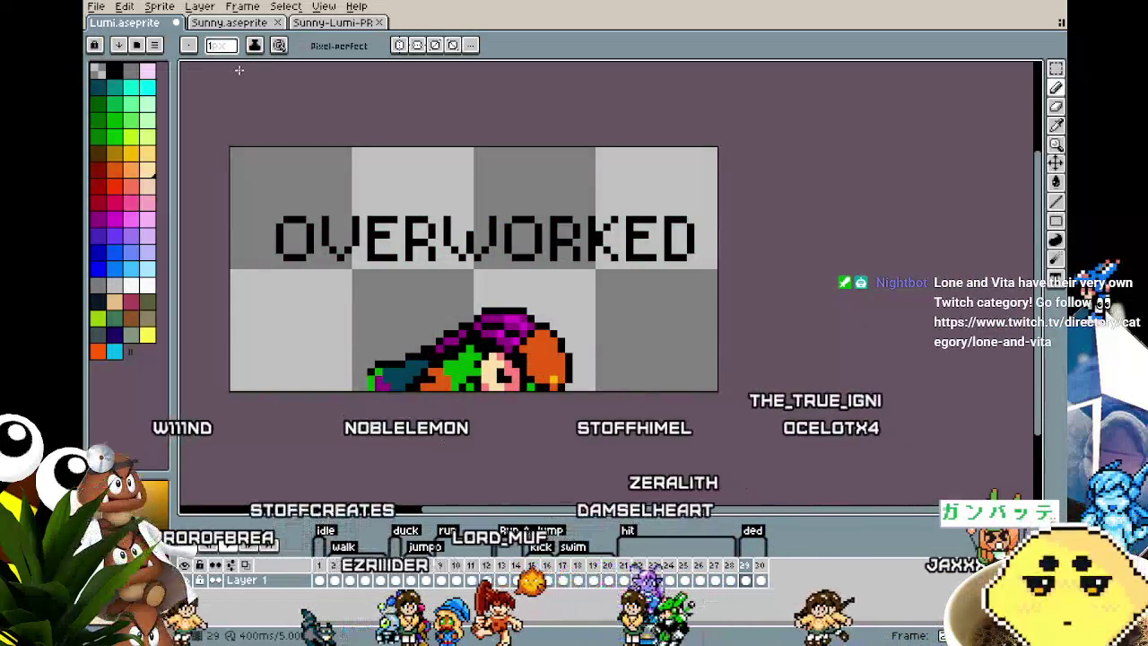
pyautogui.hotkey('ctrl', 's')
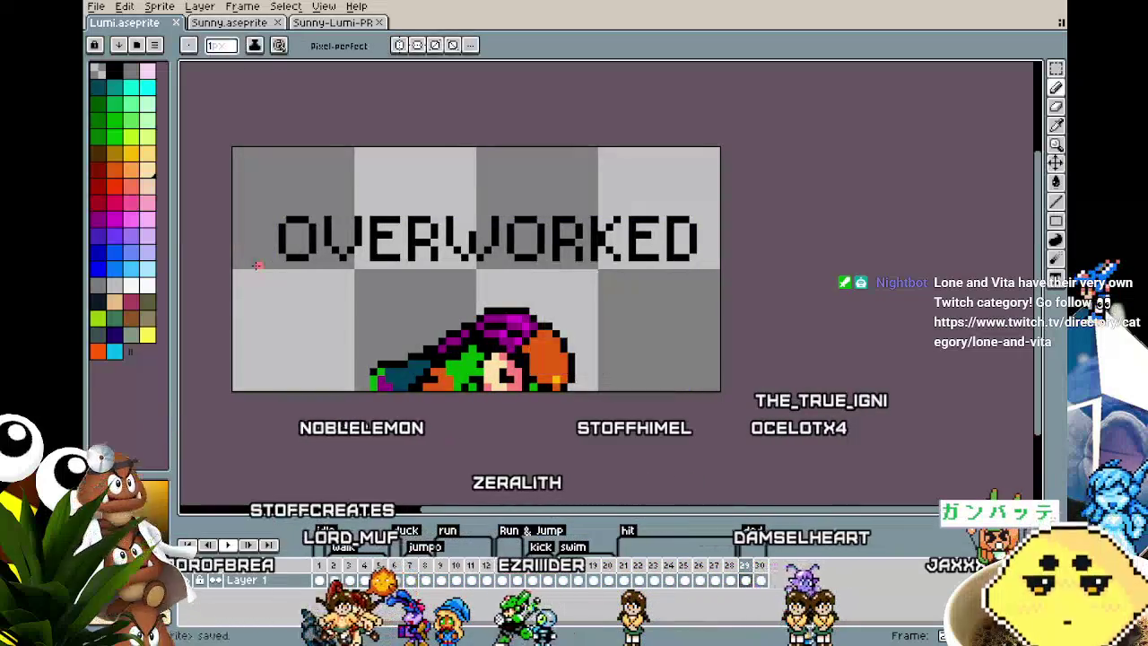
pyautogui.hotkey('ctrl', 'Tab')
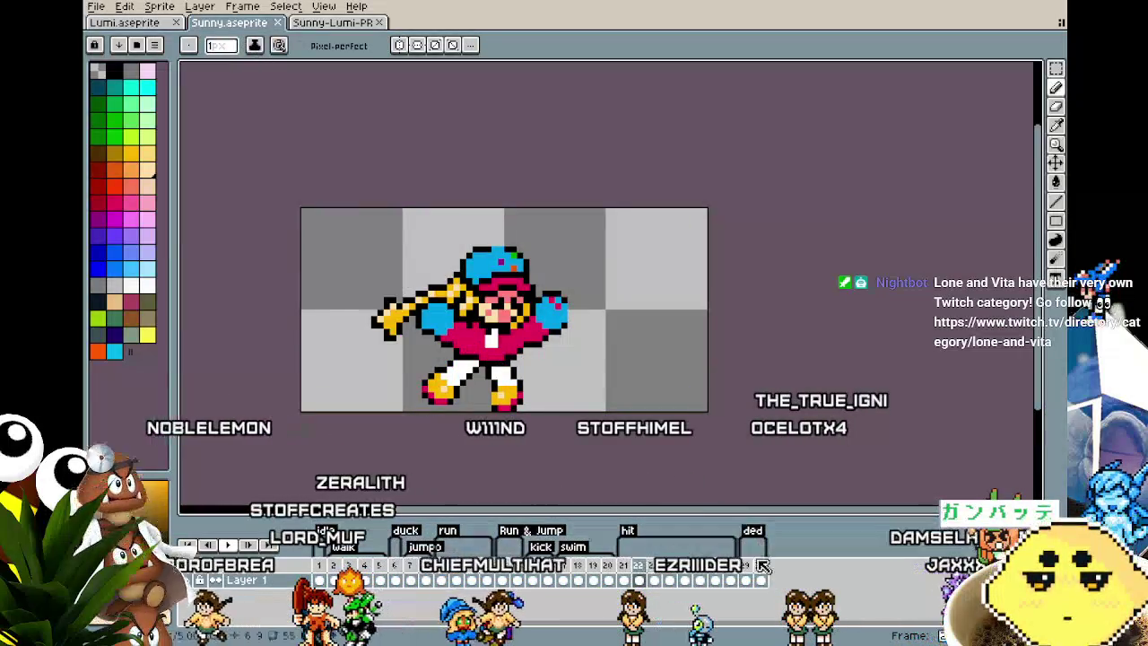
# - Switch to the pencil, recentre the zoomed-out Sunny sprite and move the Sunny tab to first position
pyautogui.scroll(3, 560, 459)
pyautogui.press('b')
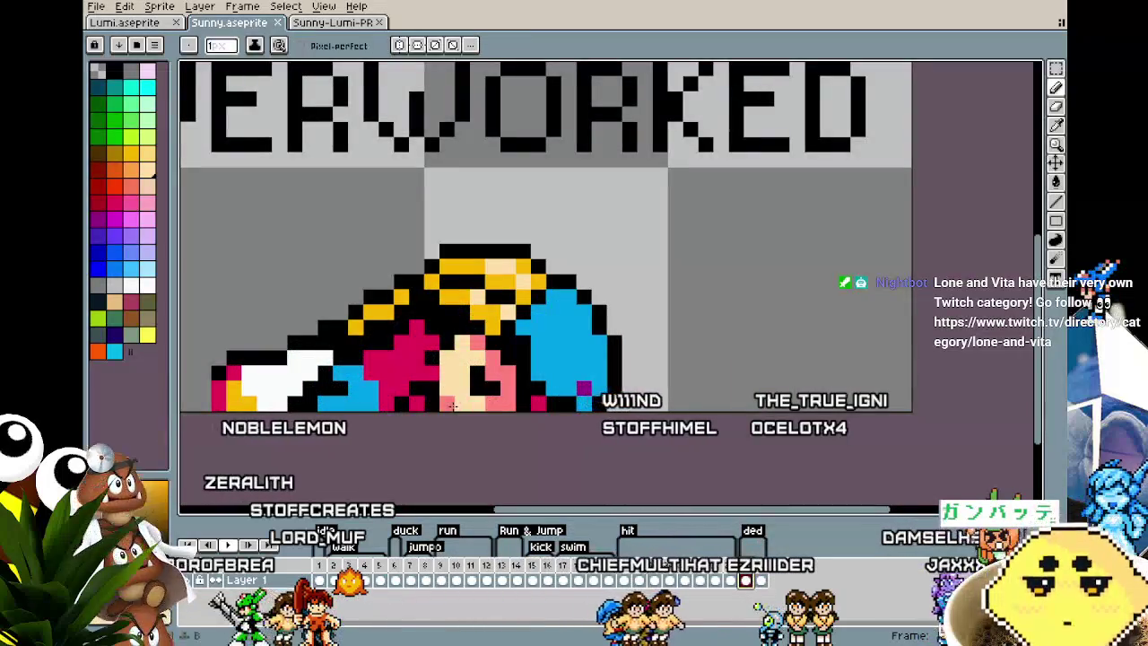
pyautogui.scroll(-1, 462, 458)
pyautogui.scroll(-1, 457, 459)
pyautogui.scroll(-2, 448, 461)
pyautogui.moveTo(448, 461); pyautogui.dragTo(501, 444)
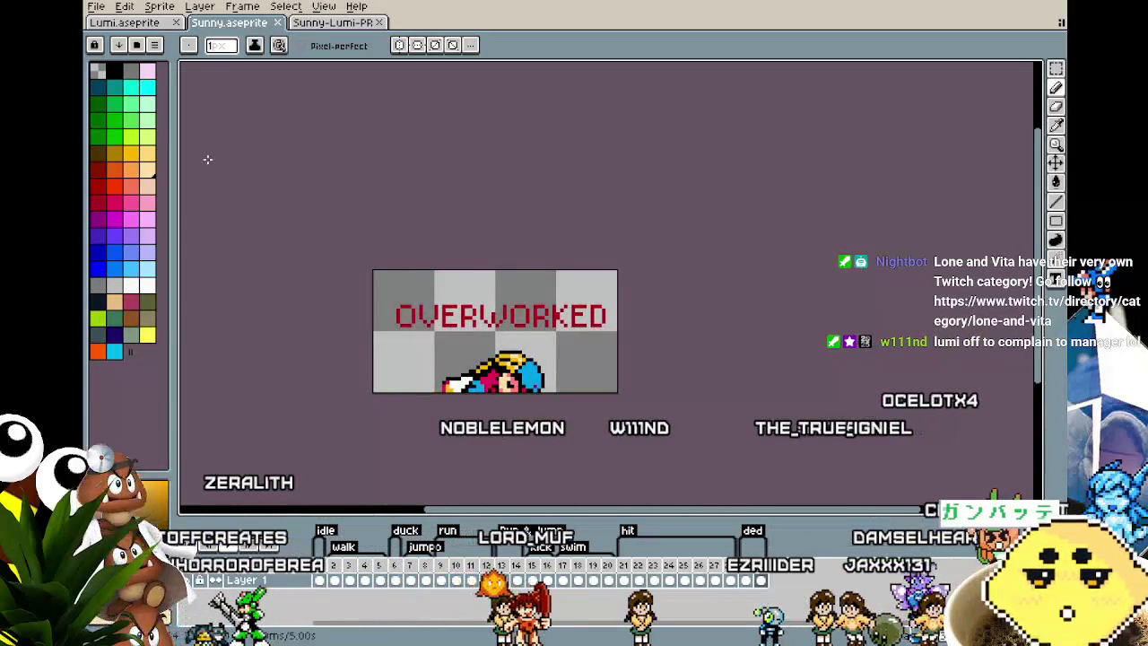
pyautogui.moveTo(199, 33); pyautogui.dragTo(134, 27)
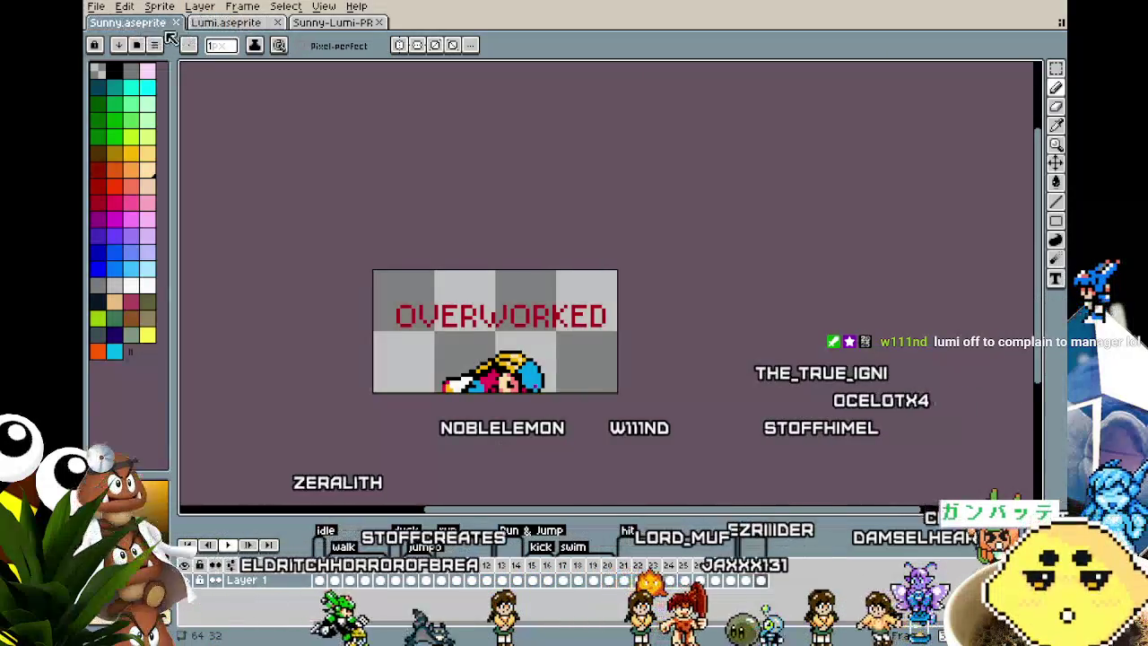
# - Flip between the Lumi and Sunny sprites, then open the combined Sunny-Lumi preview
pyautogui.click(228, 31)
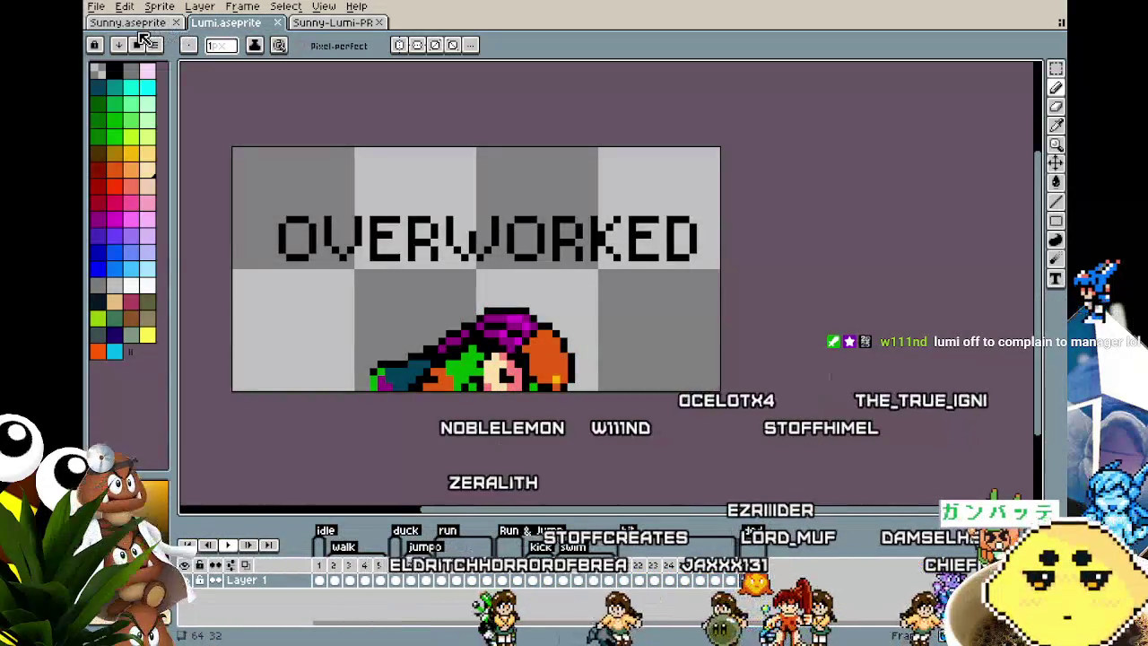
pyautogui.click(144, 27)
pyautogui.scroll(1, 274, 277)
pyautogui.scroll(1, 227, 200)
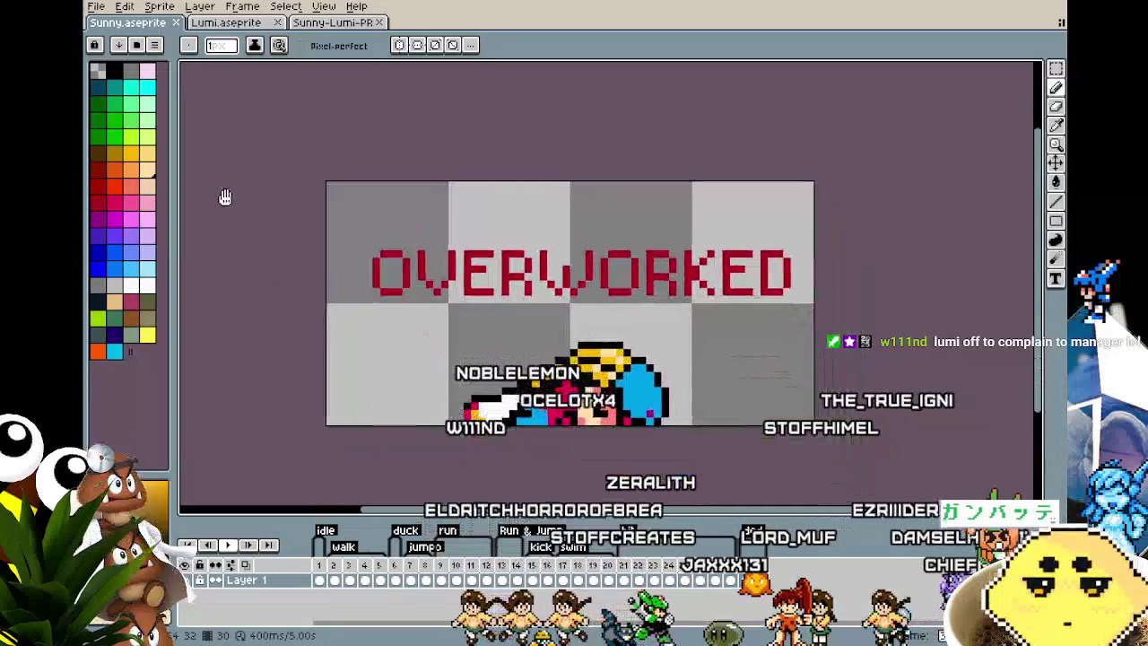
pyautogui.click(226, 19)
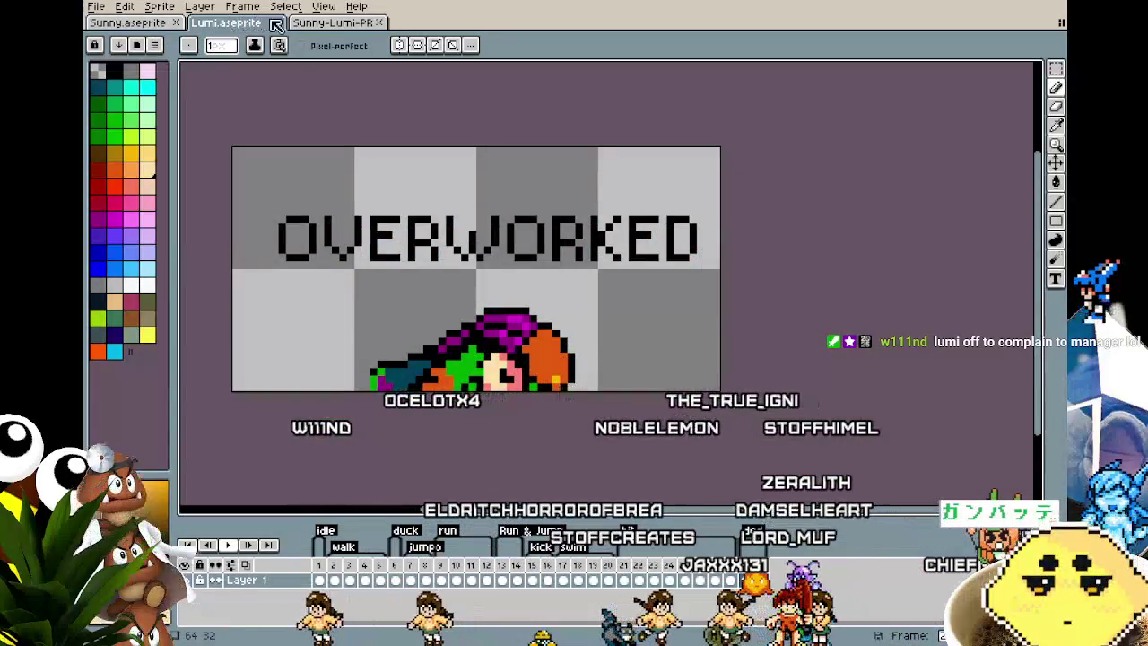
pyautogui.click(319, 25)
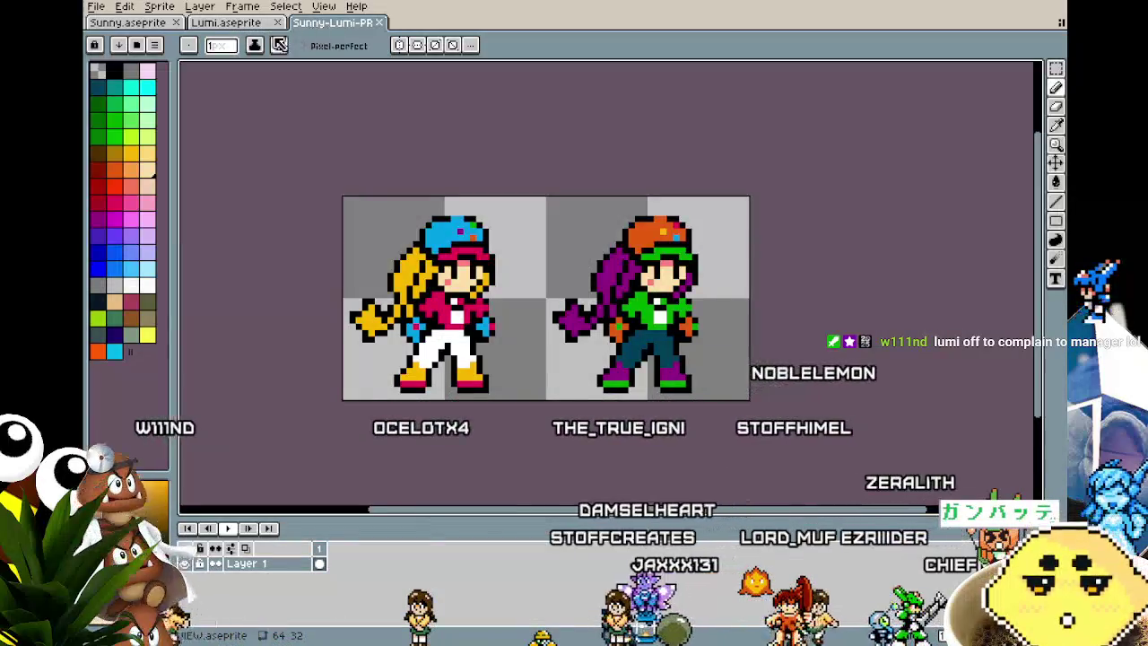
# - Paint pink blush pixels on Sunny's cheek in the preview and save the file
pyautogui.scroll(1, 466, 224)
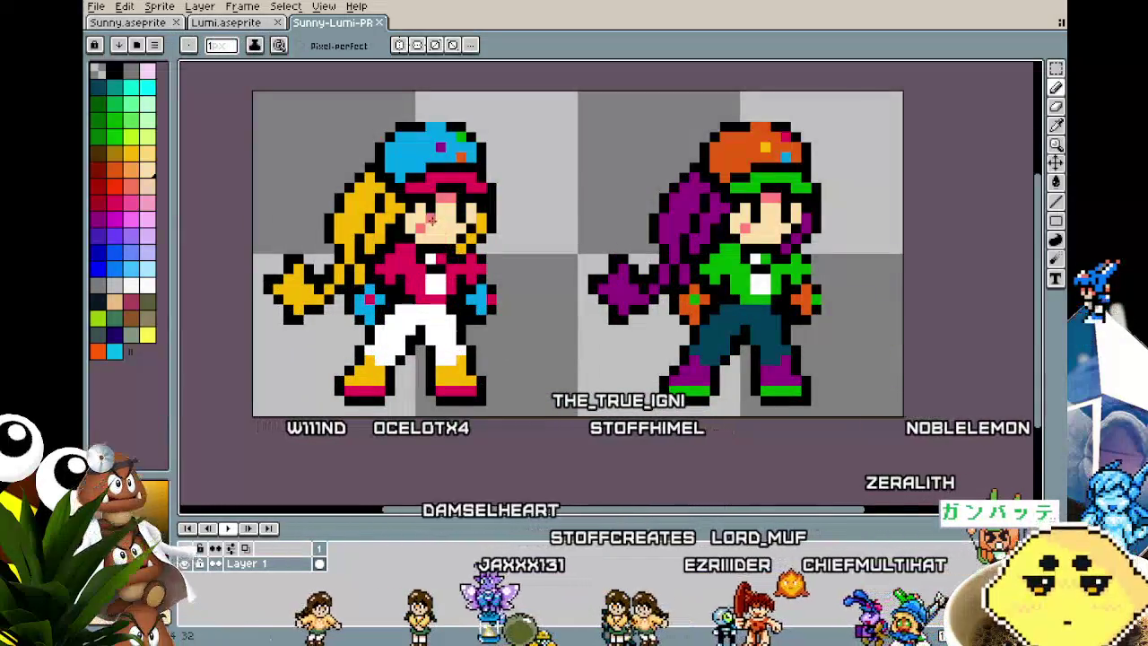
pyautogui.scroll(1, 440, 236)
pyautogui.moveTo(440, 236); pyautogui.dragTo(449, 220)
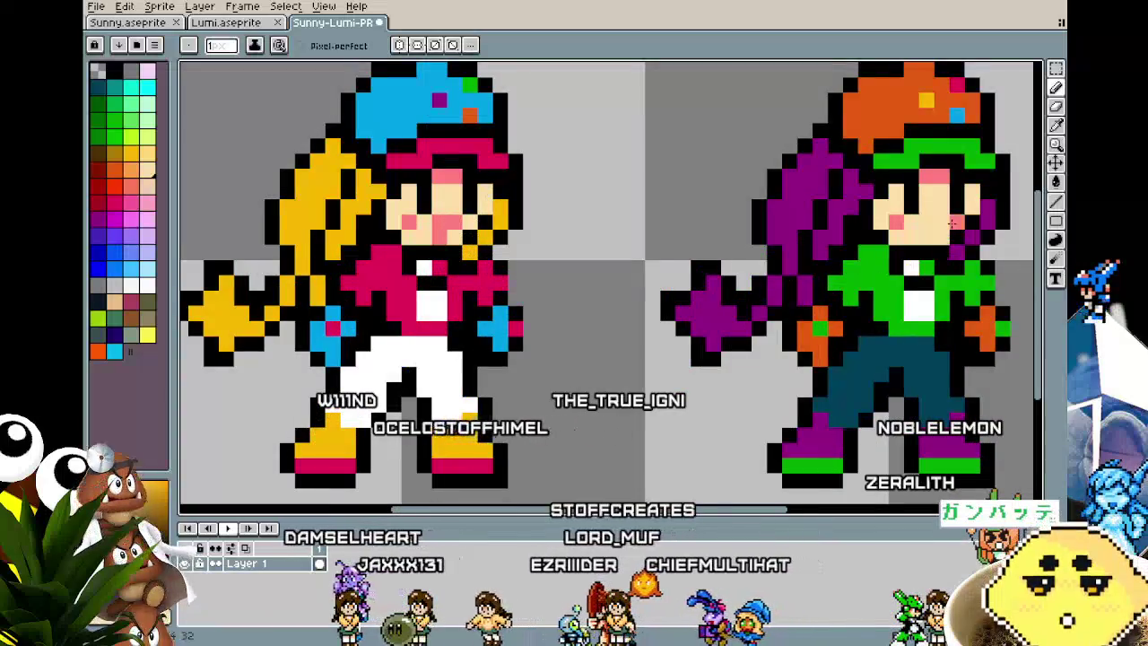
pyautogui.hotkey('ctrl', 's')
# - Return to the Sunny sprite at its first animation frame
pyautogui.scroll(-3, 926, 235)
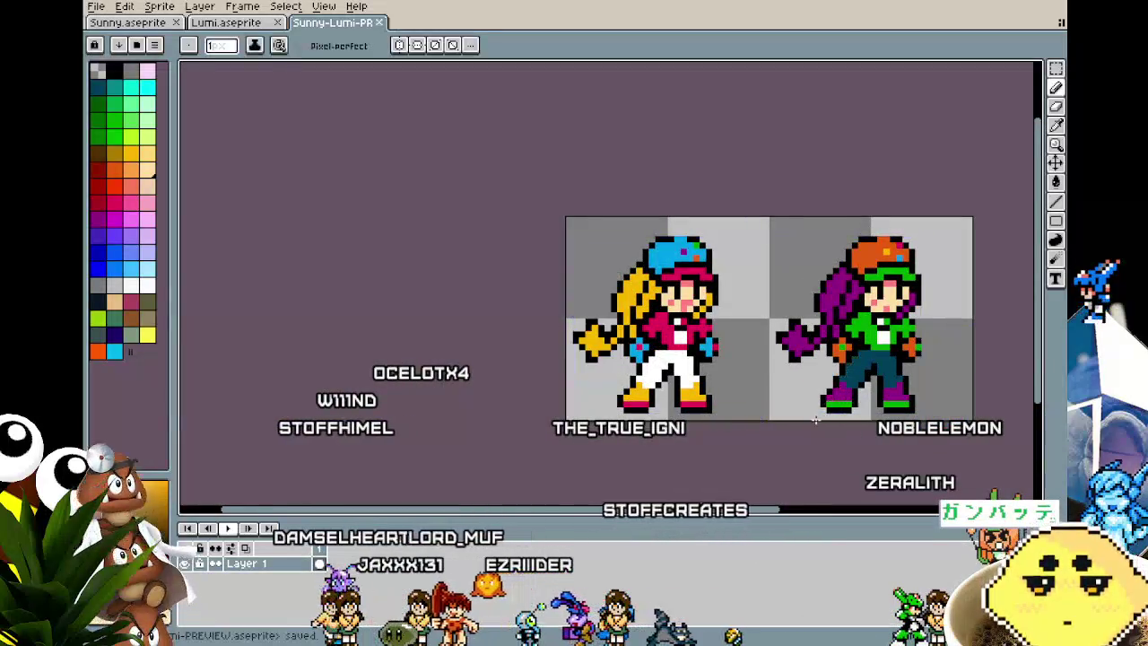
pyautogui.click(148, 28)
pyautogui.click(320, 569)
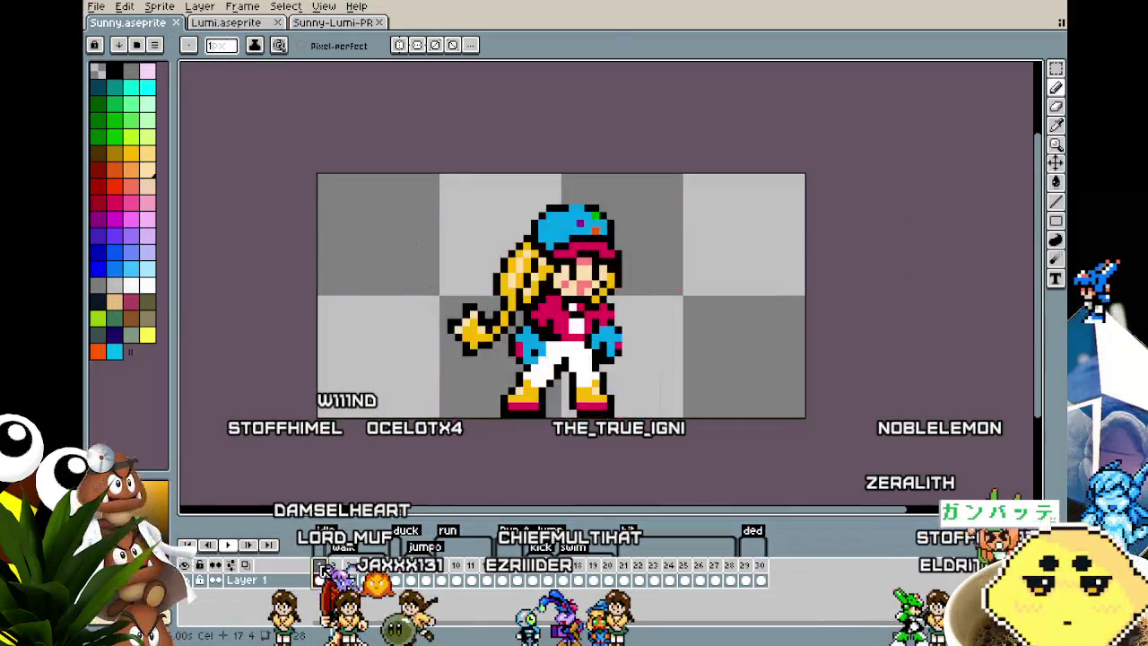
pyautogui.click(211, 26)
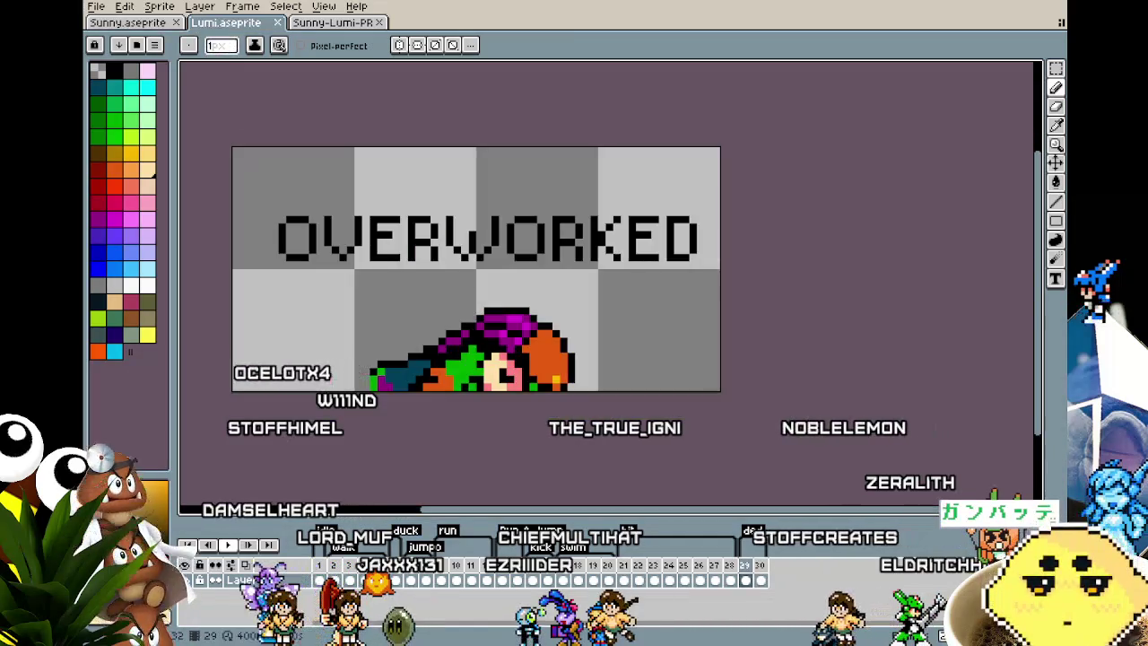
pyautogui.click(322, 569)
pyautogui.moveTo(317, 450); pyautogui.dragTo(386, 453)
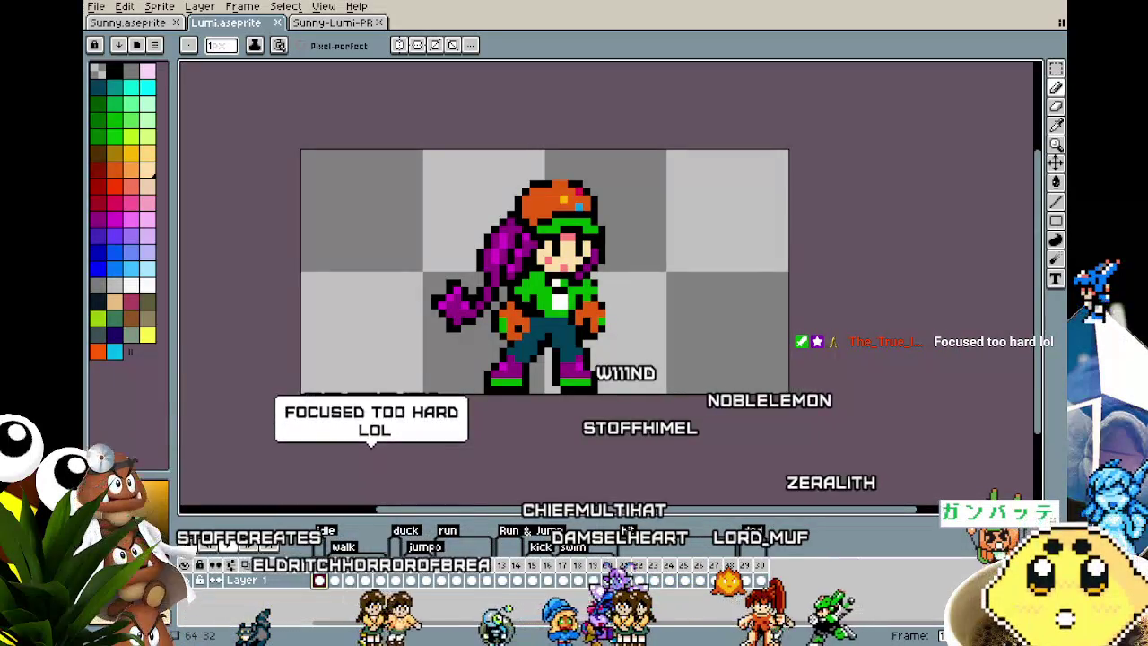
pyautogui.hotkey('ctrl', 'shift', 'Tab')
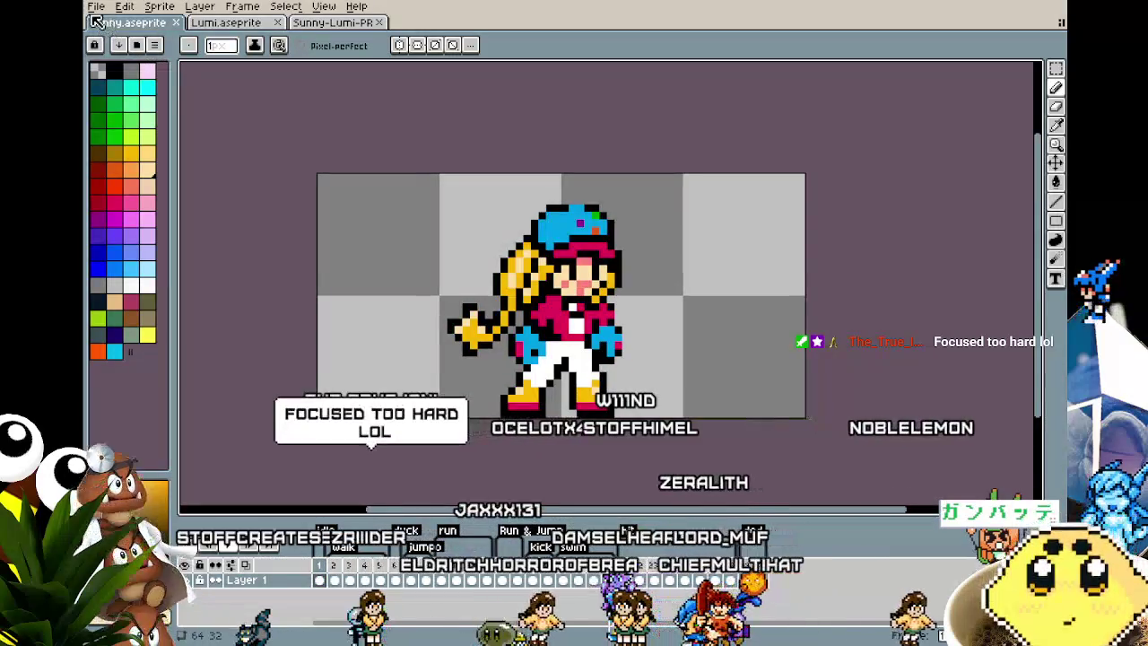
# - Export Sunny's idle tag as a GIF at 100% size
pyautogui.click(94, 8)
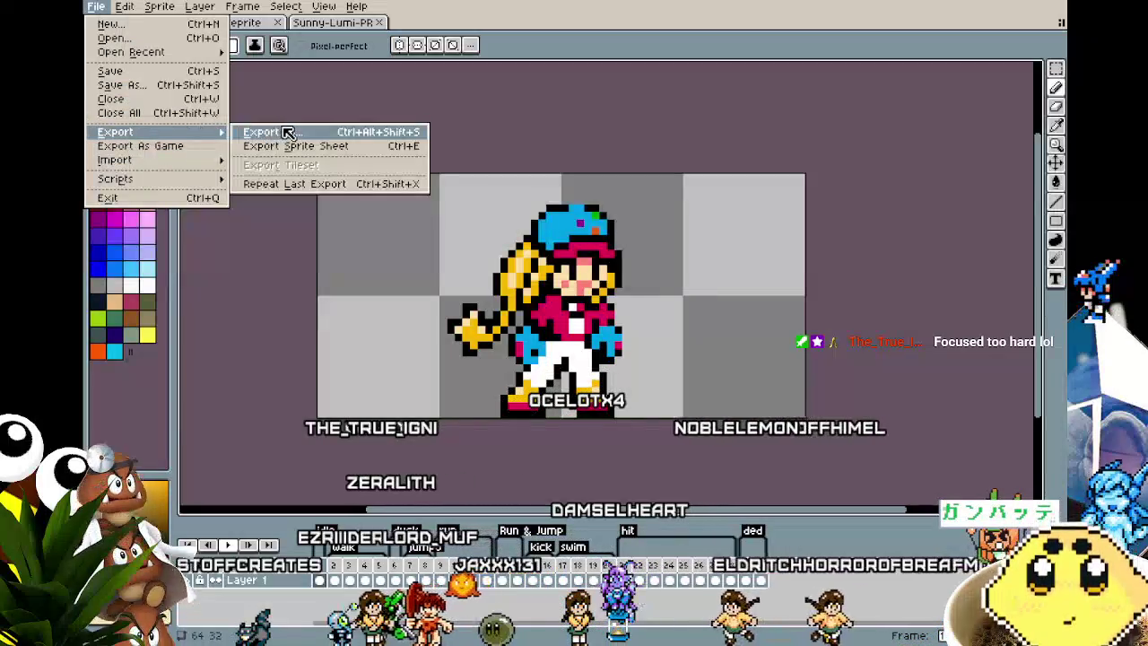
pyautogui.click(283, 133)
pyautogui.click(399, 235)
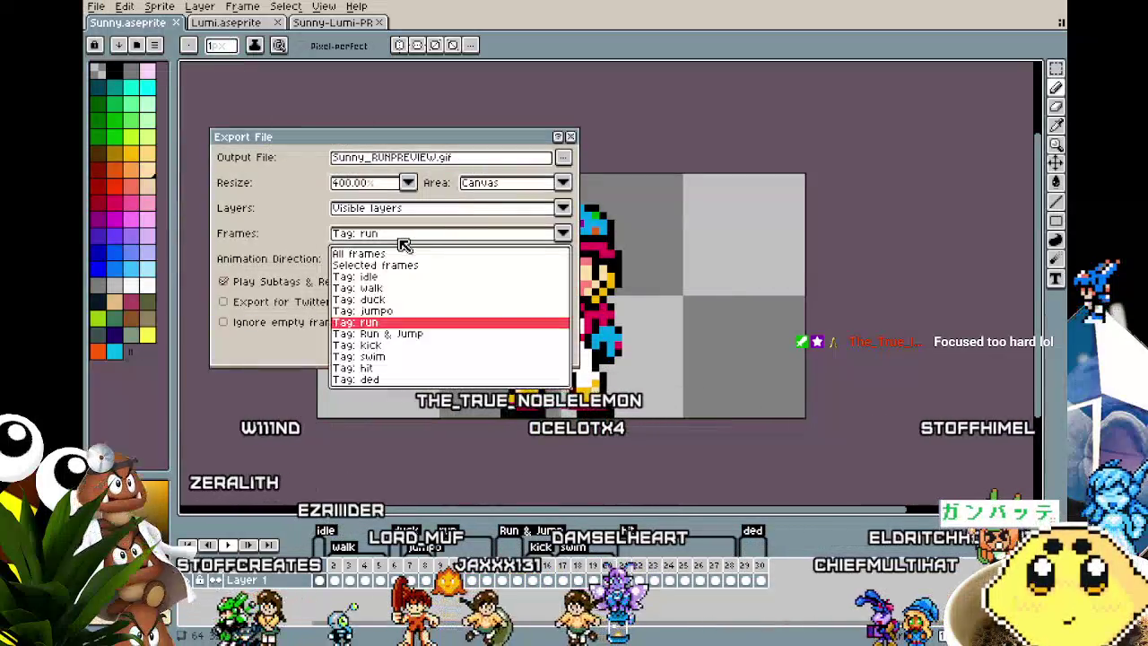
pyautogui.click(387, 279)
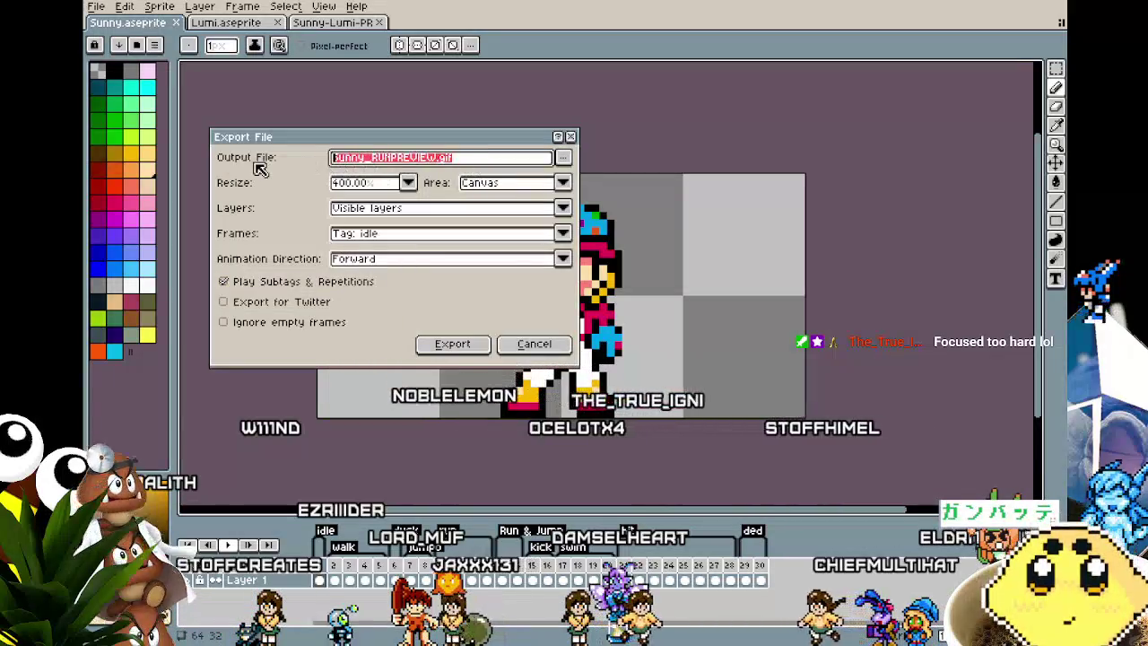
pyautogui.click(407, 183)
pyautogui.click(361, 227)
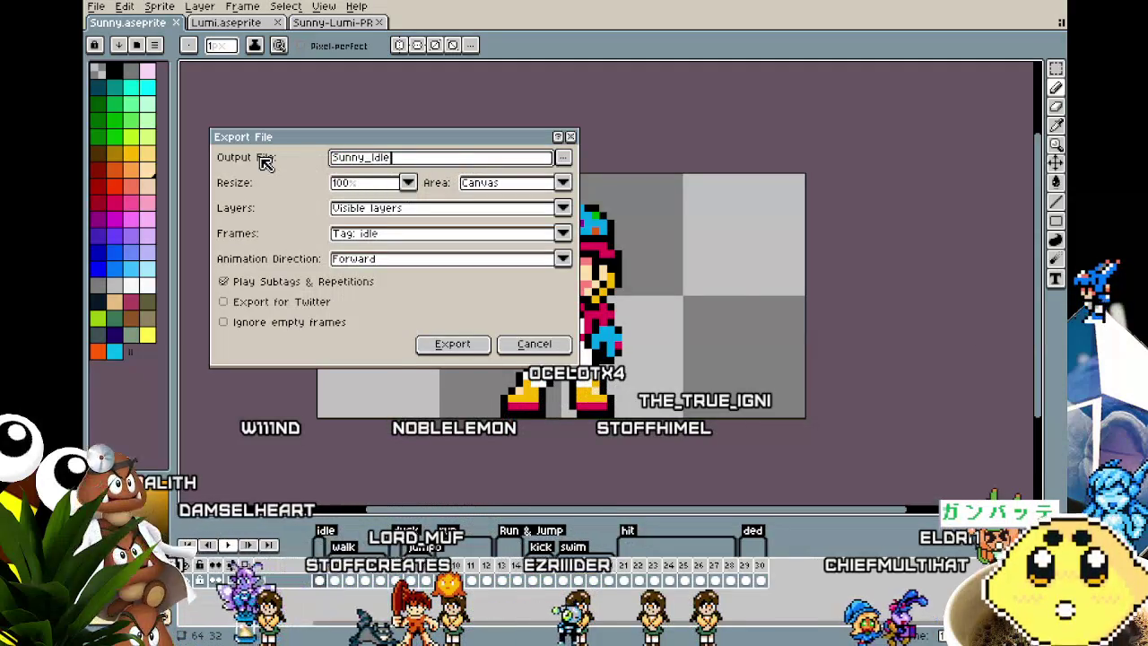
pyautogui.press('Return')
pyautogui.press('Return')
pyautogui.press('Return')
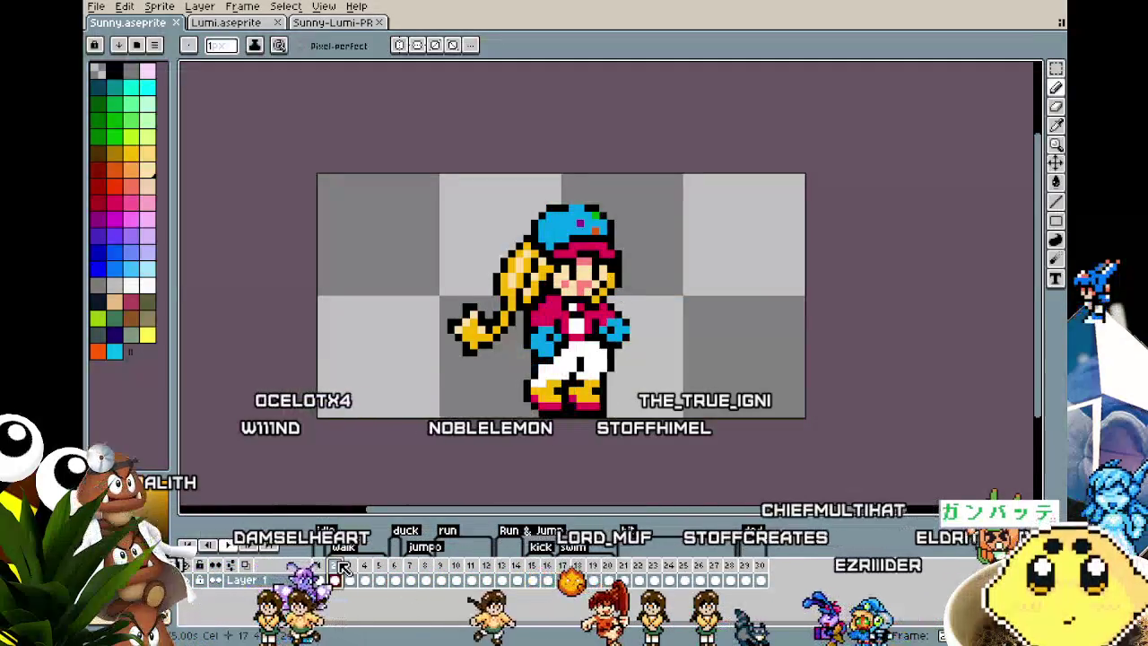
# - Export Sunny's walk tag as the Sunny_Walk GIF
pyautogui.click(96, 7)
pyautogui.moveTo(114, 132)
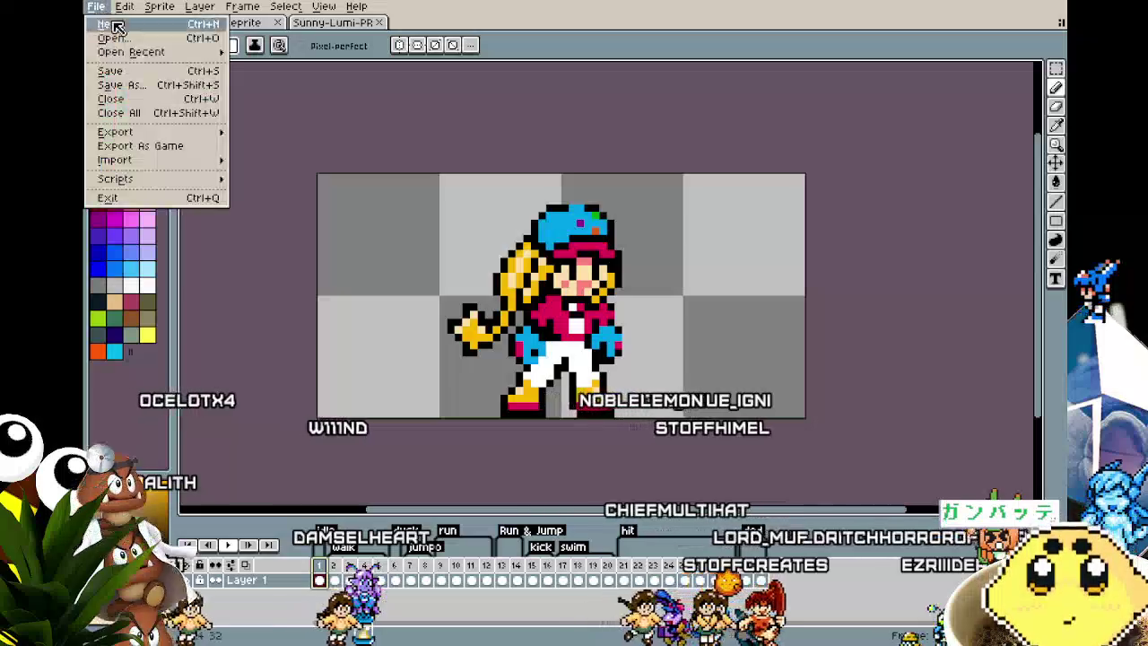
pyautogui.click(269, 132)
pyautogui.click(385, 233)
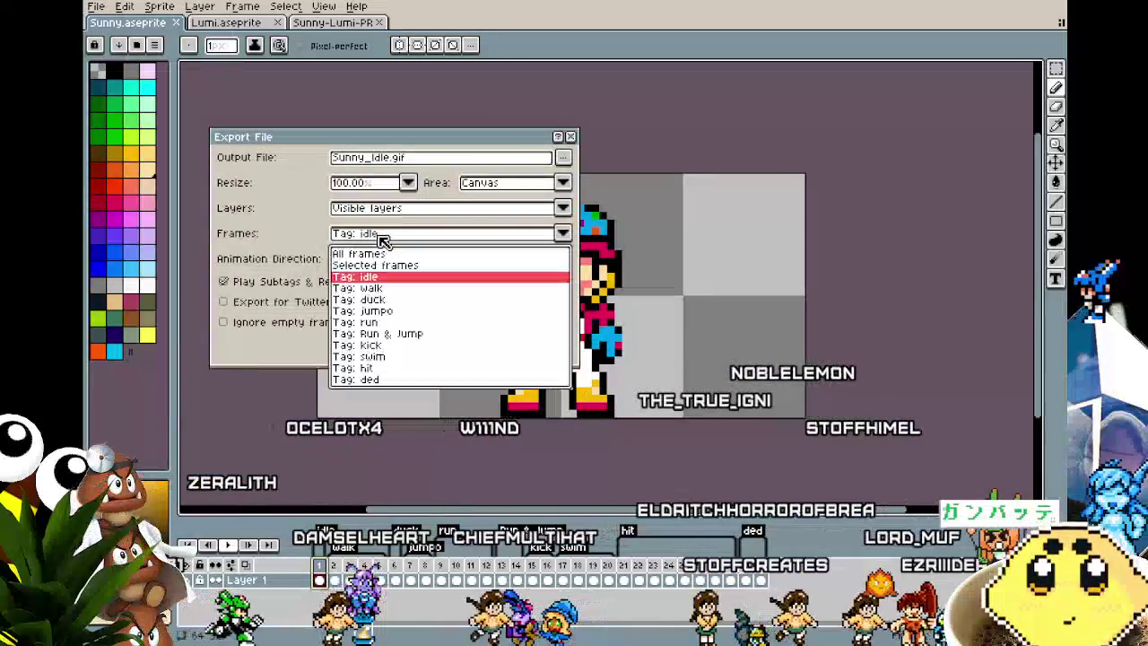
pyautogui.click(370, 288)
pyautogui.moveTo(436, 157); pyautogui.dragTo(378, 173)
pyautogui.write('Walk')
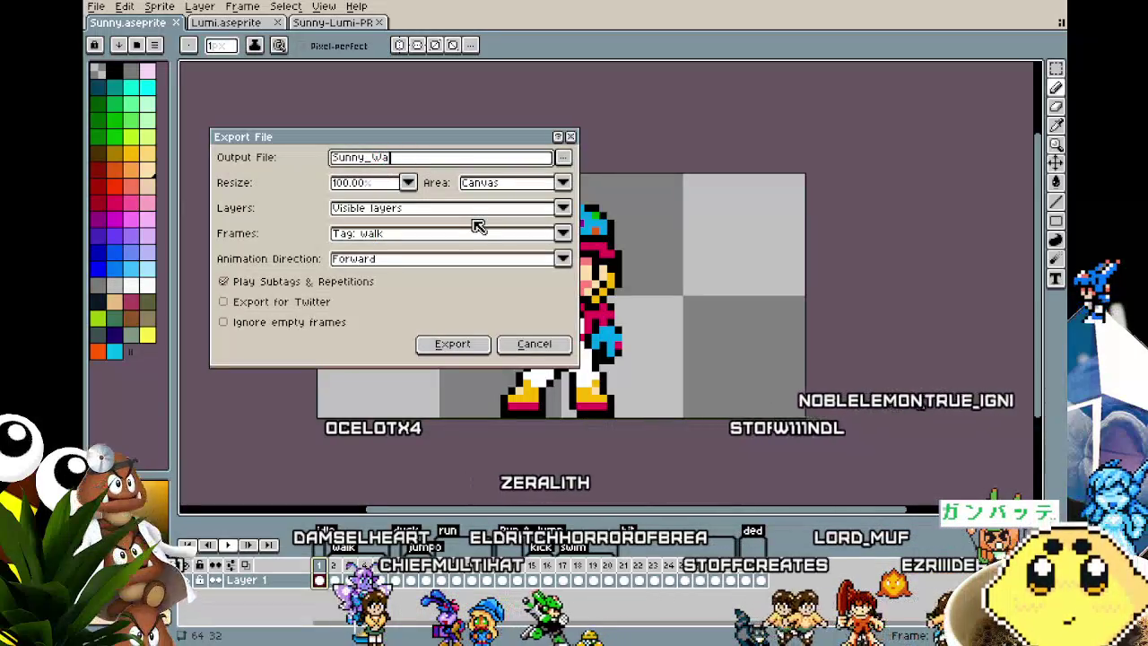
pyautogui.press('Return')
pyautogui.press('Return')
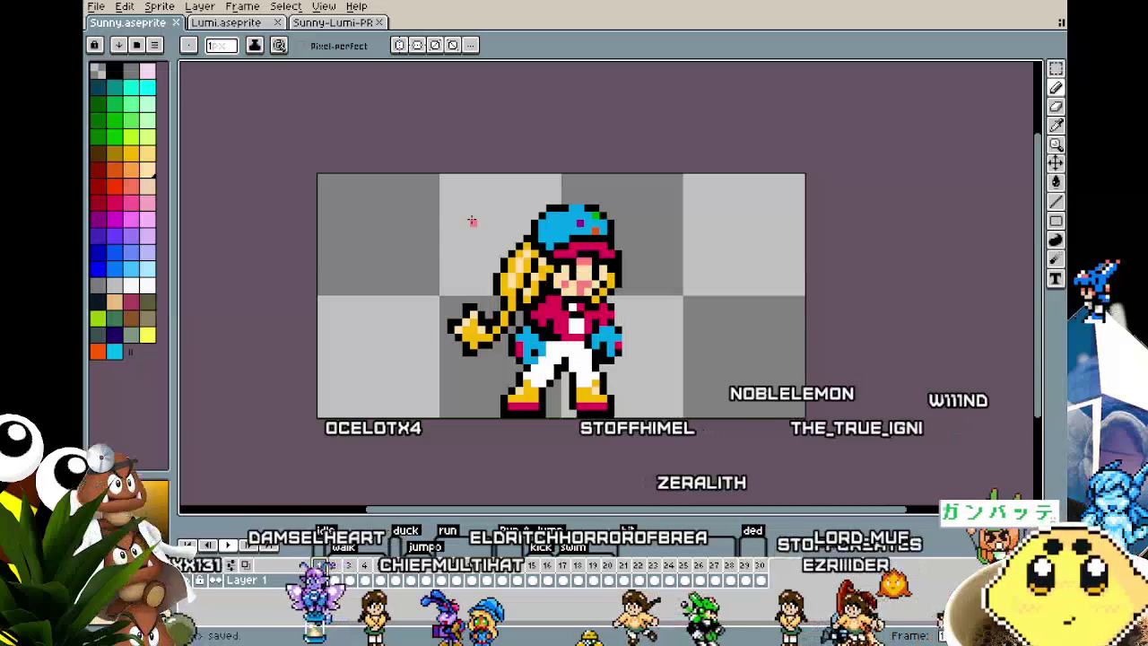
# - Export Sunny's duck tag as Sunny_Duck.gif
pyautogui.click(96, 6)
pyautogui.moveTo(115, 132)
pyautogui.click(233, 130)
pyautogui.click(96, 6)
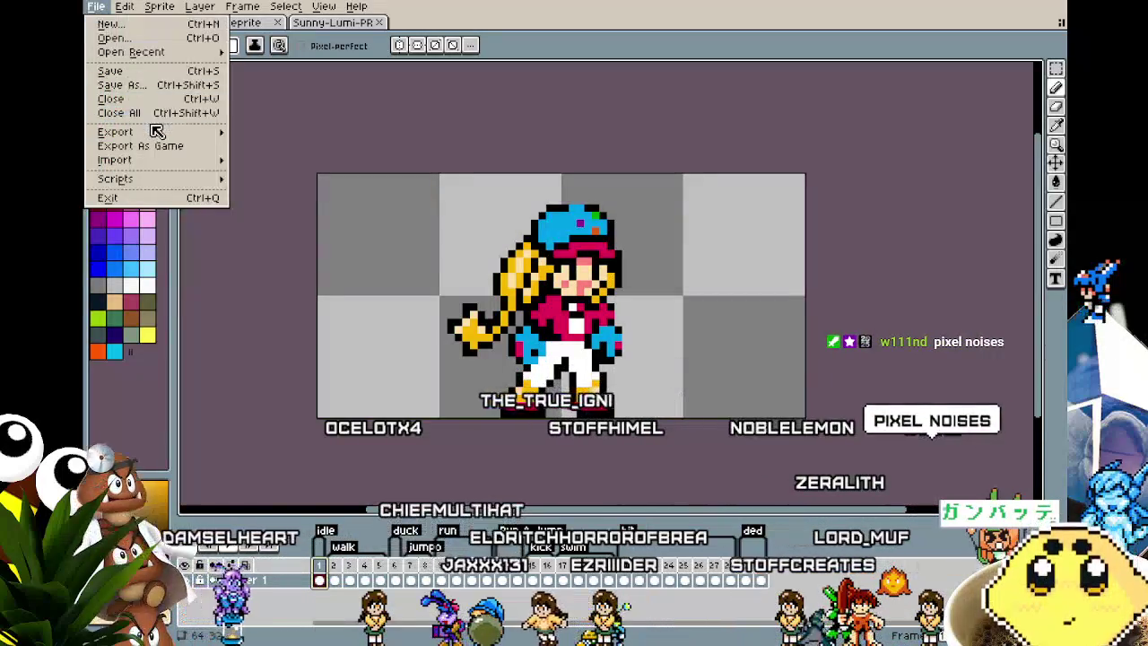
pyautogui.click(242, 132)
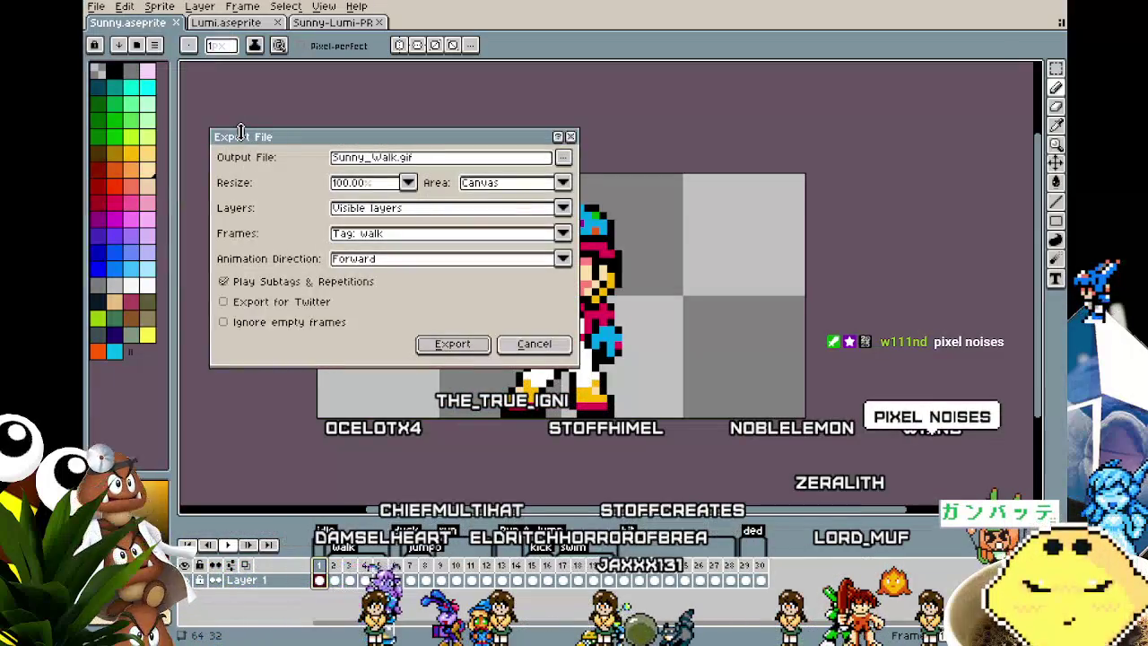
pyautogui.click(385, 249)
pyautogui.click(390, 293)
pyautogui.write('Duc')
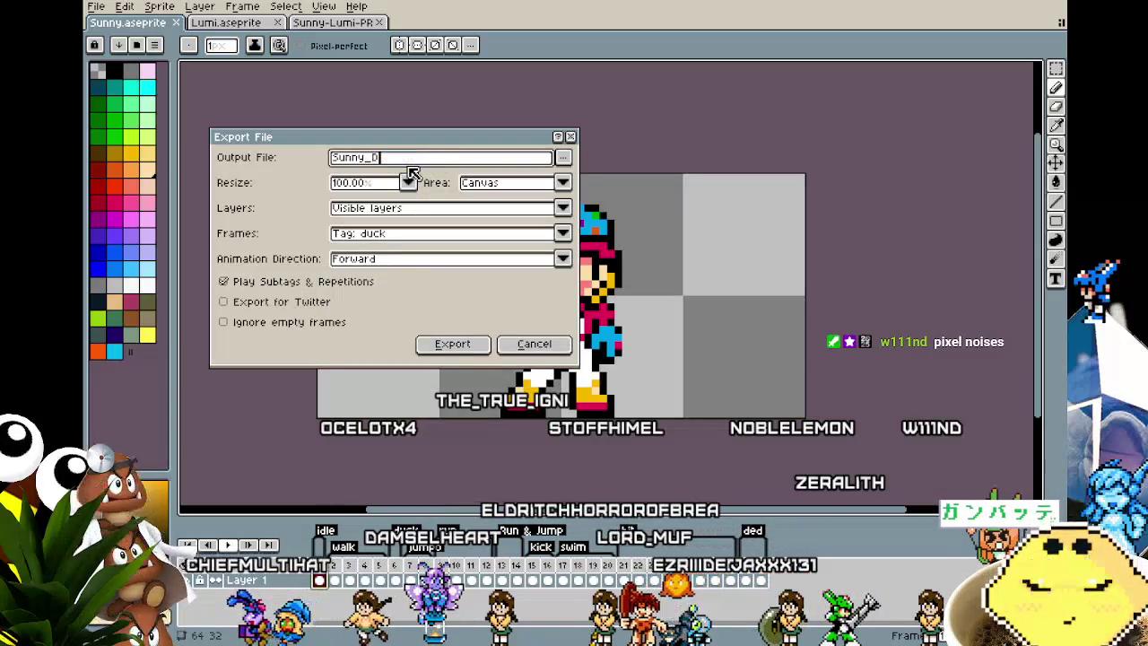
pyautogui.press('Return')
pyautogui.press('Return')
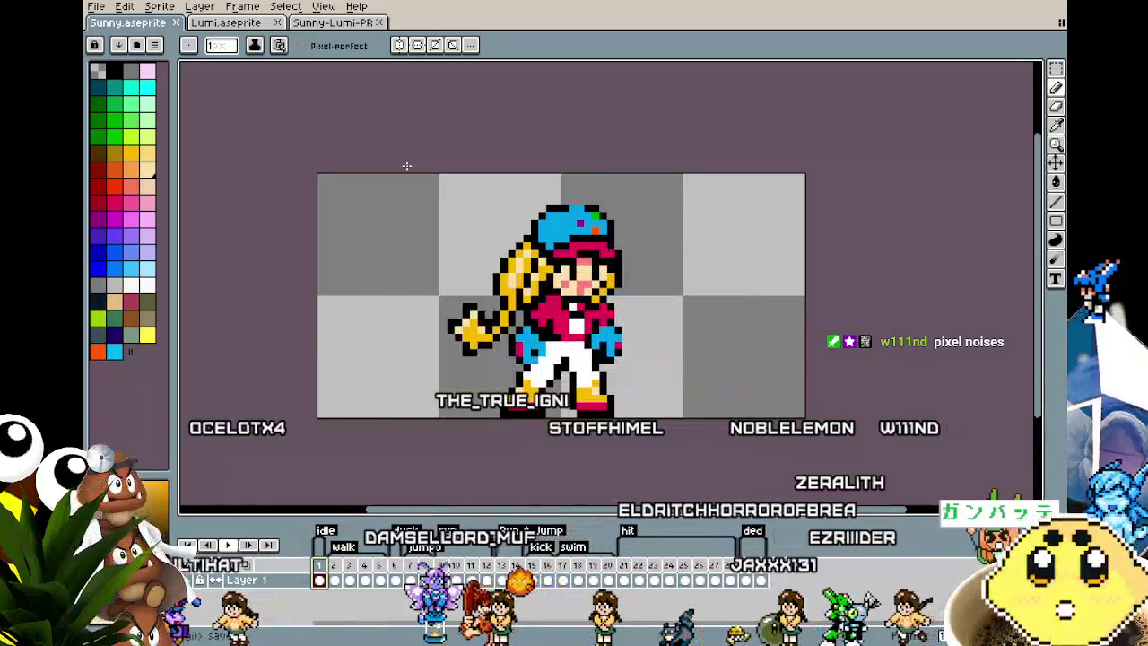
# - Export Sunny's jumpo tag as a GIF with the output name ending in 'Jump'
pyautogui.click(96, 6)
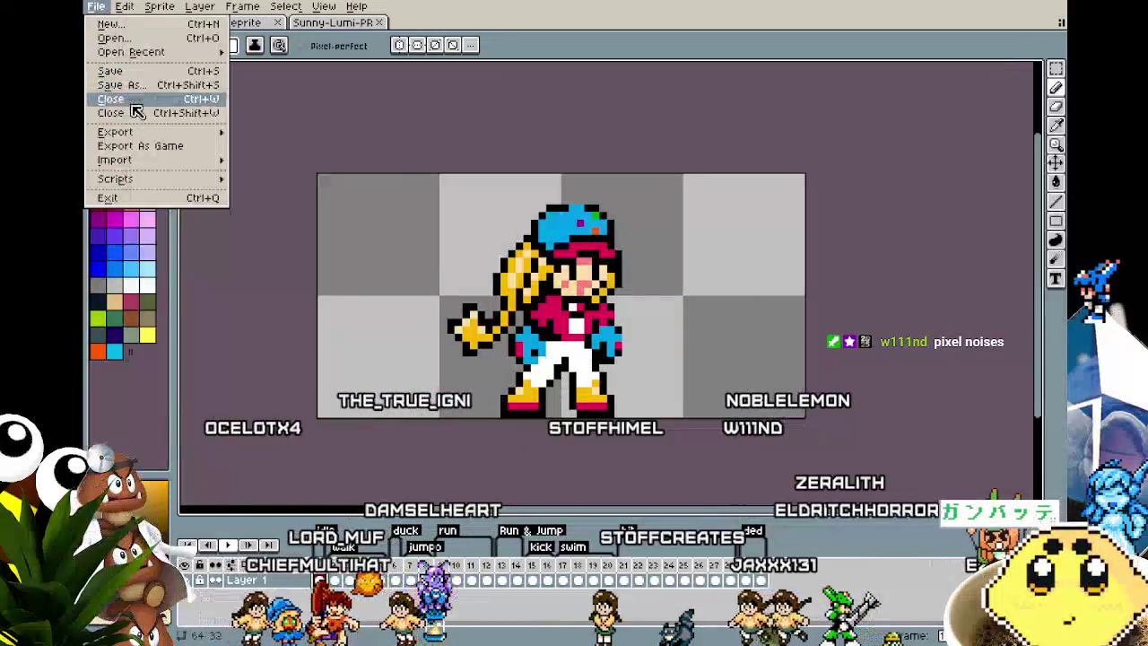
pyautogui.moveTo(115, 131)
pyautogui.click(253, 132)
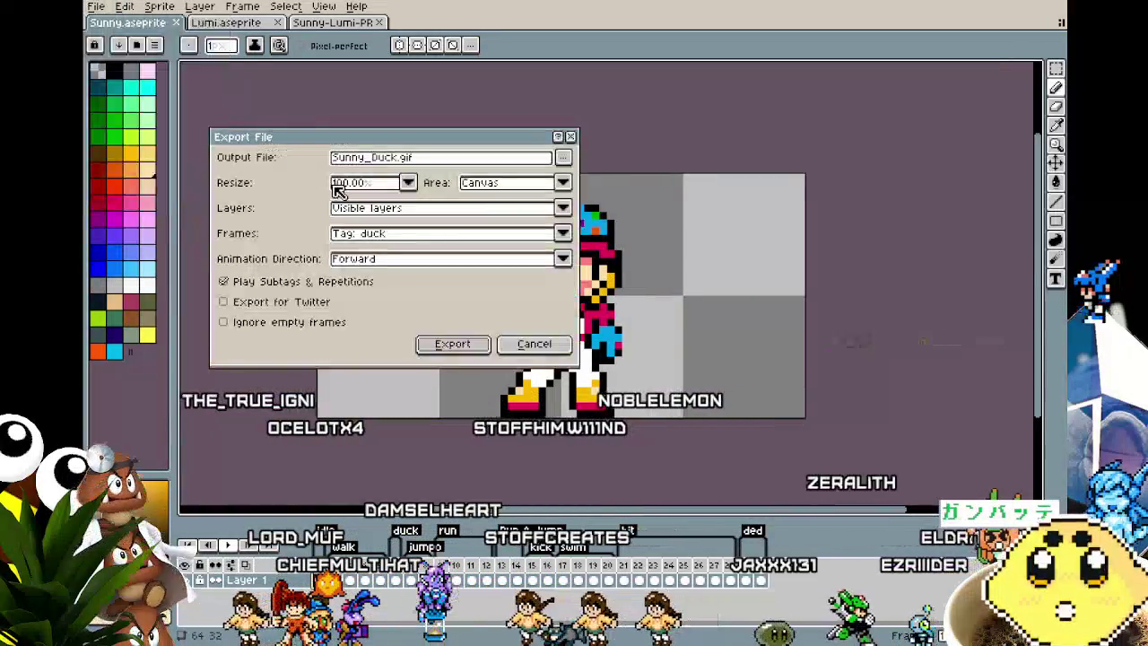
pyautogui.click(386, 225)
pyautogui.click(359, 320)
pyautogui.moveTo(414, 157); pyautogui.dragTo(390, 160)
pyautogui.press('BackSpace')
pyautogui.press('BackSpace')
pyautogui.press('BackSpace')
pyautogui.write('Jump')
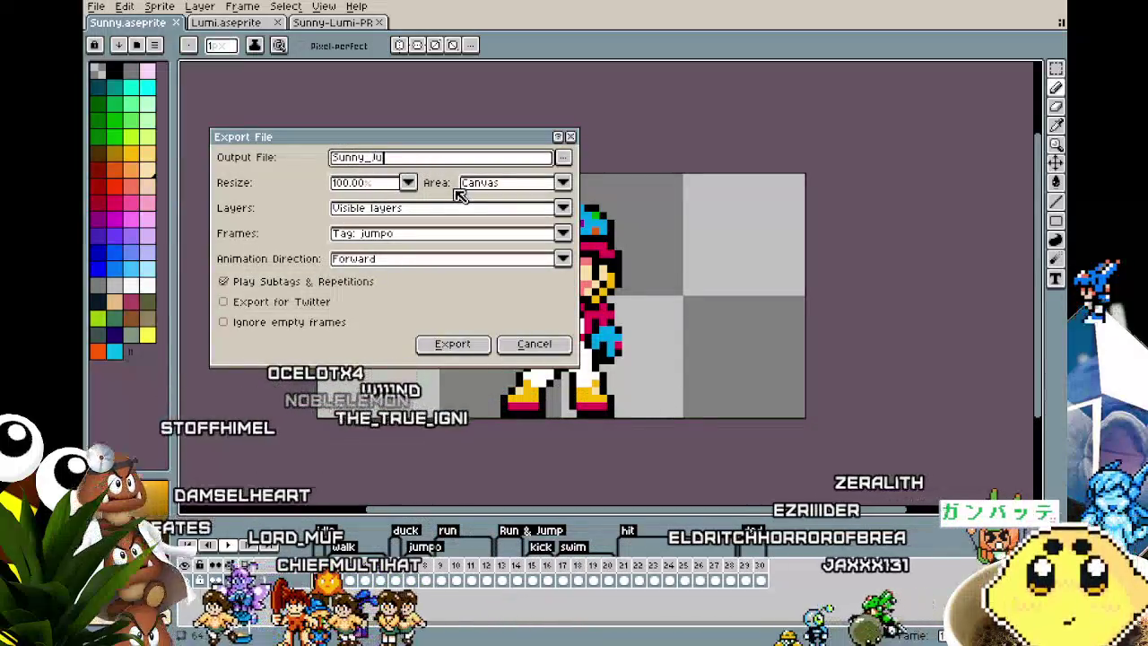
pyautogui.press('Return')
pyautogui.press('Return')
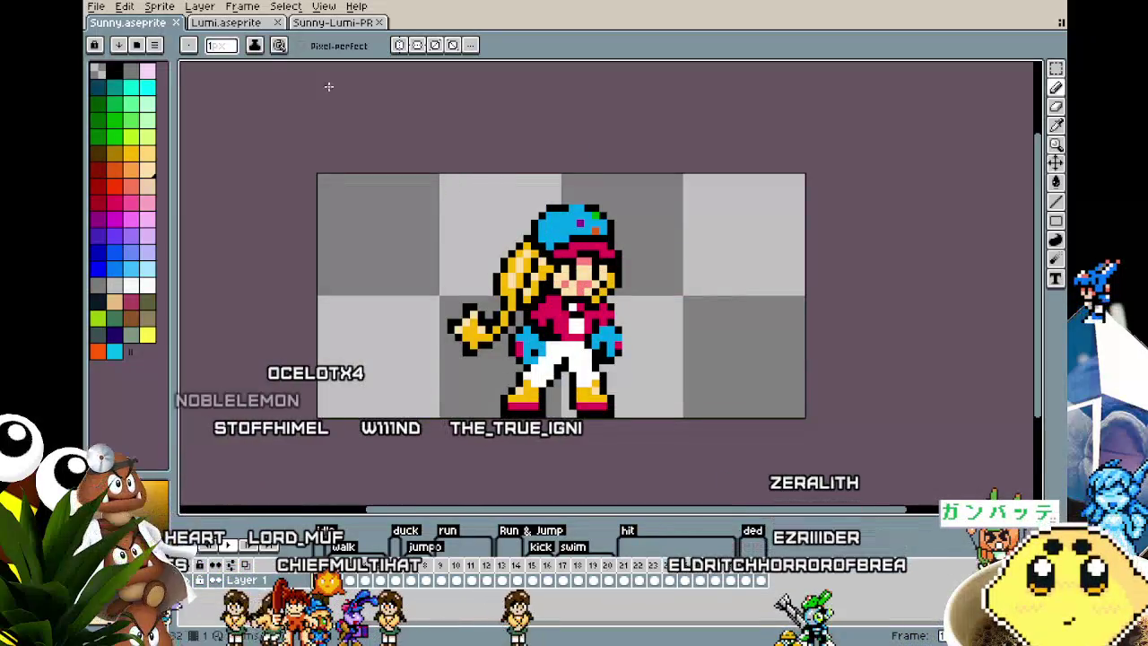
pyautogui.click(95, 7)
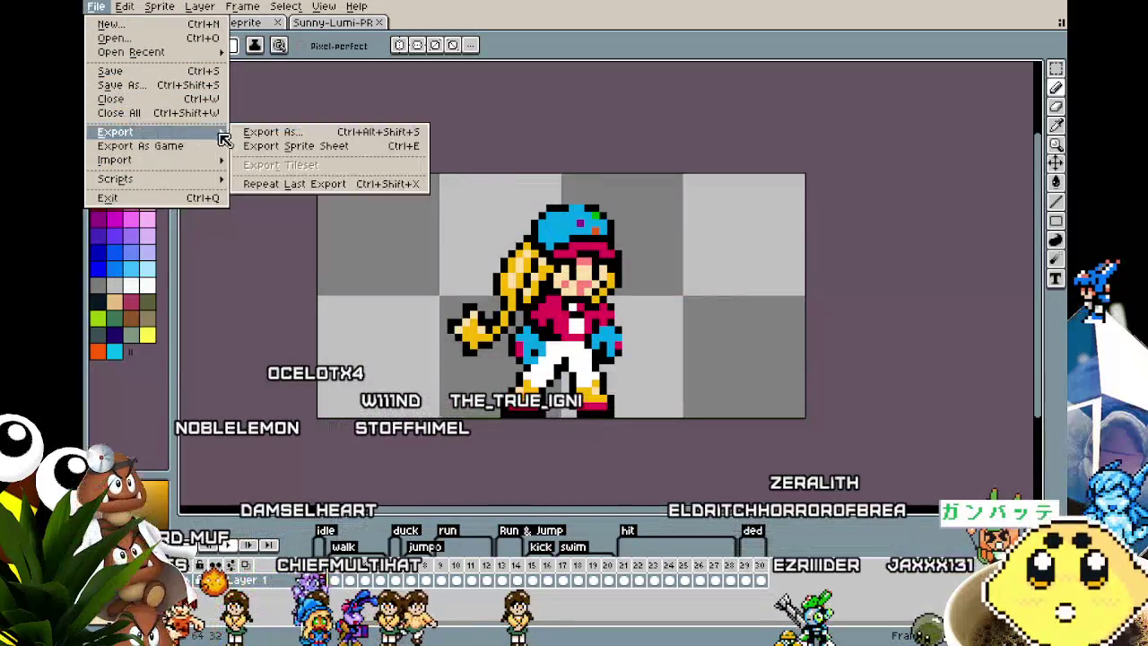
# - Export Sunny's run tag as a GIF
pyautogui.moveTo(115, 132)
pyautogui.click(235, 131)
pyautogui.click(397, 235)
pyautogui.click(394, 322)
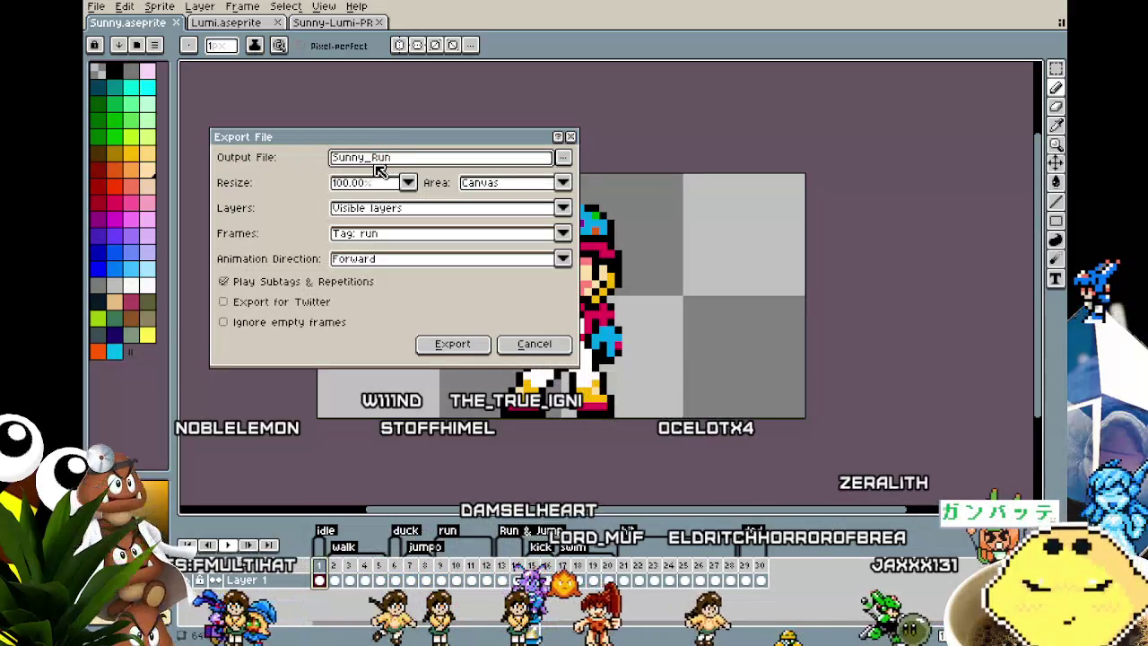
pyautogui.press('Return')
pyautogui.press('Return')
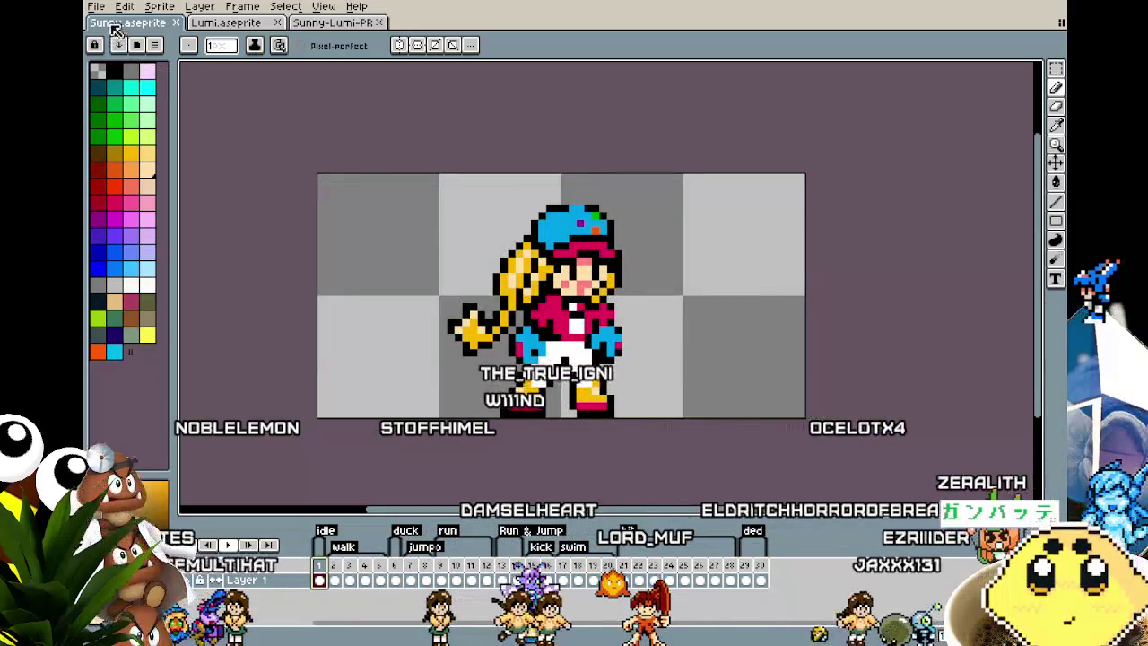
# - Export Sunny's Run & Jump tag as a GIF with 'RunJump' in the output name
pyautogui.click(95, 6)
pyautogui.moveTo(115, 132)
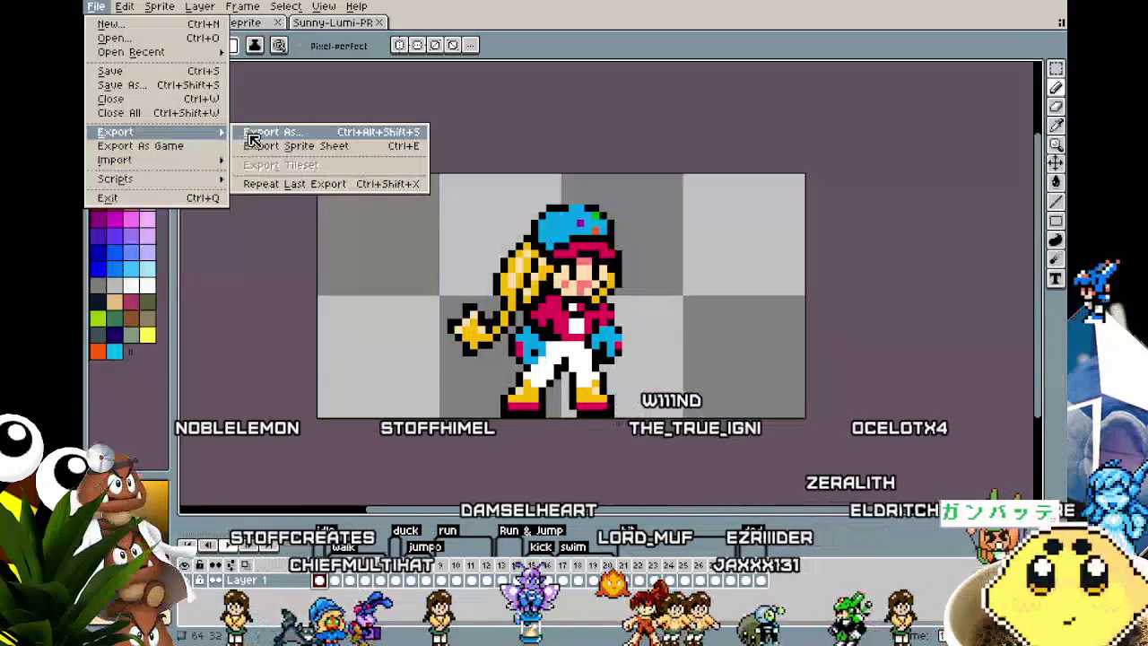
pyautogui.click(248, 141)
pyautogui.click(403, 233)
pyautogui.click(392, 344)
pyautogui.moveTo(408, 157); pyautogui.dragTo(378, 167)
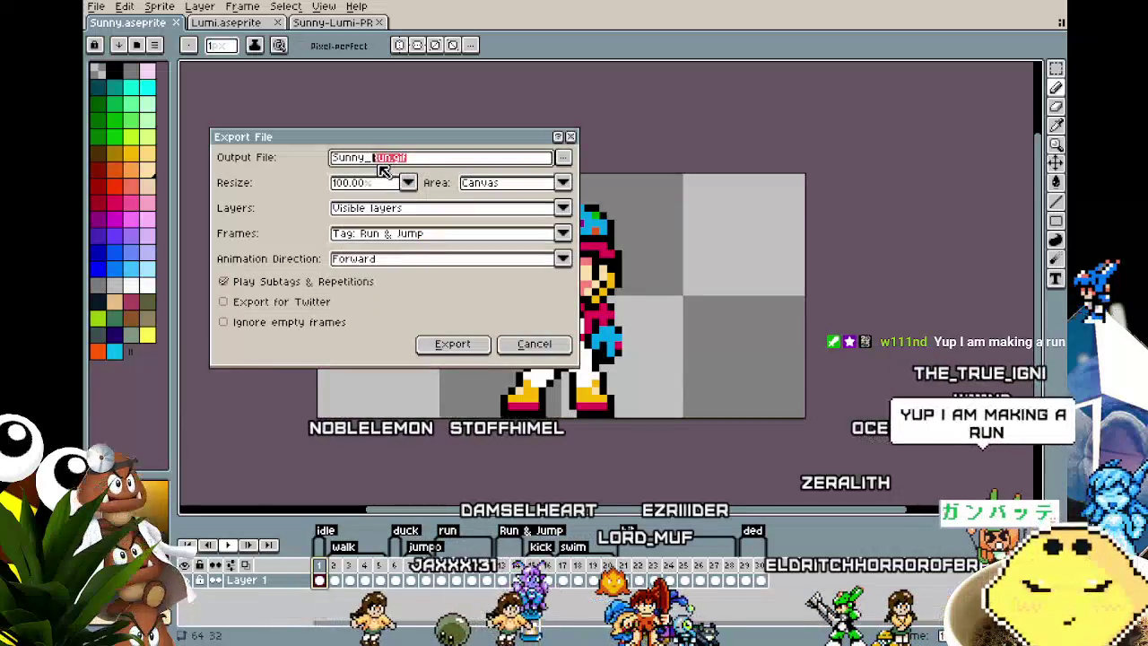
pyautogui.write('RunJump')
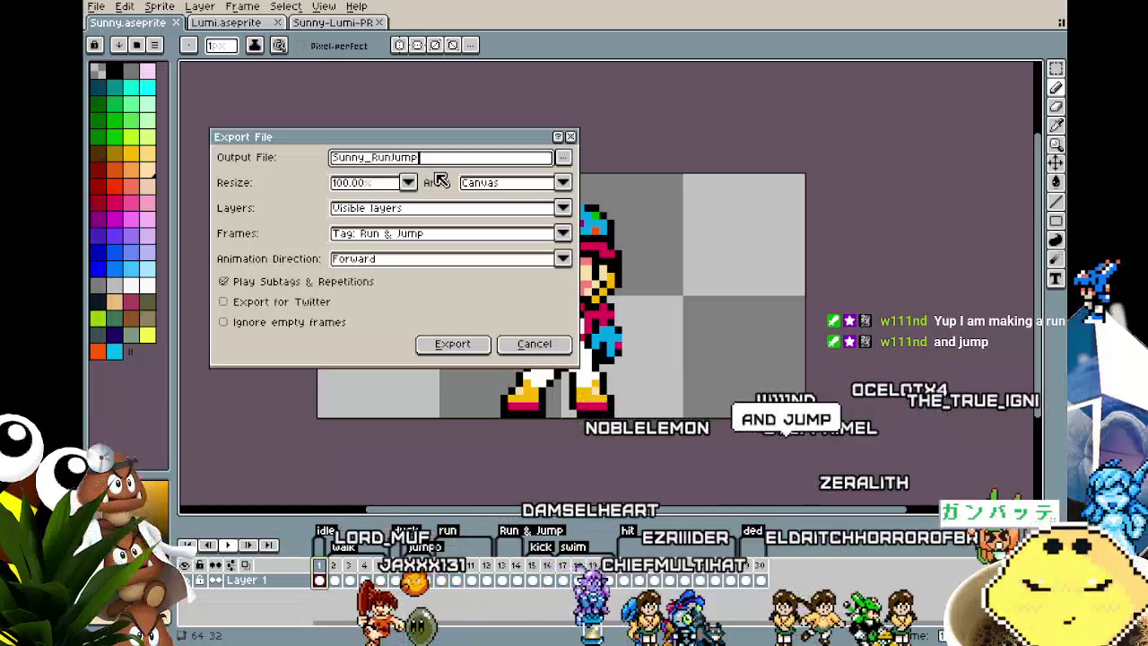
pyautogui.press('Return')
pyautogui.press('Return')
pyautogui.press('Return')
# - Export Sunny's kick tag as a GIF, renaming the output with 'K'
pyautogui.click(95, 7)
pyautogui.click(279, 130)
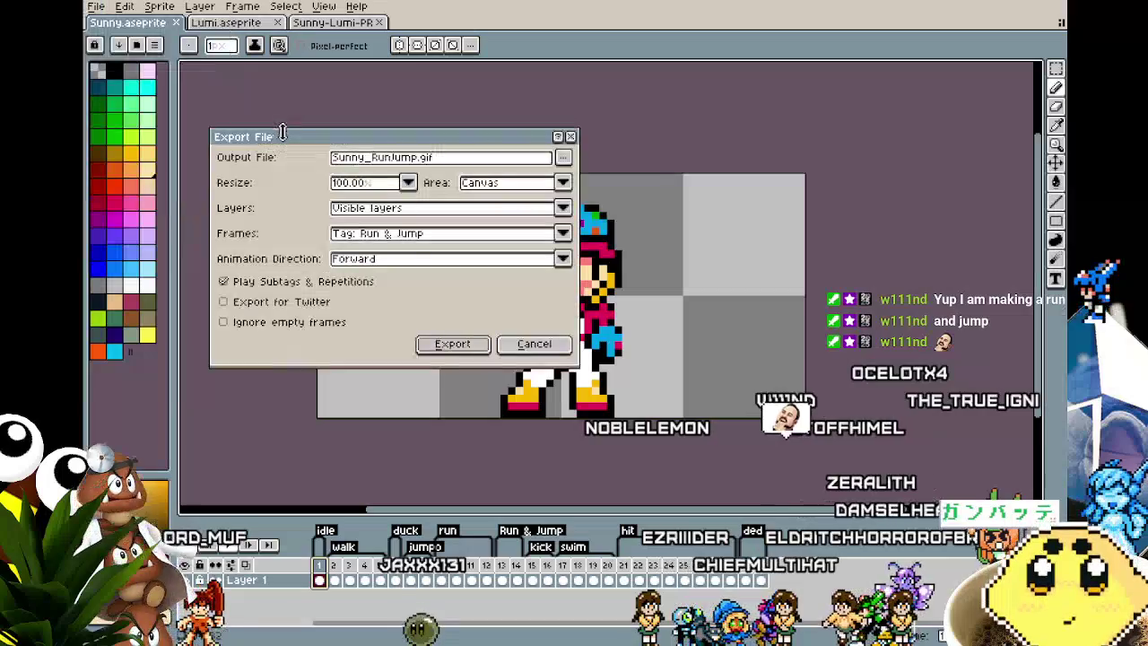
pyautogui.click(400, 235)
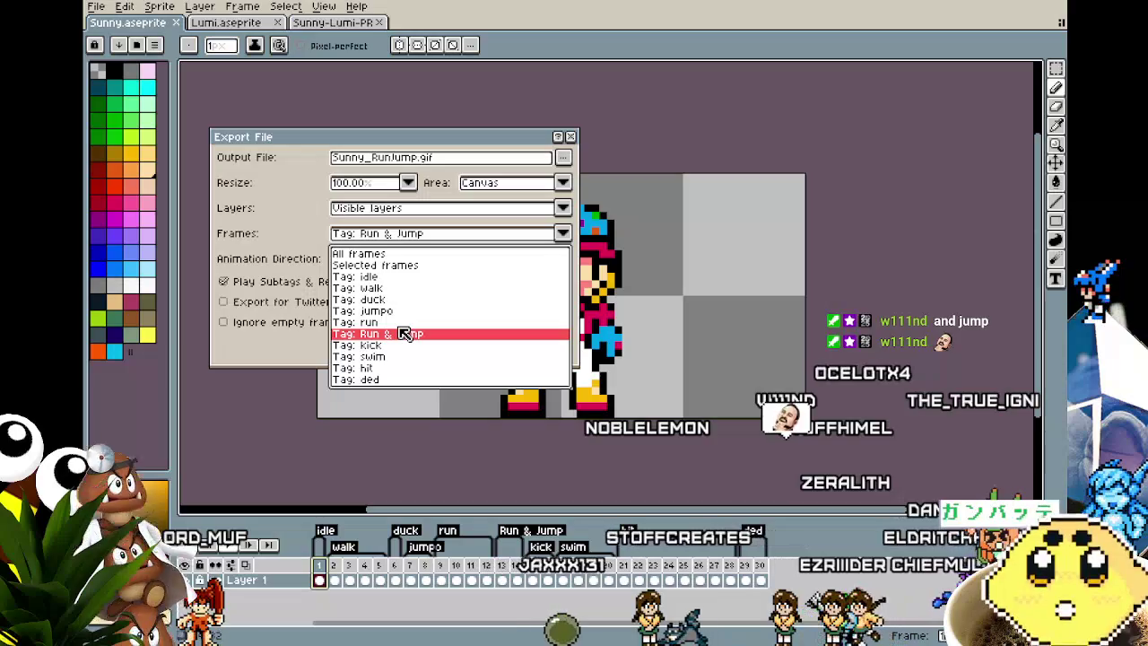
pyautogui.click(388, 347)
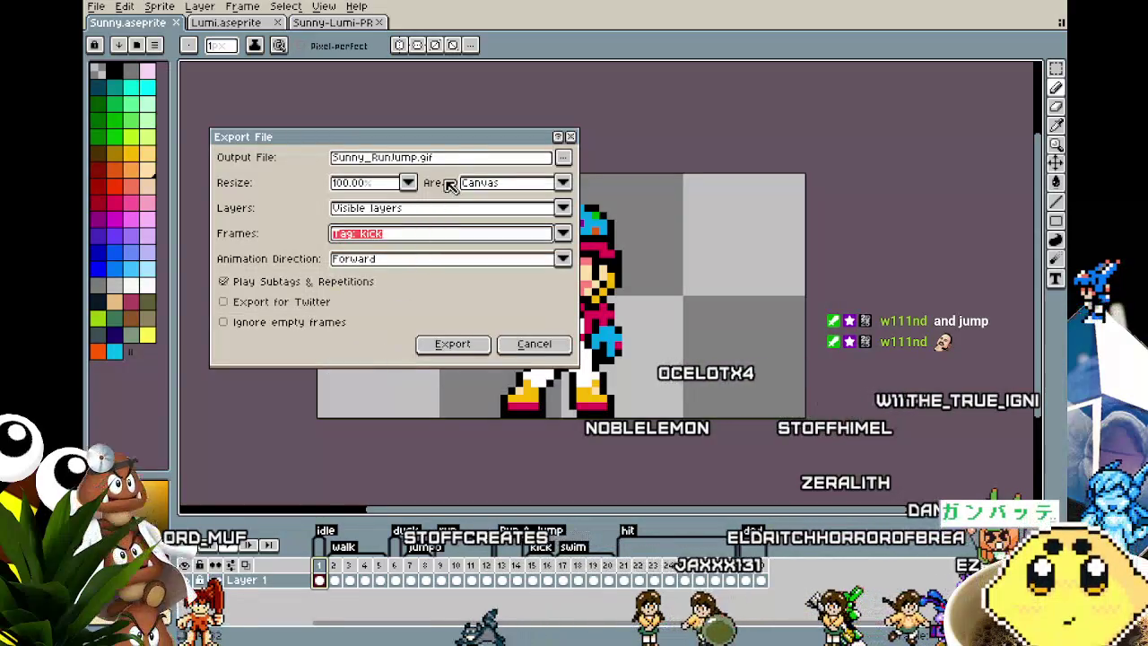
pyautogui.click(456, 158)
pyautogui.hotkey('shift', 'Left')
pyautogui.hotkey('shift', 'Left')
pyautogui.hotkey('shift', 'Left')
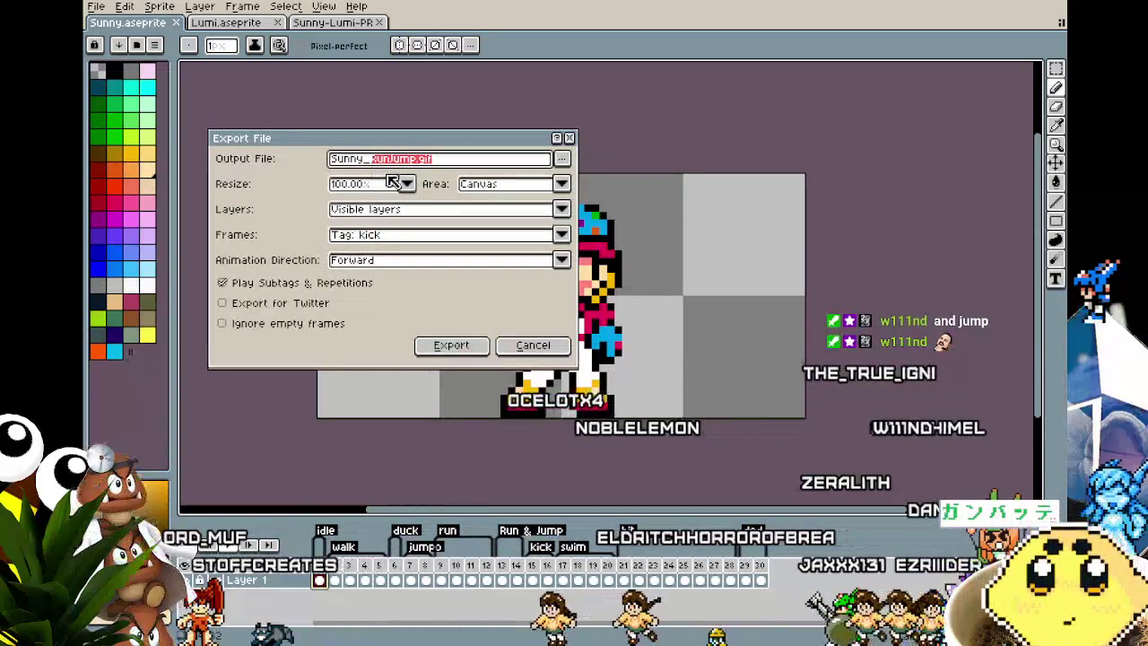
pyautogui.write('Kick')
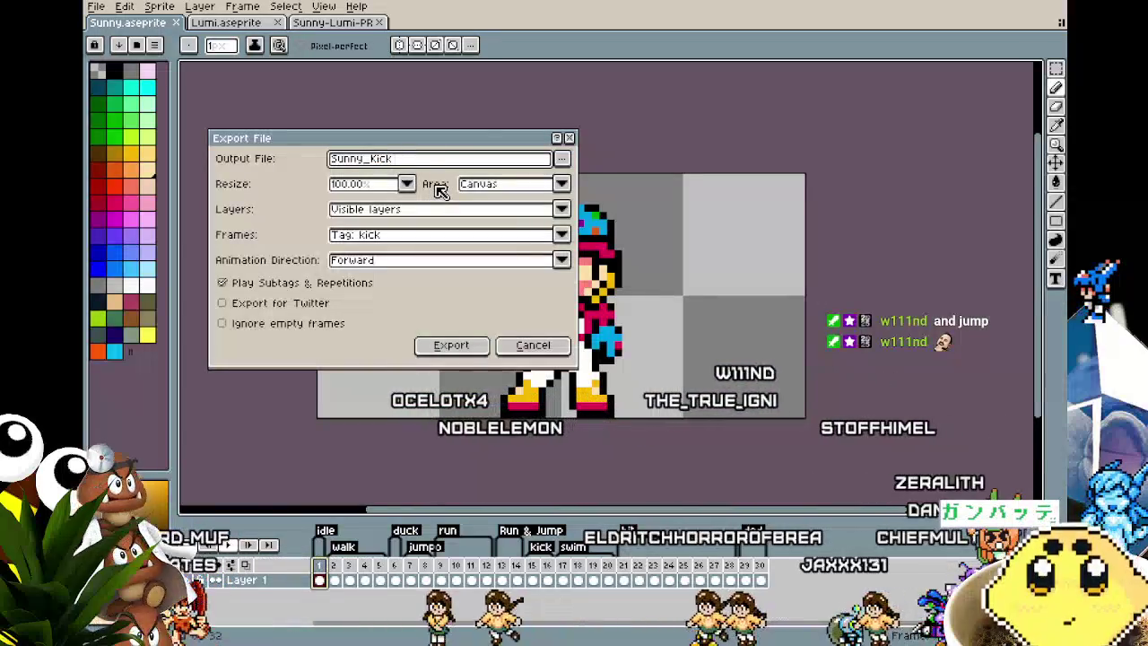
pyautogui.press('Return')
pyautogui.press('Return')
pyautogui.press('Return')
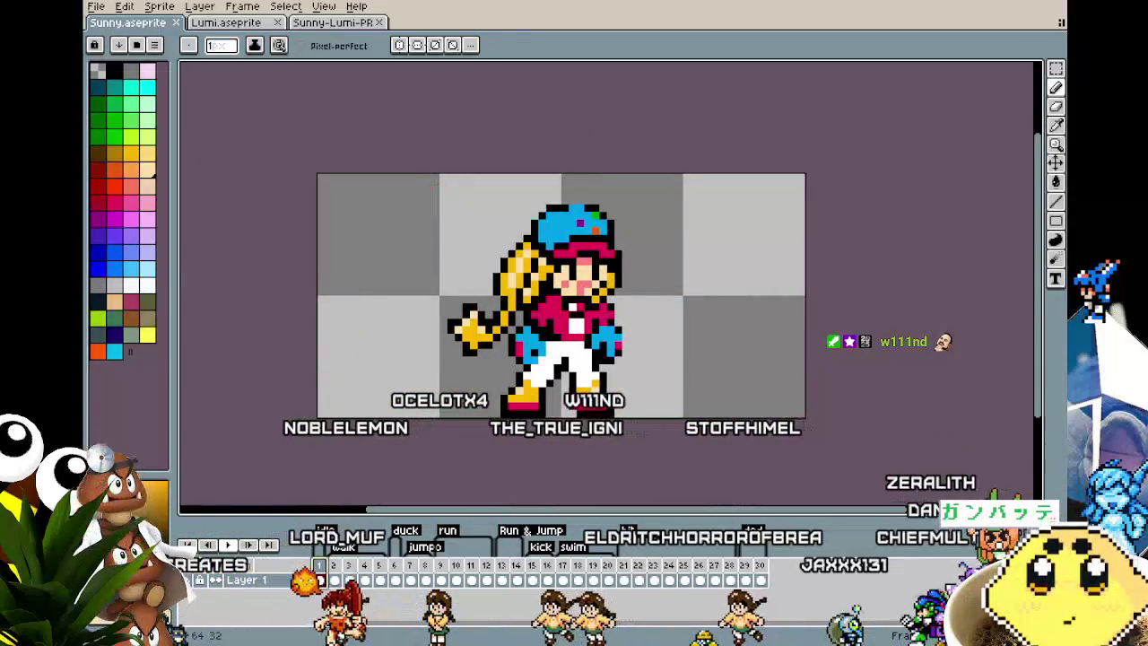
# - Export Sunny's swim tag as a GIF, confirming the GIF export
pyautogui.click(96, 6)
pyautogui.moveTo(116, 132)
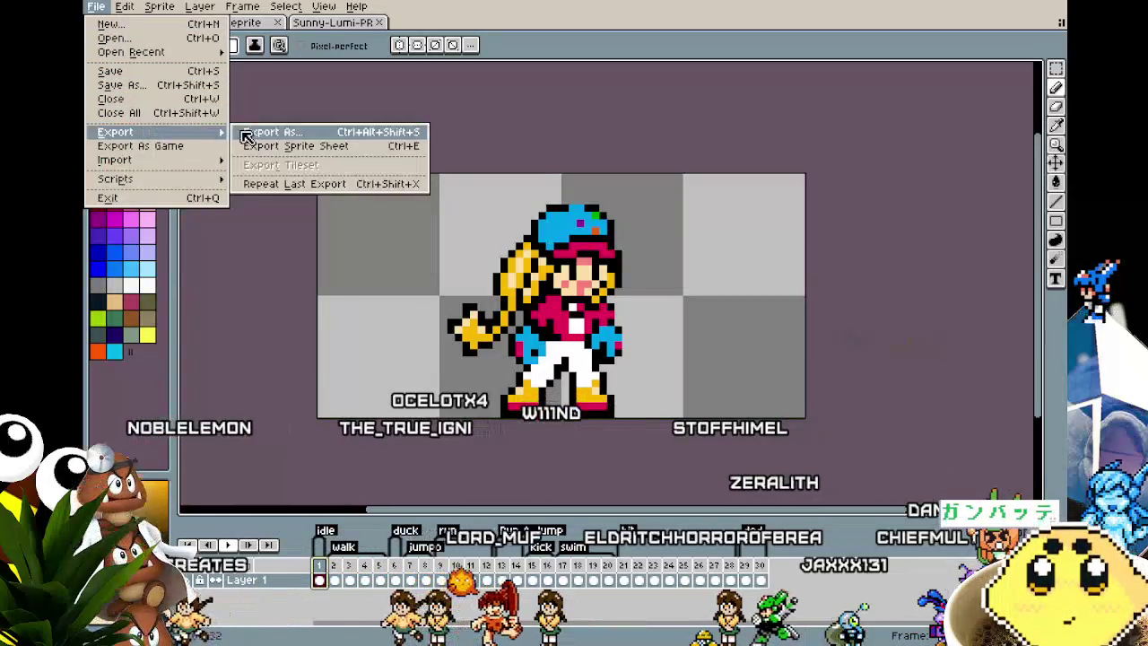
pyautogui.click(260, 132)
pyautogui.click(389, 235)
pyautogui.click(385, 356)
pyautogui.write('Sunny_Swim')
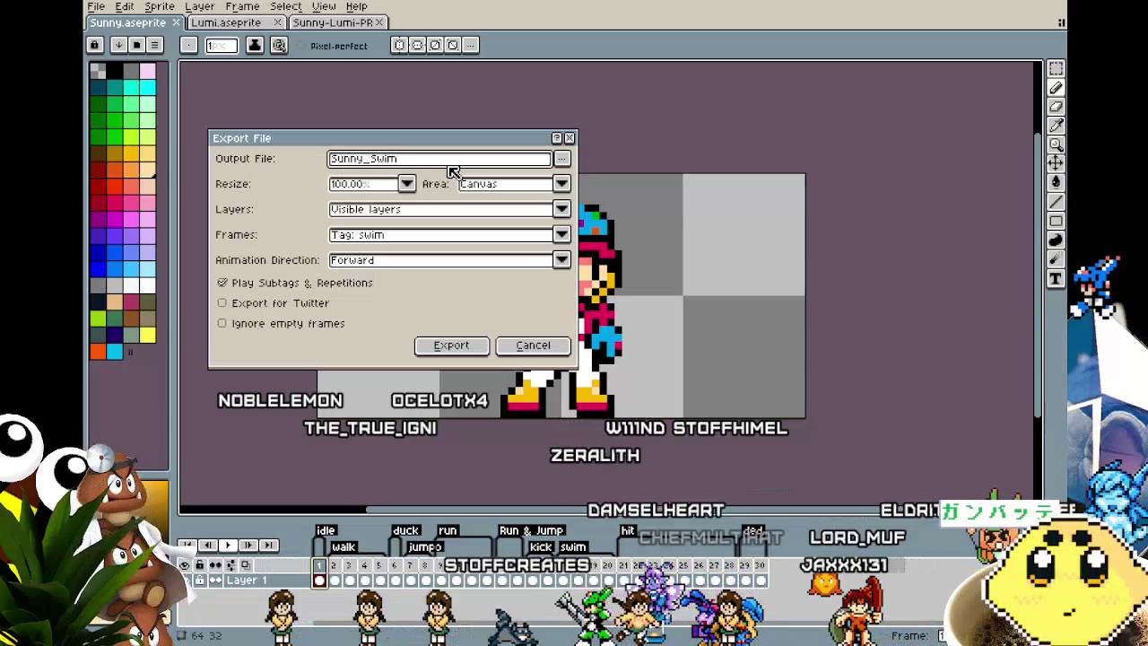
pyautogui.press('Return')
pyautogui.press('Return')
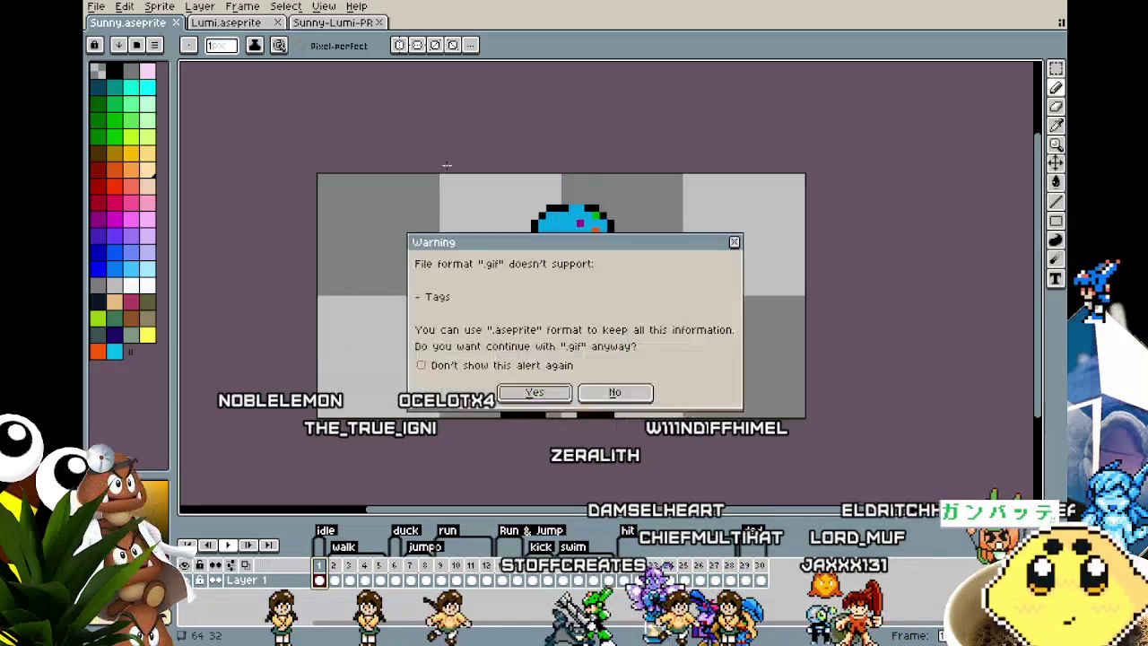
pyautogui.press('Return')
# - Export Sunny's hit tag as a GIF with 'Hit' in the output name
pyautogui.click(95, 7)
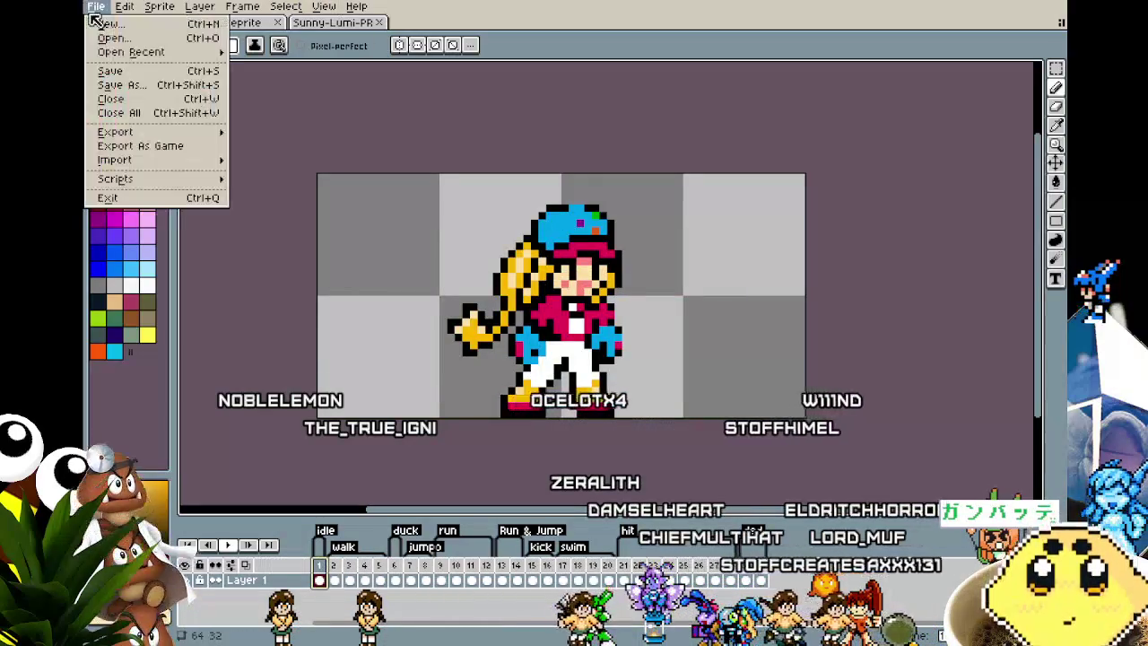
pyautogui.click(269, 132)
pyautogui.click(441, 238)
pyautogui.click(363, 369)
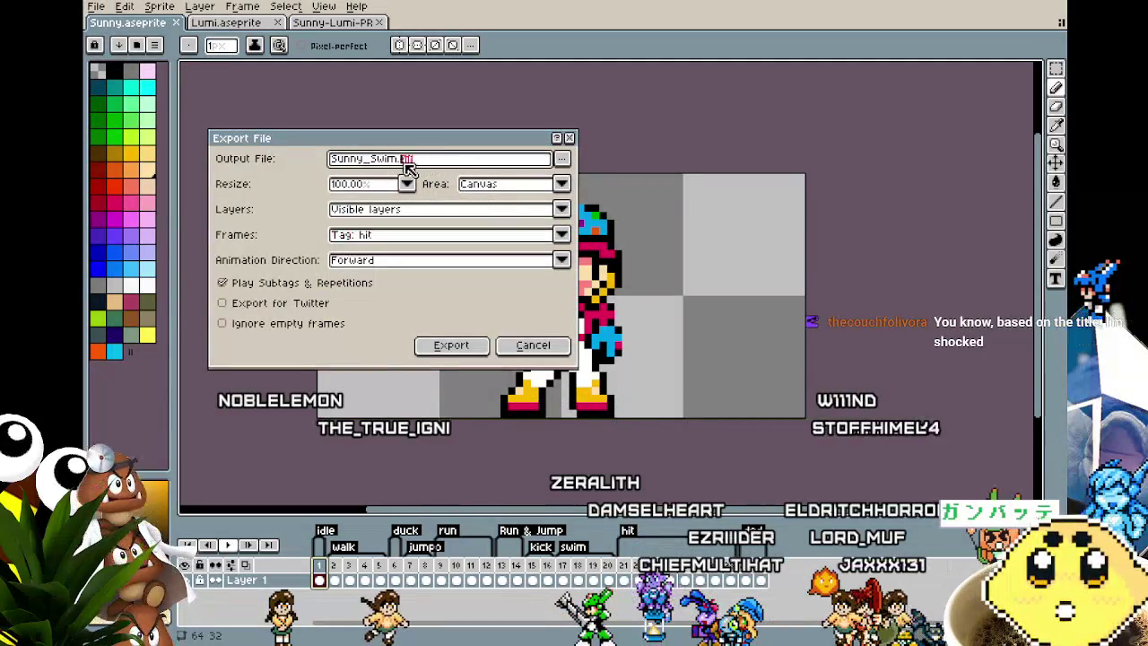
pyautogui.write('Hit')
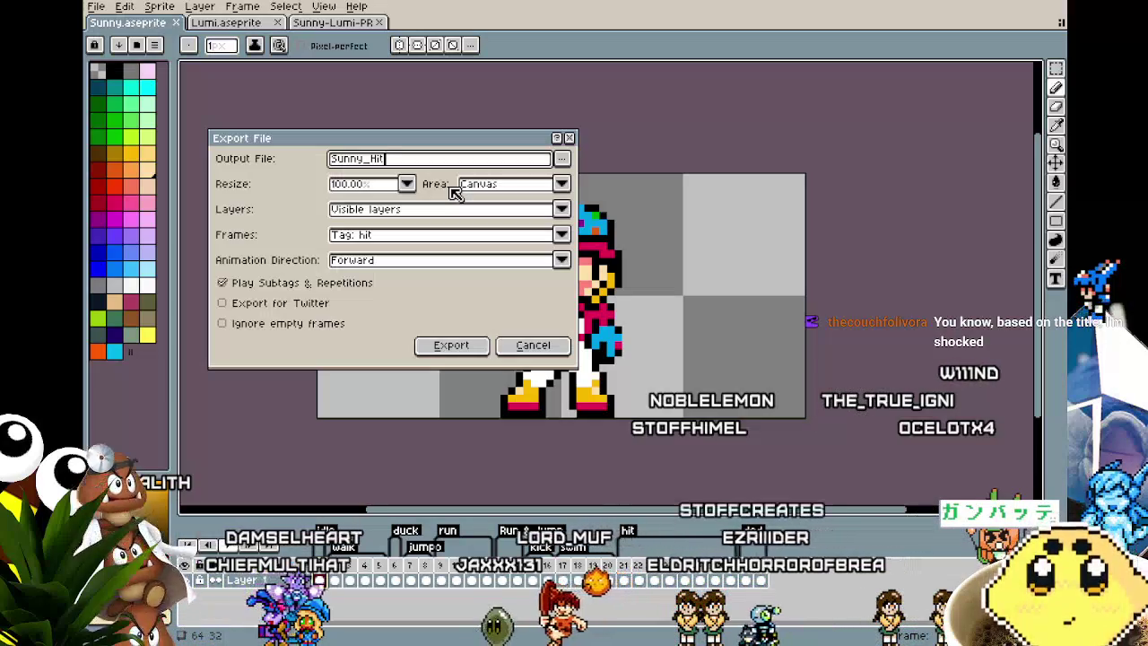
pyautogui.press('Return')
pyautogui.press('Return')
pyautogui.press('Return')
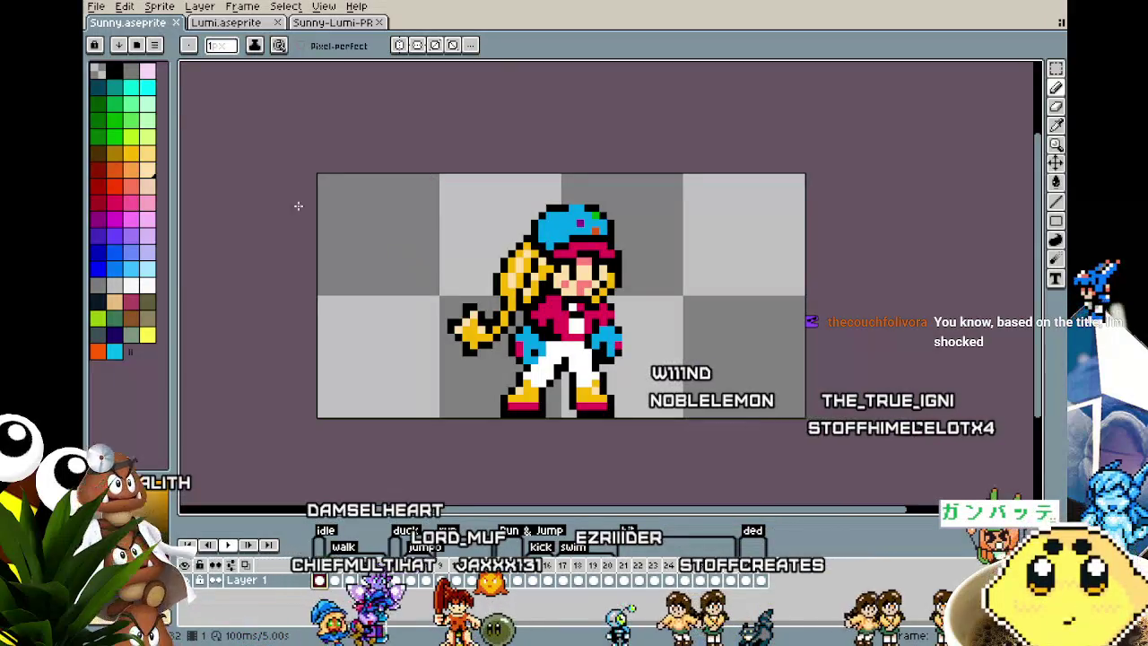
# - Export Sunny's ded tag as a GIF, accepting the format warning, then switch to Lumi
pyautogui.click(95, 7)
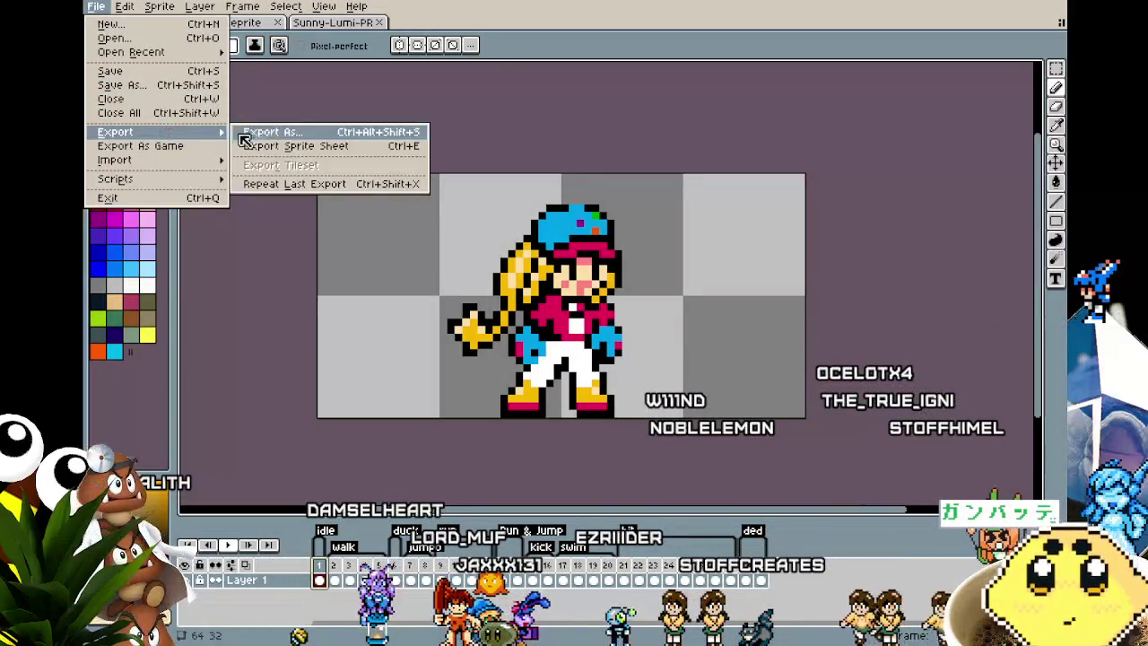
pyautogui.moveTo(158, 132)
pyautogui.click(260, 132)
pyautogui.click(538, 235)
pyautogui.click(395, 368)
pyautogui.click(439, 235)
pyautogui.click(372, 380)
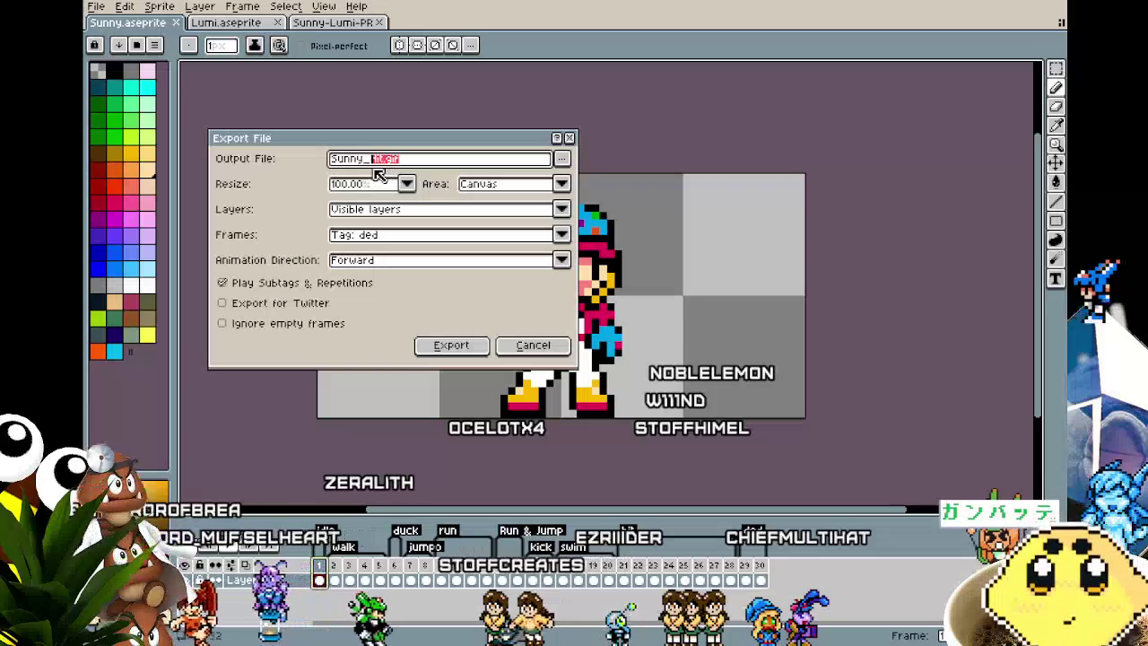
pyautogui.write('d')
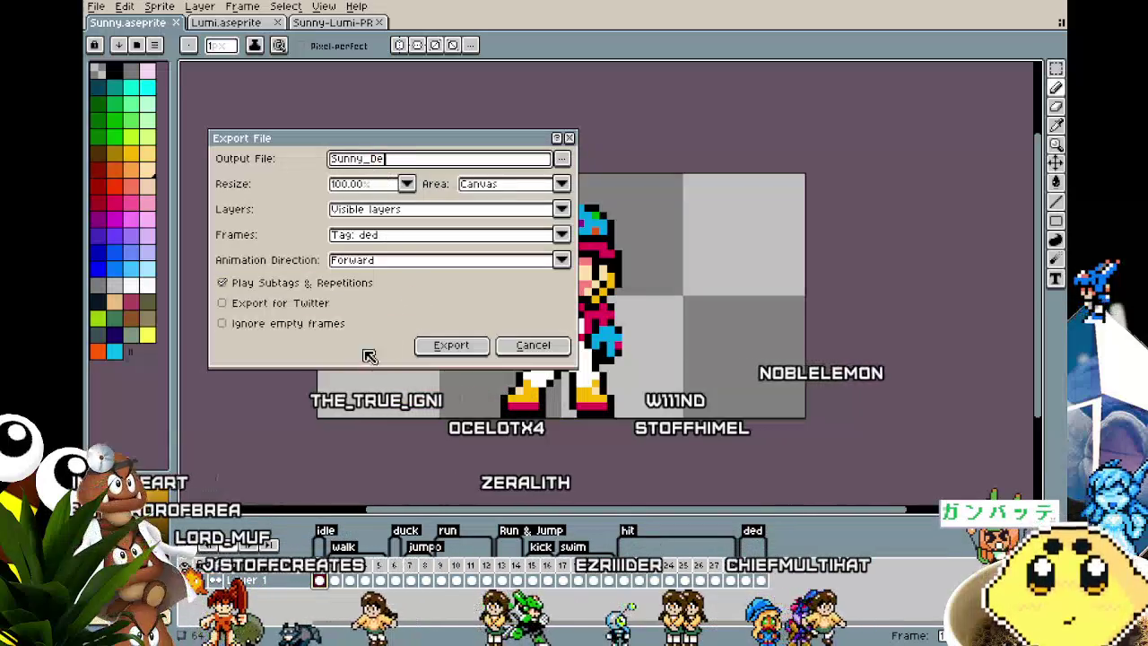
pyautogui.click(444, 349)
pyautogui.click(516, 392)
pyautogui.click(622, 374)
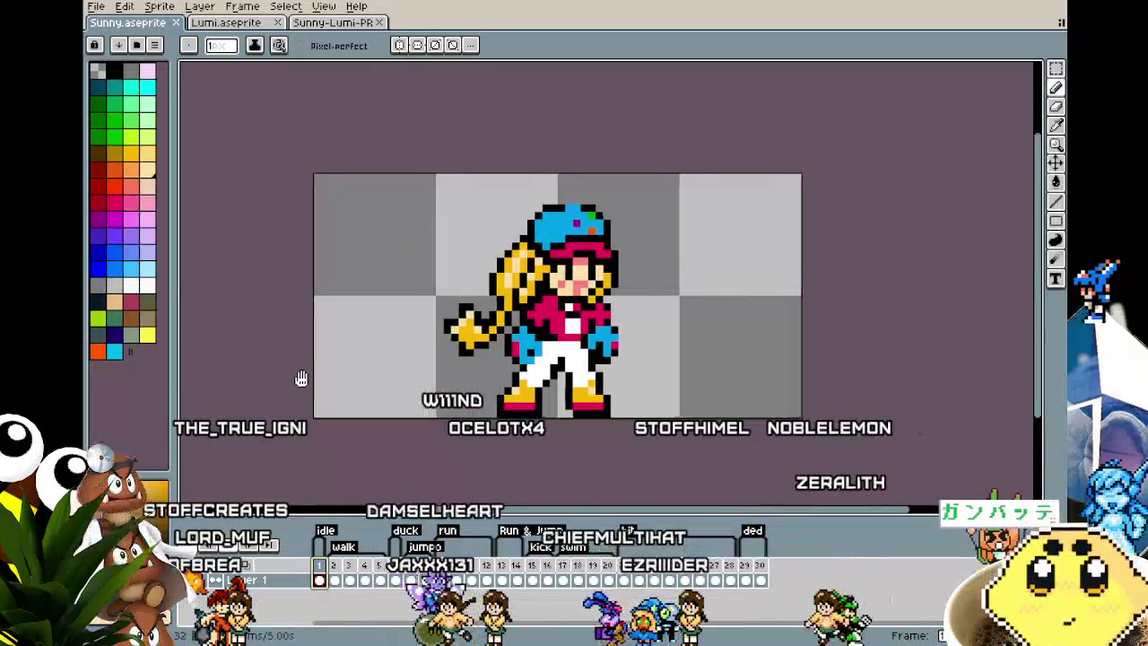
pyautogui.click(224, 25)
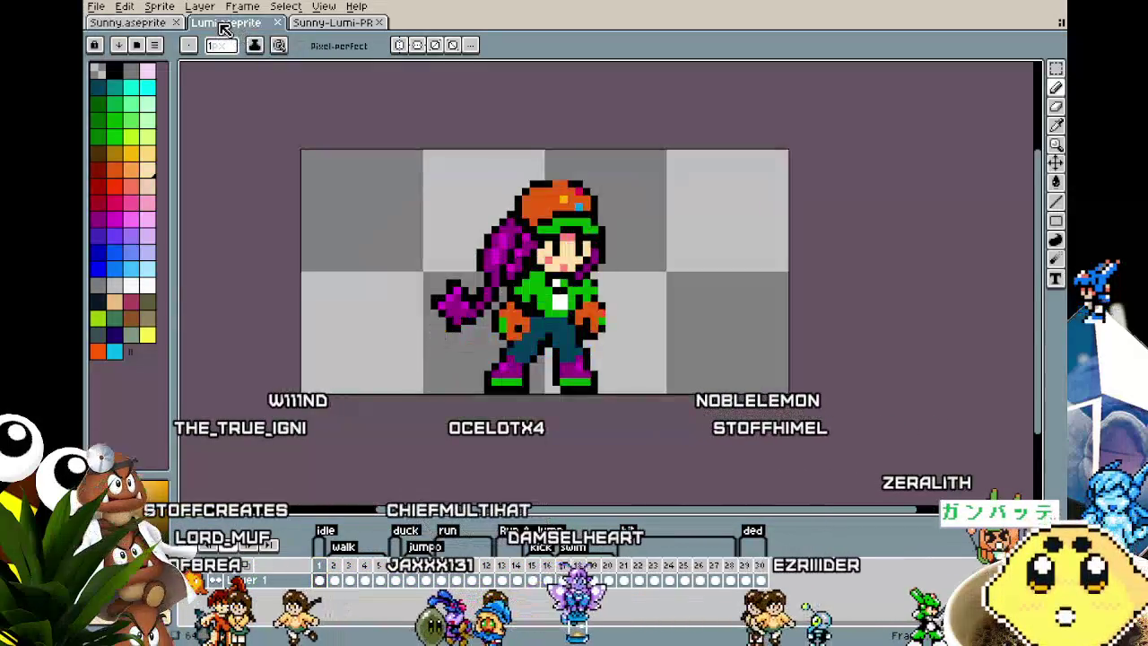
# - Export Lumi's idle tag as a GIF named Lumi_Idle
pyautogui.moveTo(313, 307); pyautogui.dragTo(267, 311)
pyautogui.click(95, 6)
pyautogui.click(238, 132)
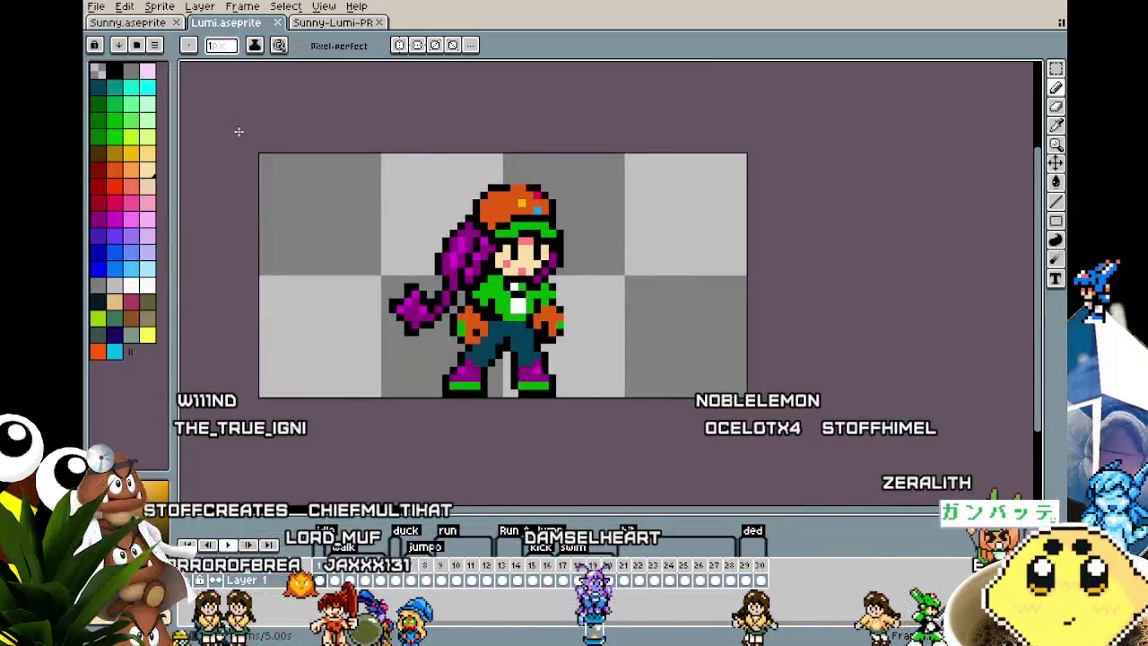
pyautogui.click(97, 7)
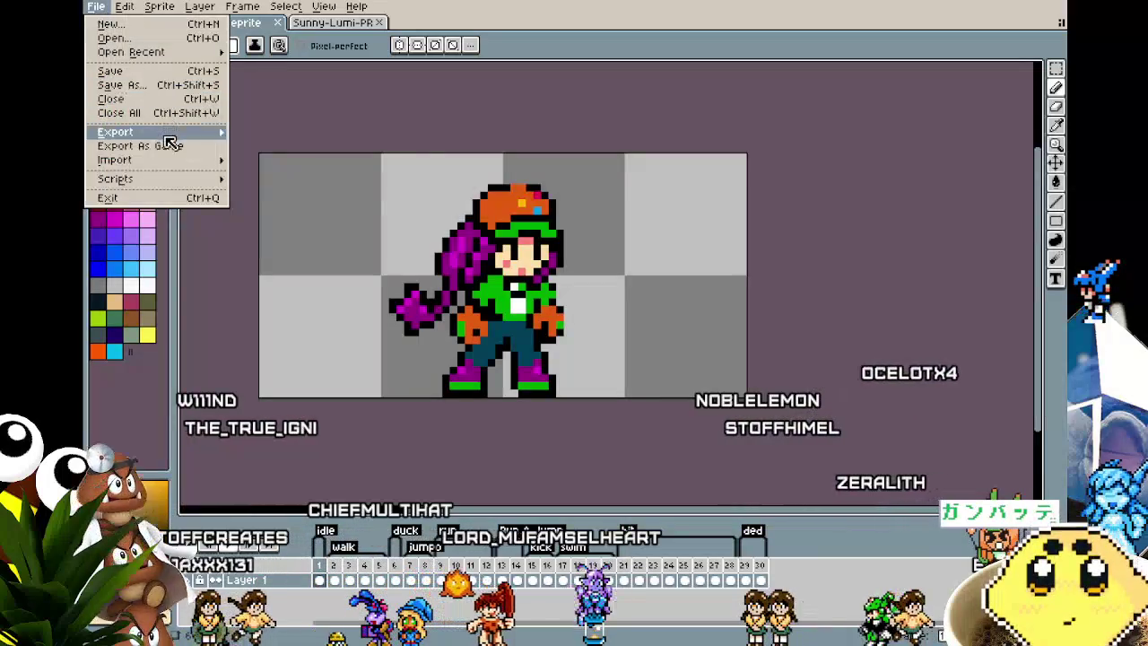
pyautogui.moveTo(115, 132)
pyautogui.click(278, 135)
pyautogui.click(395, 235)
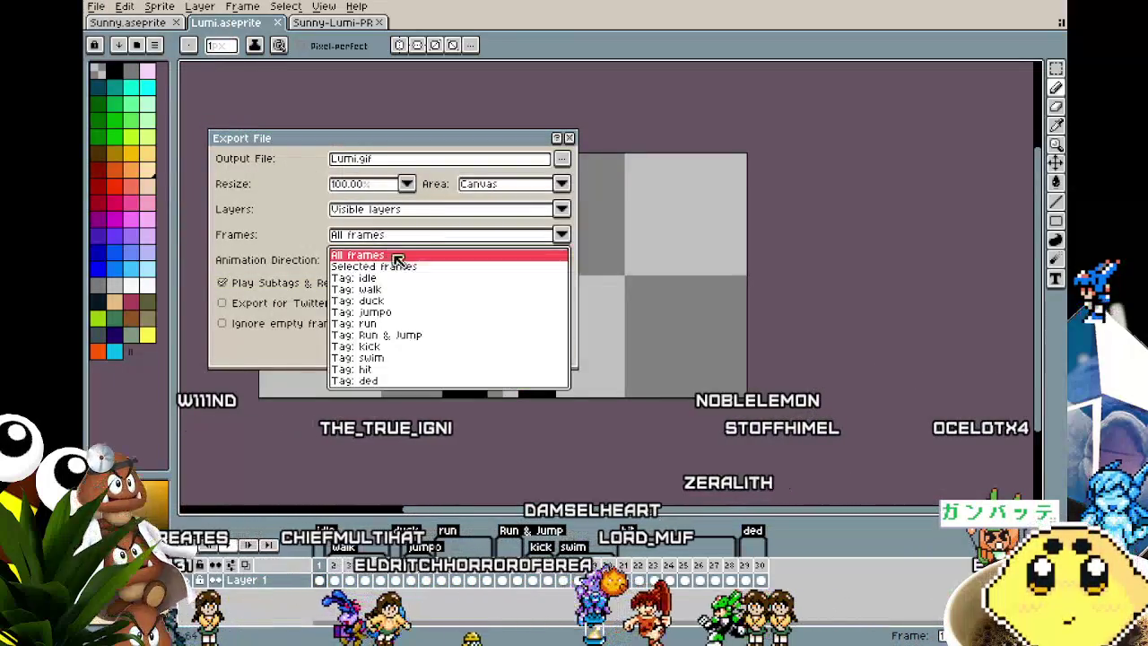
pyautogui.click(395, 278)
pyautogui.press('BackSpace')
pyautogui.write('_')
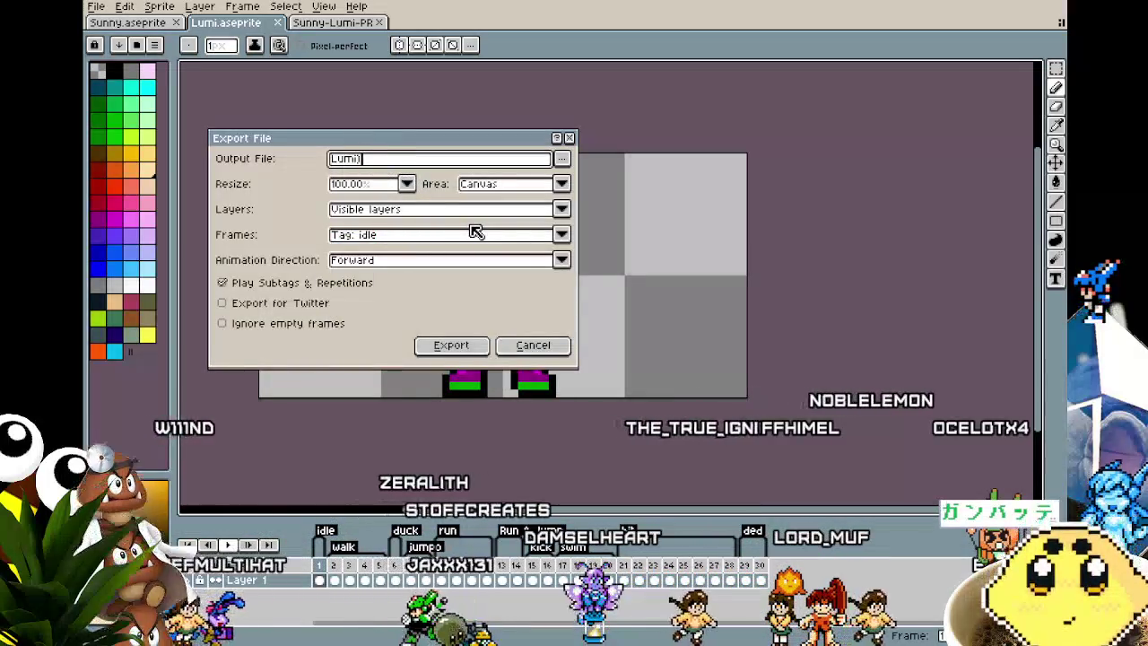
pyautogui.write('Idle')
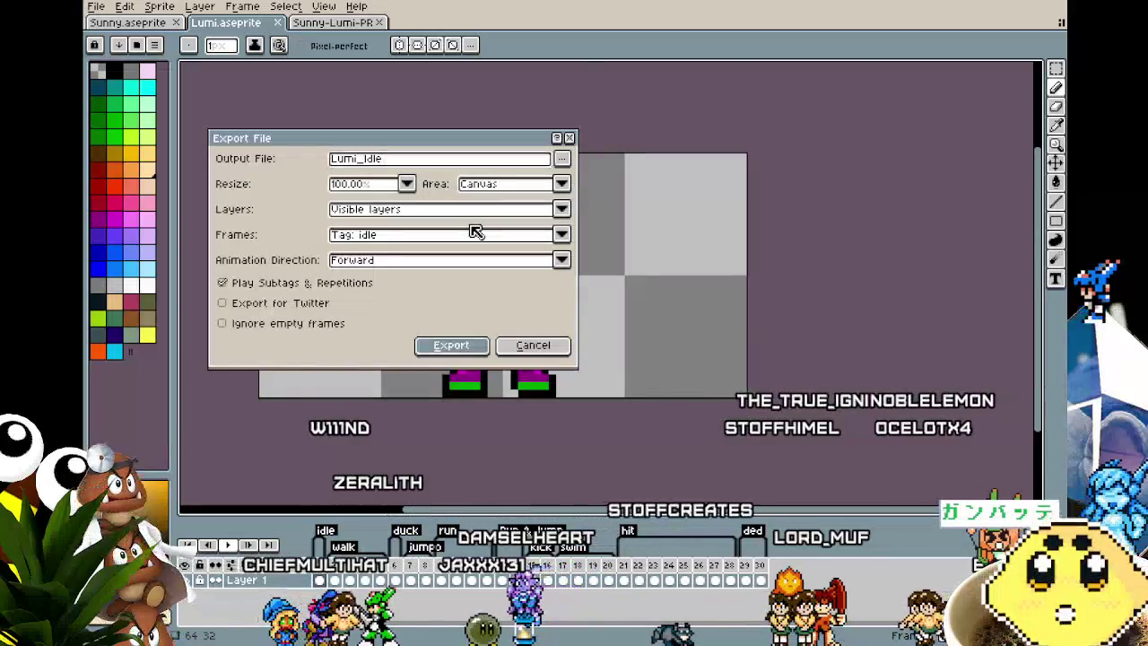
pyautogui.press('Return')
pyautogui.press('Return')
# - Export Lumi's walk tag as the Lumi_Walk GIF
pyautogui.click(96, 6)
pyautogui.click(269, 133)
pyautogui.click(386, 234)
pyautogui.click(381, 292)
pyautogui.moveTo(399, 159)
pyautogui.mouseDown()
pyautogui.moveTo(365, 159)
pyautogui.moveTo(369, 166)
pyautogui.mouseUp()
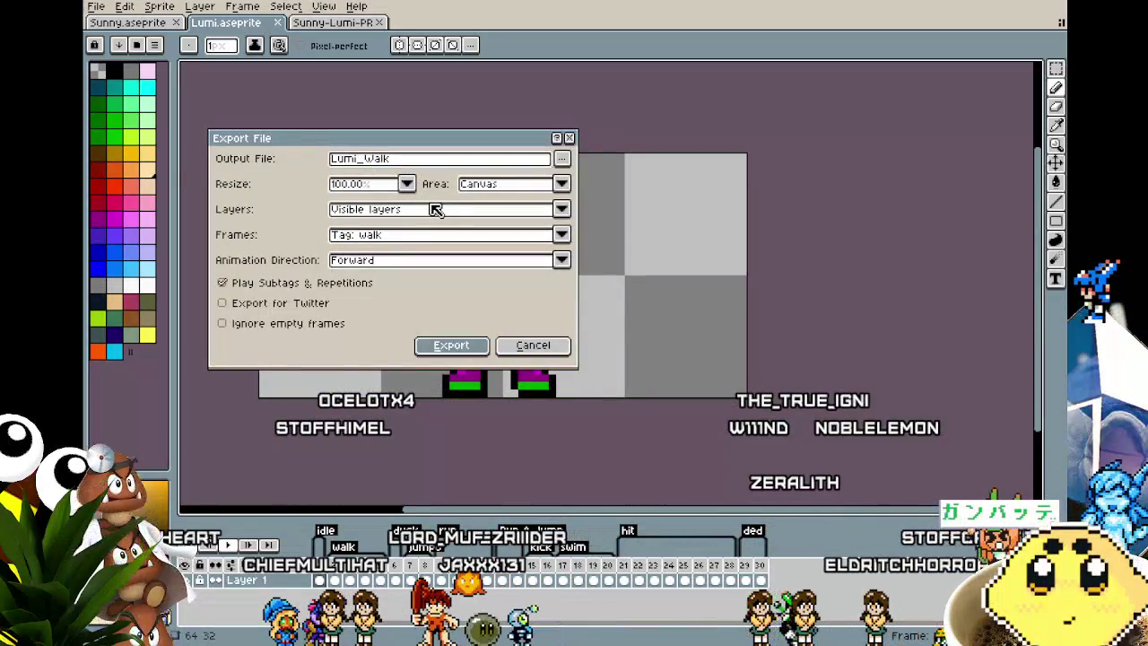
pyautogui.press('Return')
pyautogui.press('Return')
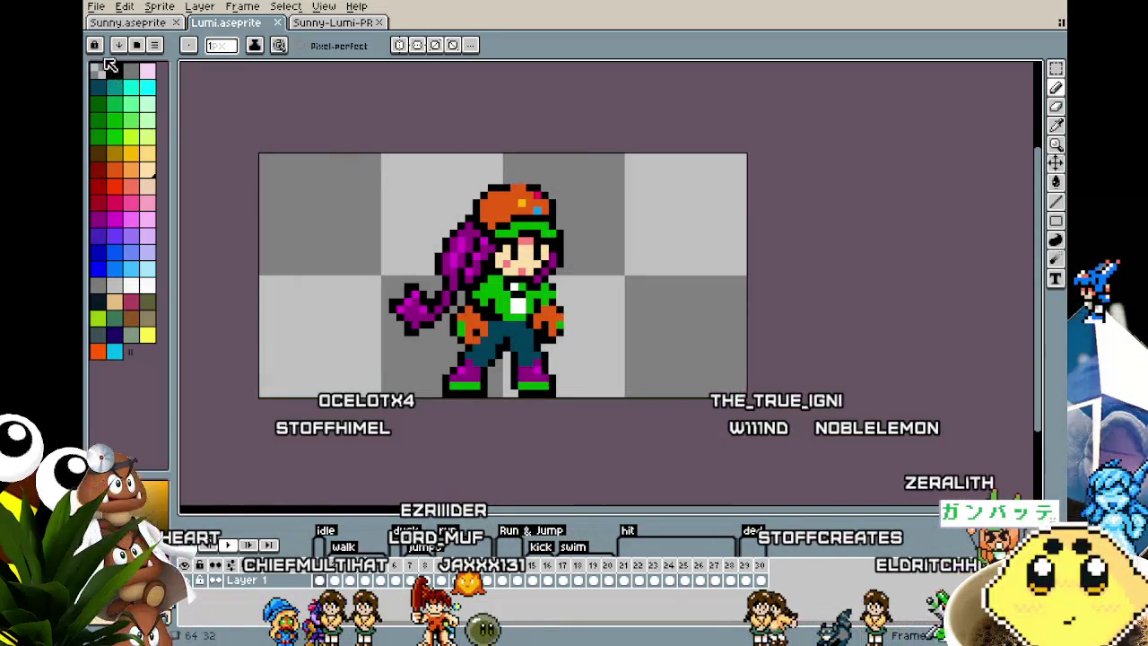
# - Export Lumi's duck tag as the Lumi_Duck GIF
pyautogui.click(97, 13)
pyautogui.click(238, 129)
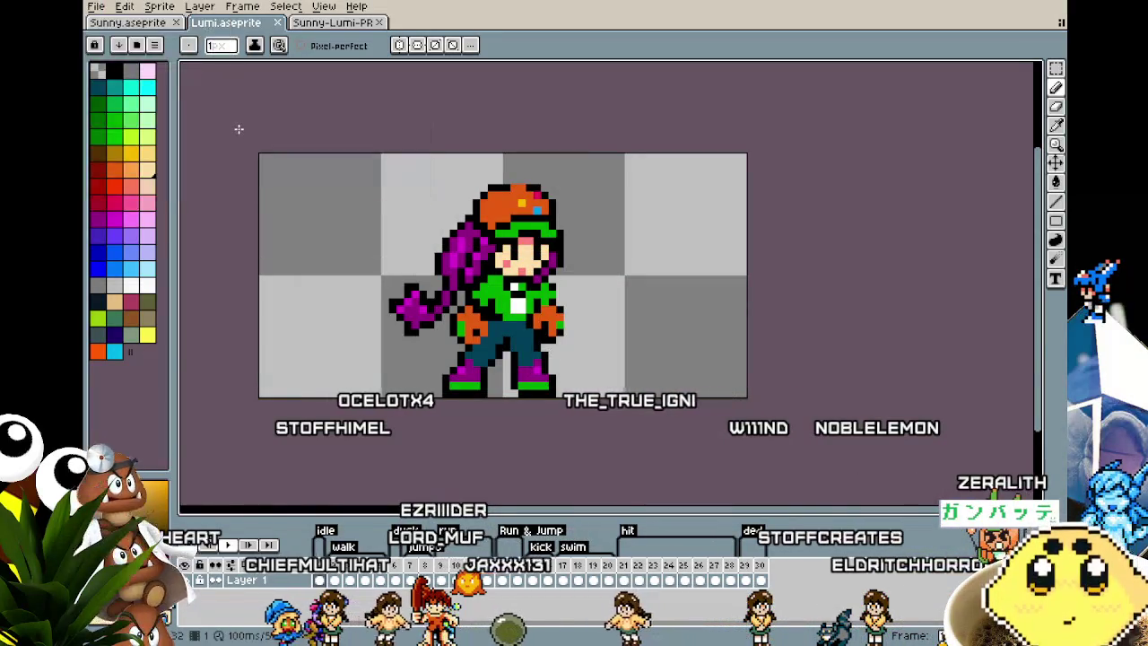
pyautogui.click(97, 7)
pyautogui.moveTo(115, 132)
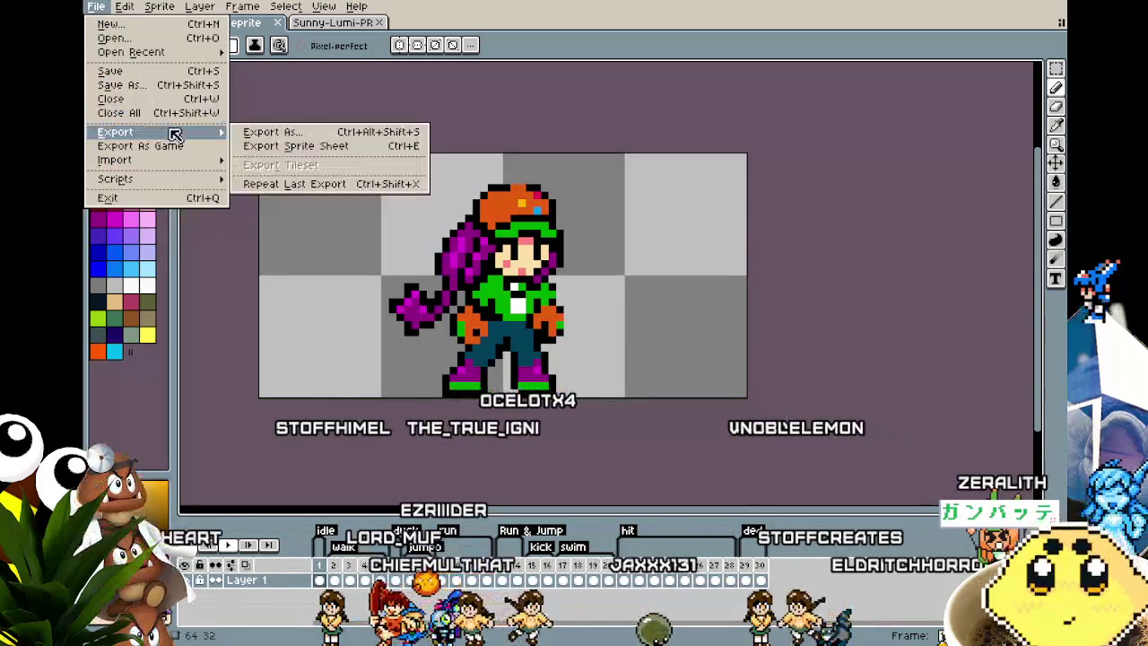
pyautogui.click(245, 128)
pyautogui.click(421, 234)
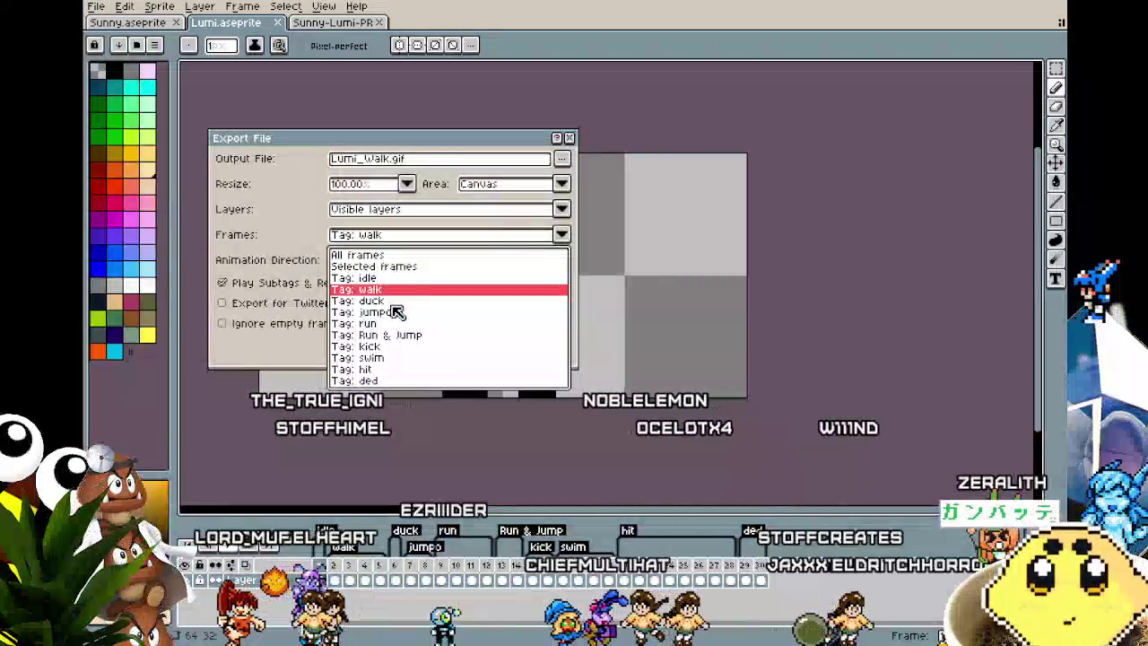
pyautogui.click(391, 301)
pyautogui.moveTo(469, 158); pyautogui.dragTo(369, 161)
pyautogui.write('Duck')
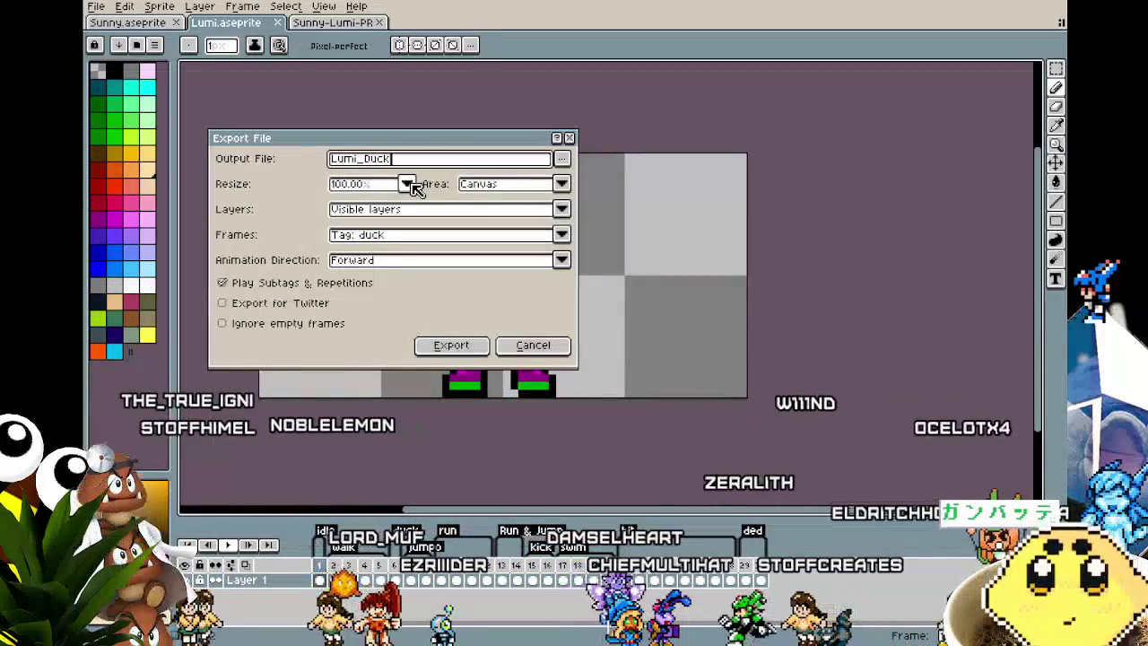
pyautogui.press('Return')
pyautogui.press('Return')
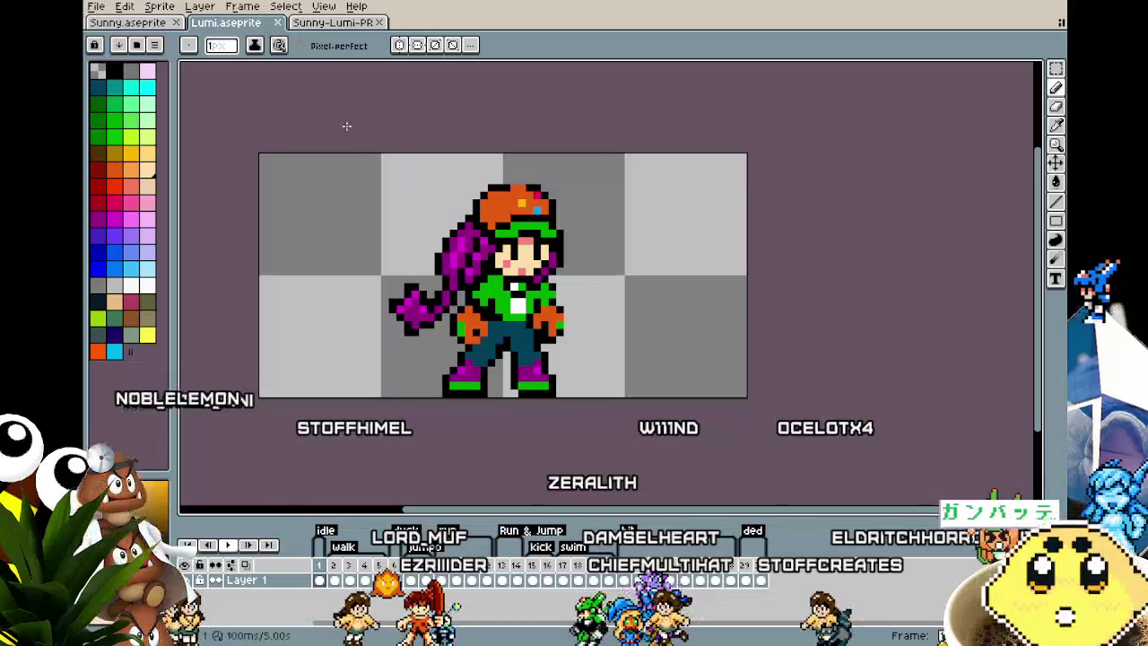
# - Export Lumi's jumpo tag as a GIF, replacing the old animation name in the output
pyautogui.click(97, 8)
pyautogui.moveTo(117, 132)
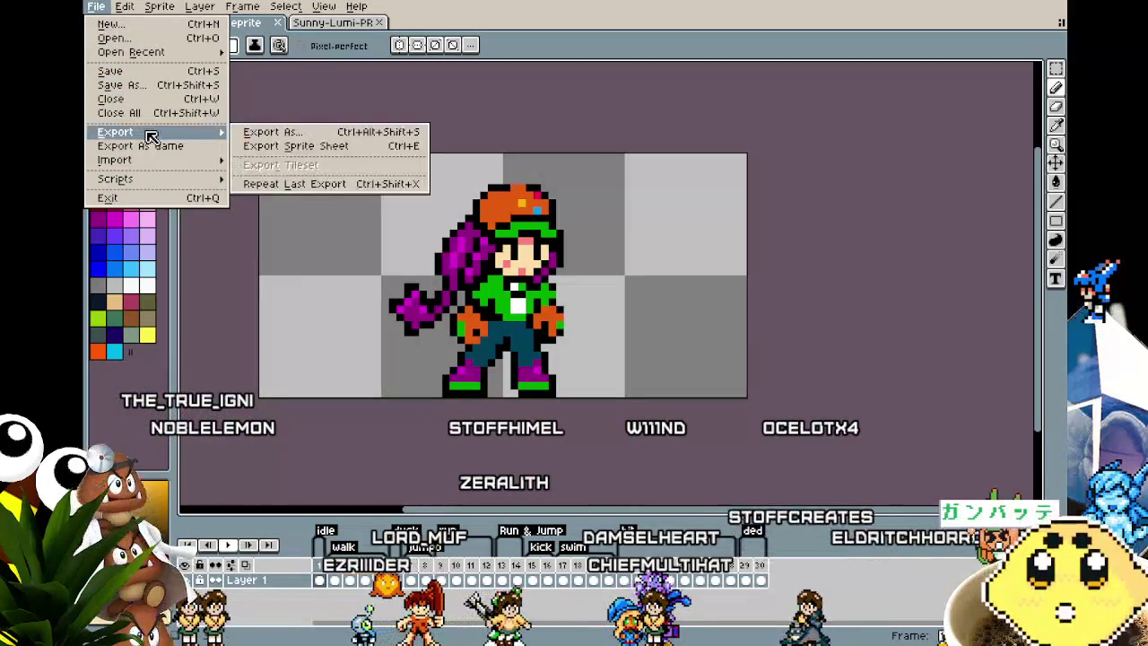
pyautogui.click(293, 133)
pyautogui.click(397, 234)
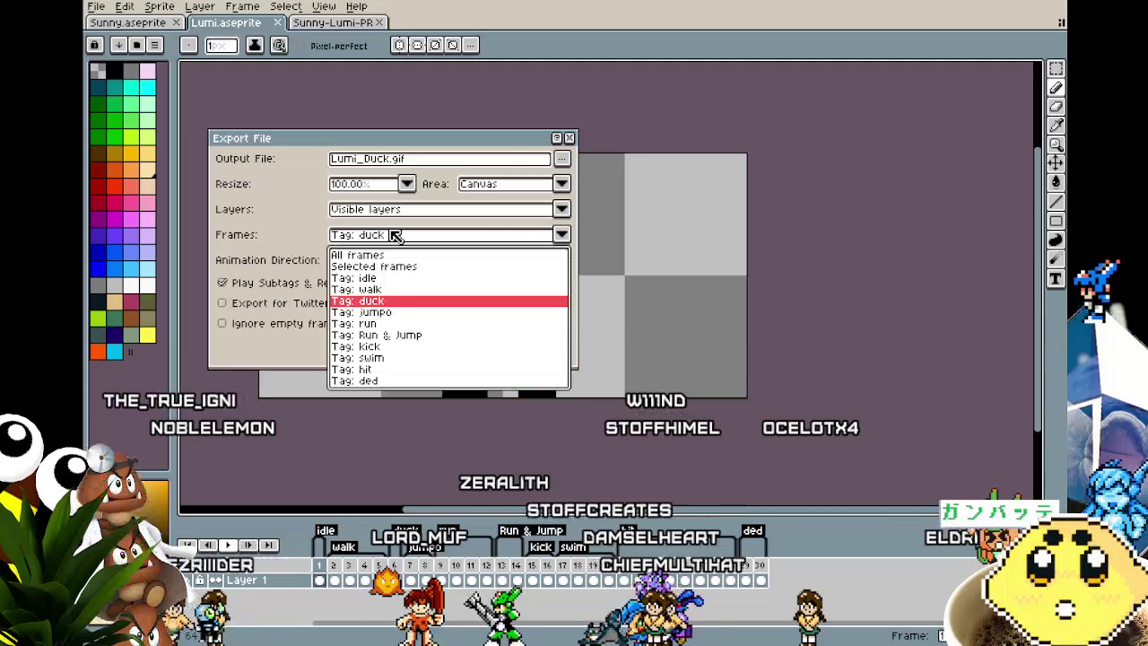
pyautogui.click(372, 312)
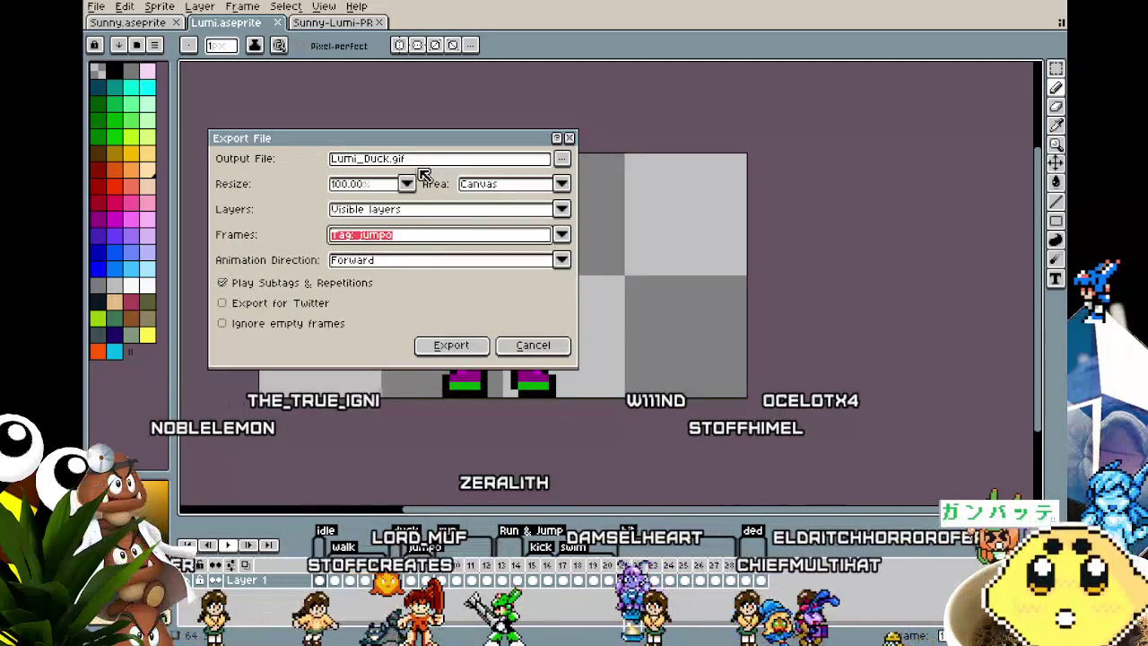
pyautogui.moveTo(422, 160); pyautogui.dragTo(369, 161)
pyautogui.press('BackSpace')
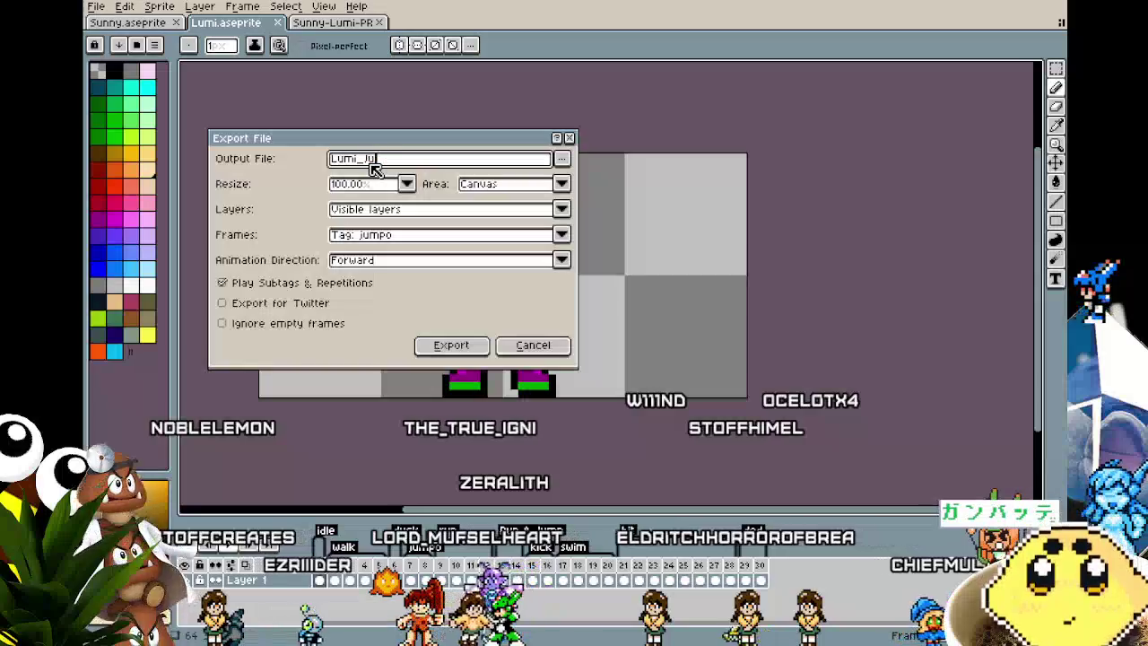
pyautogui.write('.gif')
pyautogui.press('Return')
pyautogui.press('Return')
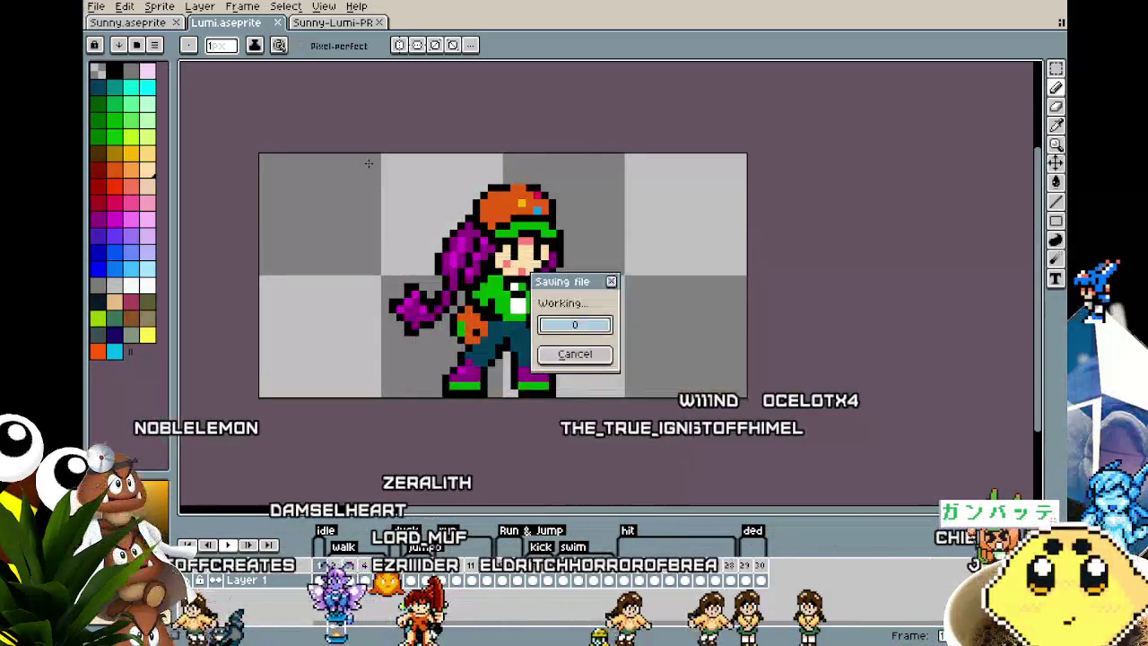
# - Export Lumi's run tag as Lumi_Run.gif, accepting the GIF format warning
pyautogui.click(95, 6)
pyautogui.moveTo(117, 132)
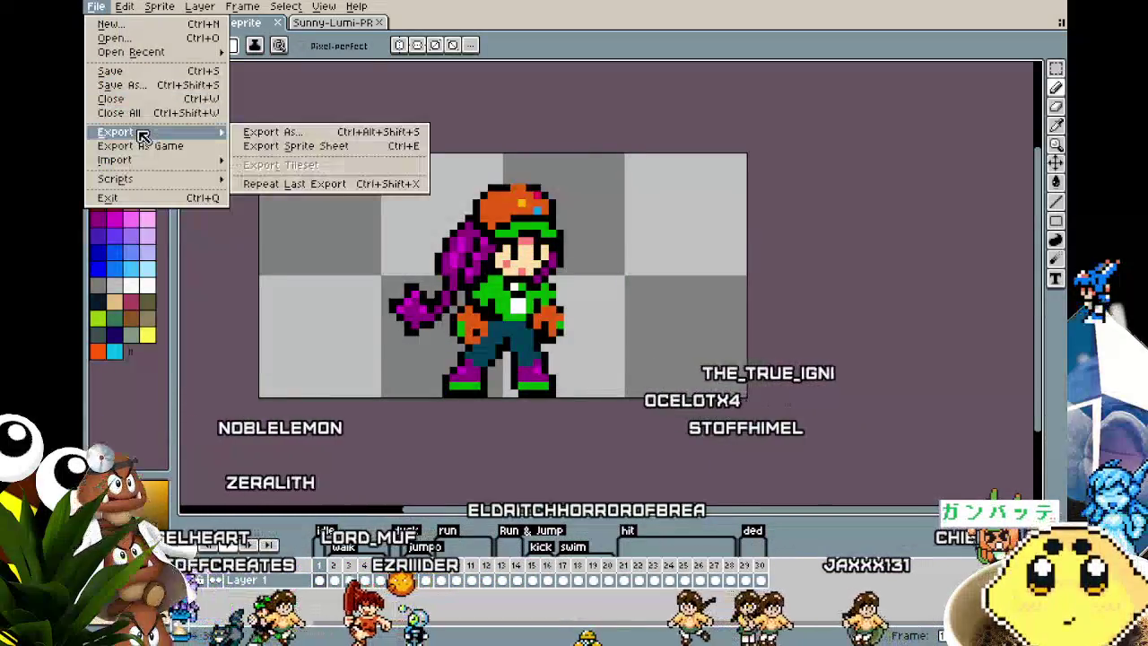
pyautogui.click(273, 132)
pyautogui.click(400, 234)
pyautogui.click(402, 316)
pyautogui.write('Lumi_Run')
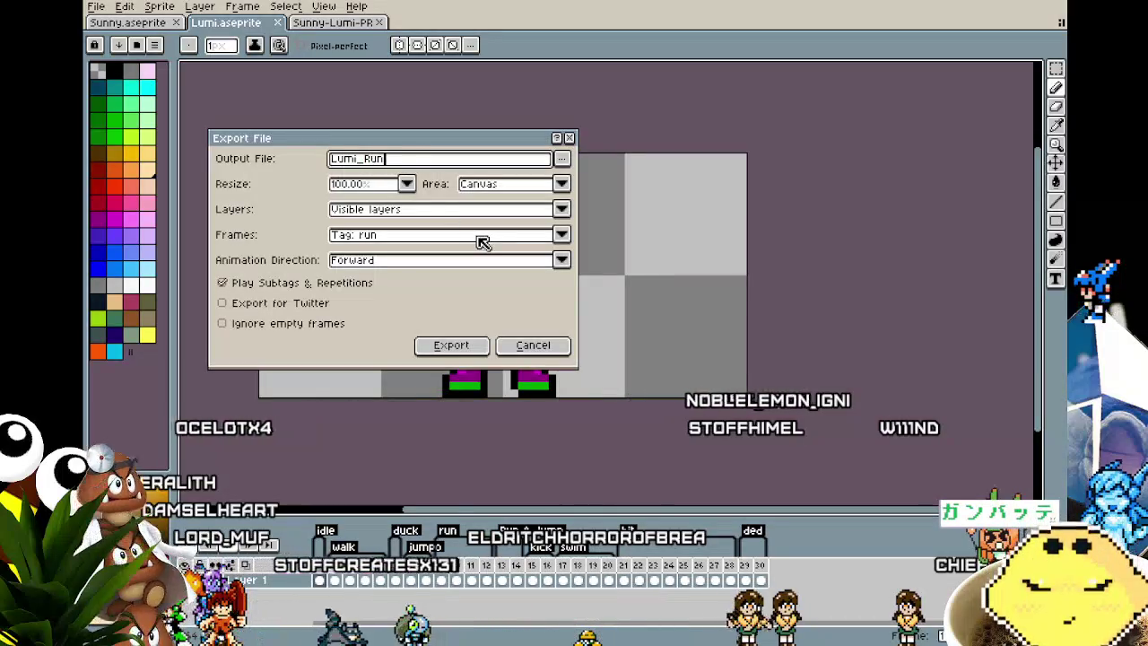
pyautogui.click(451, 344)
pyautogui.click(524, 392)
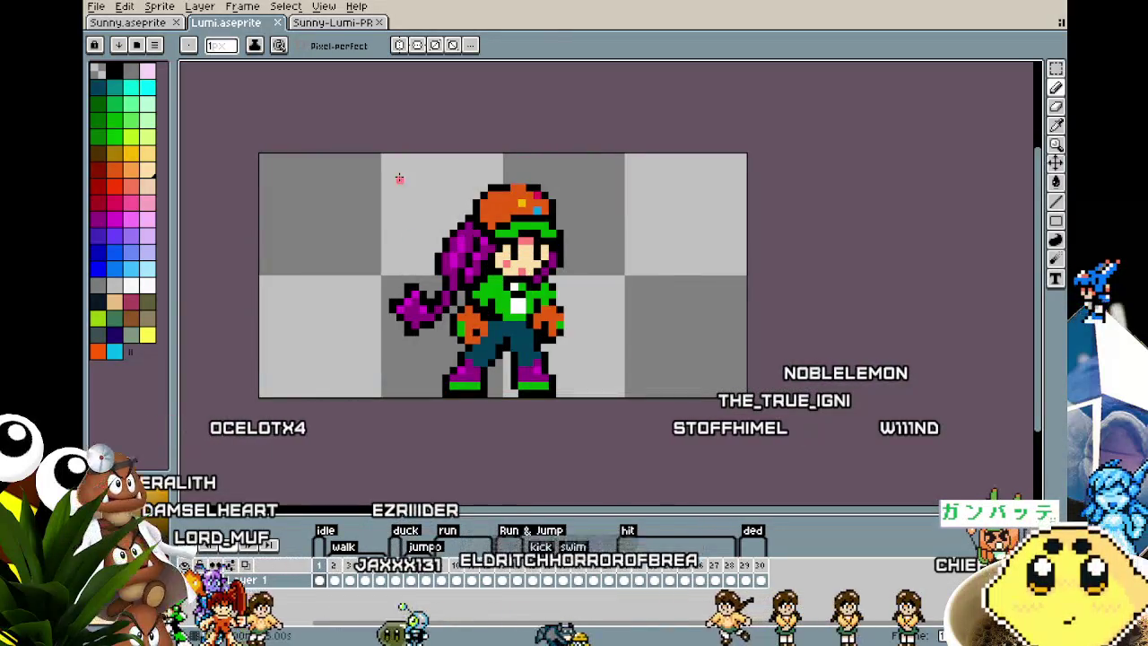
# - Export Lumi's Run & Jump tag as Lumi_RunJump.gif
pyautogui.hotkey('alt', 'f')
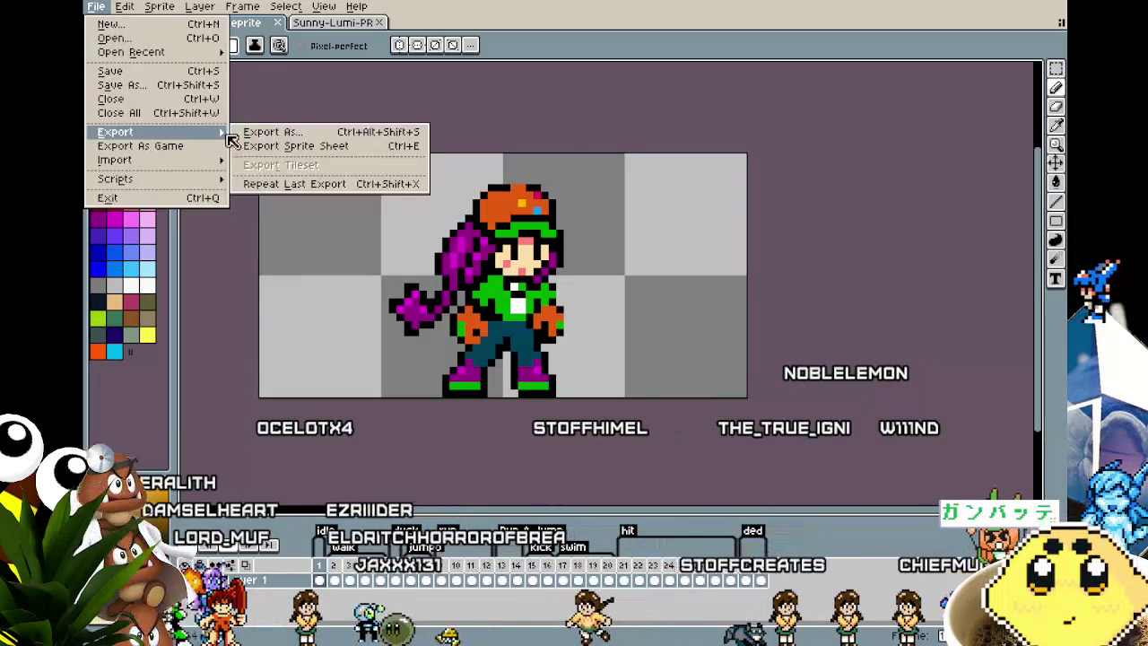
pyautogui.moveTo(114, 132)
pyautogui.click(254, 135)
pyautogui.click(393, 238)
pyautogui.click(395, 327)
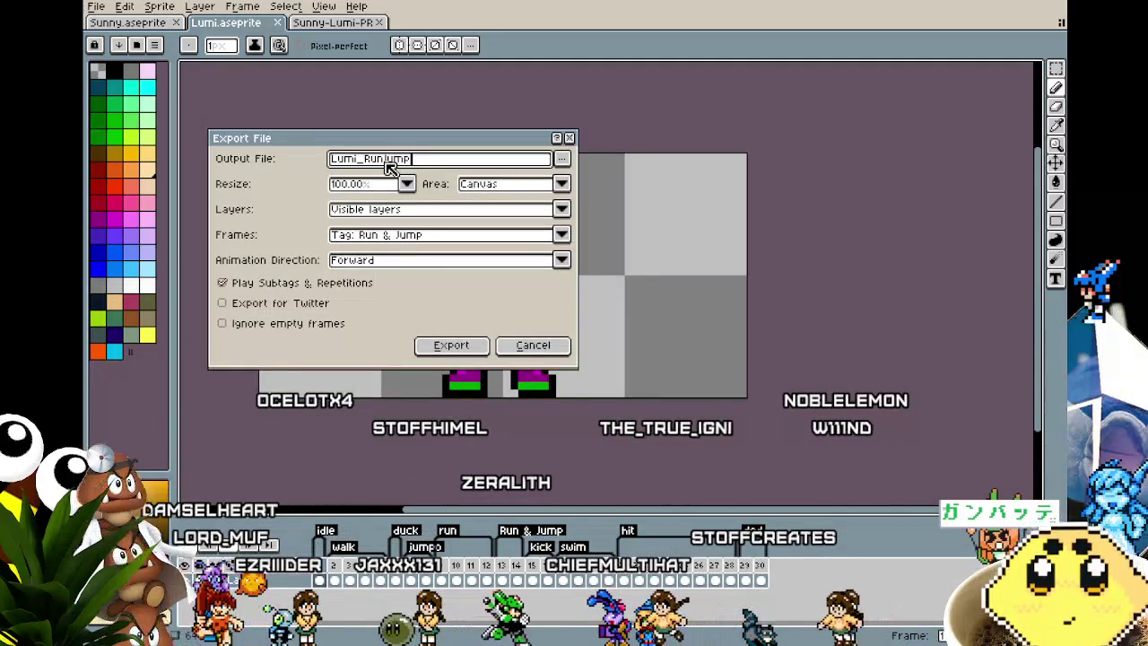
pyautogui.press('Return')
pyautogui.press('Return')
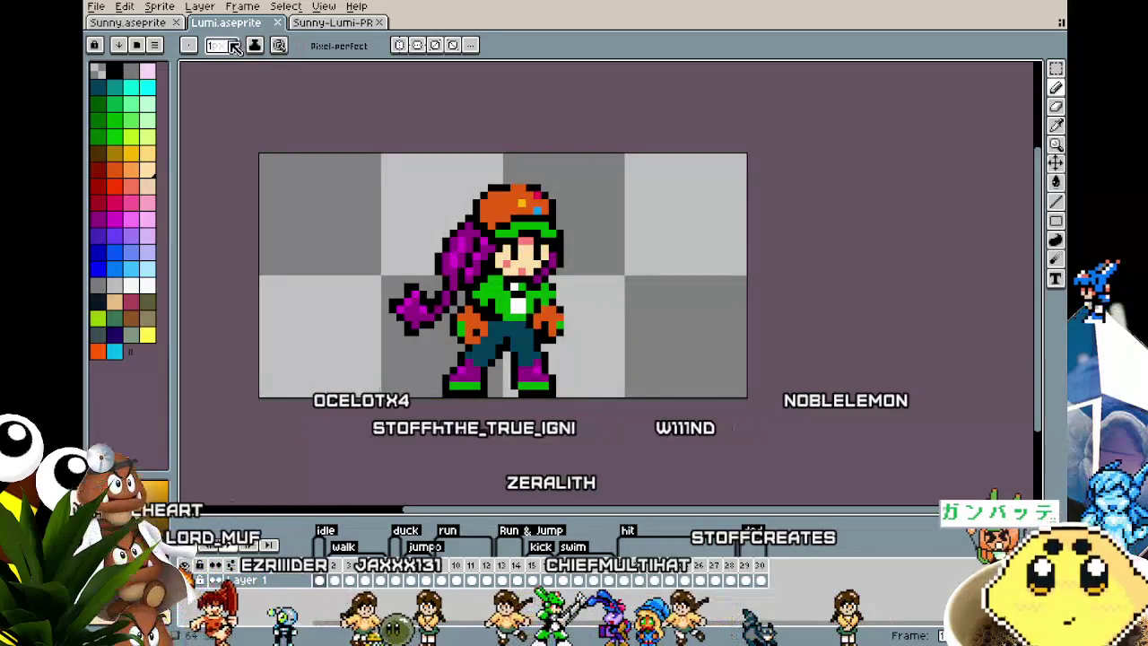
# - Export the kick tag as its own GIF named Lumi_Kick.gif
pyautogui.click(96, 7)
pyautogui.moveTo(115, 132)
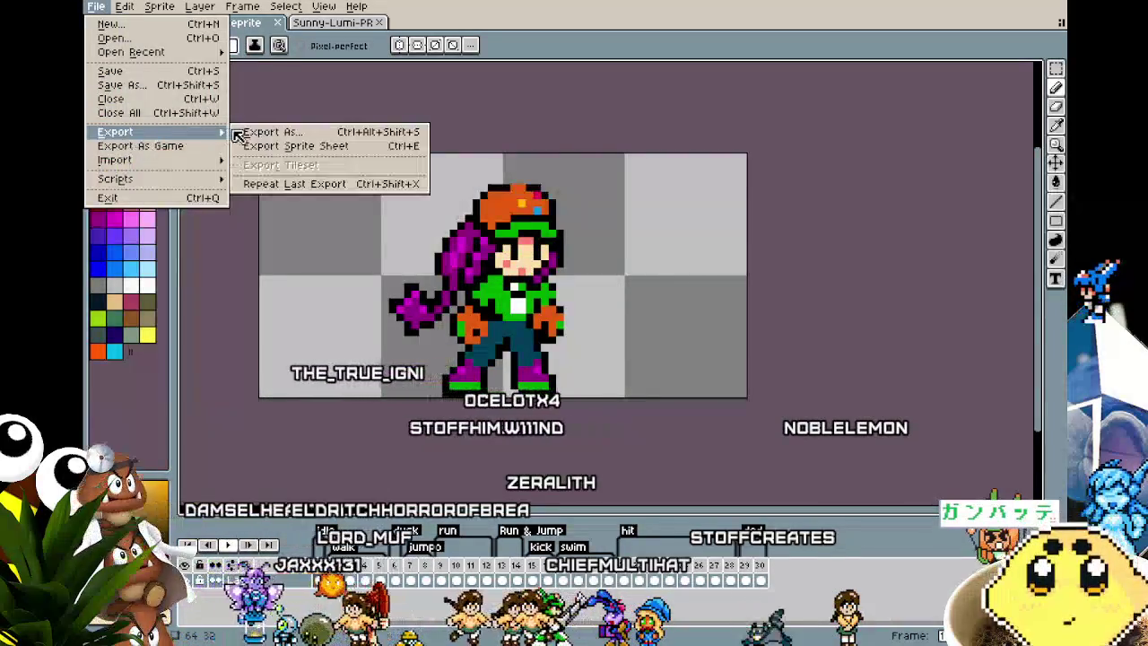
pyautogui.click(254, 132)
pyautogui.click(418, 235)
pyautogui.click(399, 341)
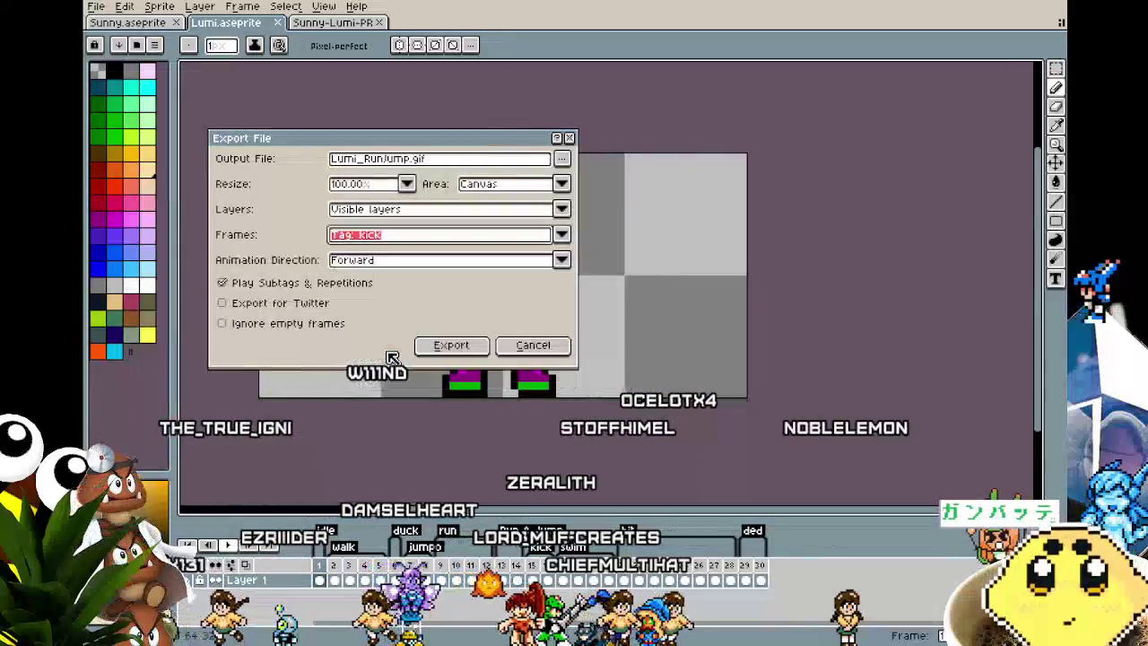
pyautogui.moveTo(434, 161); pyautogui.dragTo(366, 161)
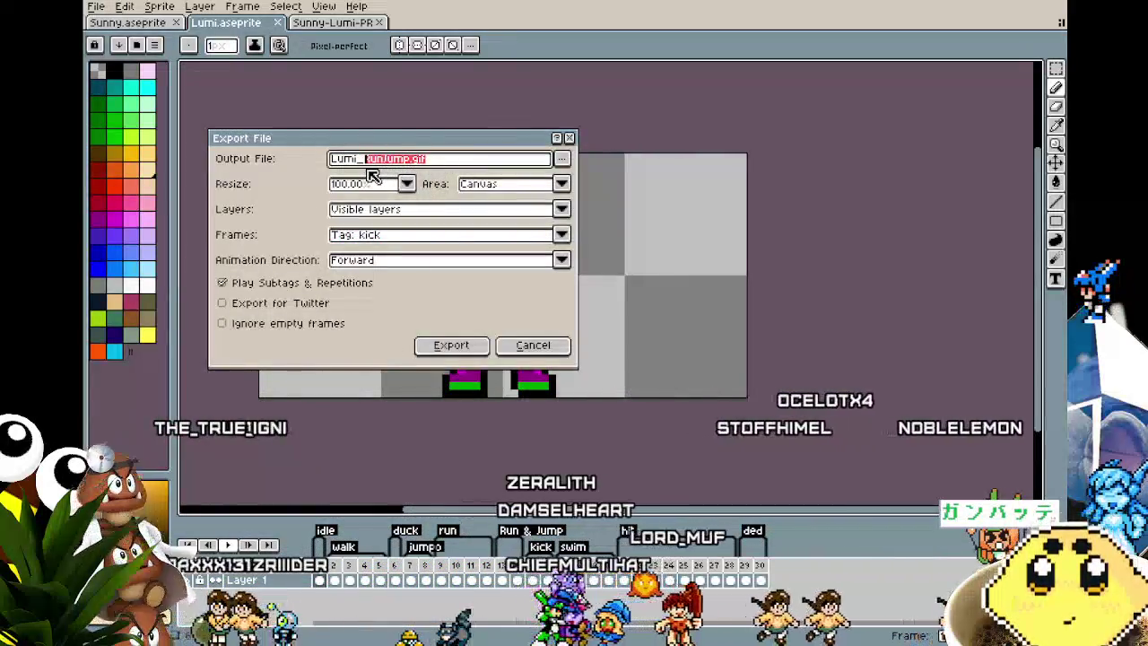
pyautogui.write('Kick')
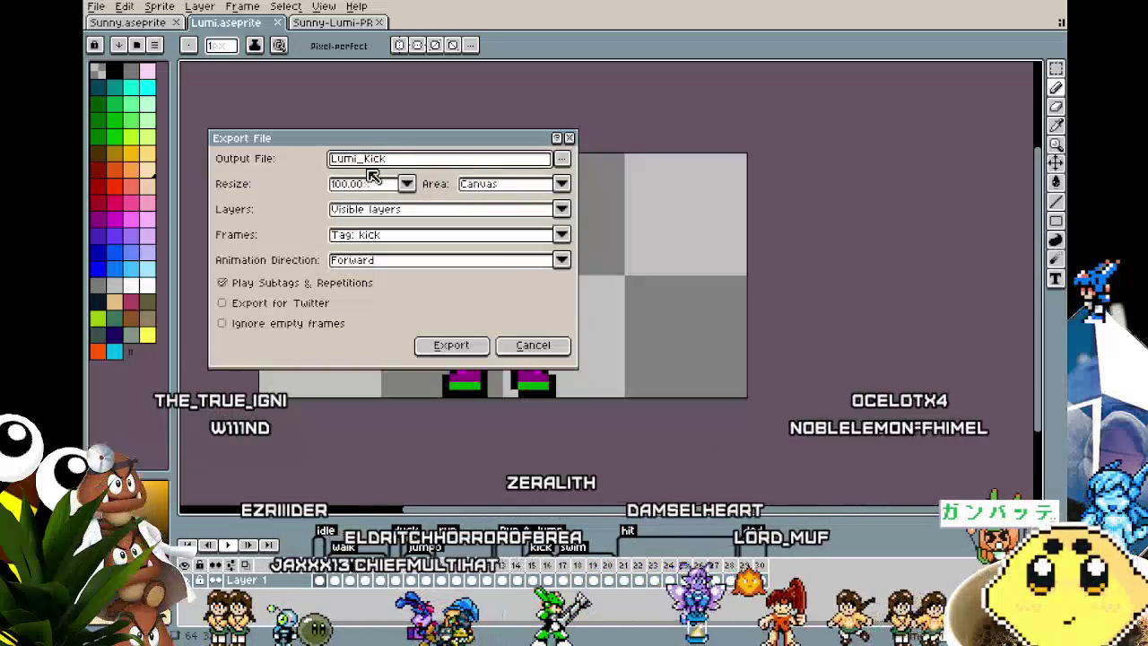
pyautogui.press('Return')
pyautogui.press('Return')
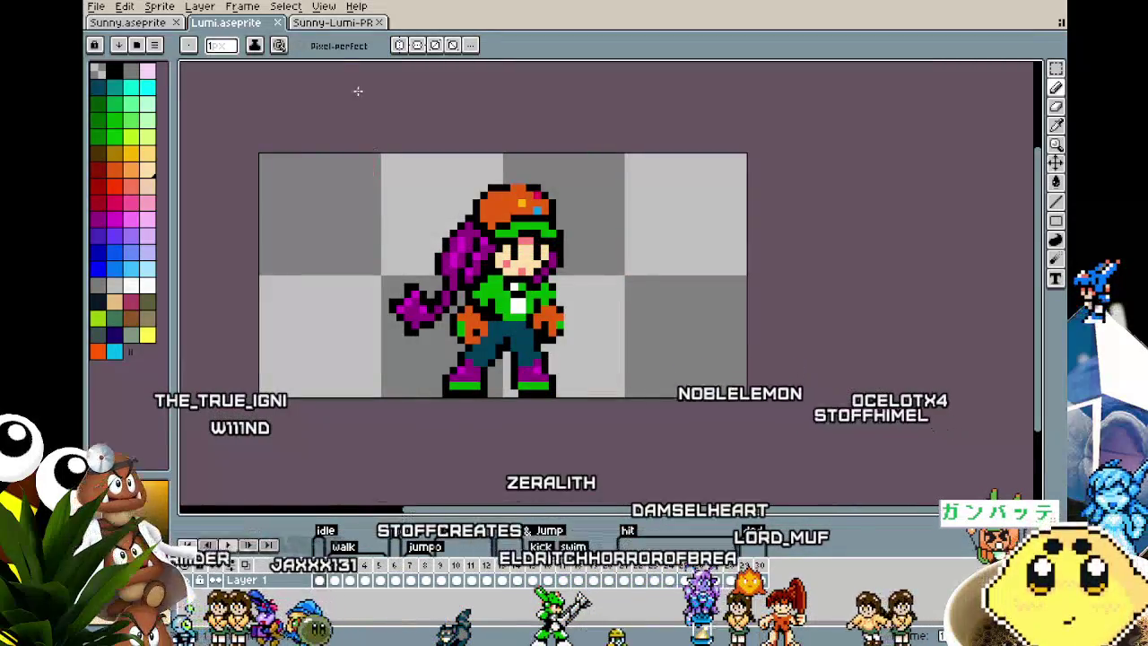
# - Export the swim tag as Lumi_Swim.gif
pyautogui.click(107, 7)
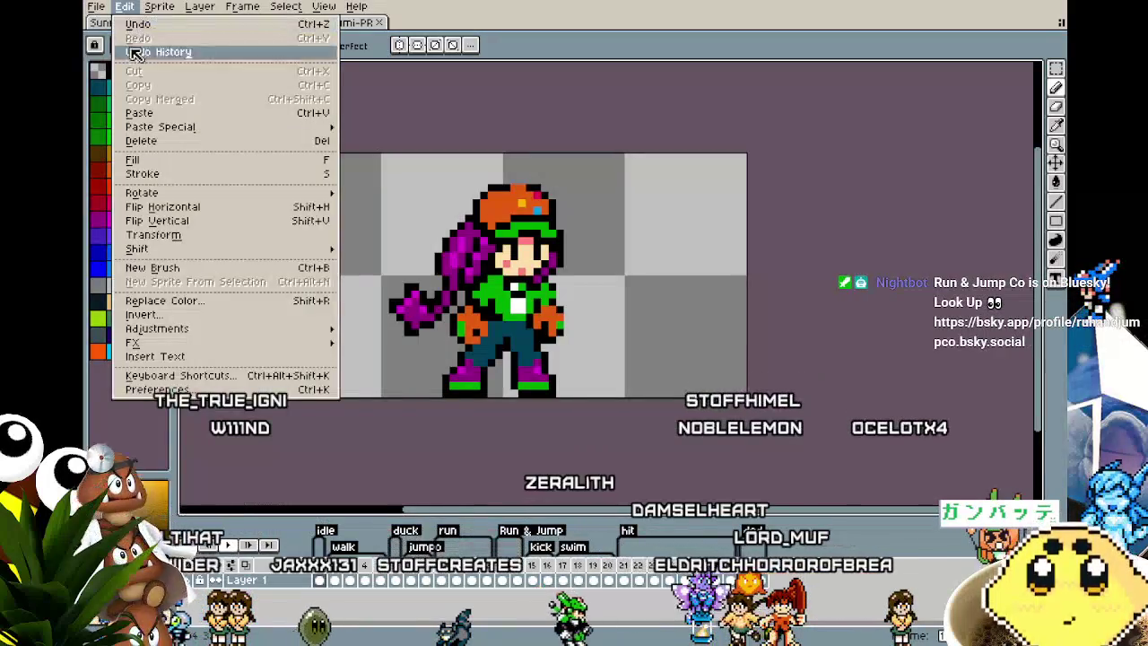
pyautogui.click(96, 7)
pyautogui.click(96, 6)
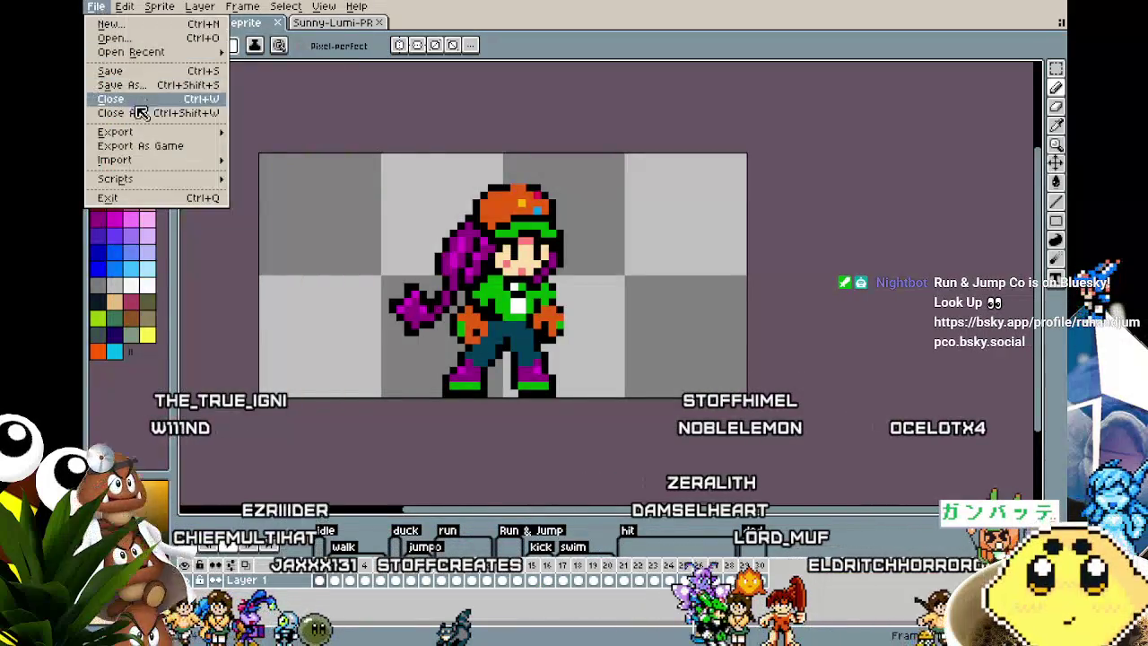
pyautogui.click(253, 135)
pyautogui.click(369, 237)
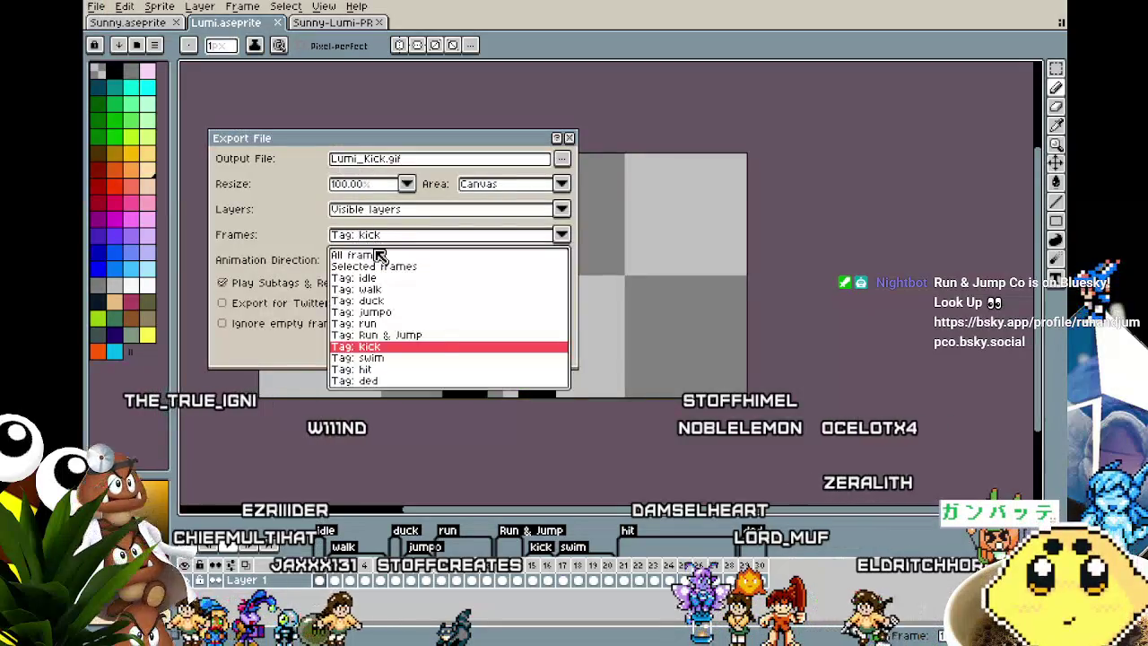
pyautogui.click(417, 358)
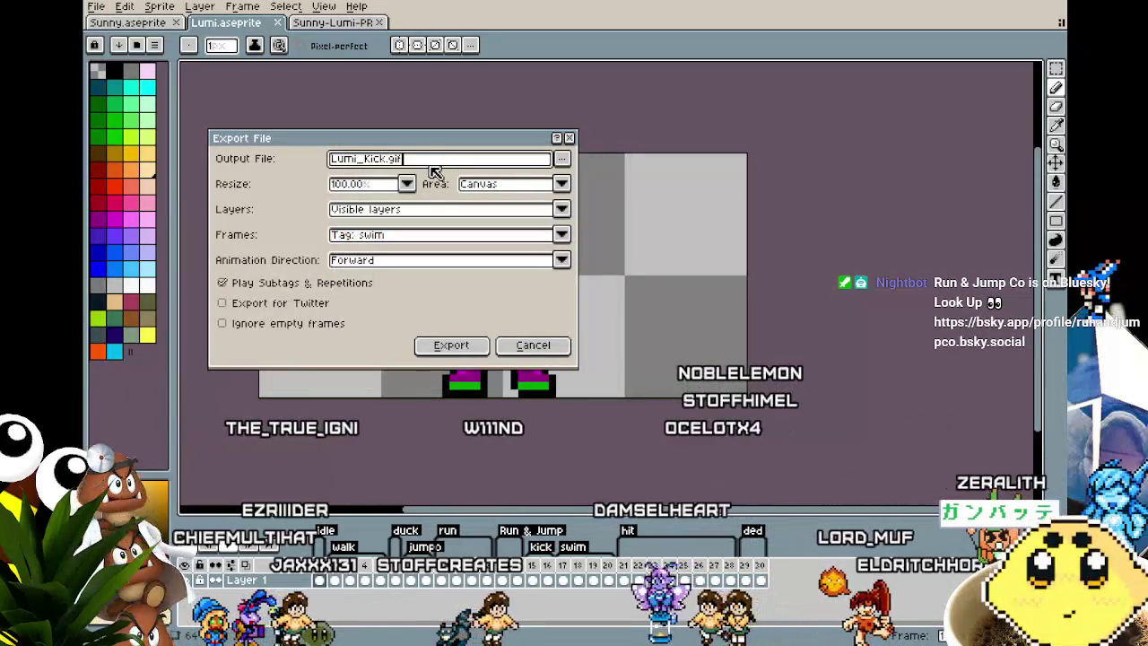
pyautogui.doubleClick(377, 161)
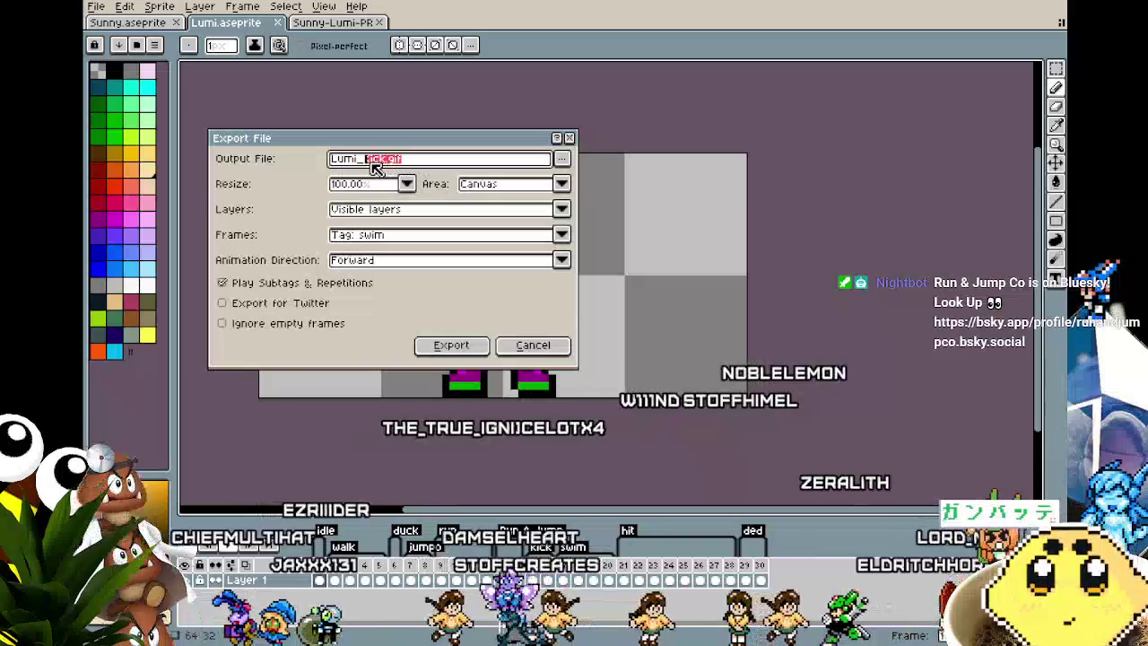
pyautogui.write('Swi')
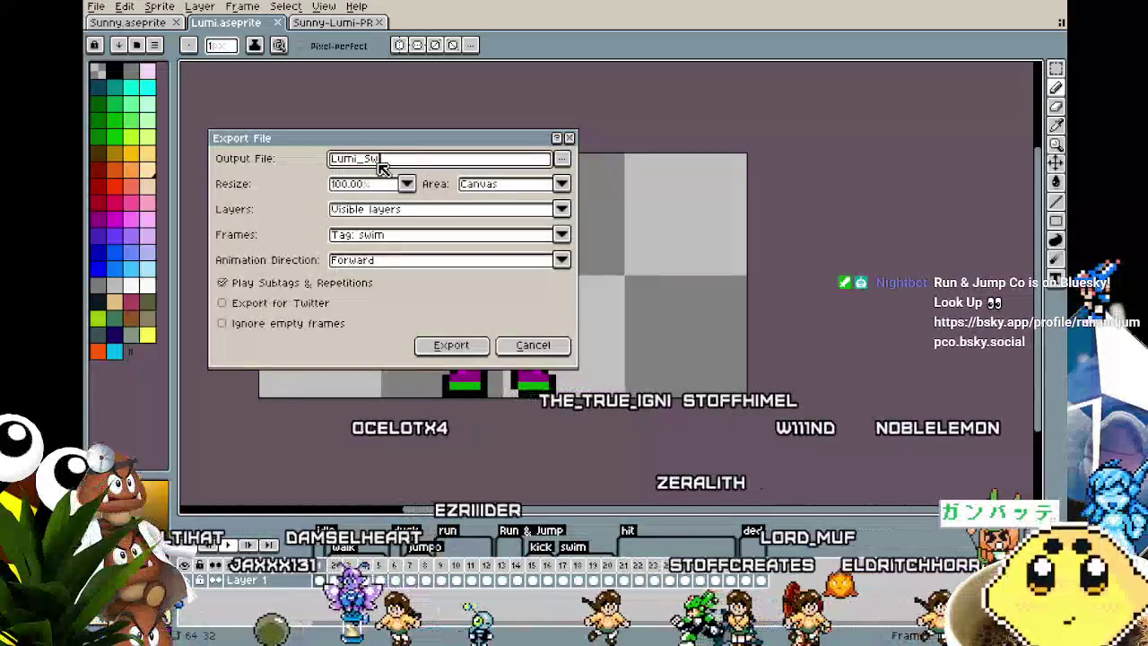
pyautogui.write('m')
pyautogui.press('Return')
pyautogui.press('Return')
pyautogui.press('Return')
# - Export the hit tag as Lumi_Hit.gif
pyautogui.click(95, 6)
pyautogui.moveTo(115, 132)
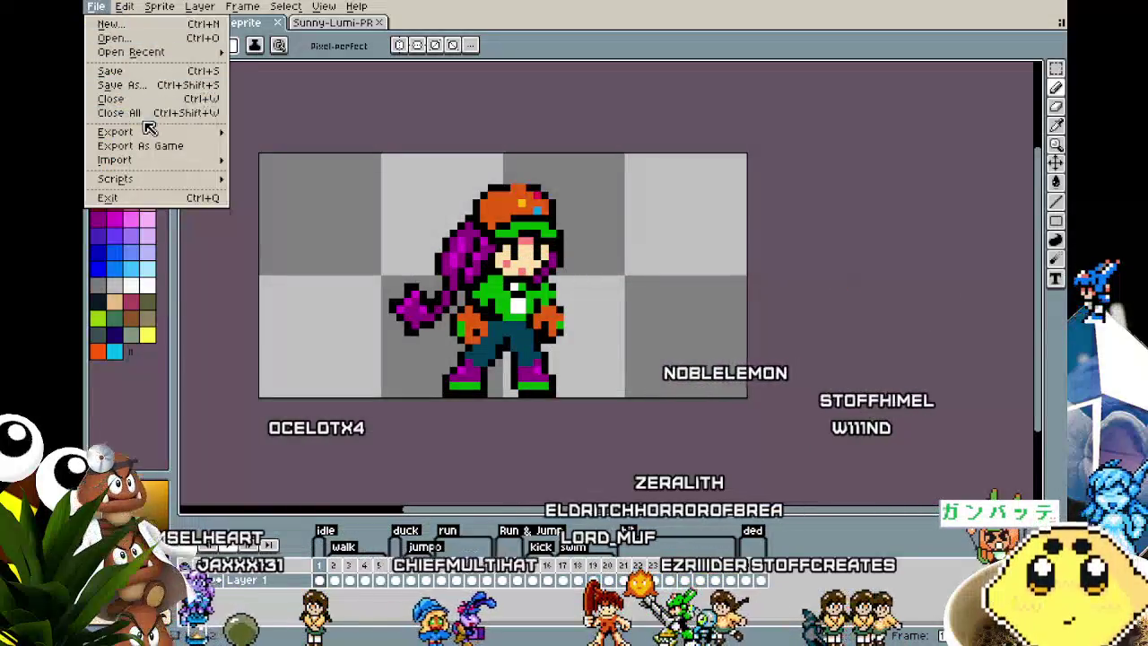
pyautogui.click(272, 131)
pyautogui.click(375, 235)
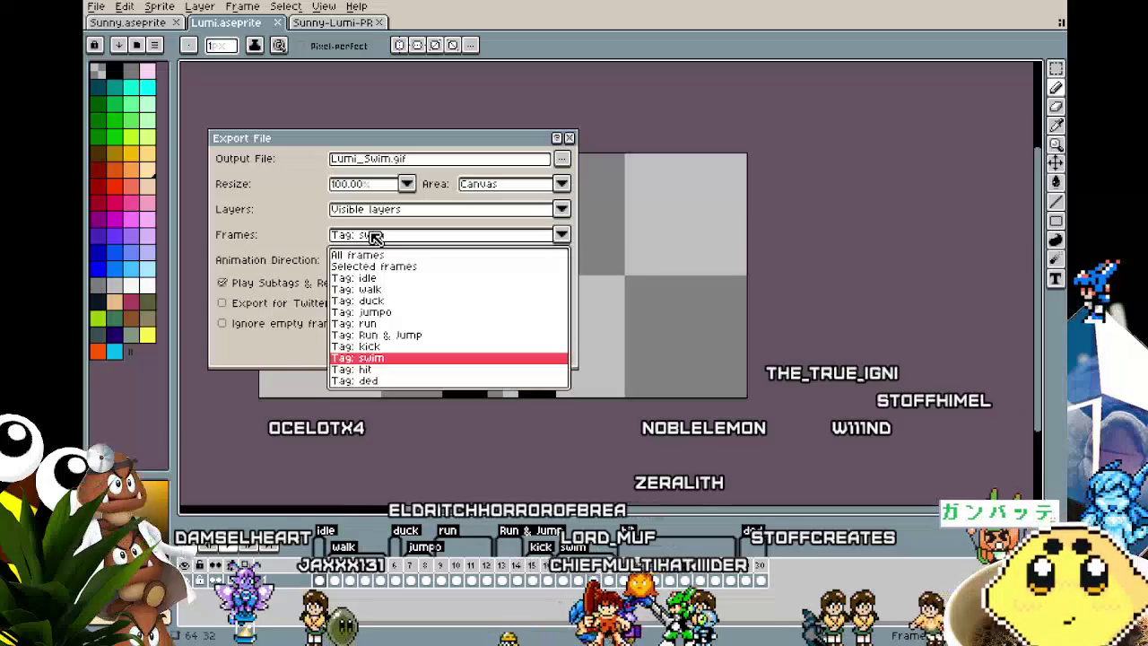
pyautogui.click(371, 369)
pyautogui.write('Lumi_Hit')
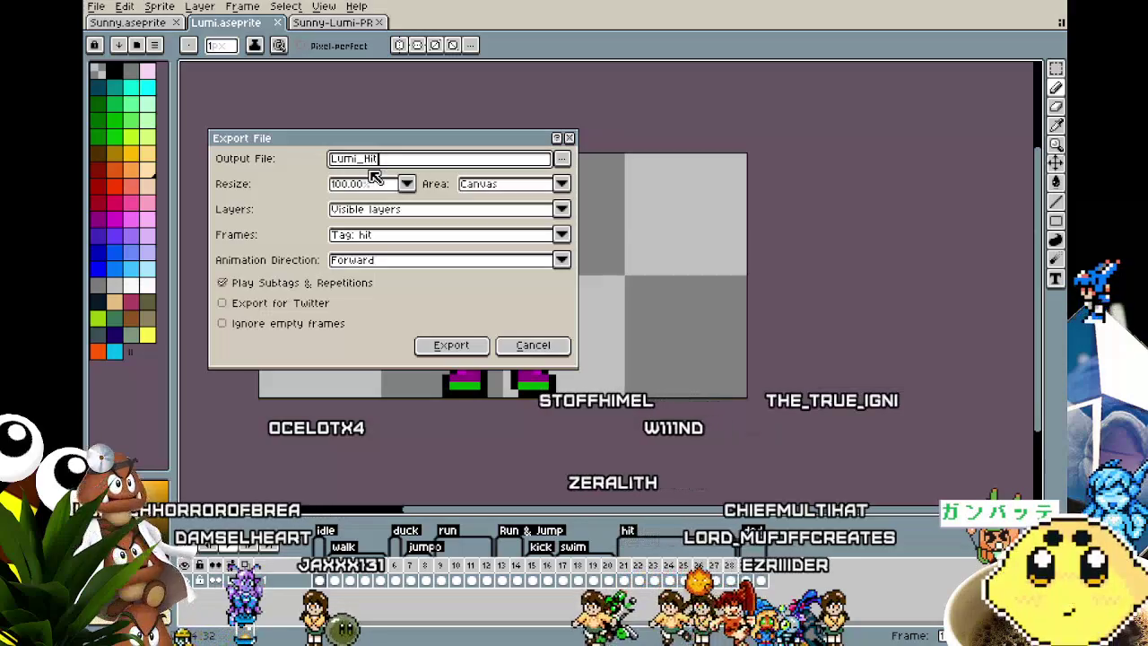
pyautogui.press('Return')
pyautogui.press('Return')
pyautogui.press('Return')
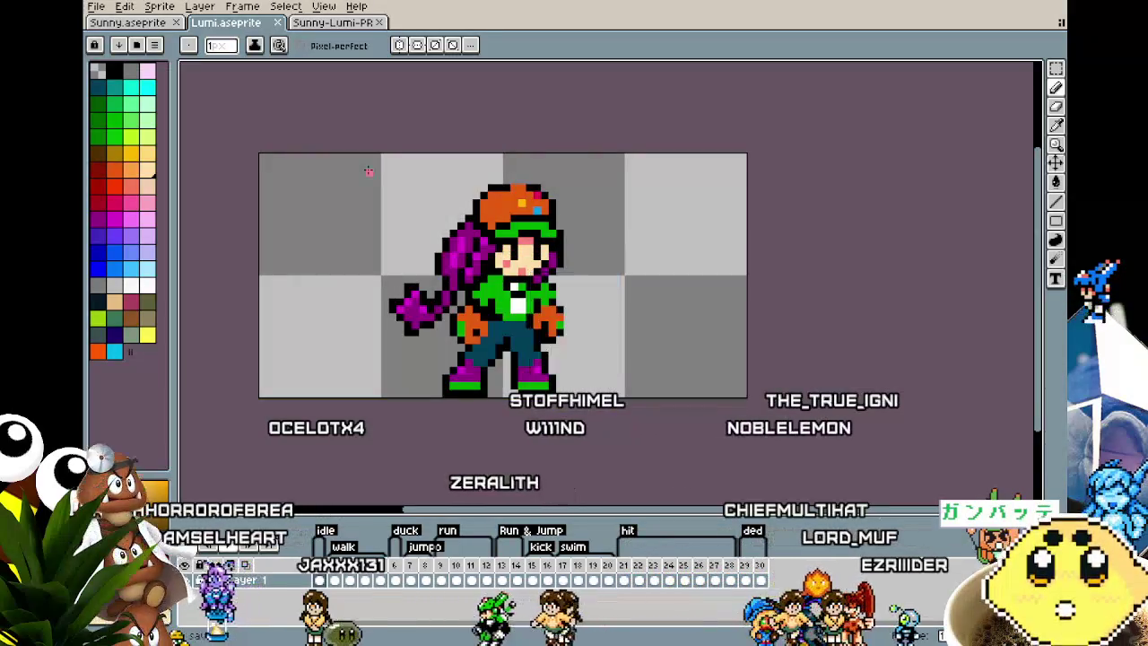
# - Export the ded tag as Lumi_Ded.gif
pyautogui.click(95, 6)
pyautogui.moveTo(115, 131)
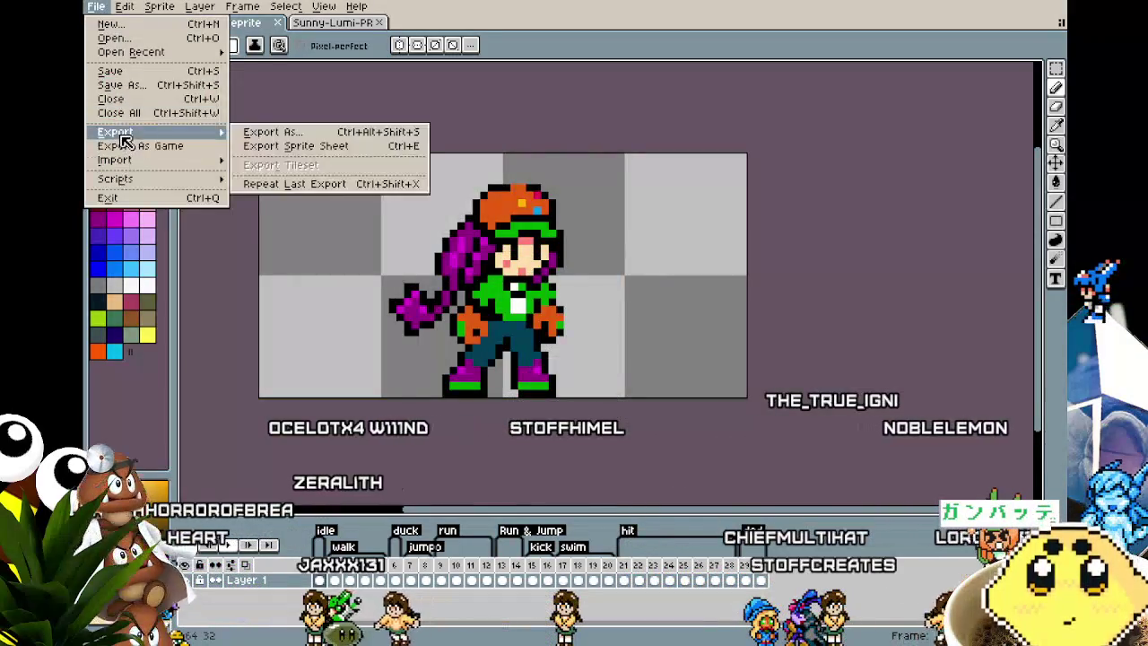
pyautogui.click(269, 131)
pyautogui.click(386, 234)
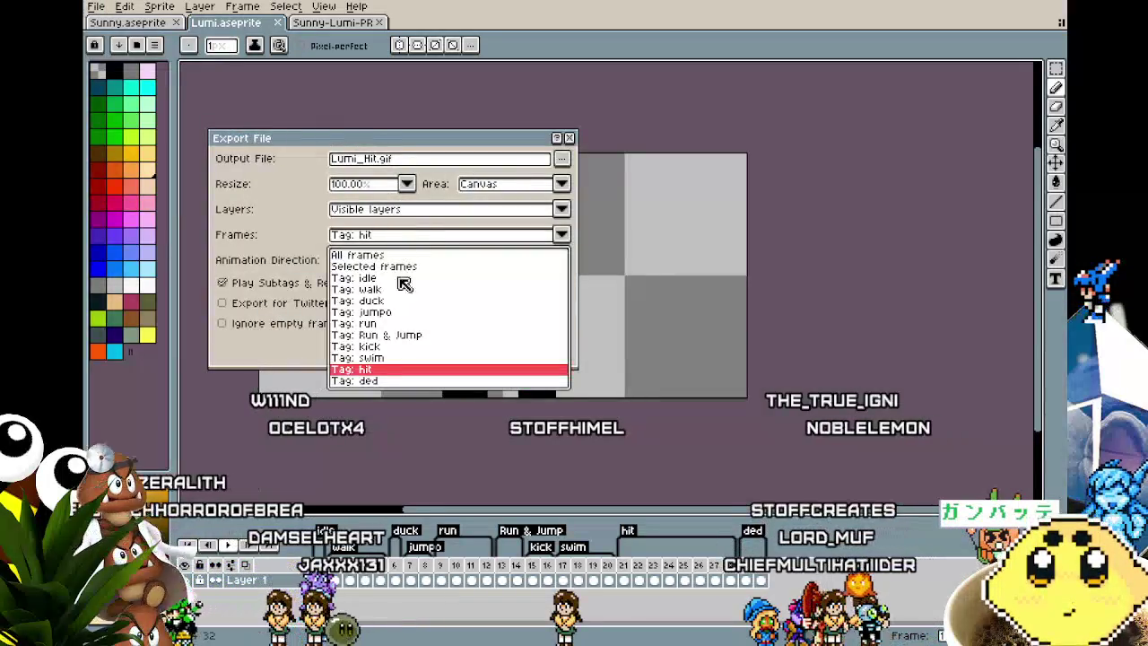
pyautogui.click(370, 381)
pyautogui.doubleClick(381, 159)
pyautogui.write('Ded.gif')
pyautogui.press('Return')
pyautogui.press('Return')
pyautogui.press('Return')
pyautogui.moveTo(587, 300); pyautogui.dragTo(558, 277)
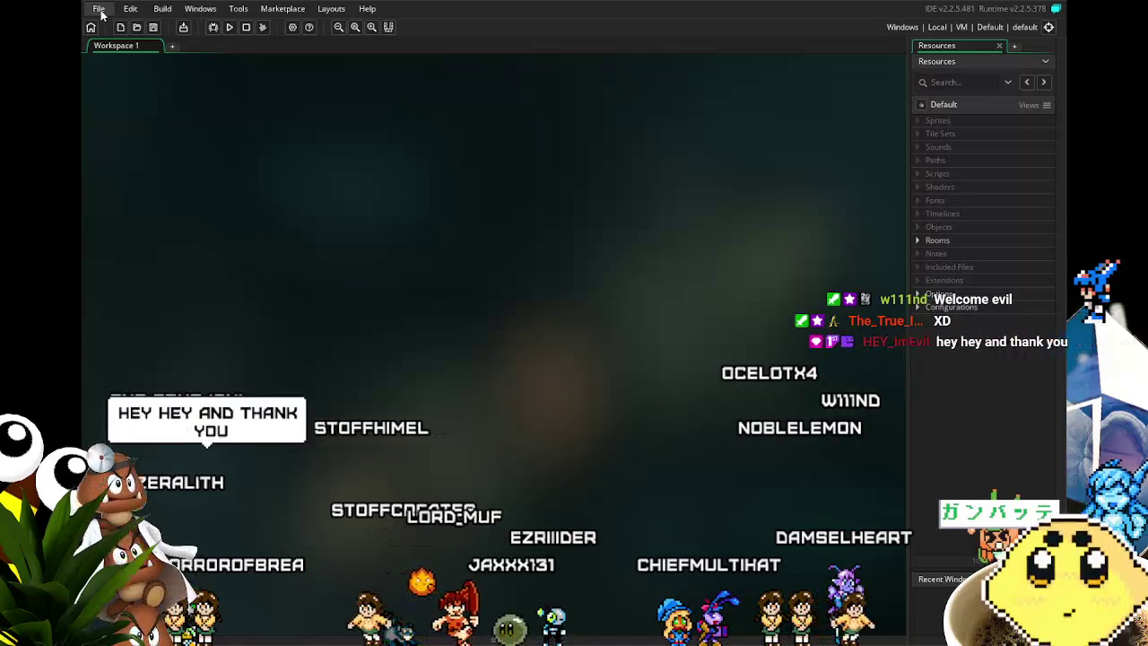
# - Create a new GameMaker project through File > New Project
pyautogui.click(100, 9)
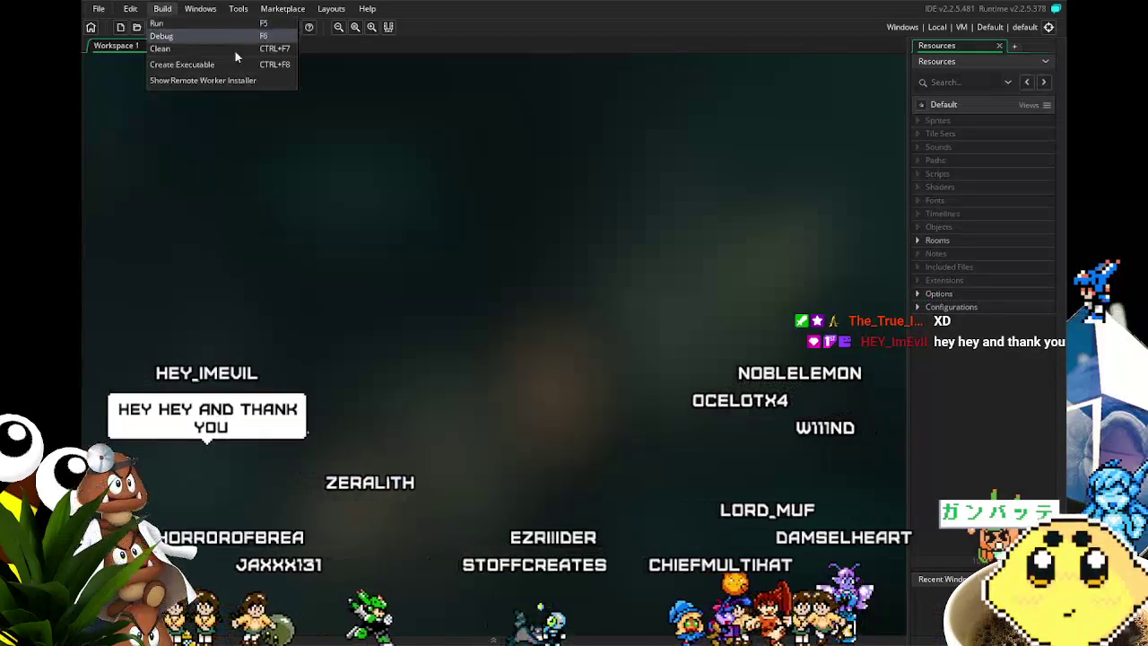
pyautogui.click(358, 255)
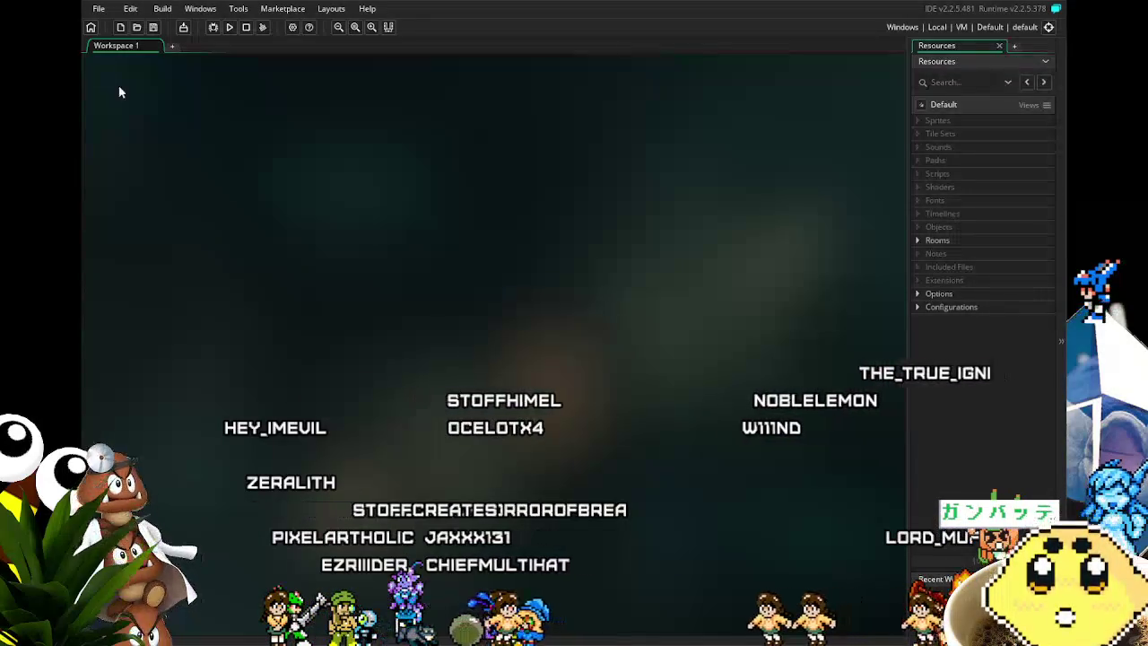
pyautogui.click(99, 9)
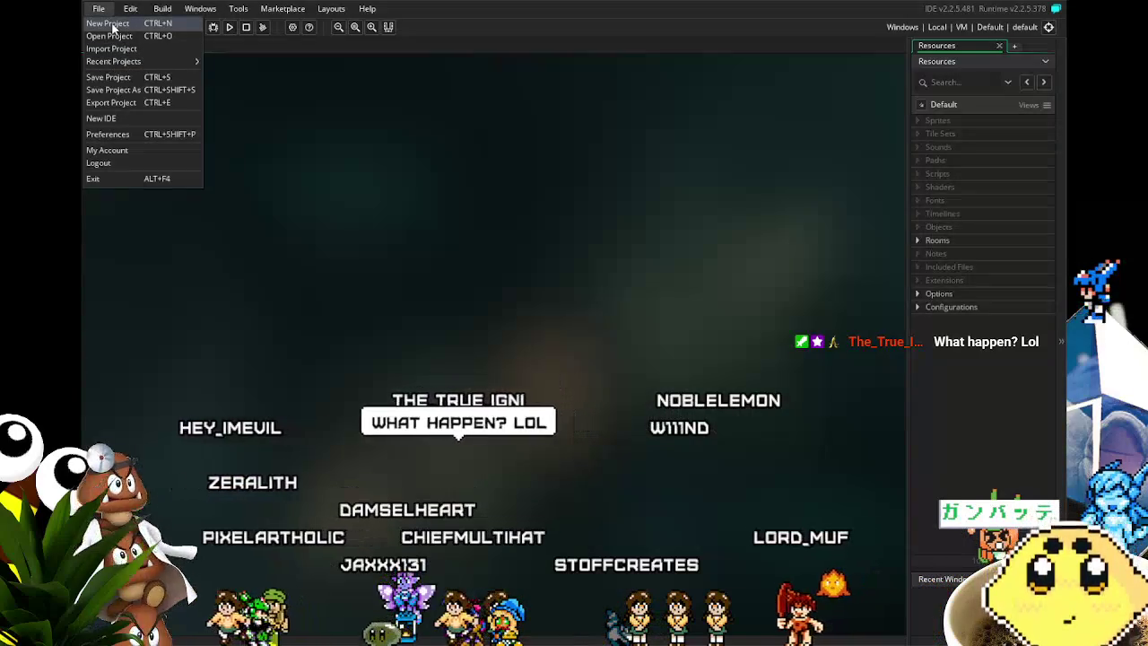
pyautogui.click(112, 24)
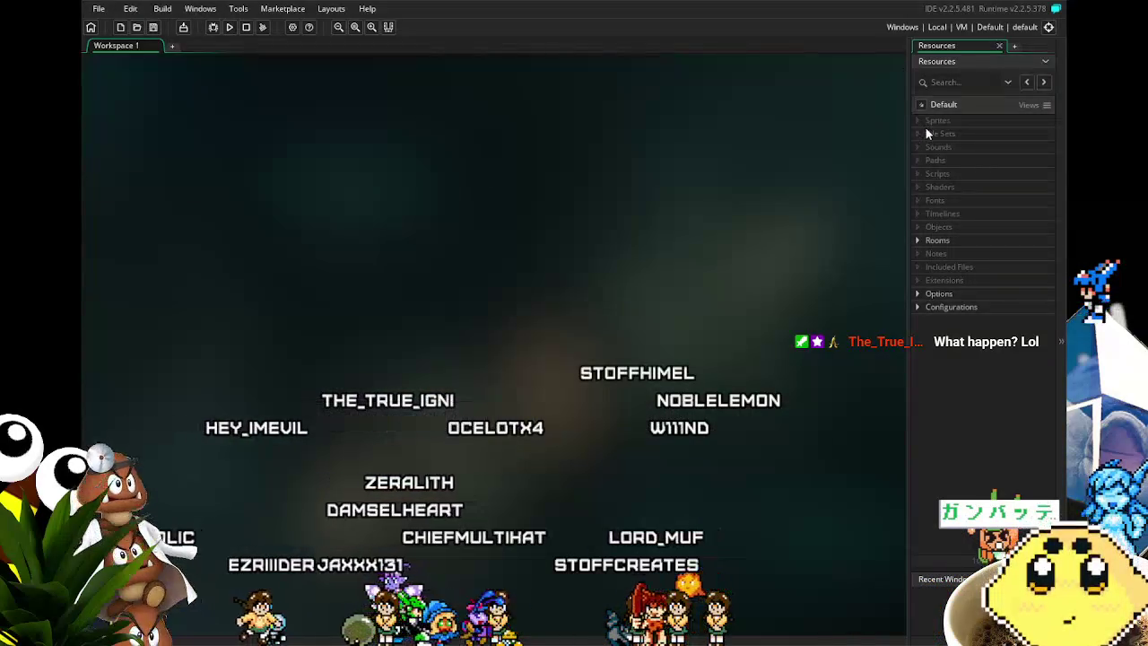
# - Create object0 from the Objects resource group and position its editor windows in the workspace
pyautogui.rightClick(952, 229)
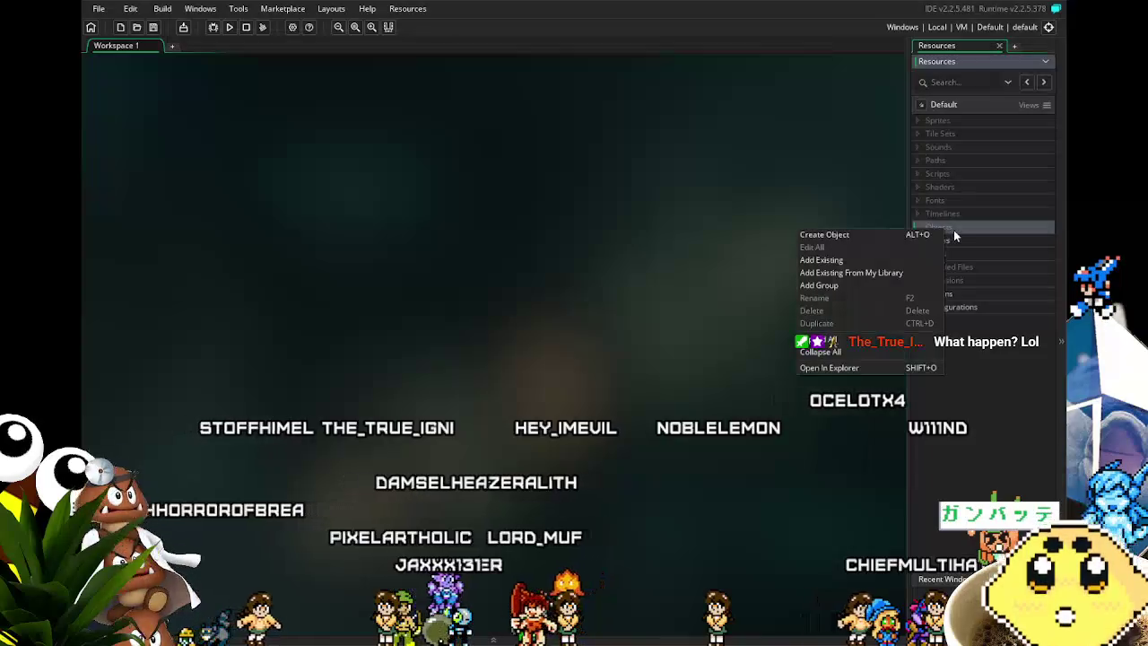
pyautogui.click(928, 234)
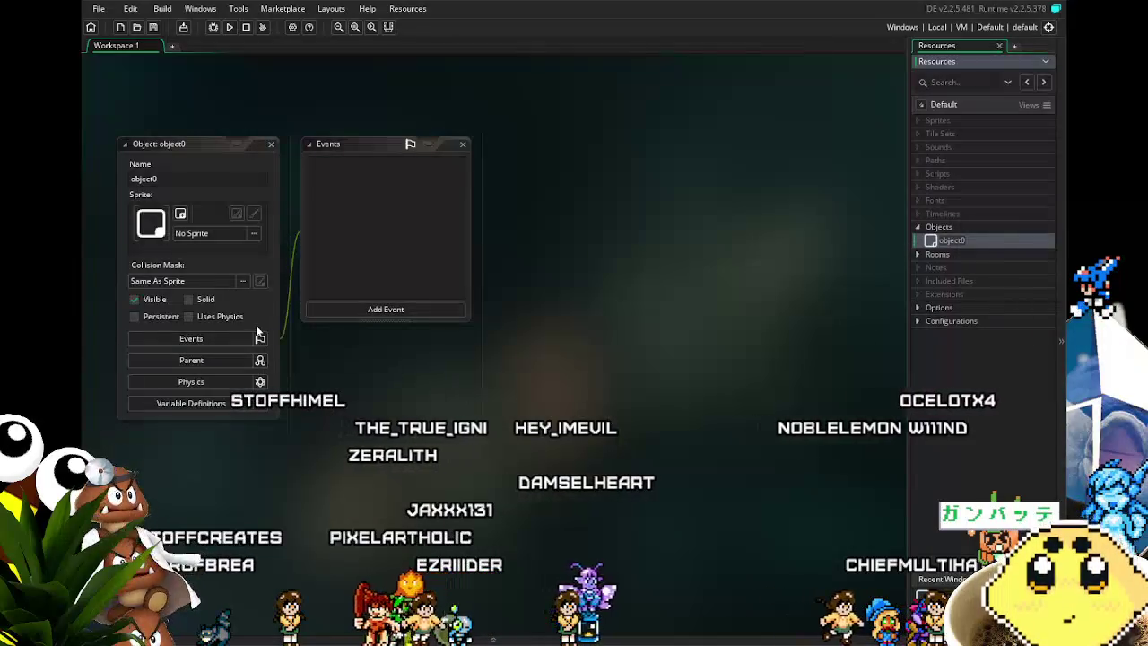
pyautogui.moveTo(456, 428)
pyautogui.mouseDown()
pyautogui.moveTo(660, 341)
pyautogui.moveTo(515, 404)
pyautogui.mouseUp()
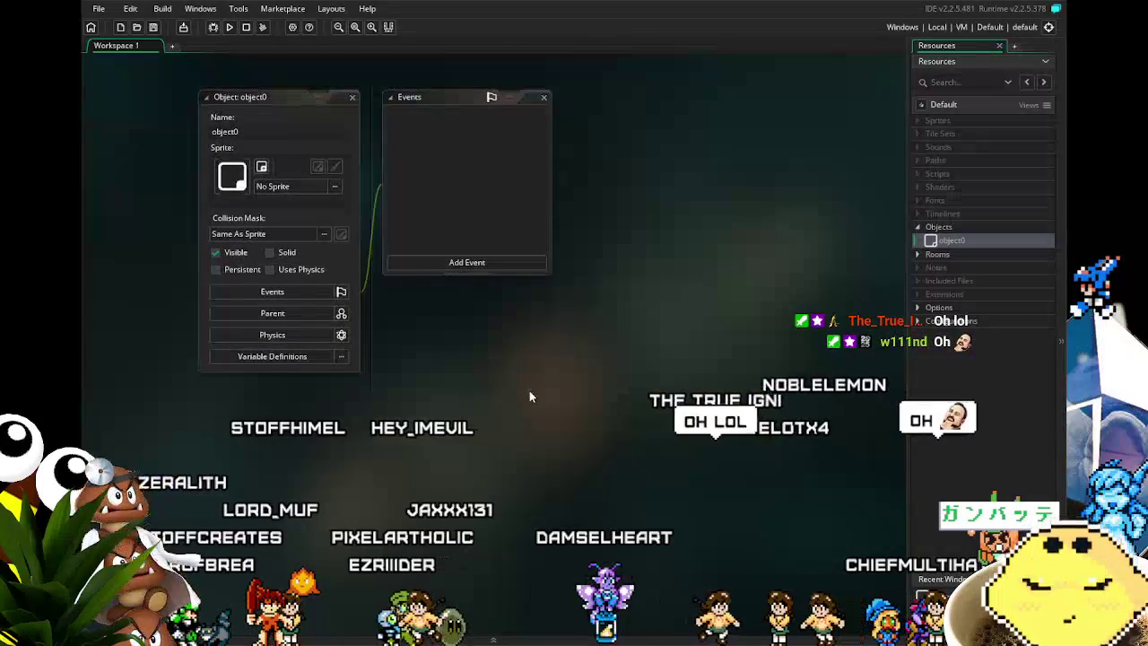
pyautogui.moveTo(530, 391); pyautogui.dragTo(543, 393)
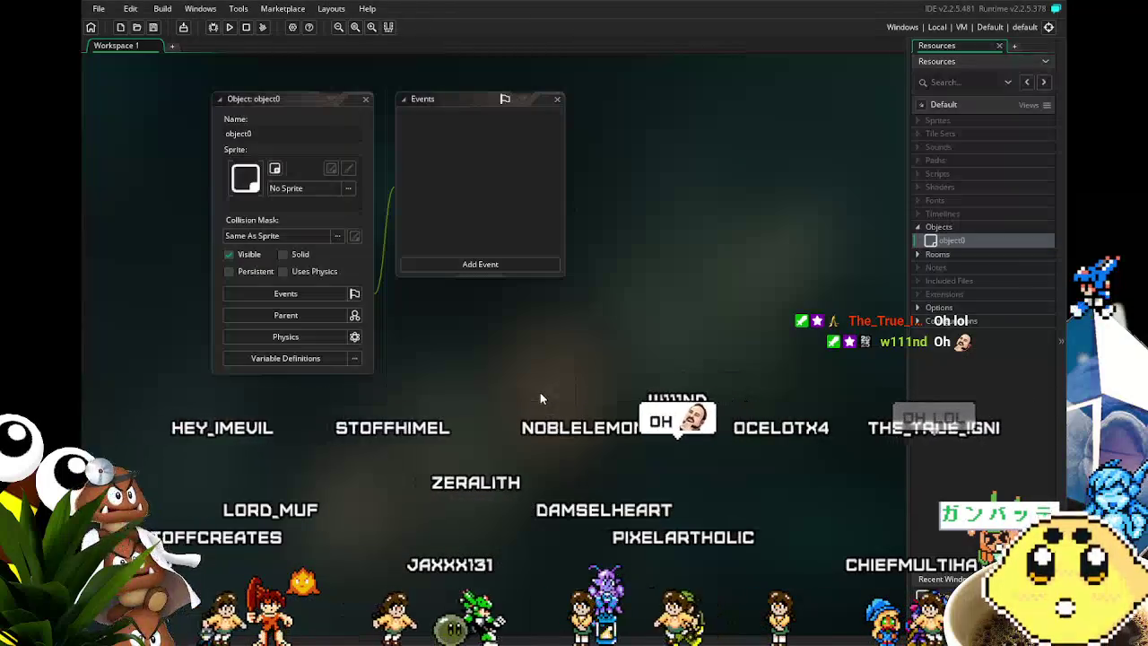
pyautogui.moveTo(529, 403); pyautogui.dragTo(586, 418)
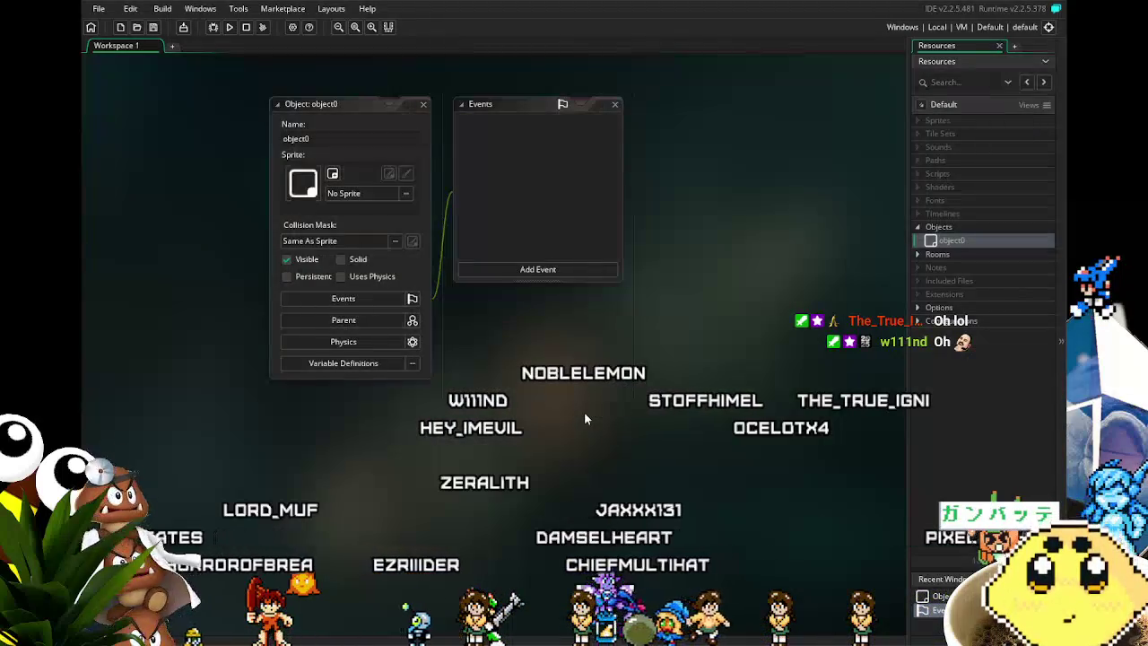
pyautogui.moveTo(584, 417); pyautogui.dragTo(574, 413)
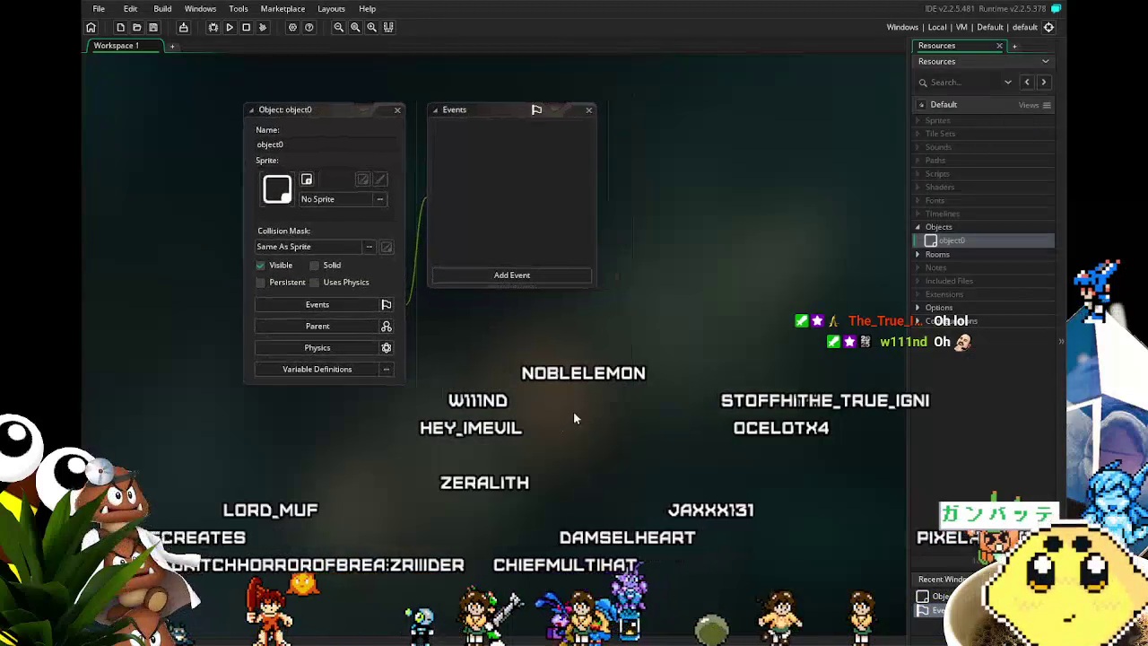
pyautogui.rightClick(941, 242)
# - Add object1 with a Step event holding the pasted gravity and facing code
pyautogui.click(929, 246)
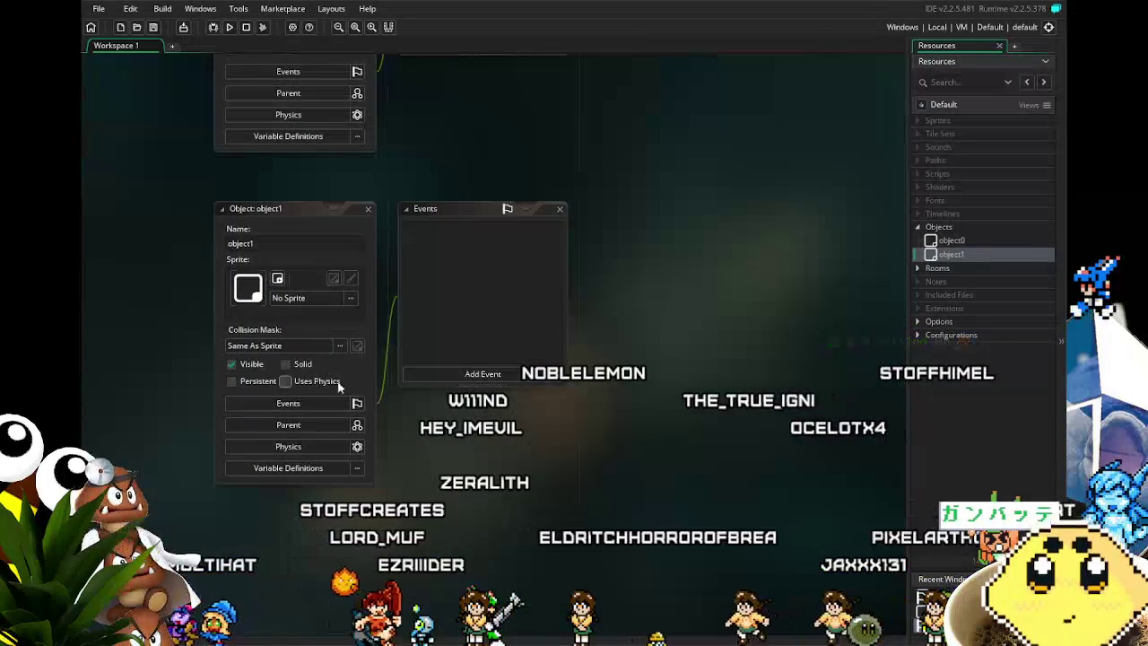
pyautogui.click(418, 373)
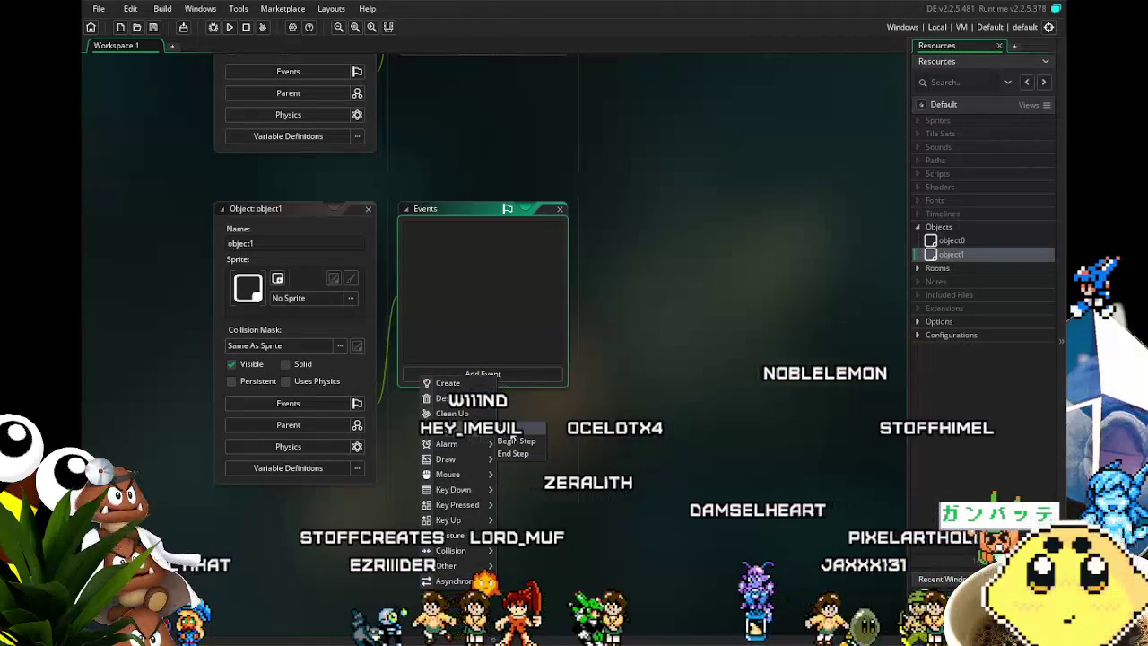
pyautogui.click(515, 428)
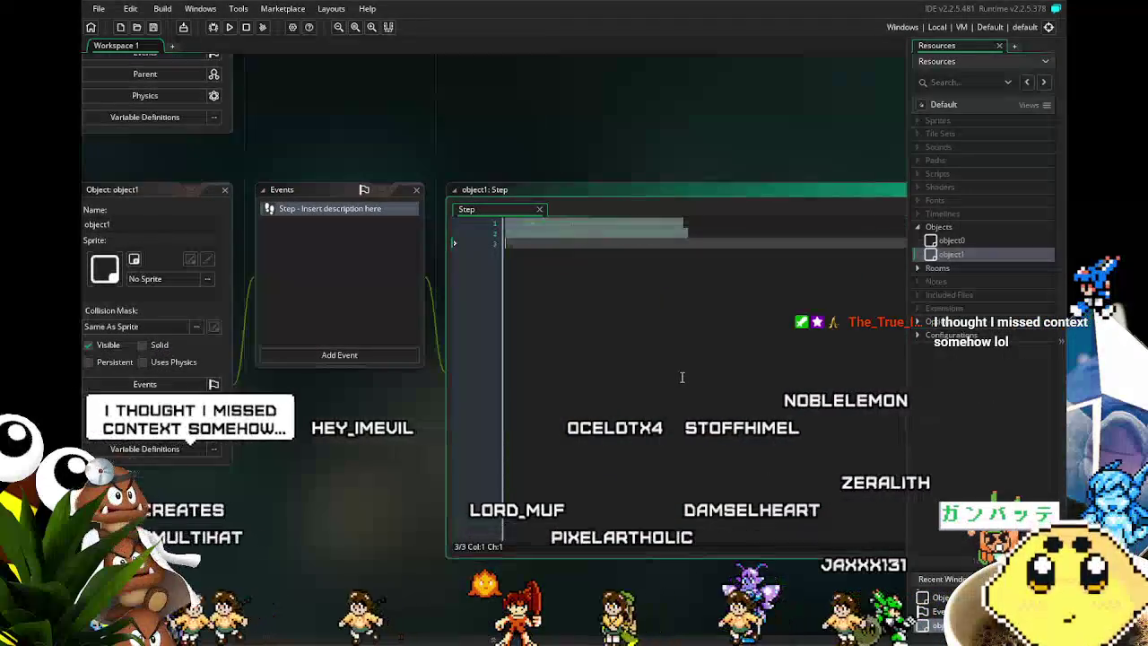
pyautogui.hotkey('ctrl', 'v')
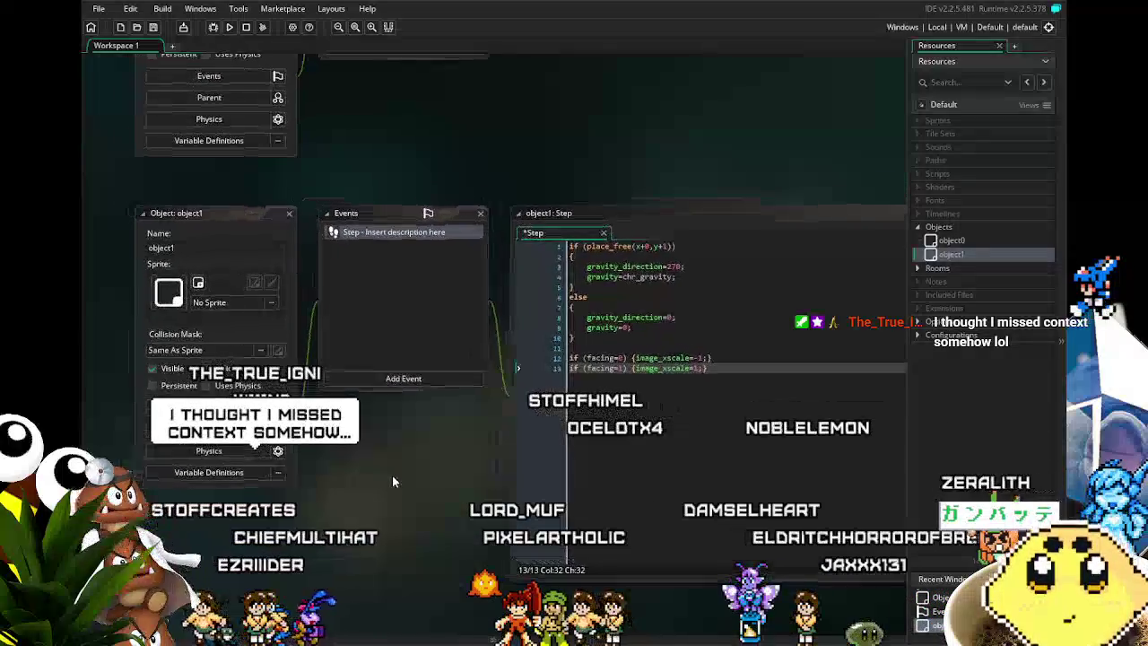
pyautogui.scroll(5, 376, 143)
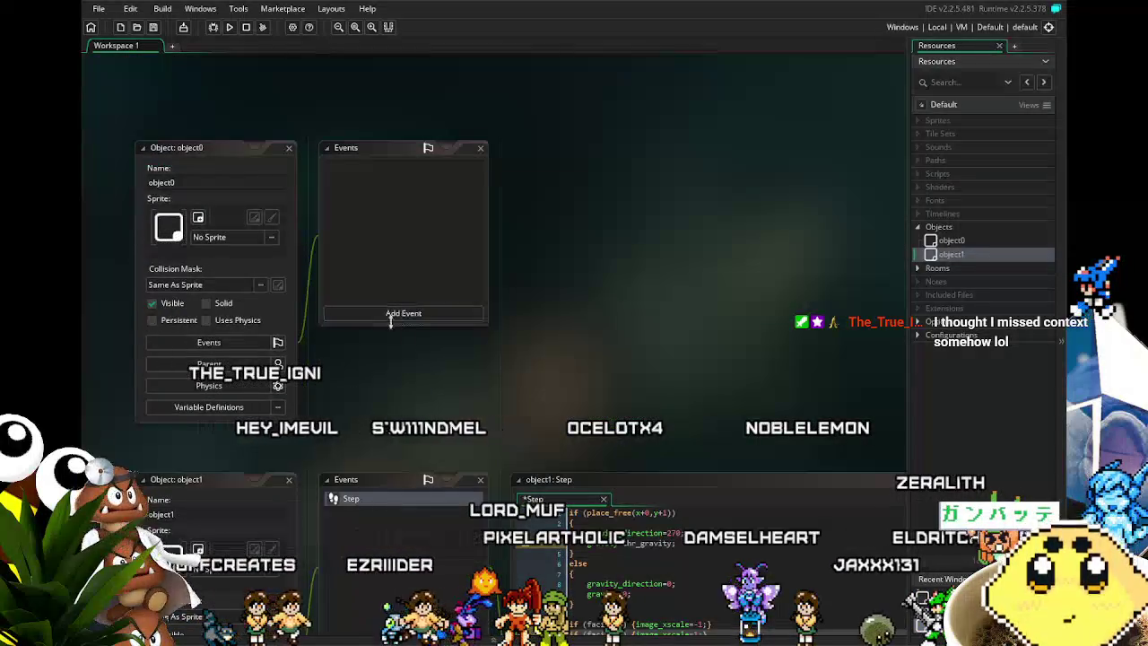
# - Add a Create event to object0 whose first line reads chr_gravity=1;
pyautogui.click(405, 314)
pyautogui.click(417, 322)
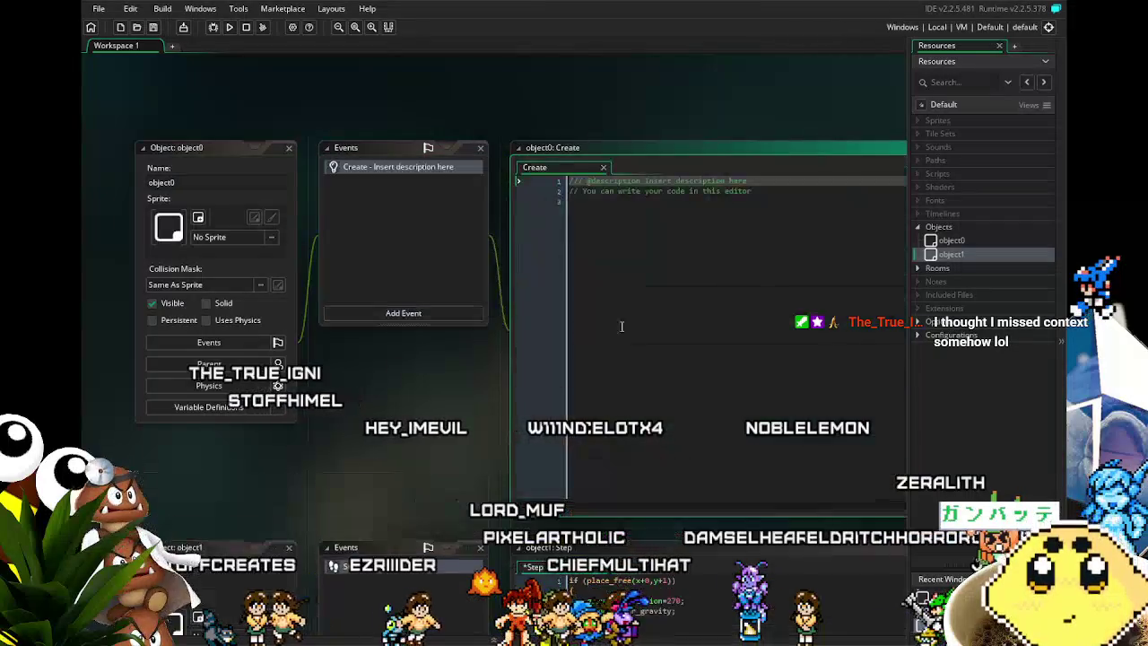
pyautogui.write('chr_')
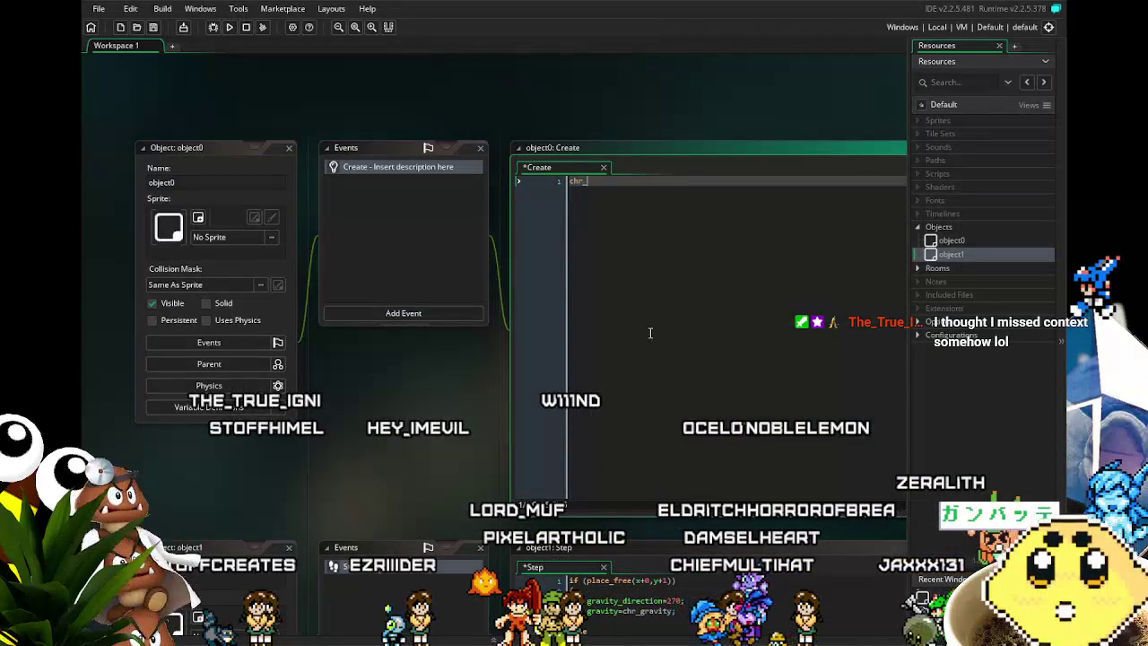
pyautogui.press('BackSpace')
pyautogui.press('BackSpace')
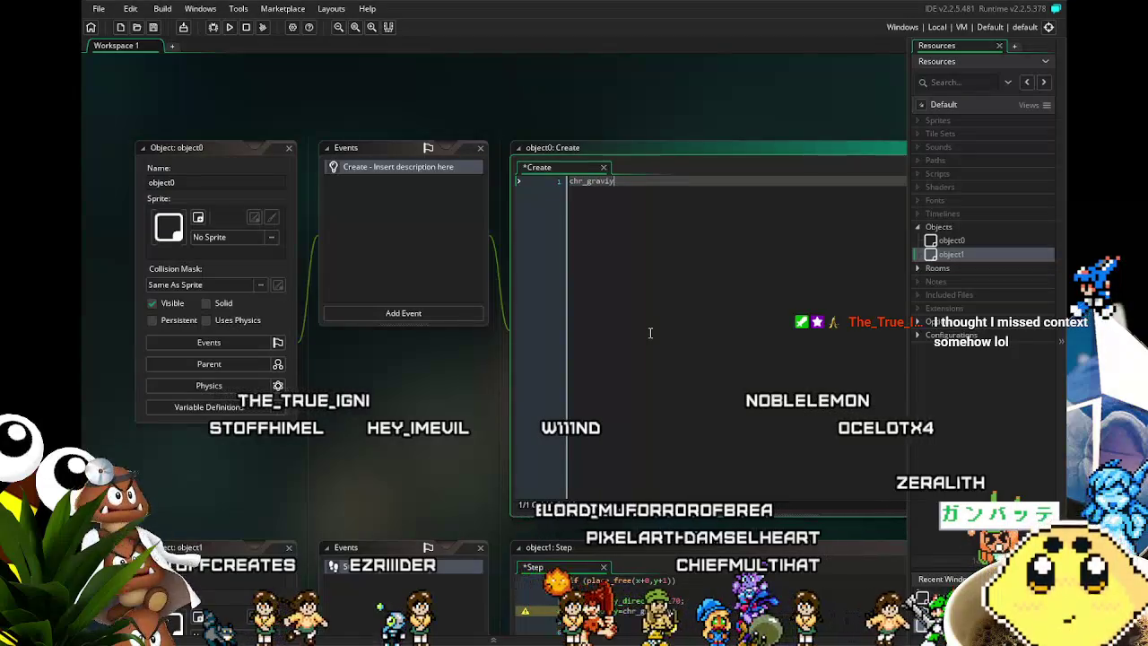
pyautogui.write('ty=')
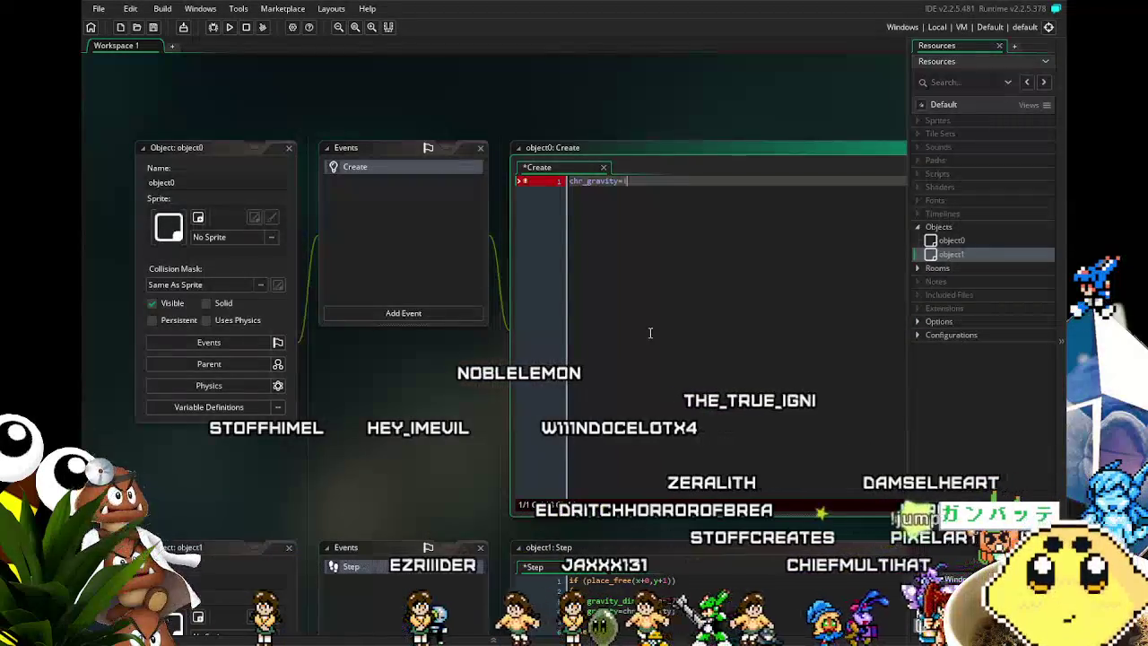
pyautogui.write('1;')
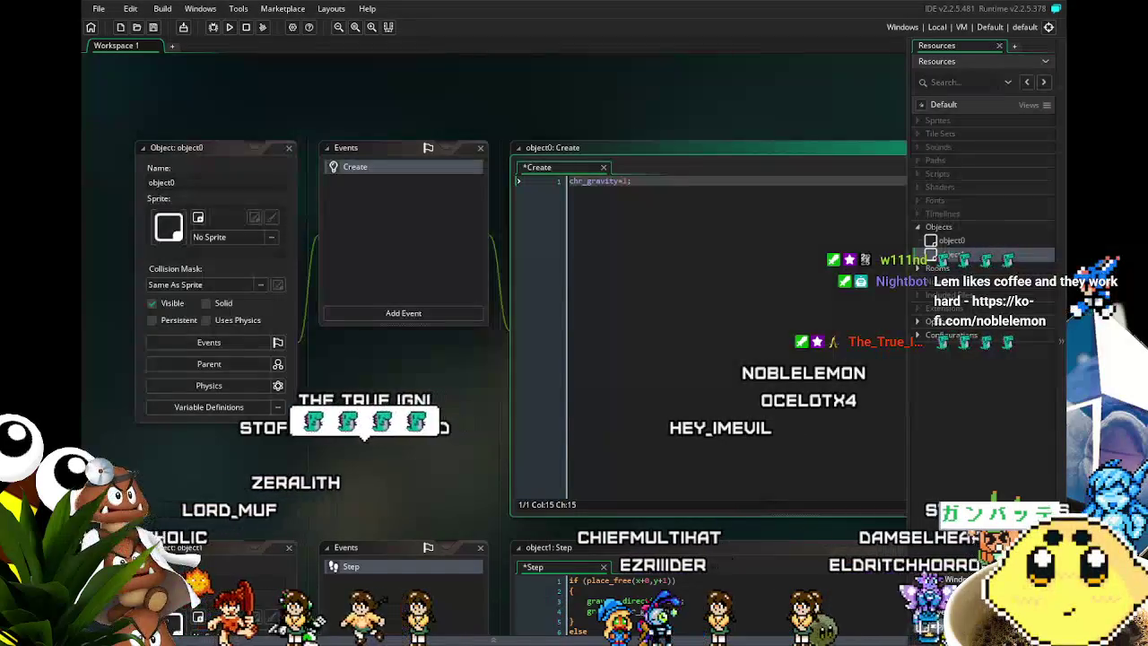
pyautogui.moveTo(447, 419); pyautogui.dragTo(396, 337)
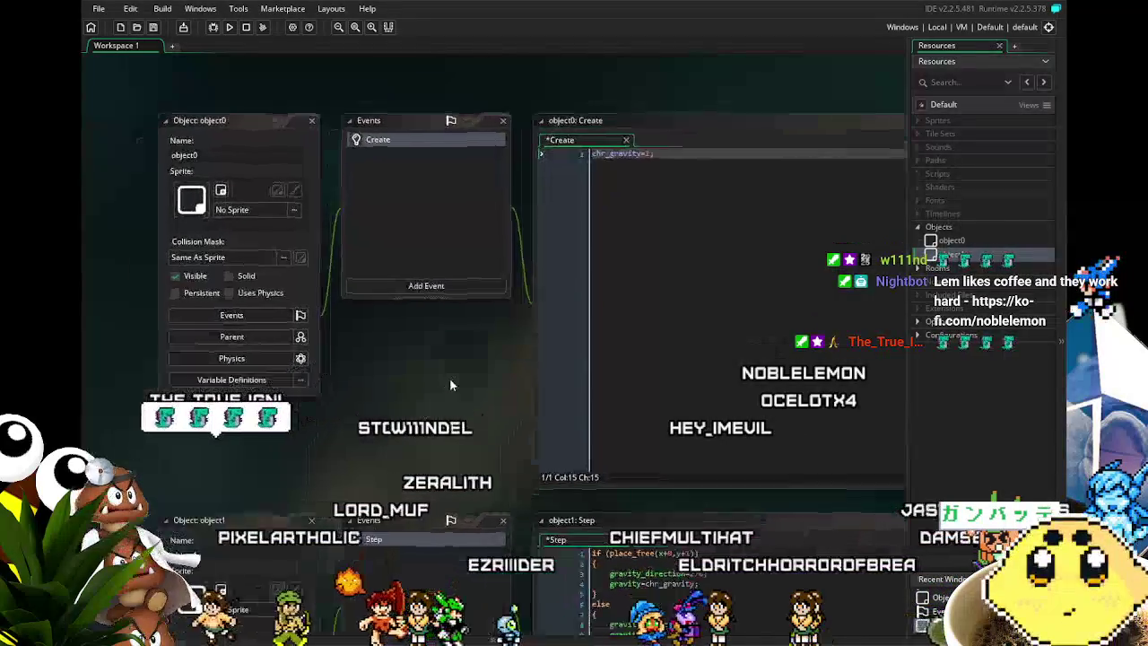
# - Start a second line in object0's Create code for facing=1;
pyautogui.click(747, 234)
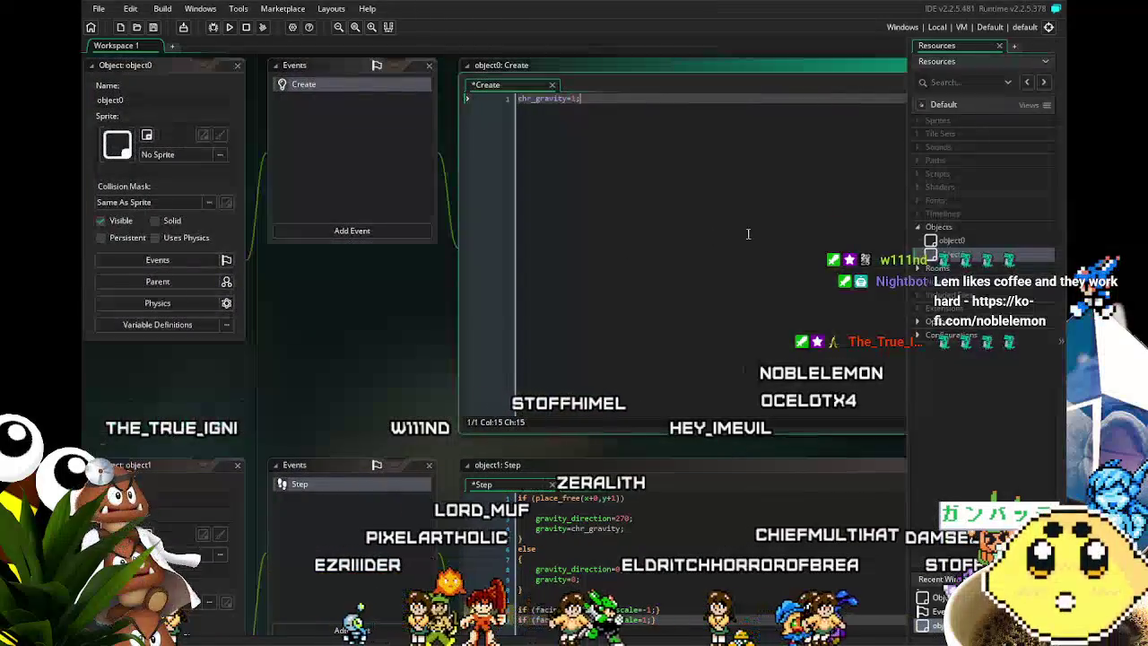
pyautogui.press('Return')
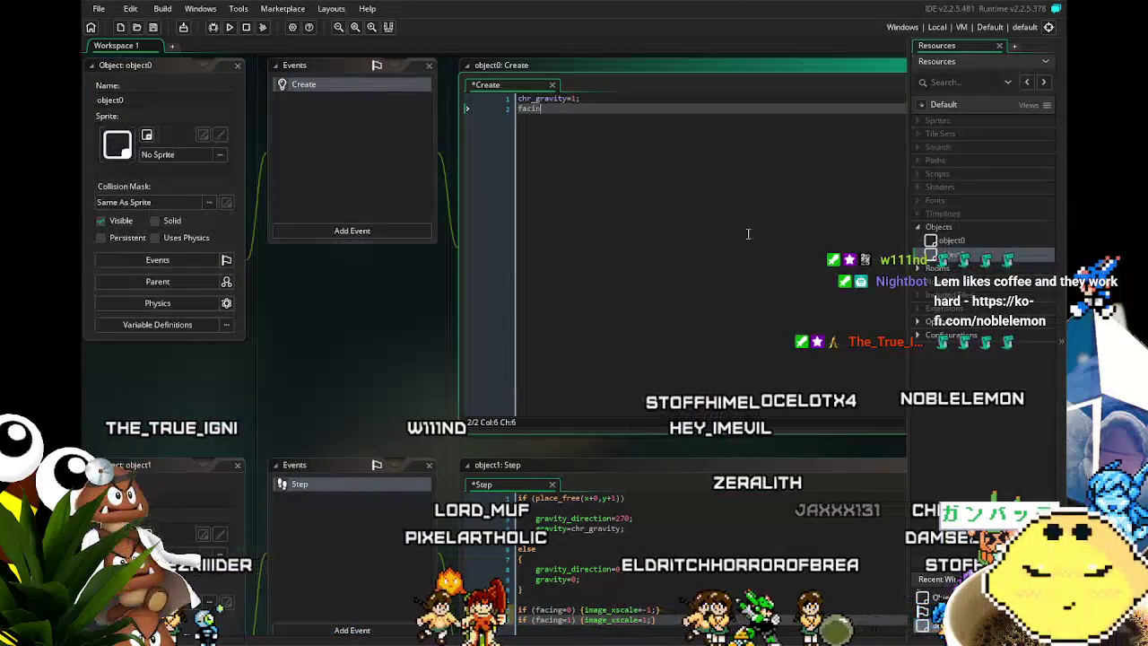
pyautogui.write('g=1;')
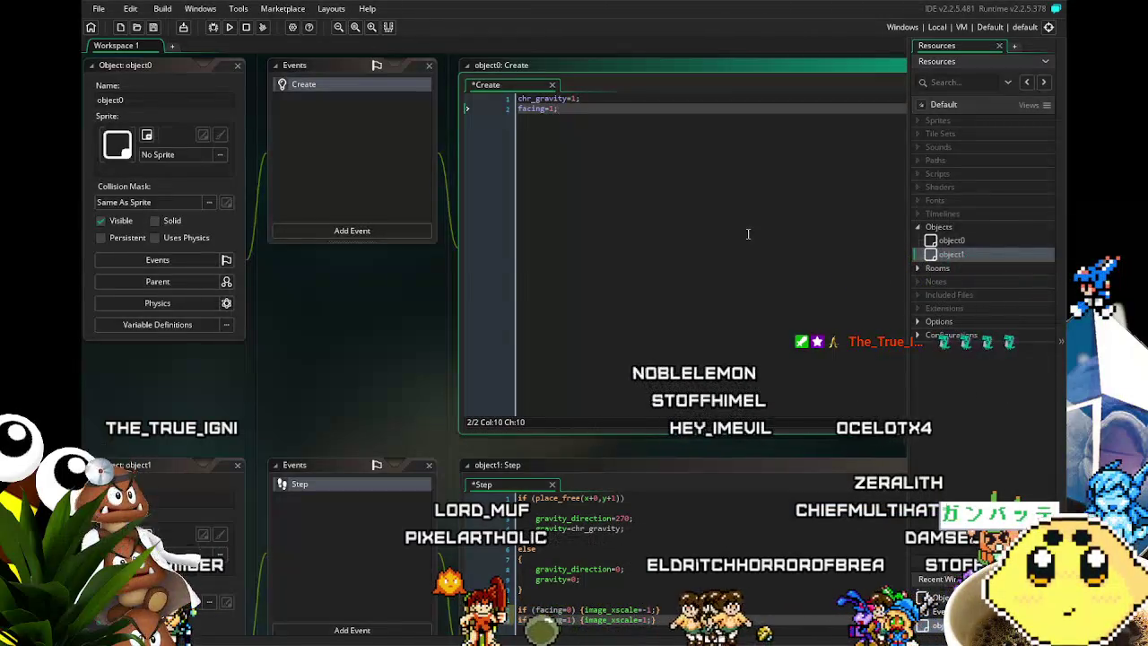
# - Bring object1's panels into view and begin editing its name
pyautogui.moveTo(345, 414); pyautogui.dragTo(383, 278)
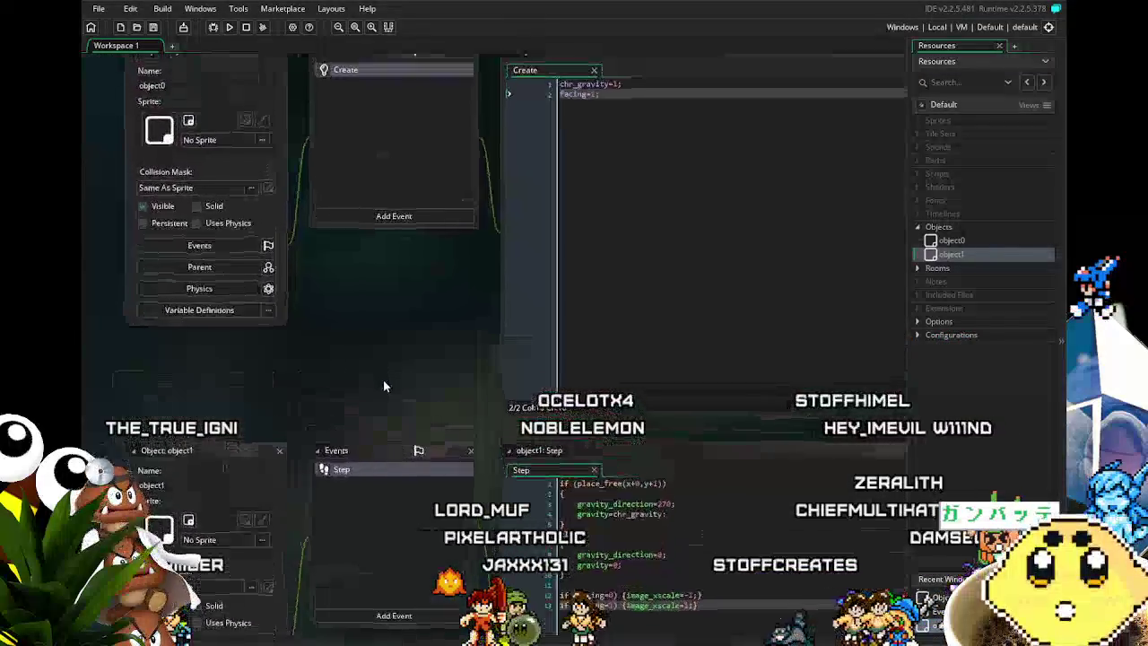
pyautogui.moveTo(383, 278); pyautogui.dragTo(365, 257)
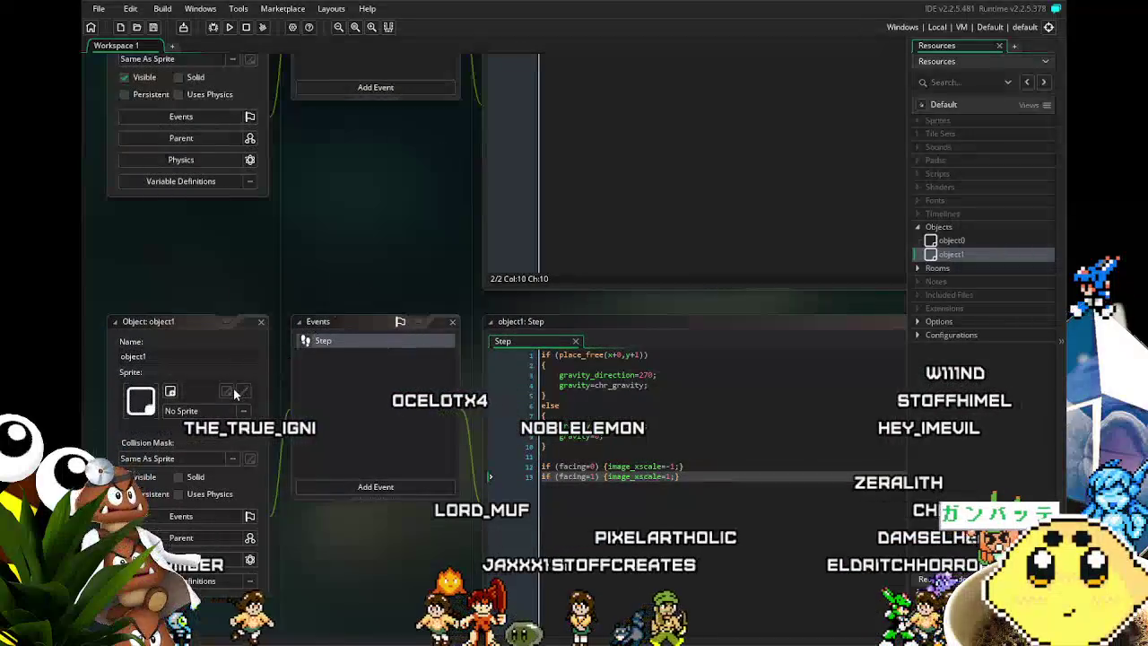
pyautogui.click(224, 353)
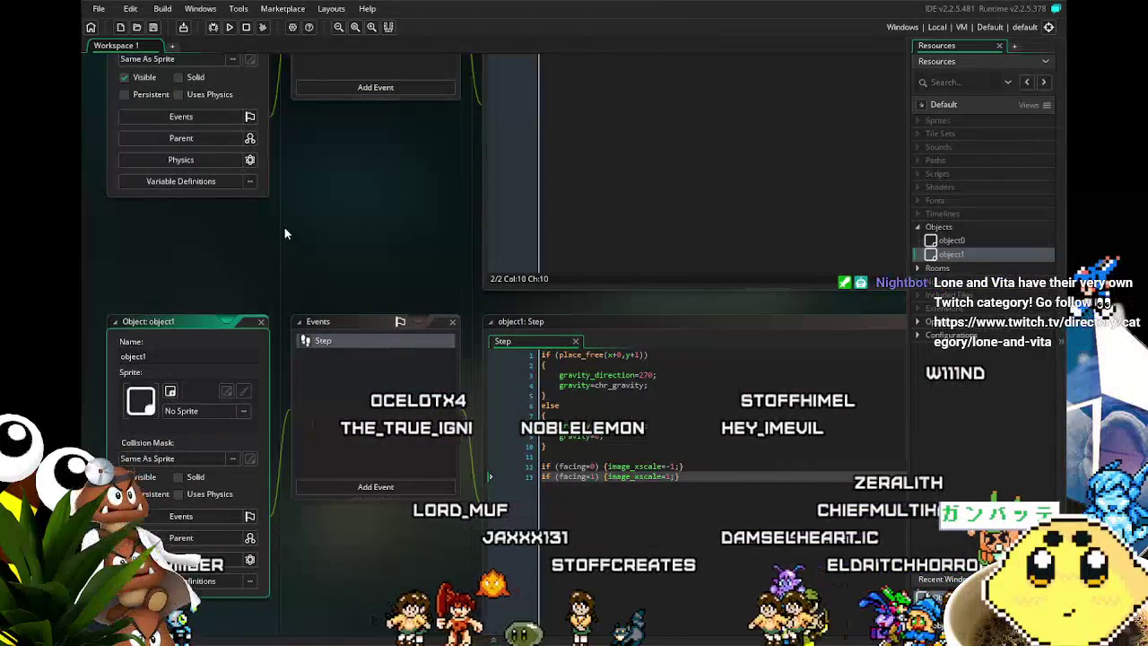
pyautogui.moveTo(284, 233); pyautogui.dragTo(320, 197)
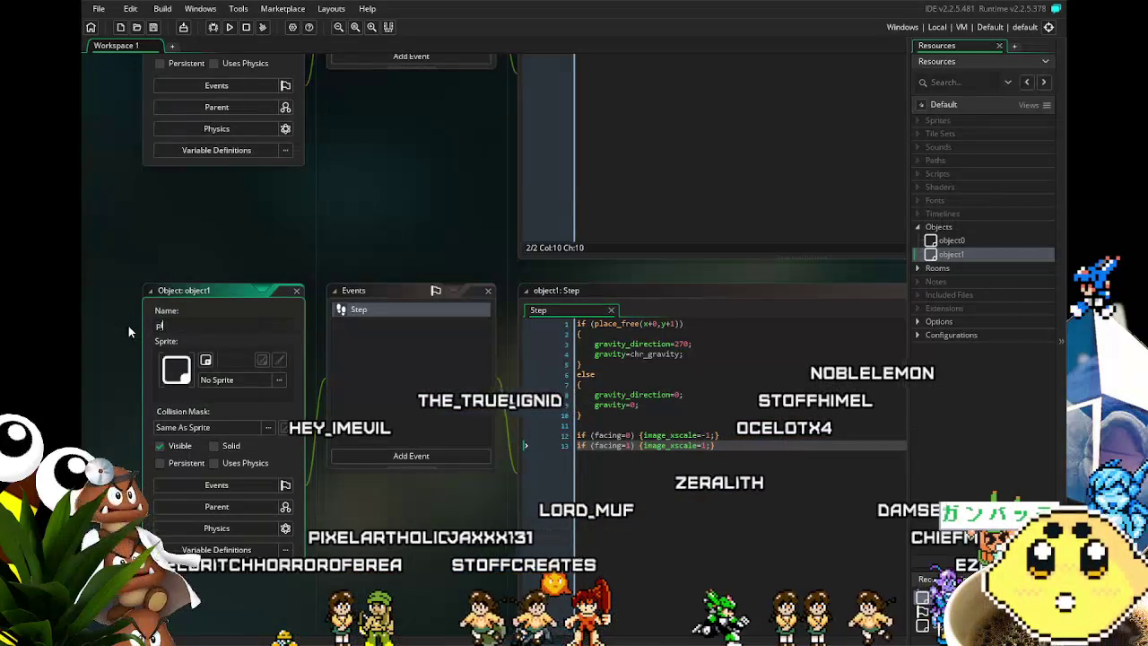
# - Rename object1 to player, then place the cursor after line 1 of object0's Create code
pyautogui.write('player')
pyautogui.press('Return')
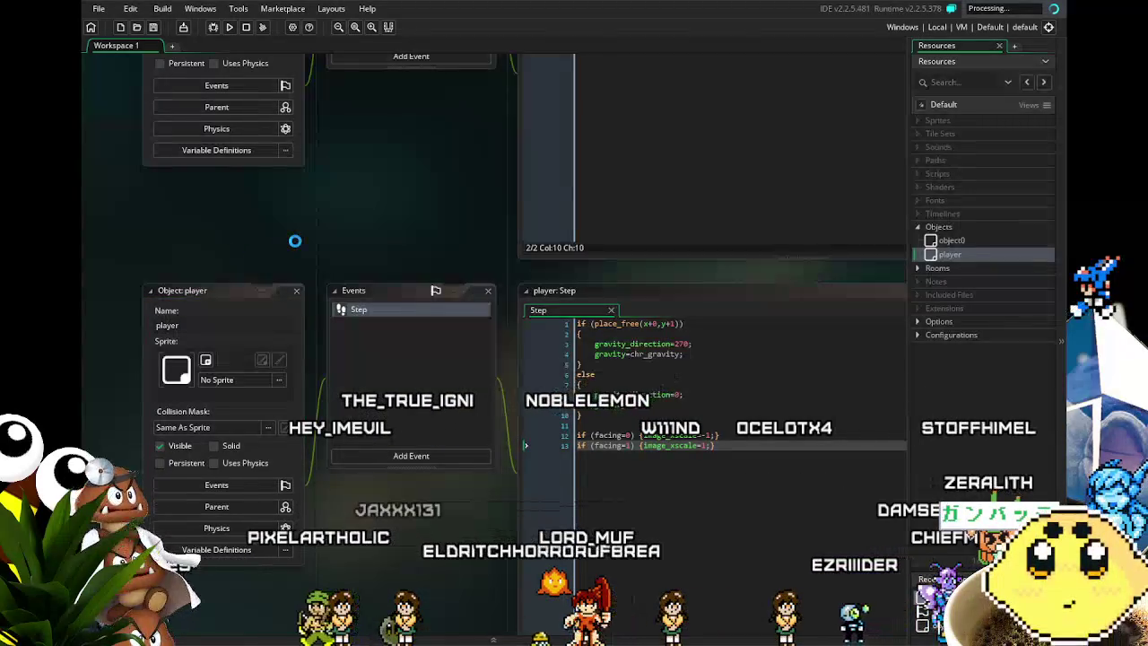
pyautogui.moveTo(350, 213)
pyautogui.mouseDown()
pyautogui.moveTo(357, 323)
pyautogui.moveTo(335, 348)
pyautogui.mouseUp()
pyautogui.scroll(-2, 334, 348)
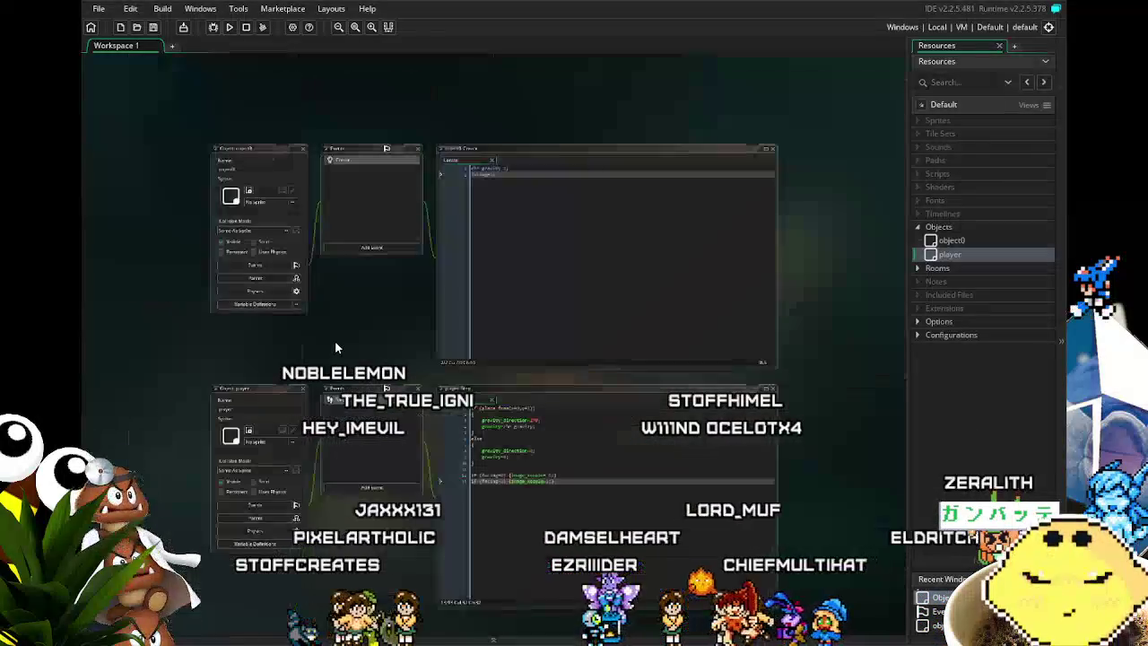
pyautogui.scroll(2, 334, 348)
pyautogui.moveTo(335, 348); pyautogui.dragTo(316, 374)
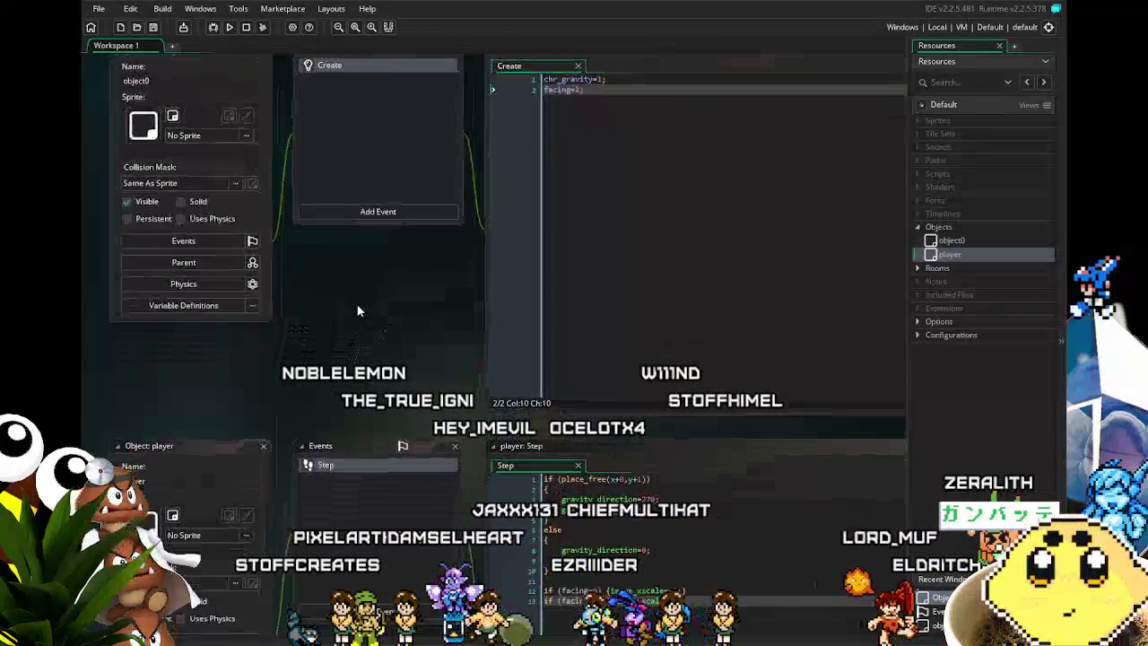
pyautogui.moveTo(357, 310)
pyautogui.mouseDown()
pyautogui.moveTo(303, 293)
pyautogui.moveTo(309, 314)
pyautogui.mouseUp()
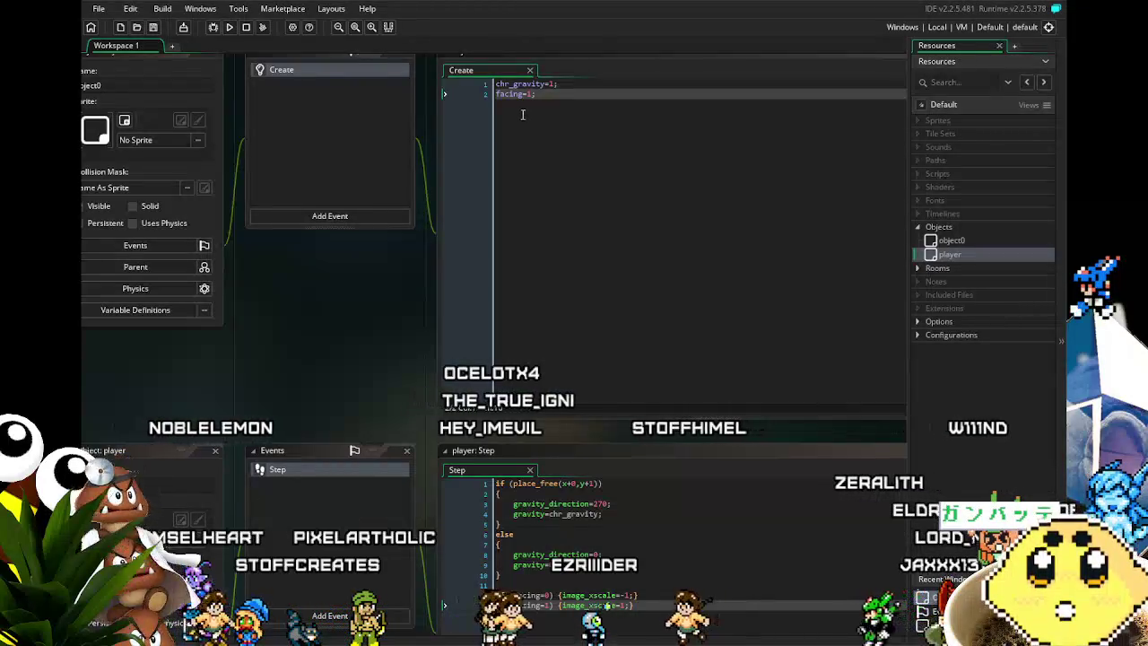
pyautogui.click(579, 89)
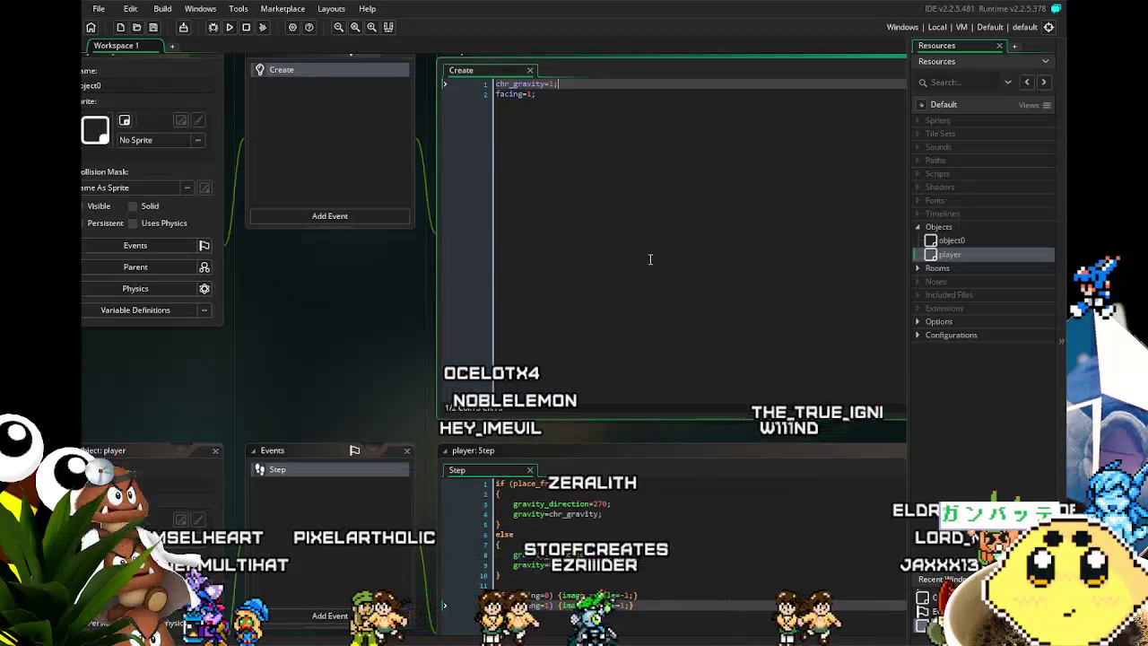
# - Add an empty line 3 and rename facing to chr_facing in the Create and player Step code
pyautogui.press('Down')
pyautogui.press('Return')
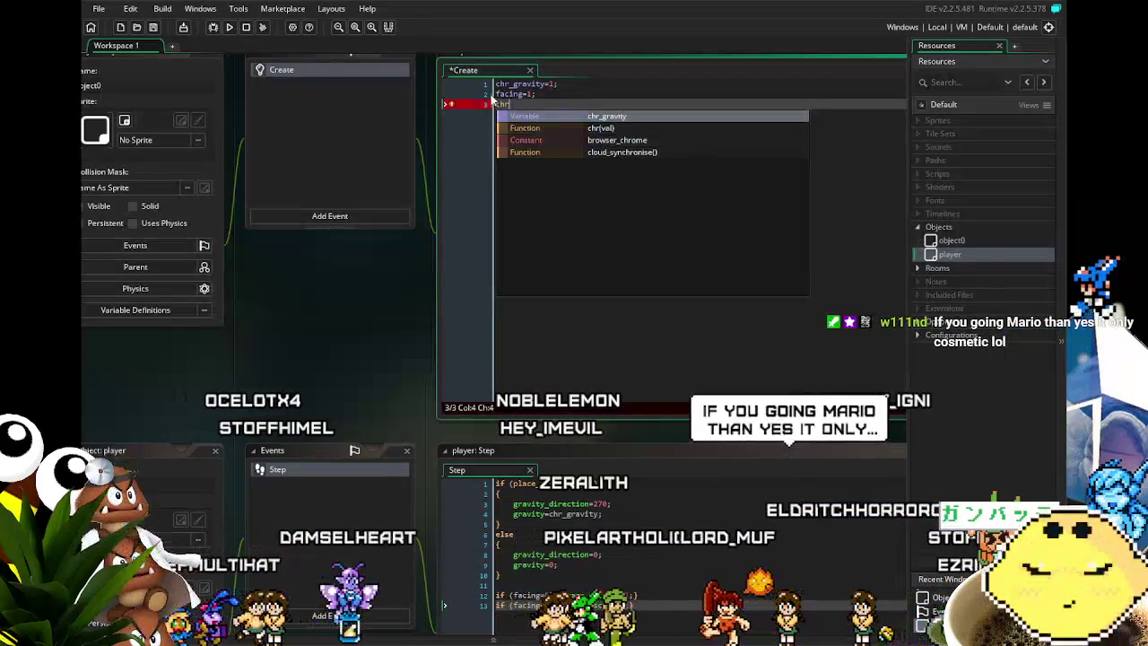
pyautogui.click(498, 93)
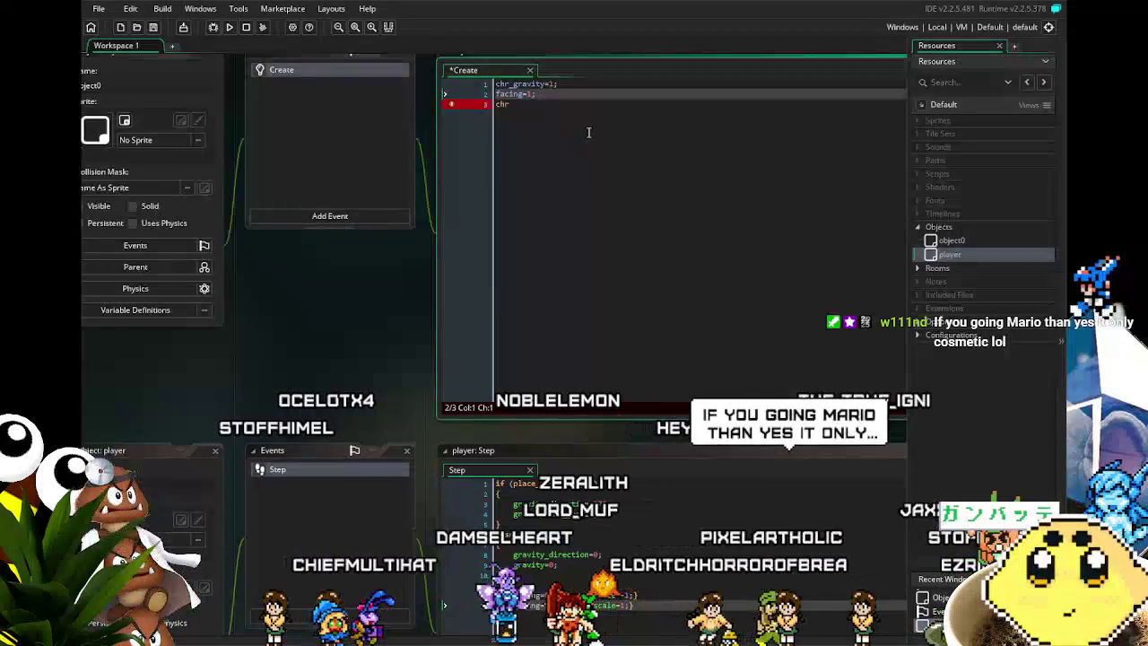
pyautogui.write('chr_')
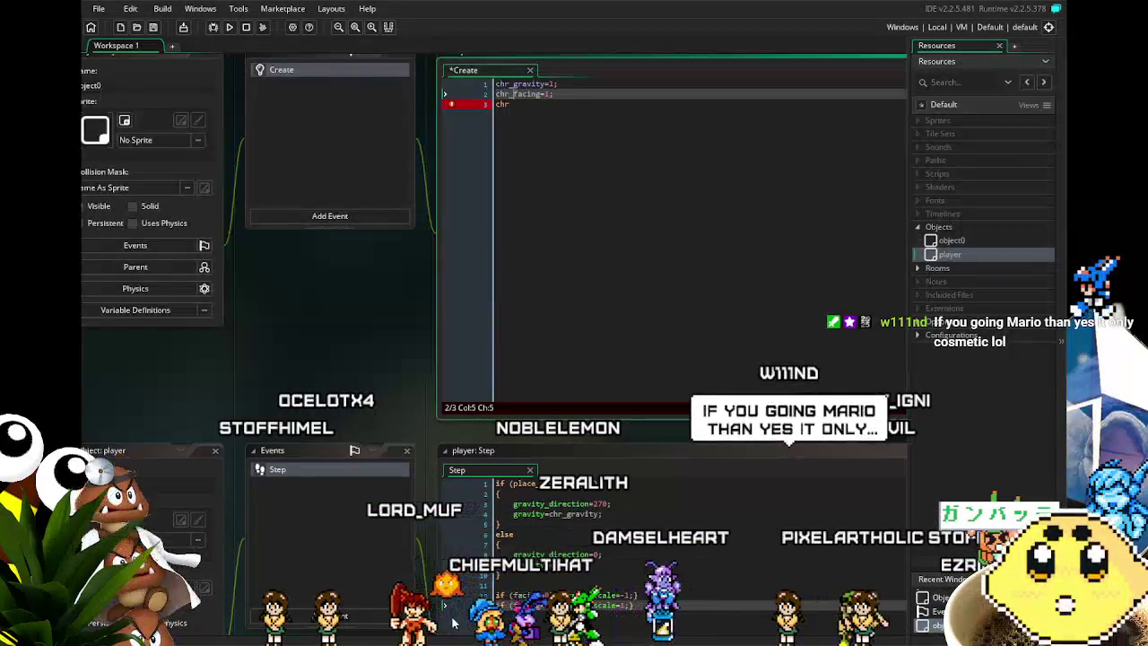
pyautogui.scroll(-2, 462, 600)
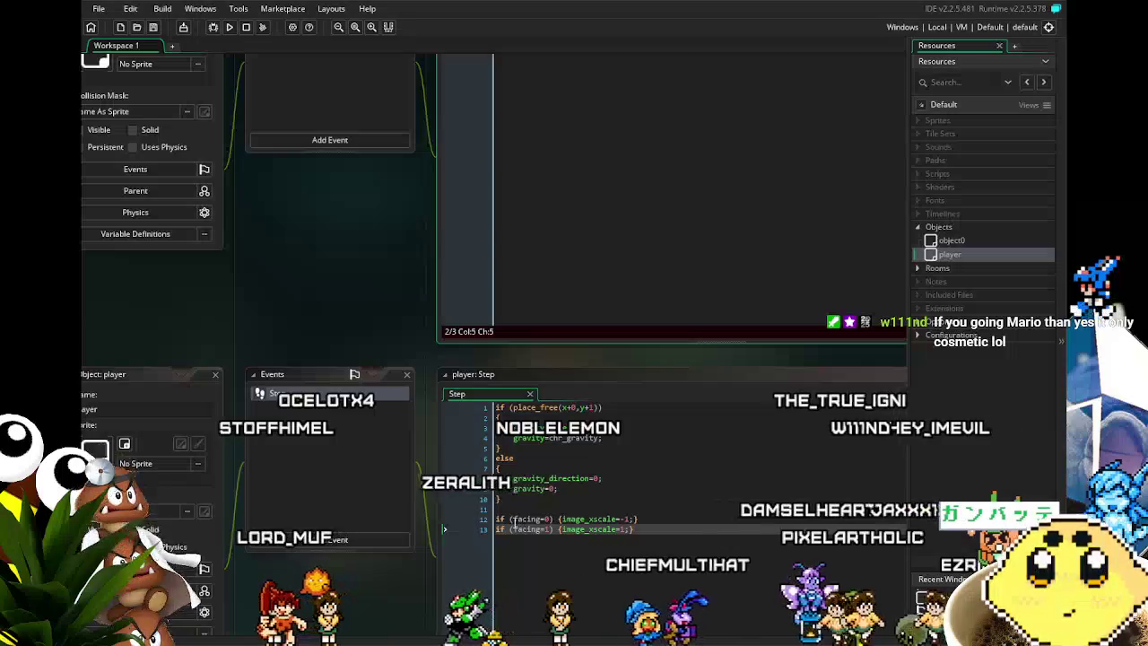
pyautogui.click(514, 520)
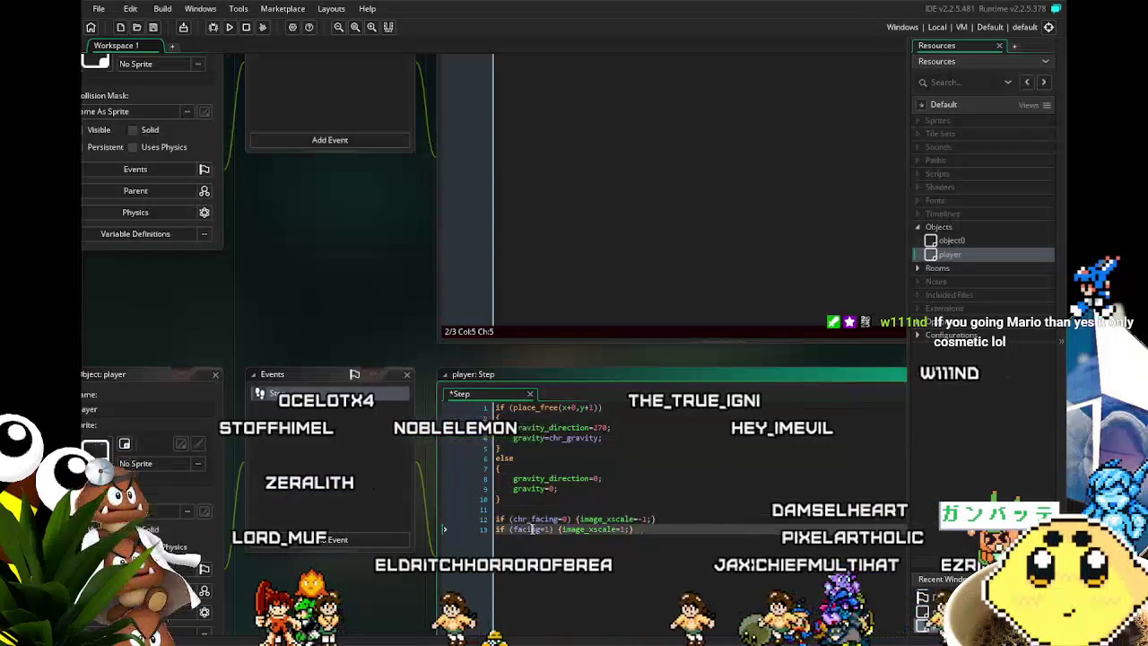
pyautogui.write('chr')
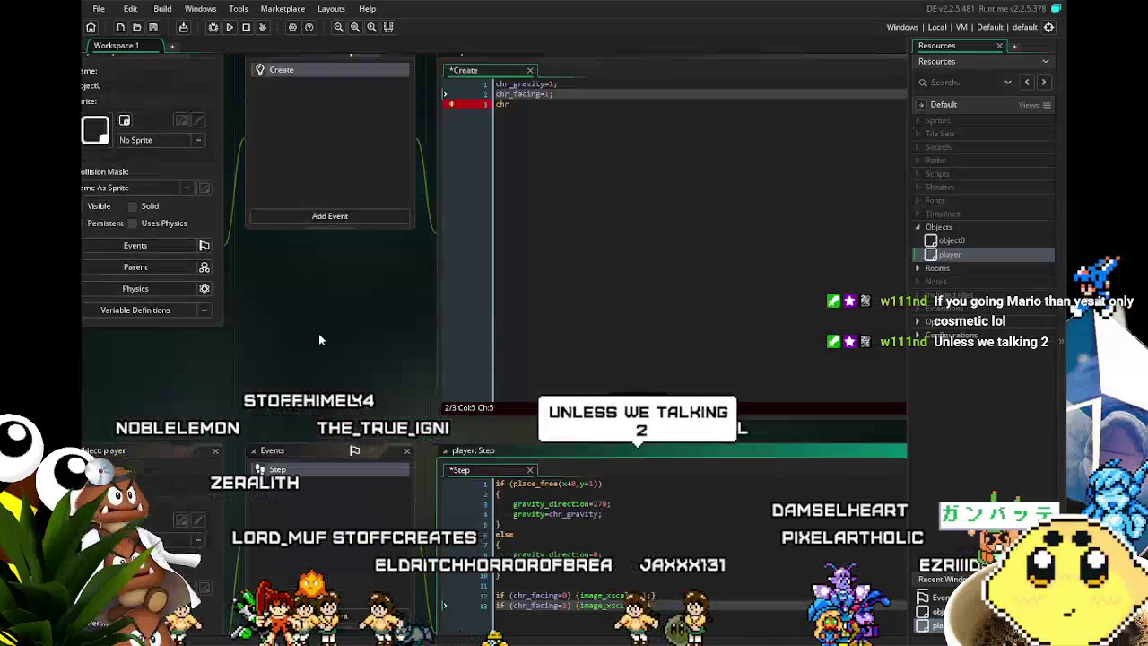
pyautogui.click(663, 247)
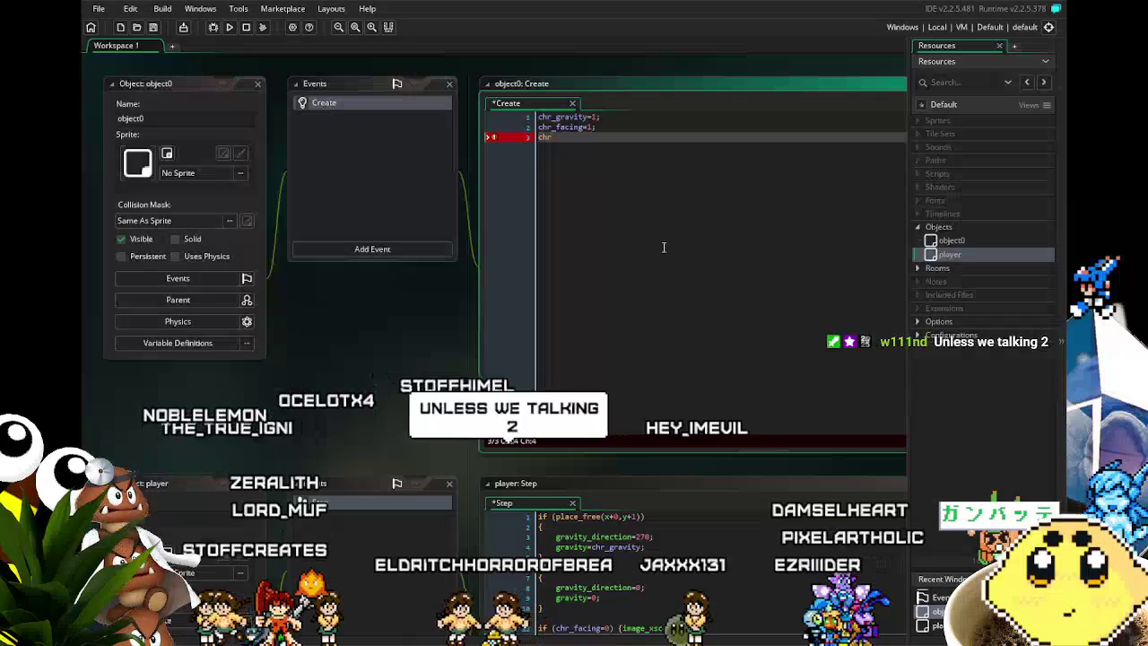
pyautogui.write('_f')
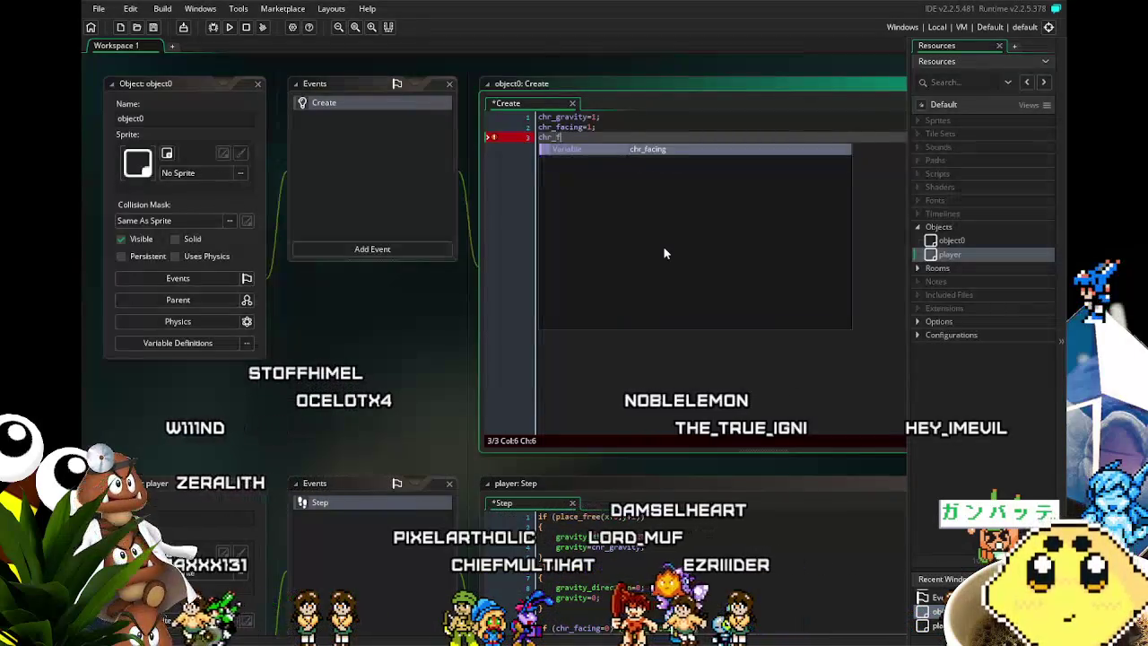
# - Set line 3 of object0's Create code to chr_friction=0.2;
pyautogui.press('BackSpace')
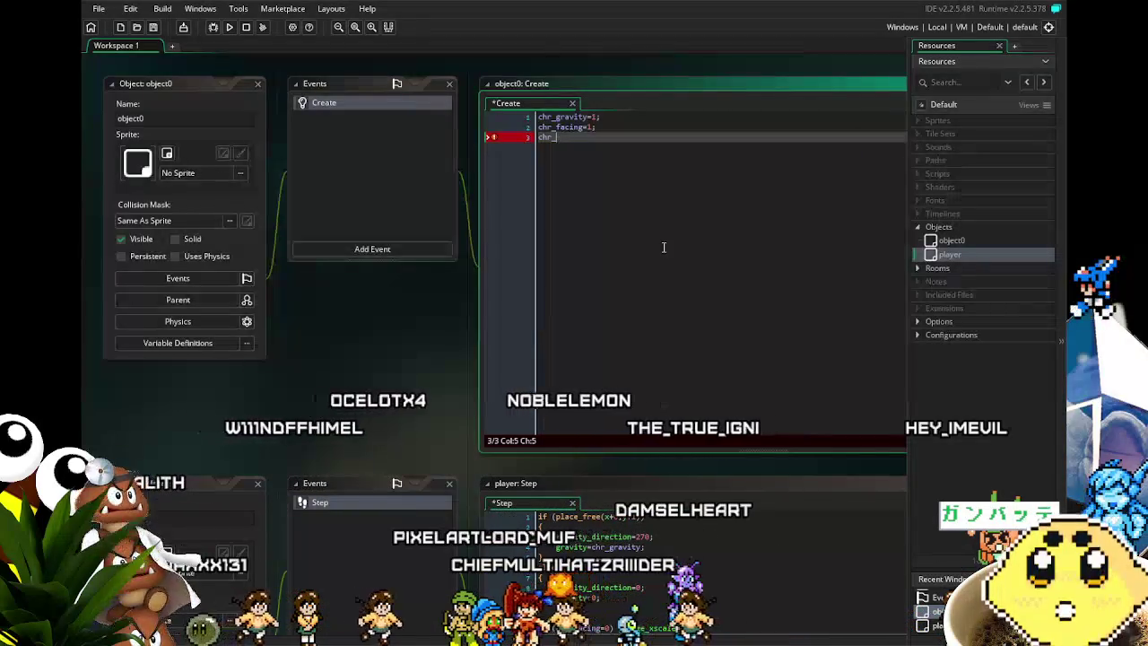
pyautogui.write('friction=')
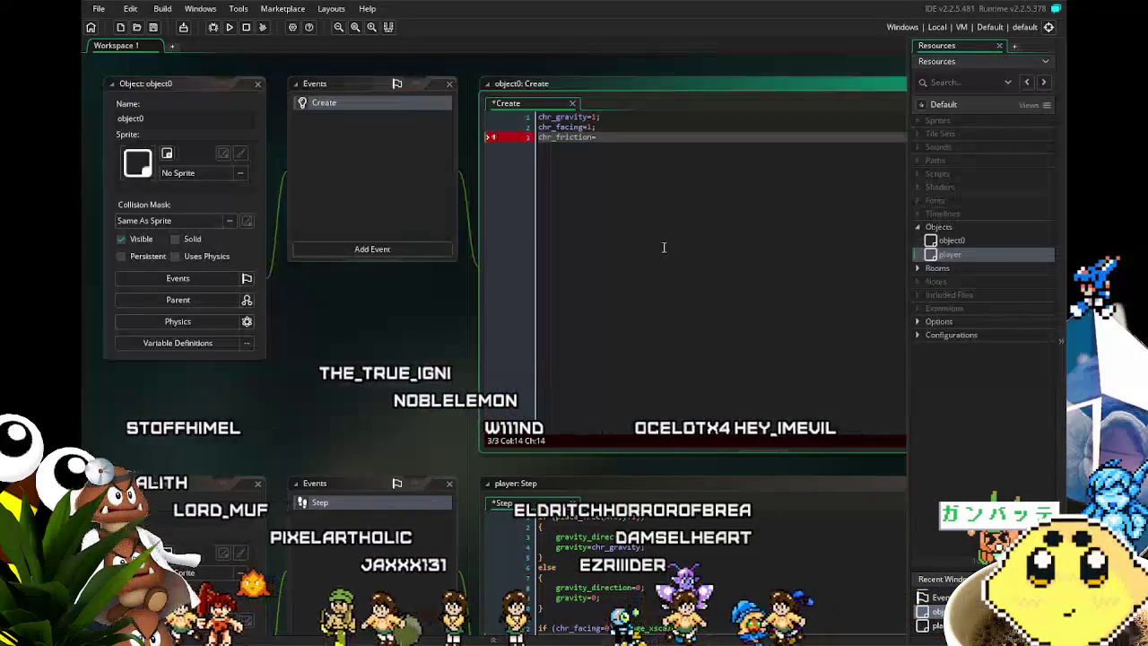
pyautogui.write('0.1;')
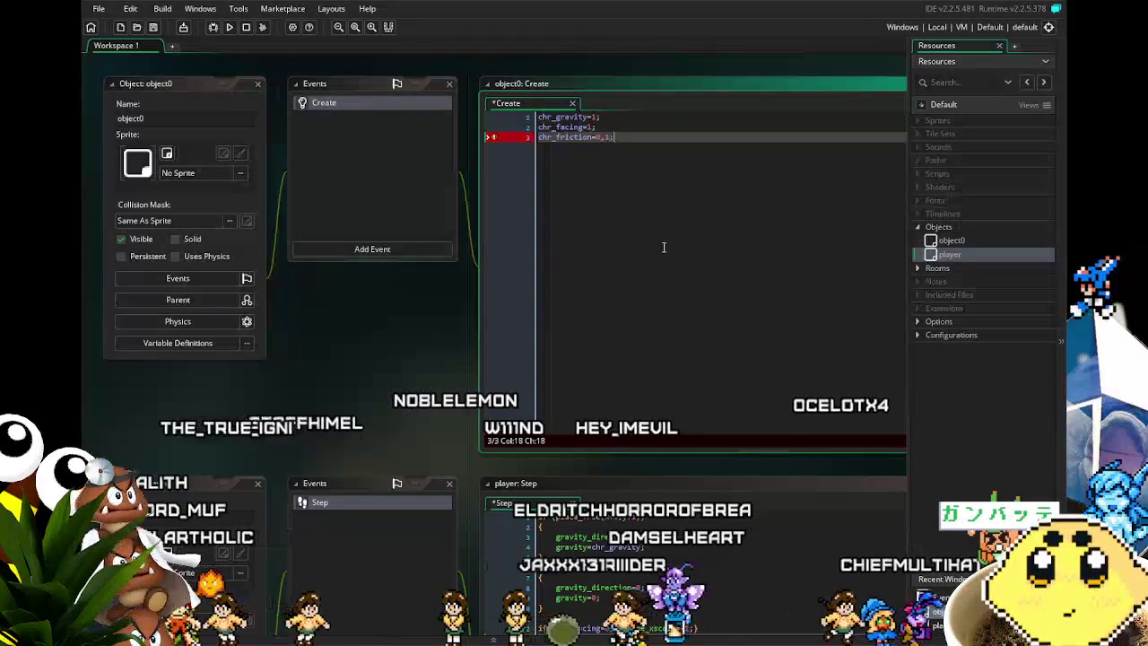
pyautogui.press('BackSpace')
pyautogui.press('BackSpace')
pyautogui.press('BackSpace')
pyautogui.write(';')
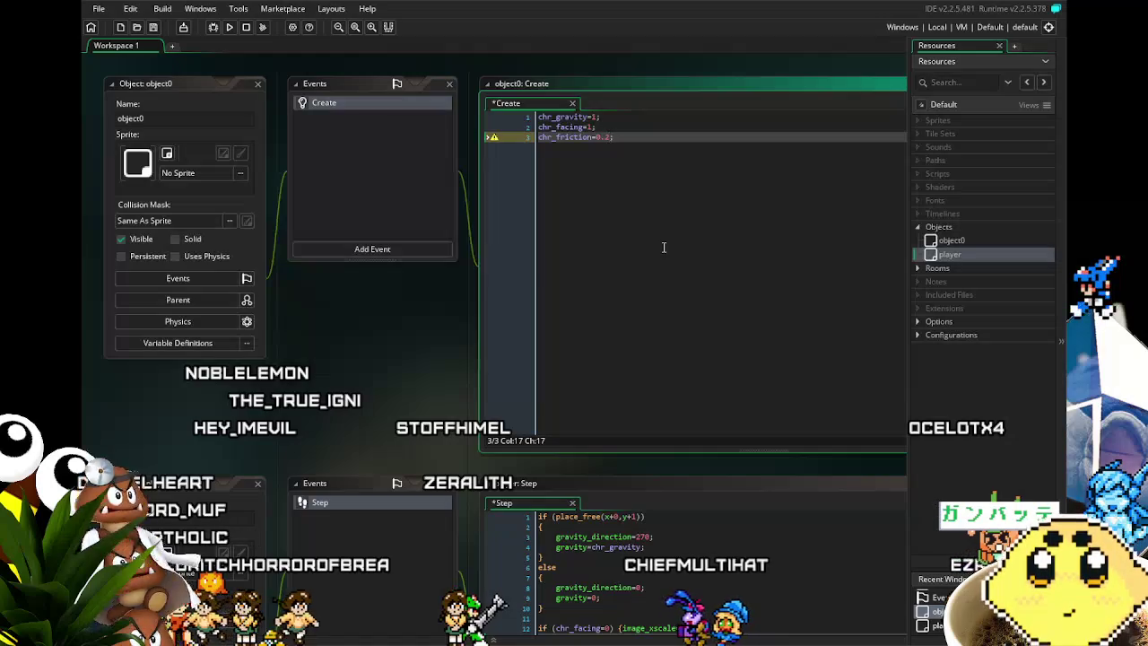
# - Add chr_scale=1; as line 4 of the Create code
pyautogui.press('Return')
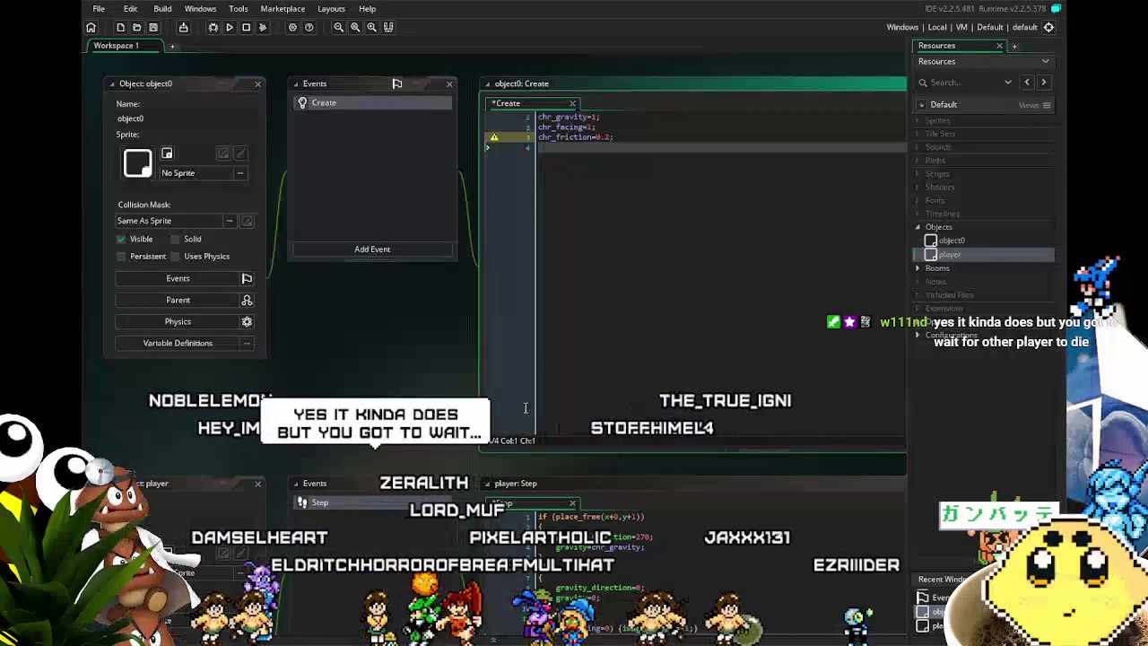
pyautogui.scroll(-2, 510, 427)
pyautogui.scroll(2, 509, 427)
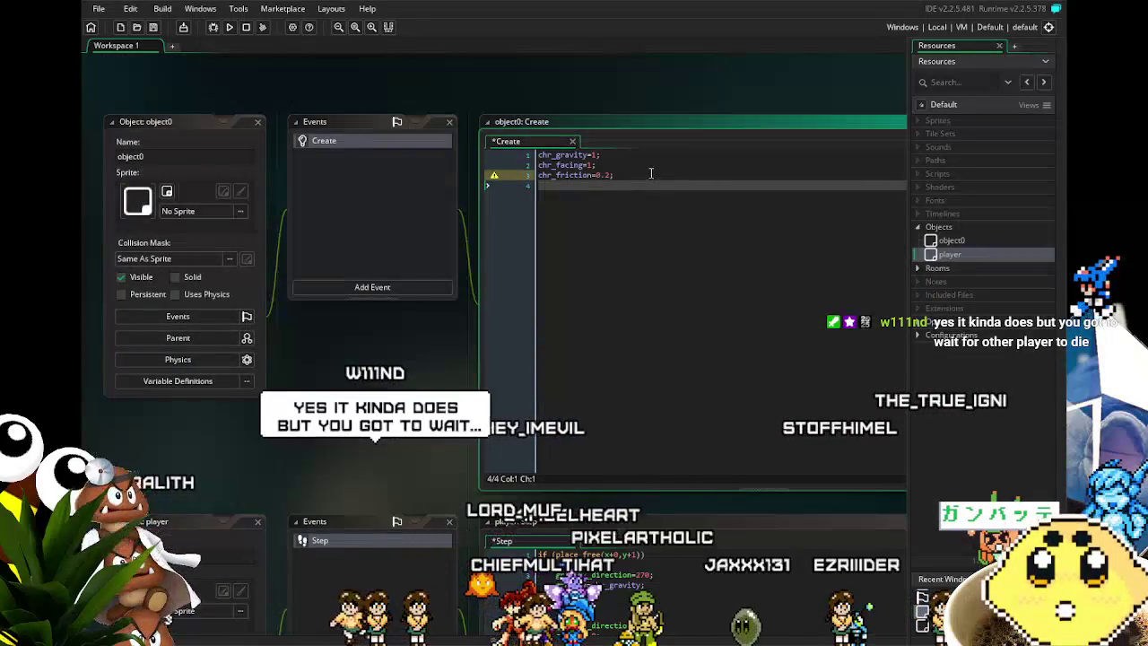
pyautogui.write('chr_size=')
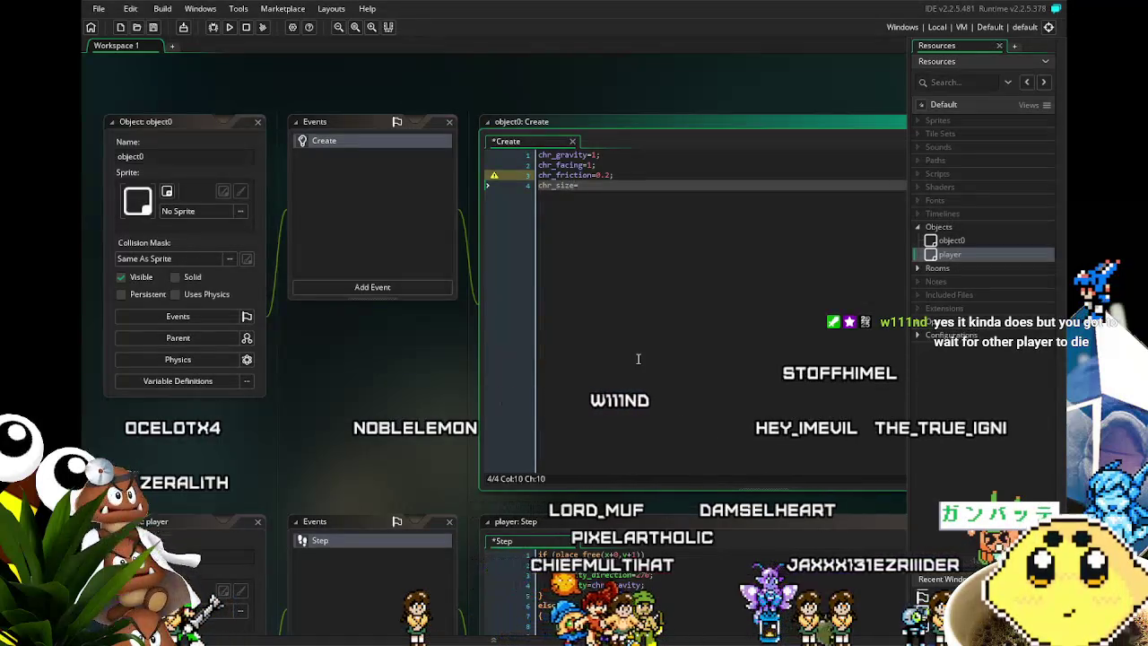
pyautogui.press('BackSpace')
pyautogui.write('cale=')
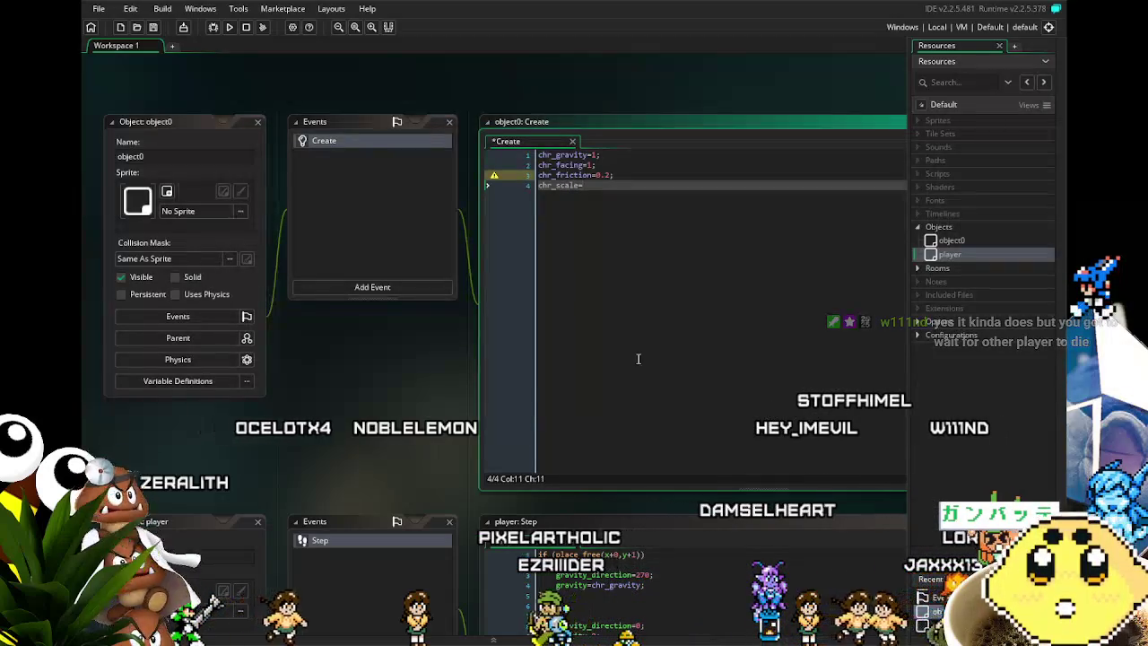
pyautogui.write('1')
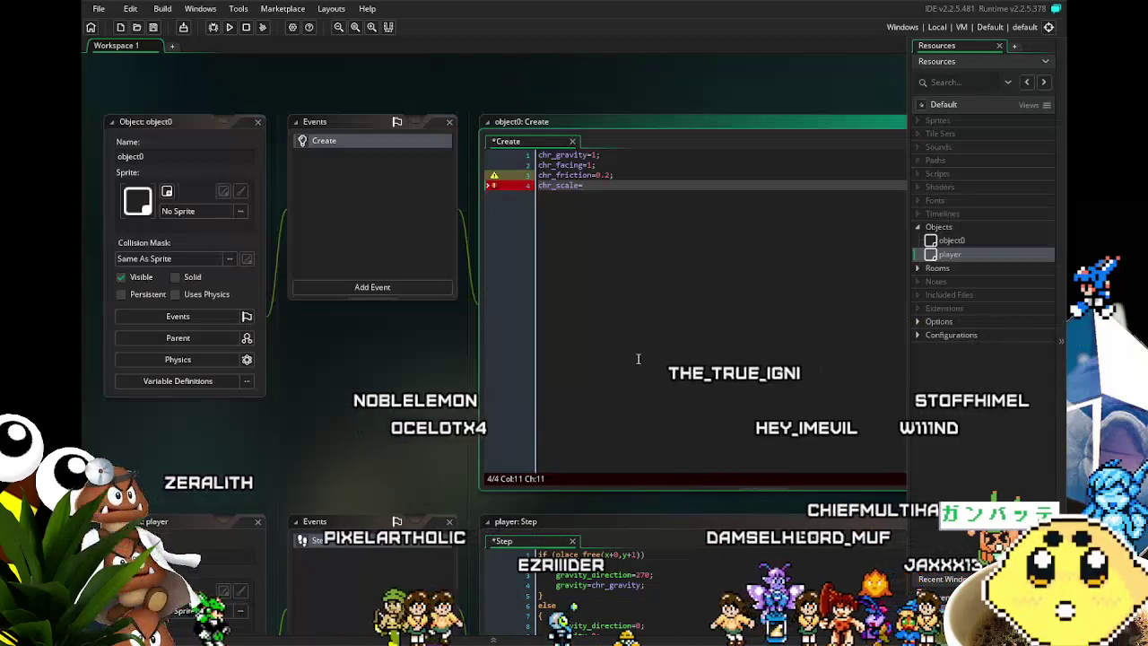
pyautogui.write(';')
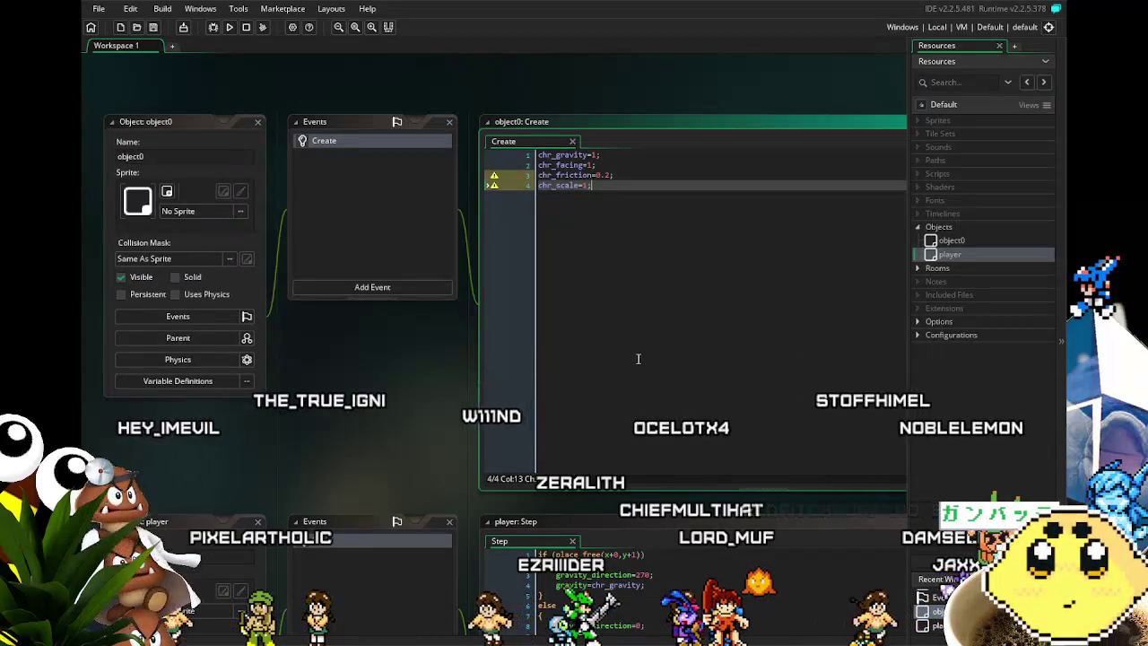
pyautogui.scroll(-3, 411, 544)
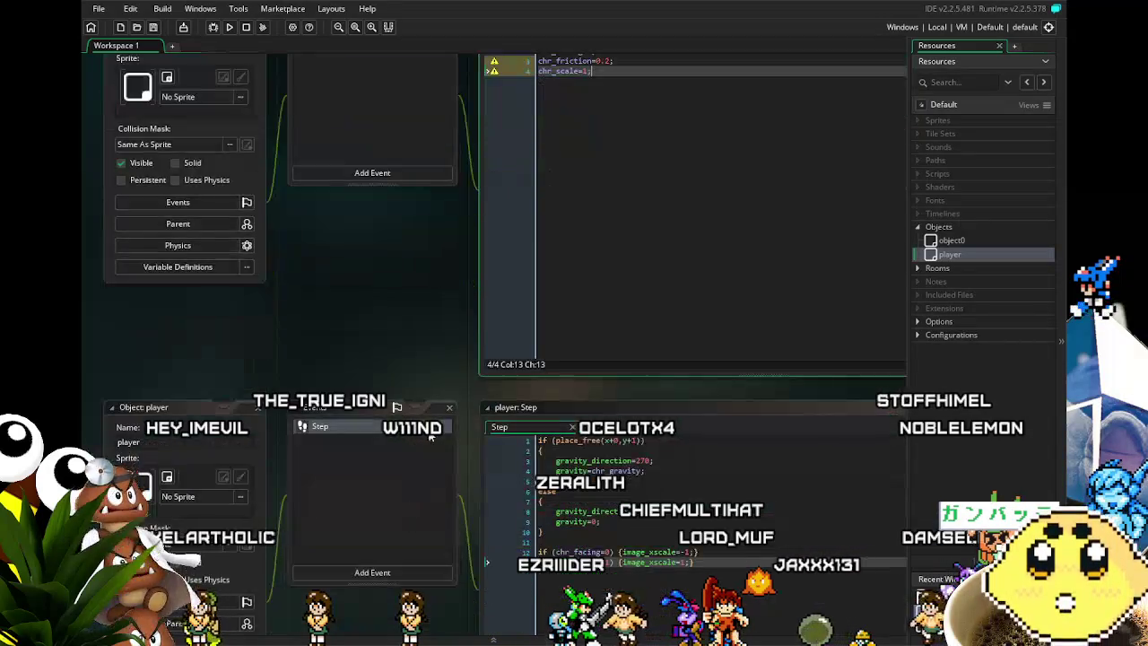
# - Replace the -1 and 1 image_xscale values in player's Step code with -chr_scale and chr_scale
pyautogui.scroll(-3, 426, 438)
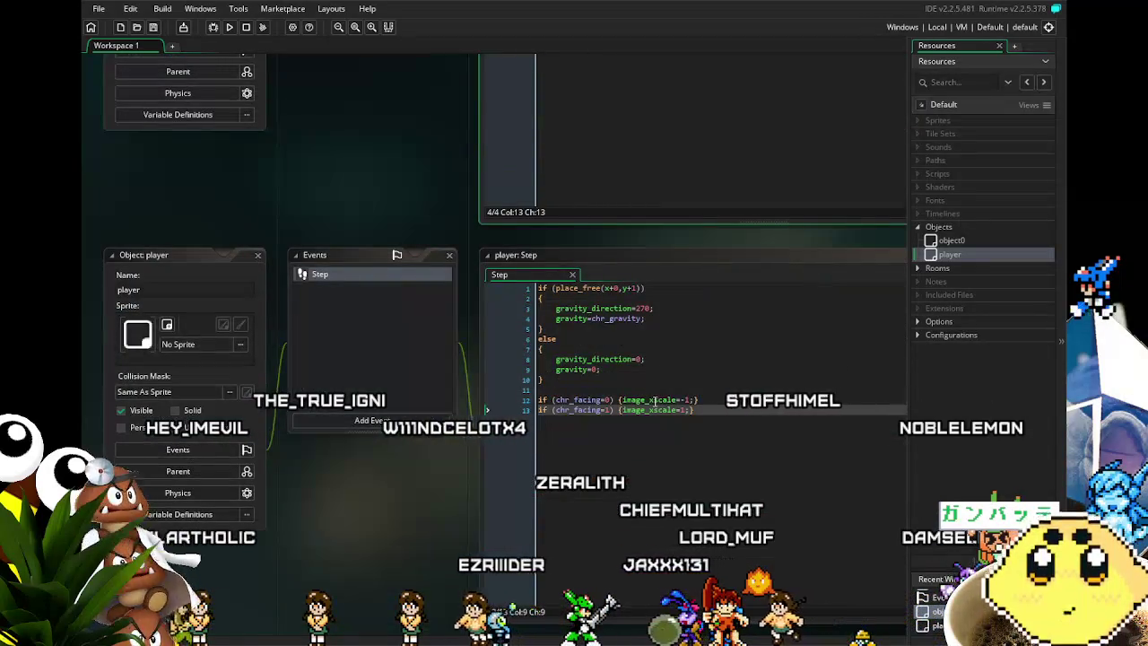
pyautogui.moveTo(455, 473); pyautogui.dragTo(417, 444)
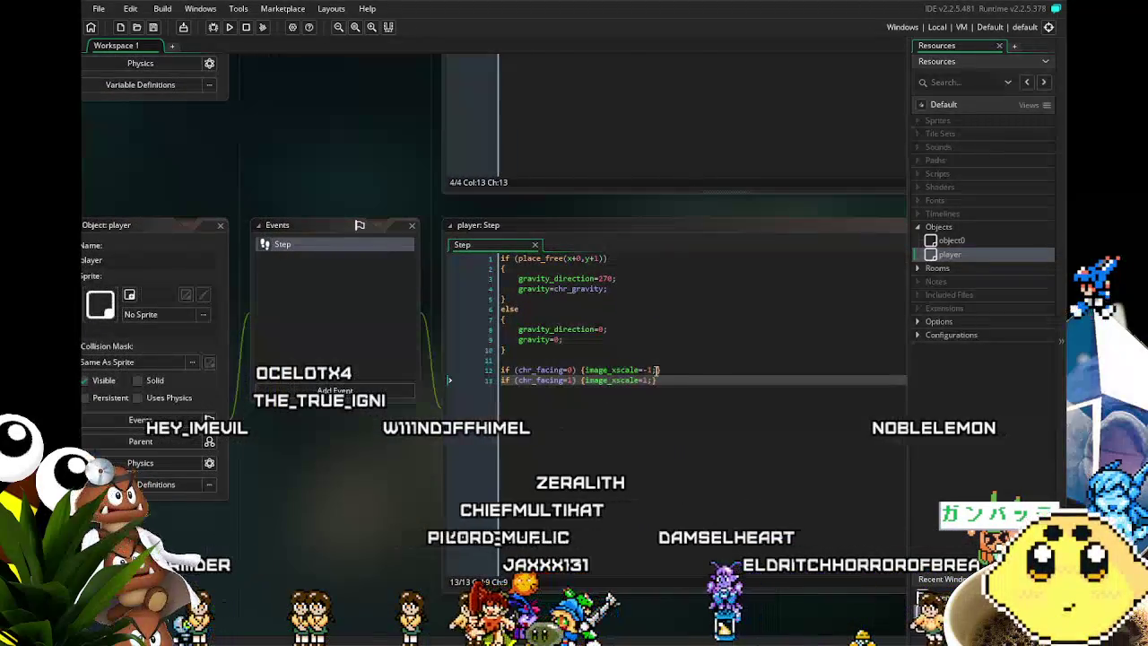
pyautogui.click(659, 370)
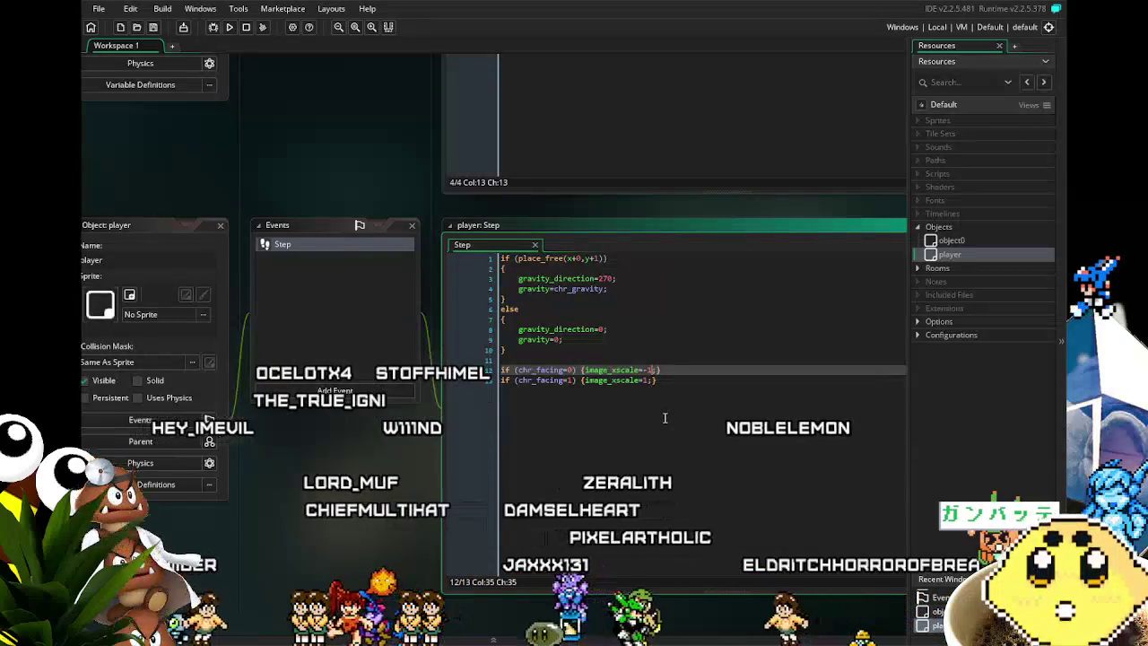
pyautogui.press('BackSpace')
pyautogui.write('chr_s')
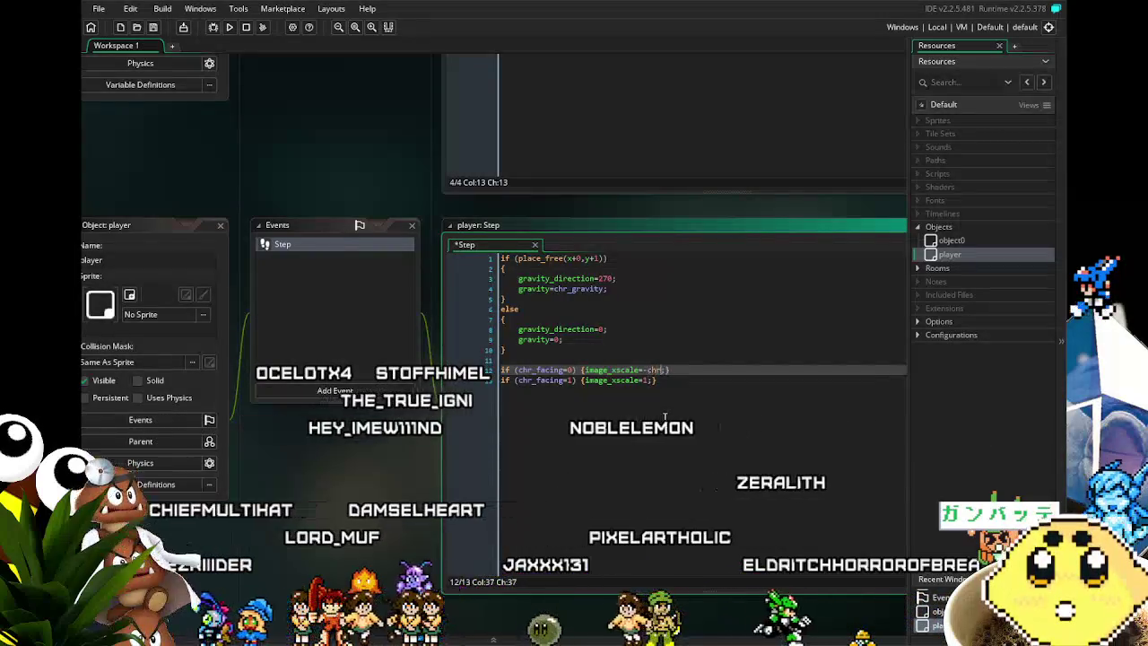
pyautogui.write('cale')
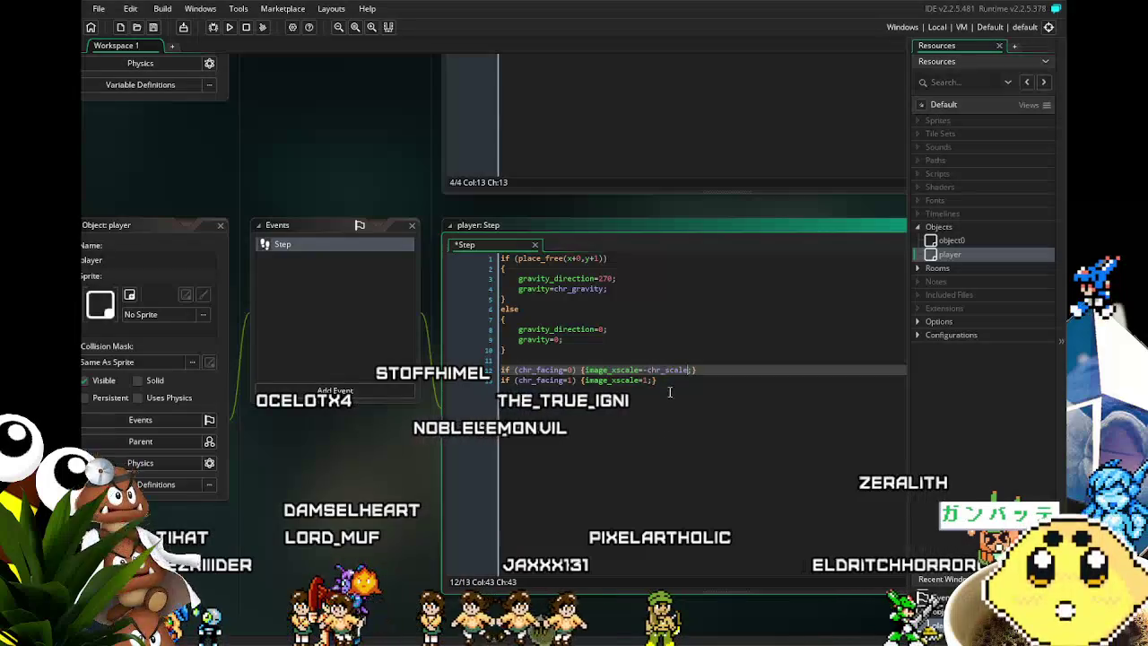
pyautogui.click(647, 380)
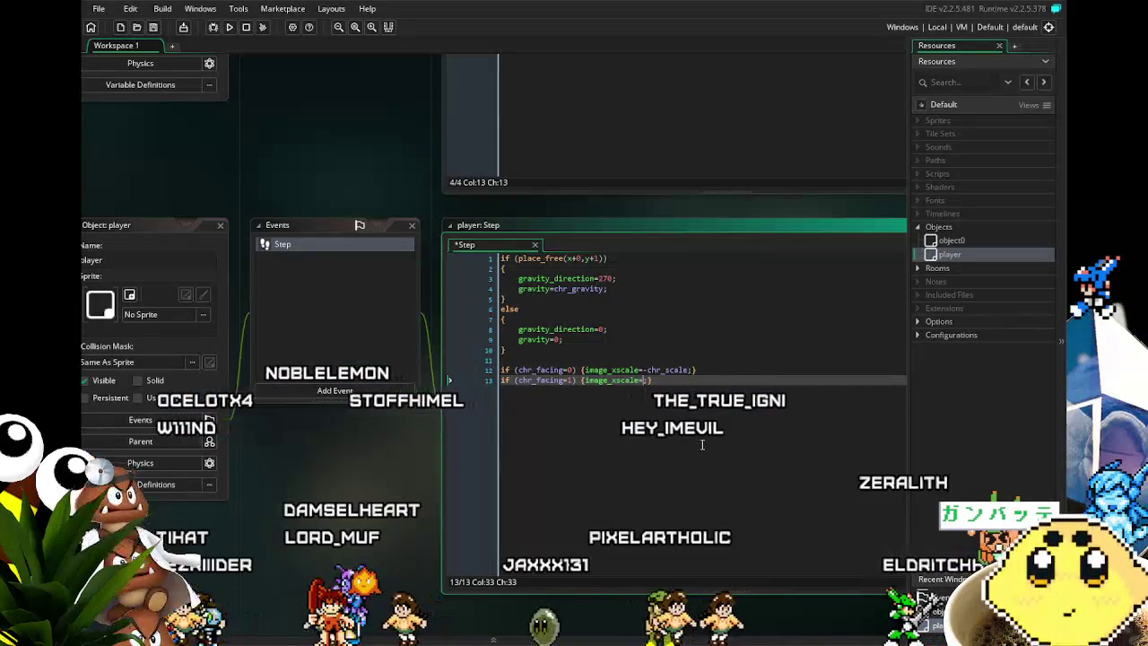
pyautogui.write('chr_')
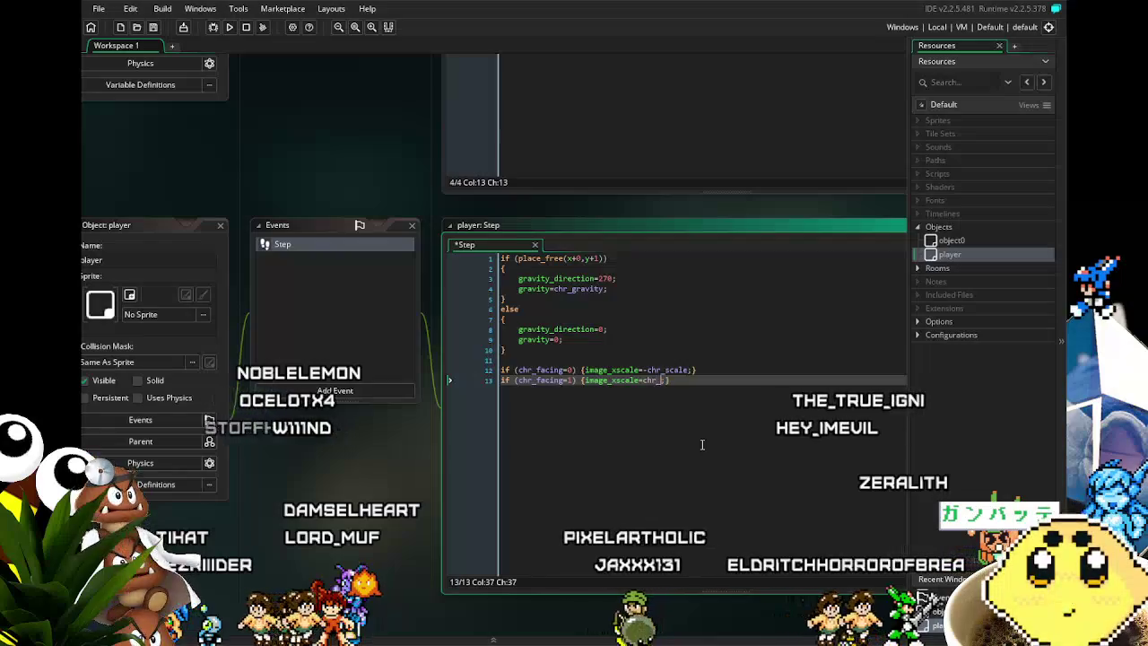
pyautogui.write('scale')
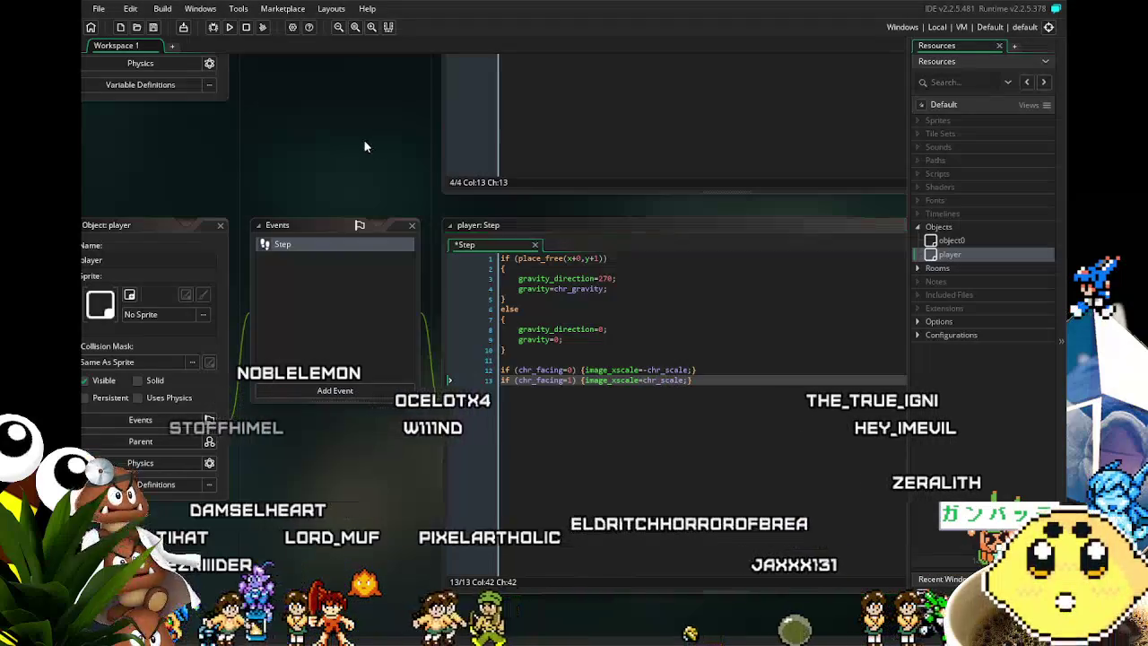
pyautogui.moveTo(371, 74); pyautogui.dragTo(429, 375)
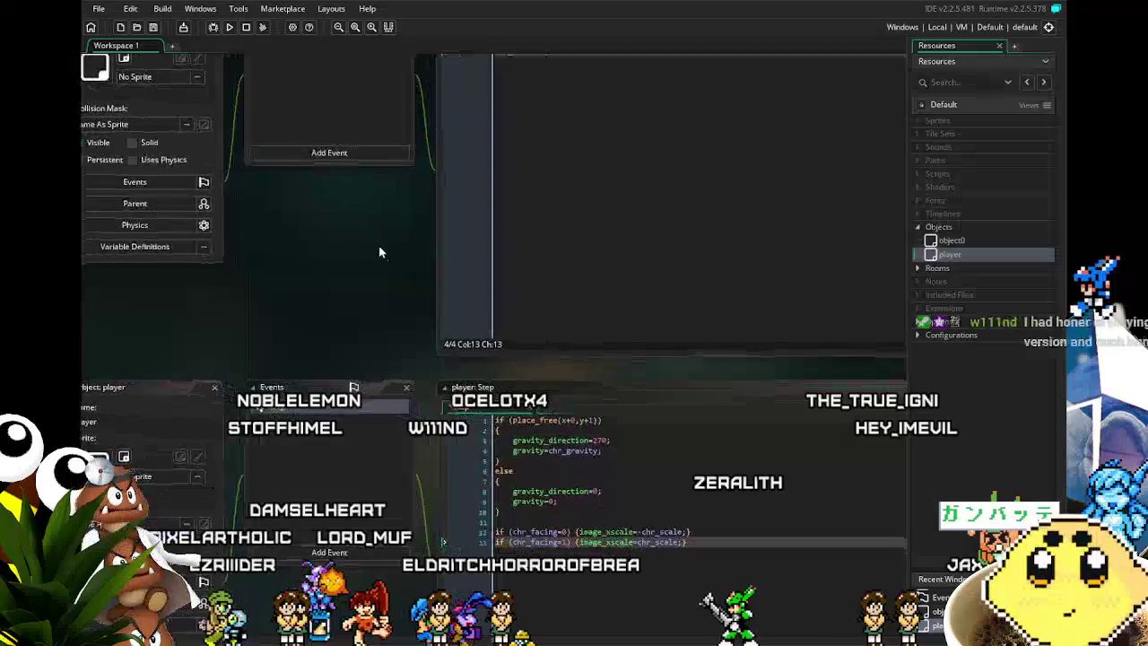
# - Pan the workspace between the player Step code and object0's Create code to compare them
pyautogui.moveTo(449, 396); pyautogui.dragTo(361, 233)
pyautogui.moveTo(343, 291)
pyautogui.mouseDown()
pyautogui.moveTo(355, 332)
pyautogui.moveTo(350, 218)
pyautogui.moveTo(320, 198)
pyautogui.mouseUp()
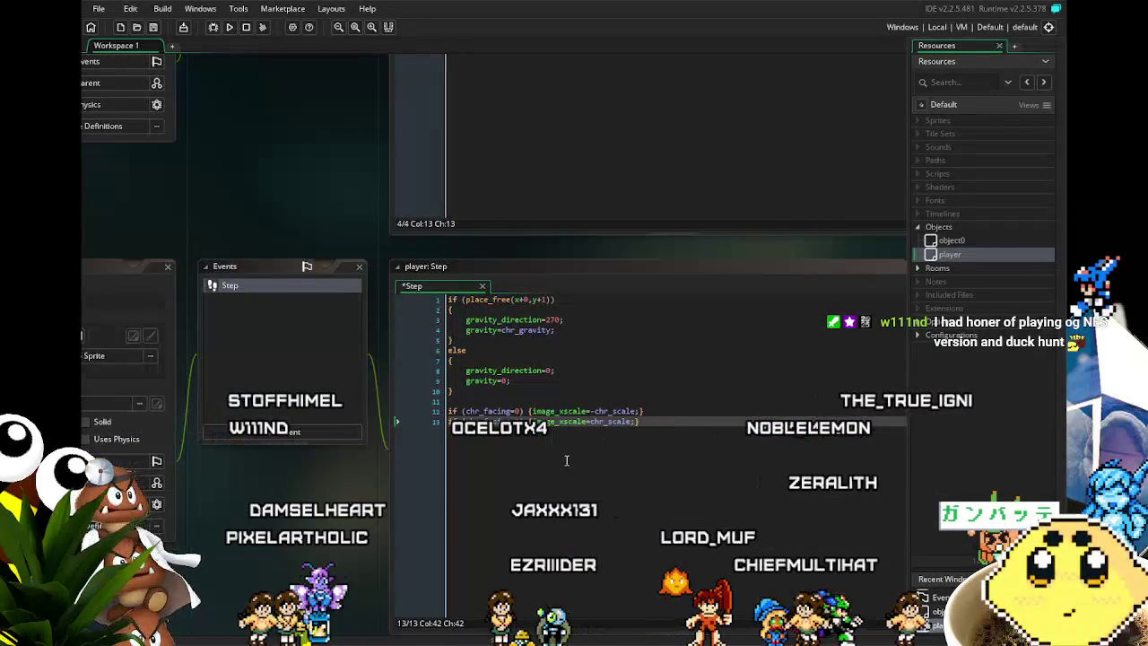
pyautogui.moveTo(566, 459); pyautogui.dragTo(556, 387)
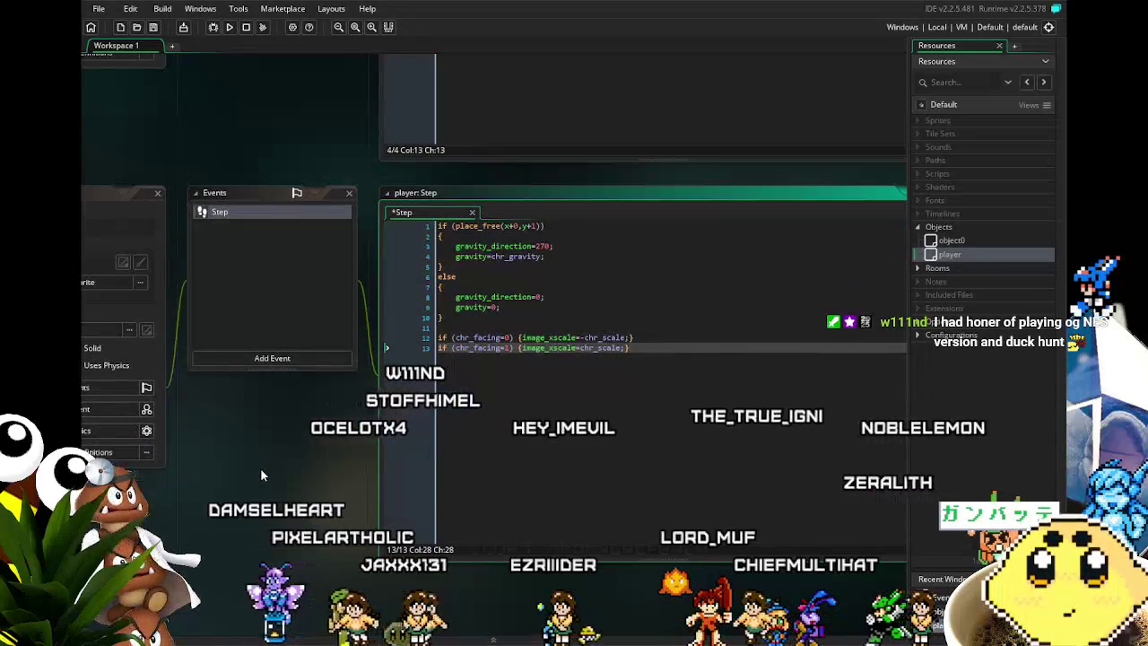
pyautogui.moveTo(187, 121)
pyautogui.mouseDown()
pyautogui.moveTo(237, 225)
pyautogui.moveTo(221, 309)
pyautogui.moveTo(235, 376)
pyautogui.mouseUp()
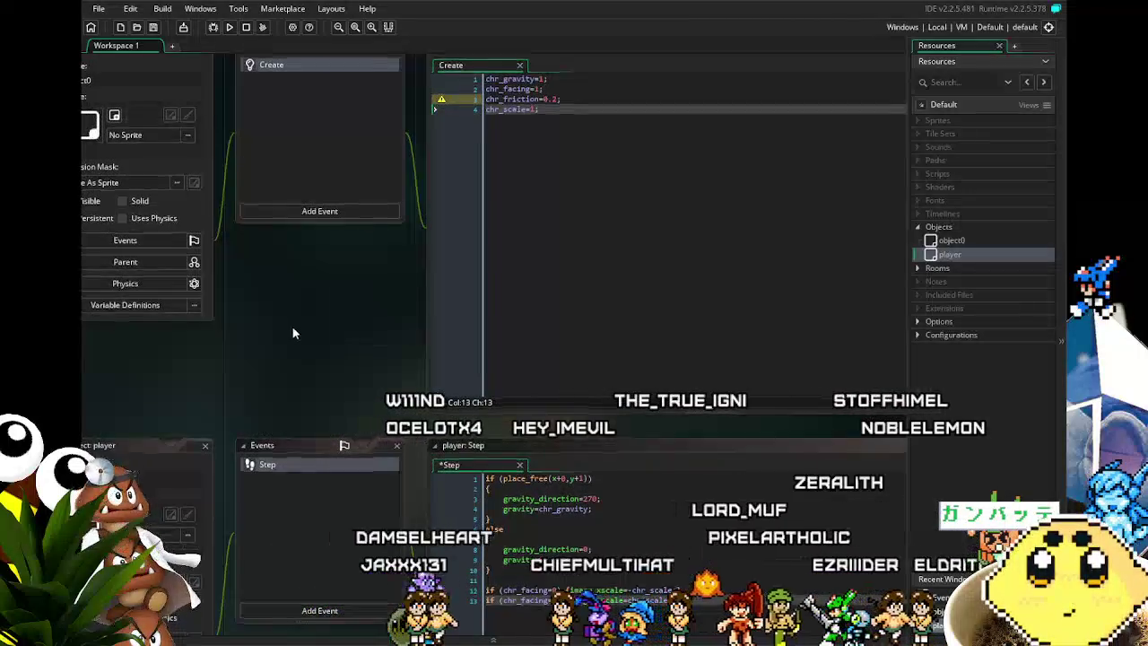
pyautogui.moveTo(291, 327); pyautogui.dragTo(316, 358)
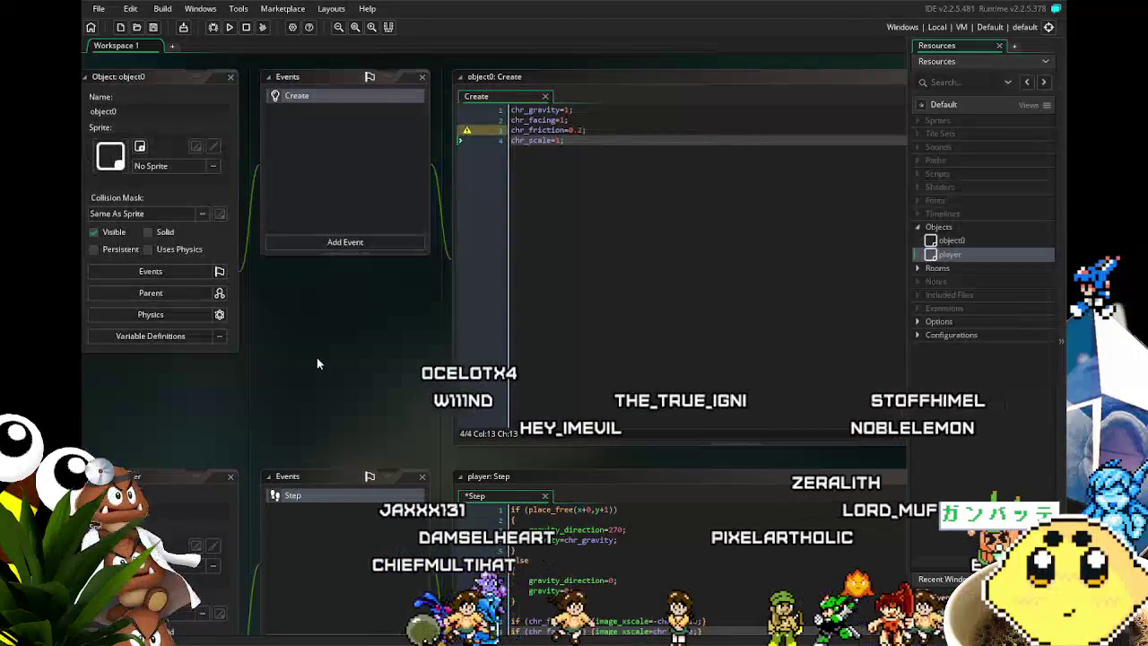
pyautogui.moveTo(316, 363)
pyautogui.mouseDown()
pyautogui.moveTo(323, 150)
pyautogui.moveTo(332, 199)
pyautogui.mouseUp()
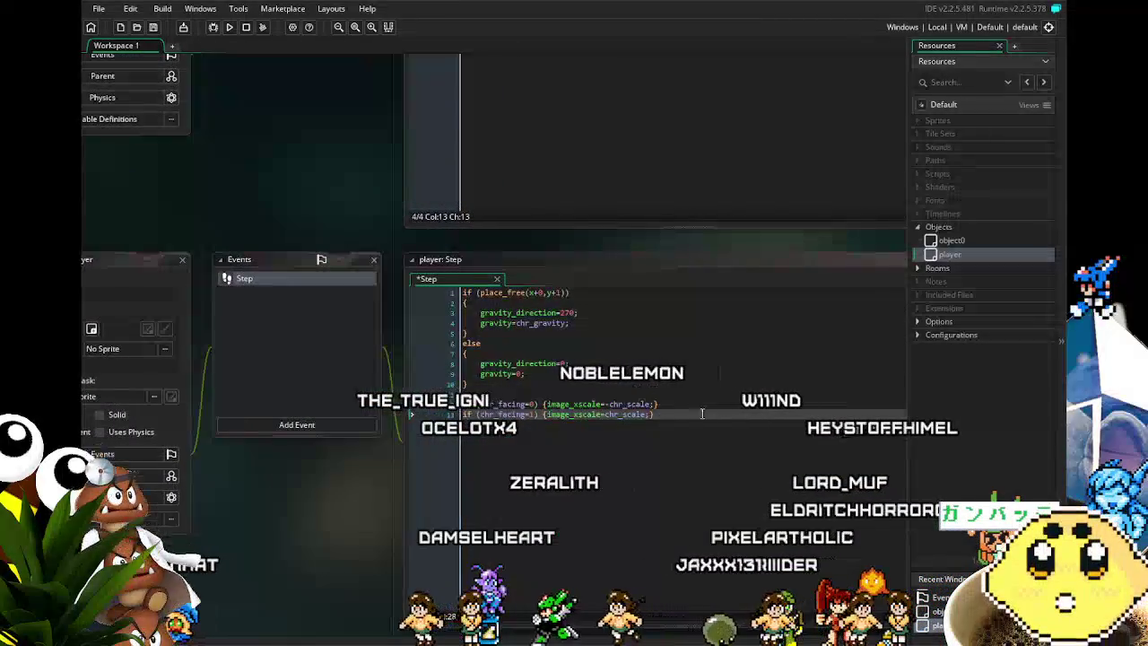
pyautogui.moveTo(289, 93); pyautogui.dragTo(349, 346)
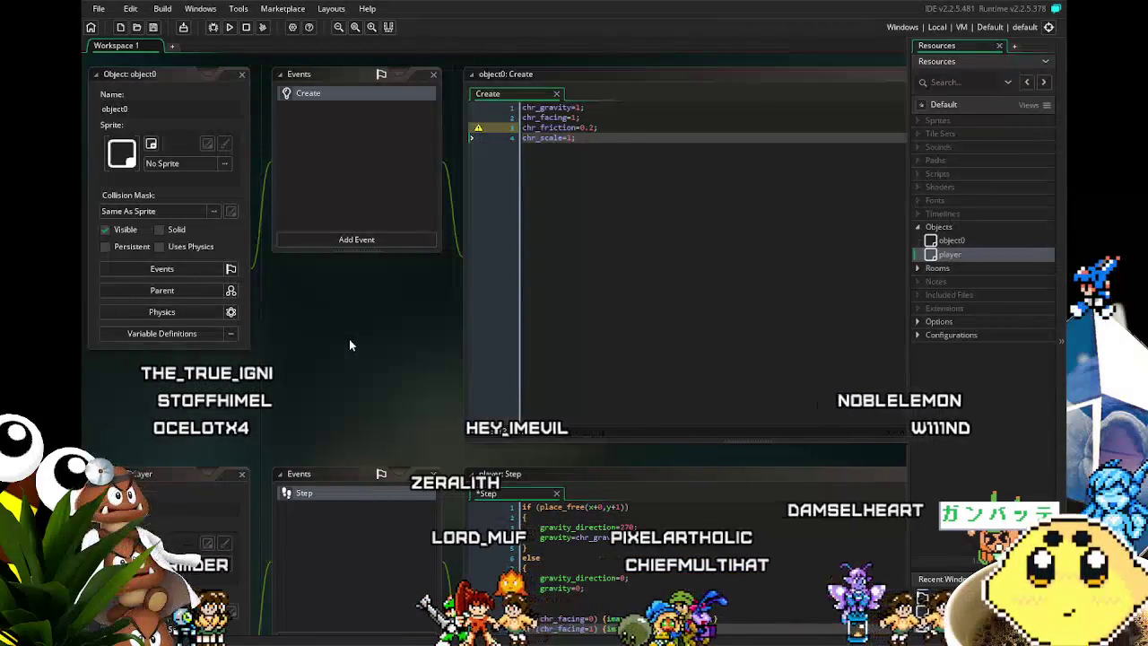
pyautogui.moveTo(349, 339); pyautogui.dragTo(379, 211)
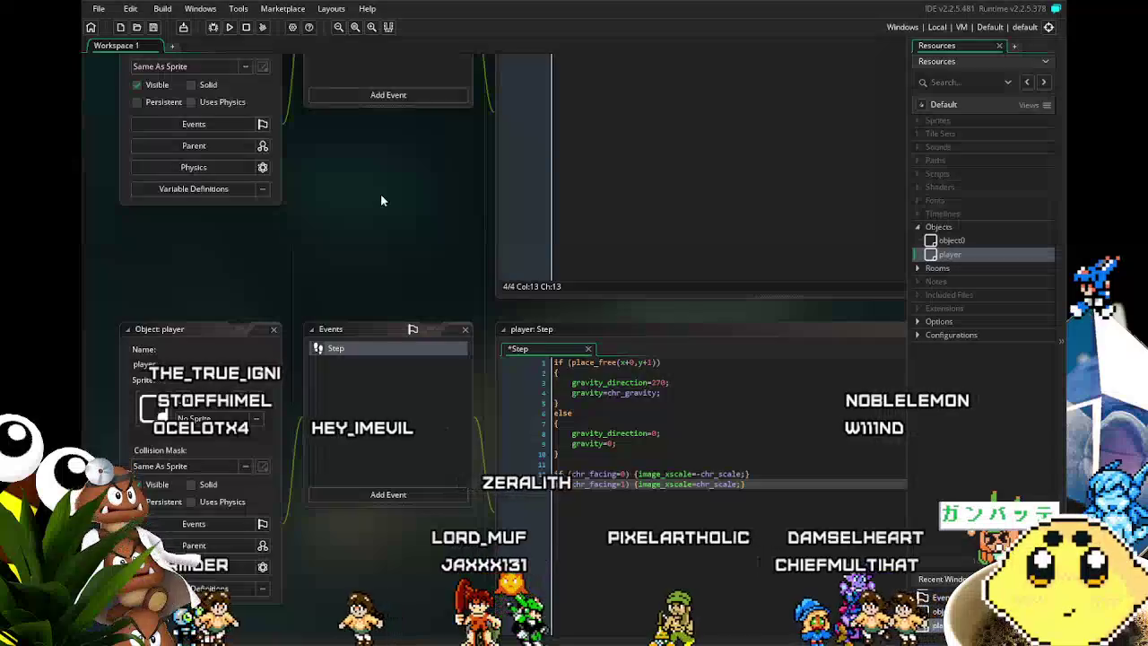
pyautogui.scroll(-3, 396, 231)
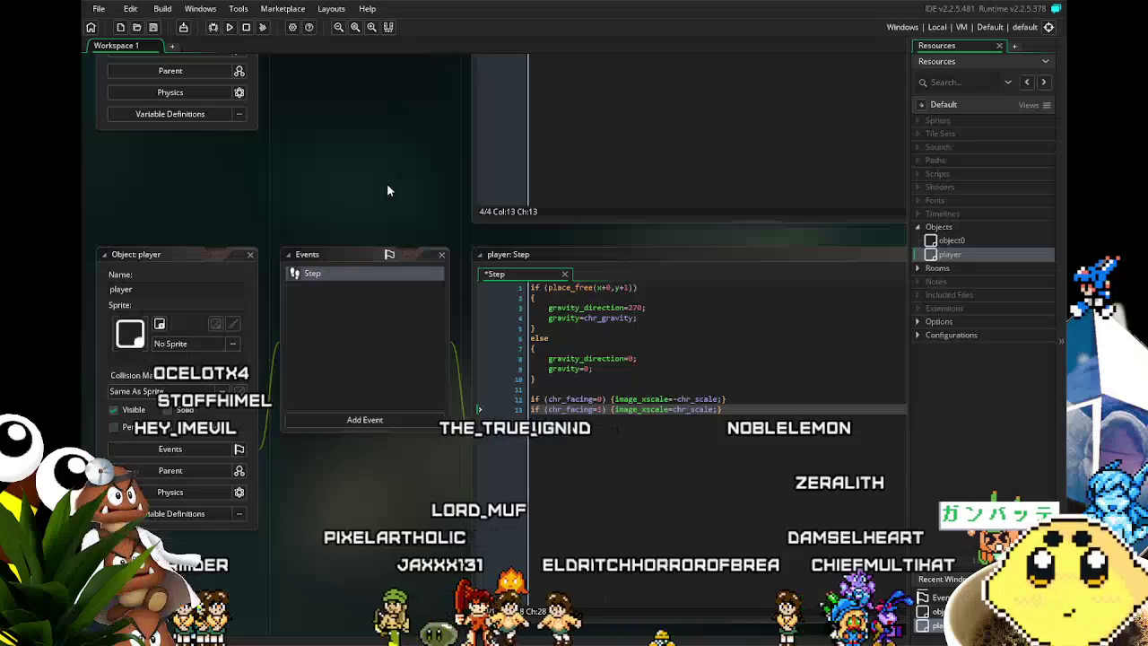
pyautogui.moveTo(386, 190); pyautogui.dragTo(367, 386)
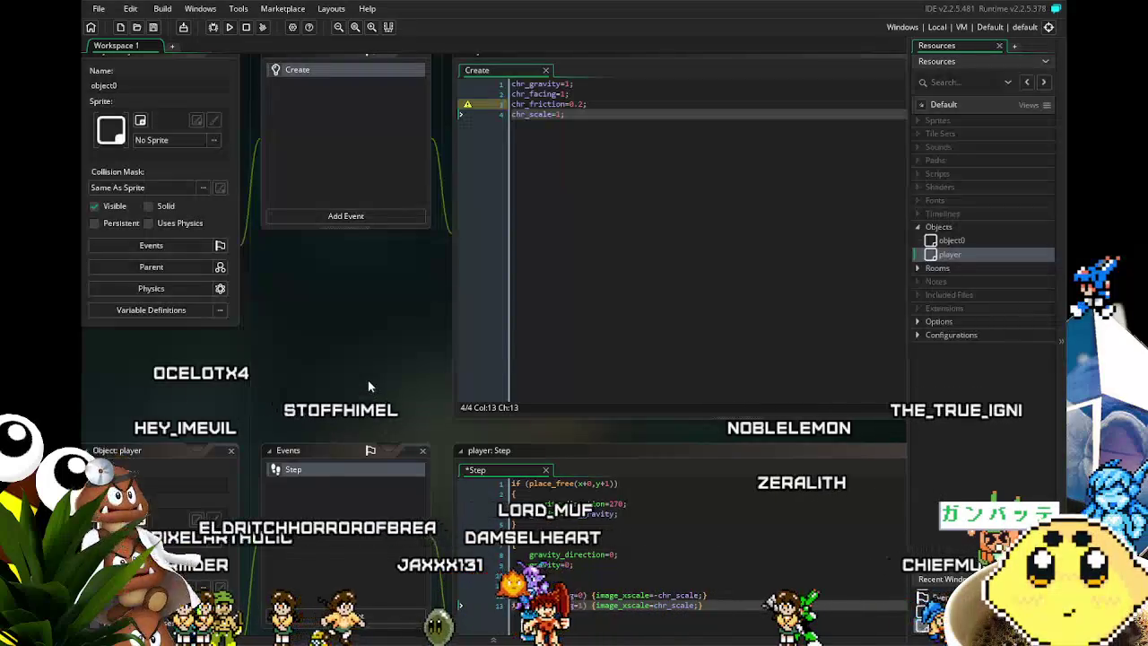
pyautogui.moveTo(338, 308); pyautogui.dragTo(366, 182)
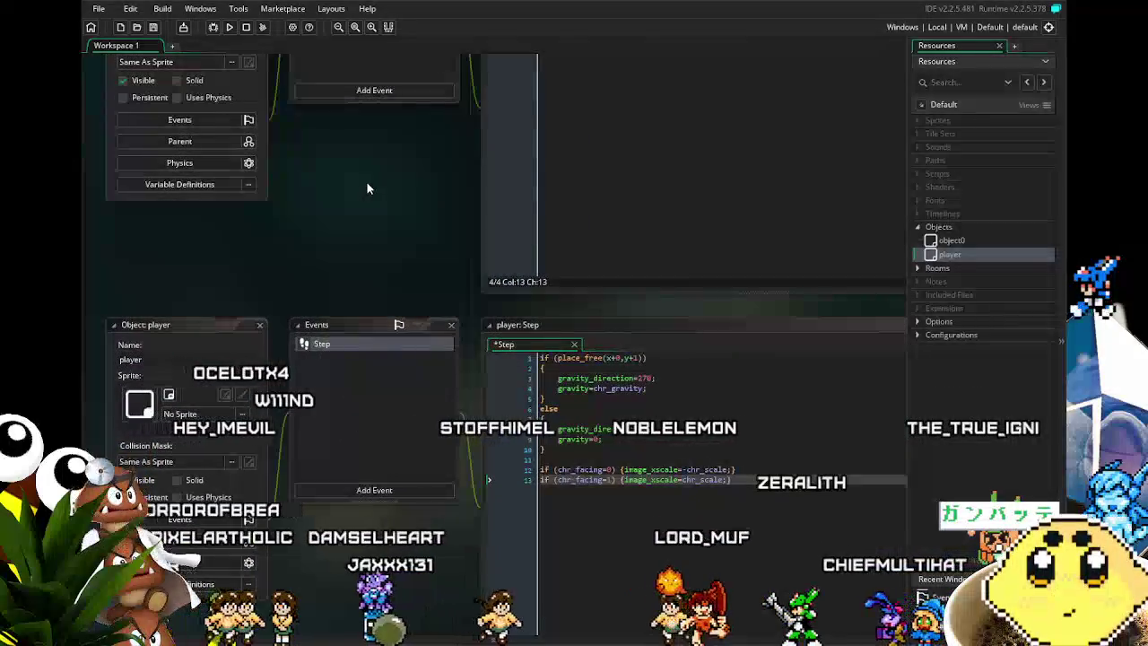
pyautogui.moveTo(406, 230); pyautogui.dragTo(392, 168)
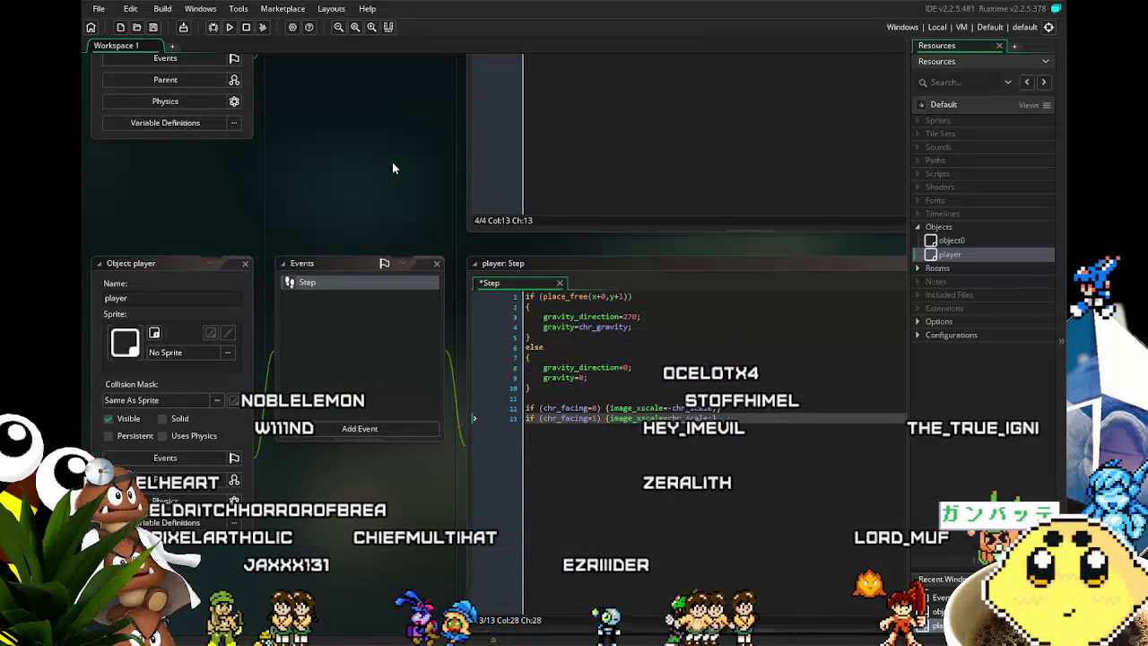
pyautogui.moveTo(392, 167); pyautogui.dragTo(335, 385)
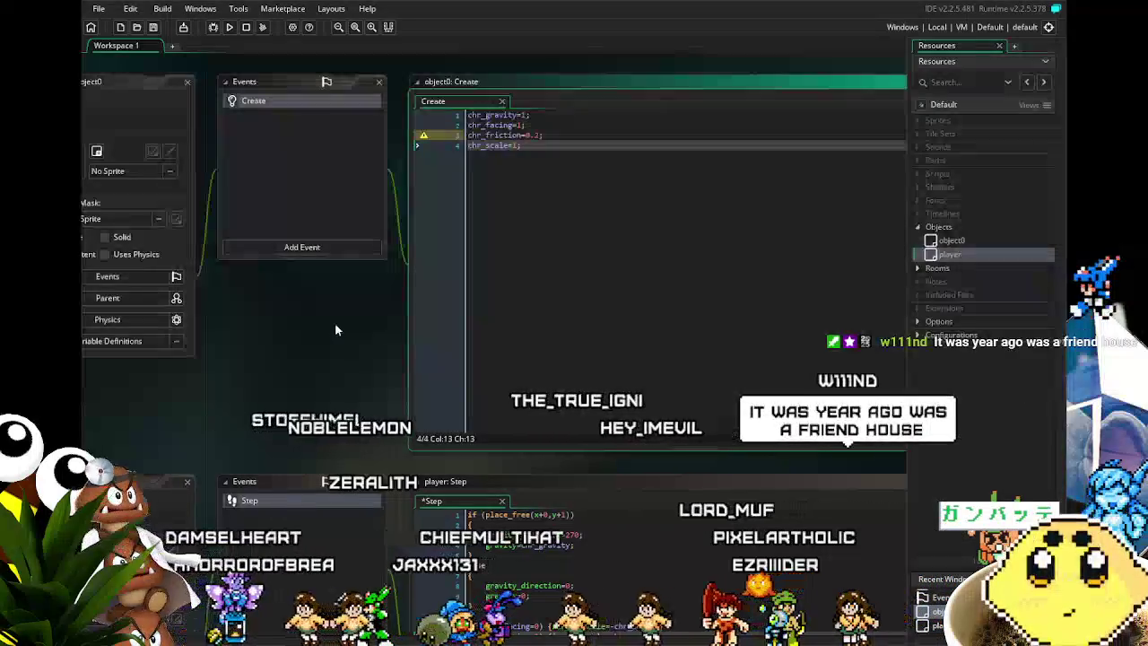
# - Insert a blank line after chr_scale=1; in object0's Create code
pyautogui.scroll(-2, 335, 327)
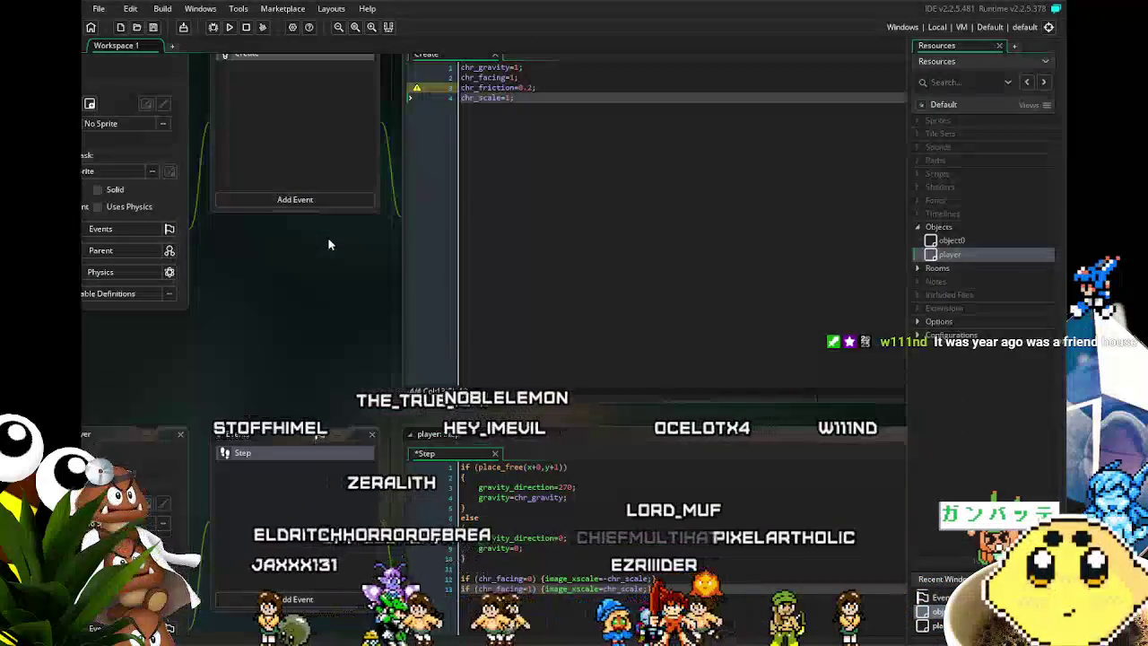
pyautogui.moveTo(292, 338)
pyautogui.mouseDown()
pyautogui.moveTo(356, 317)
pyautogui.moveTo(371, 303)
pyautogui.moveTo(352, 285)
pyautogui.mouseUp()
pyautogui.scroll(2, 351, 286)
pyautogui.scroll(2, 352, 285)
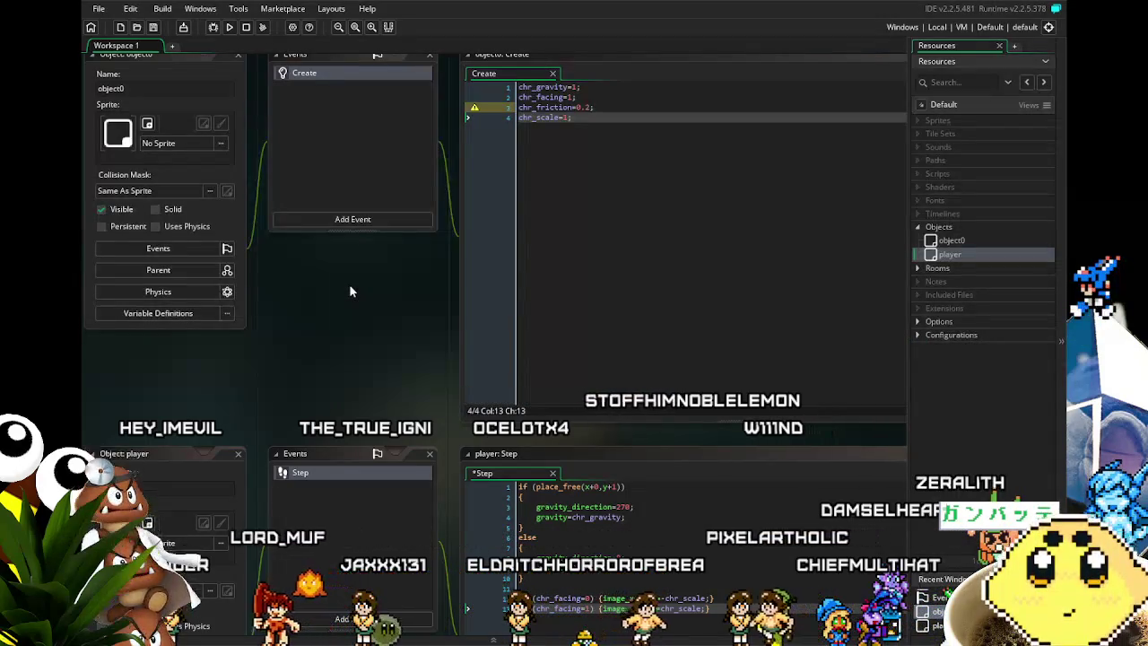
pyautogui.moveTo(350, 289)
pyautogui.mouseDown()
pyautogui.moveTo(316, 292)
pyautogui.moveTo(328, 310)
pyautogui.mouseUp()
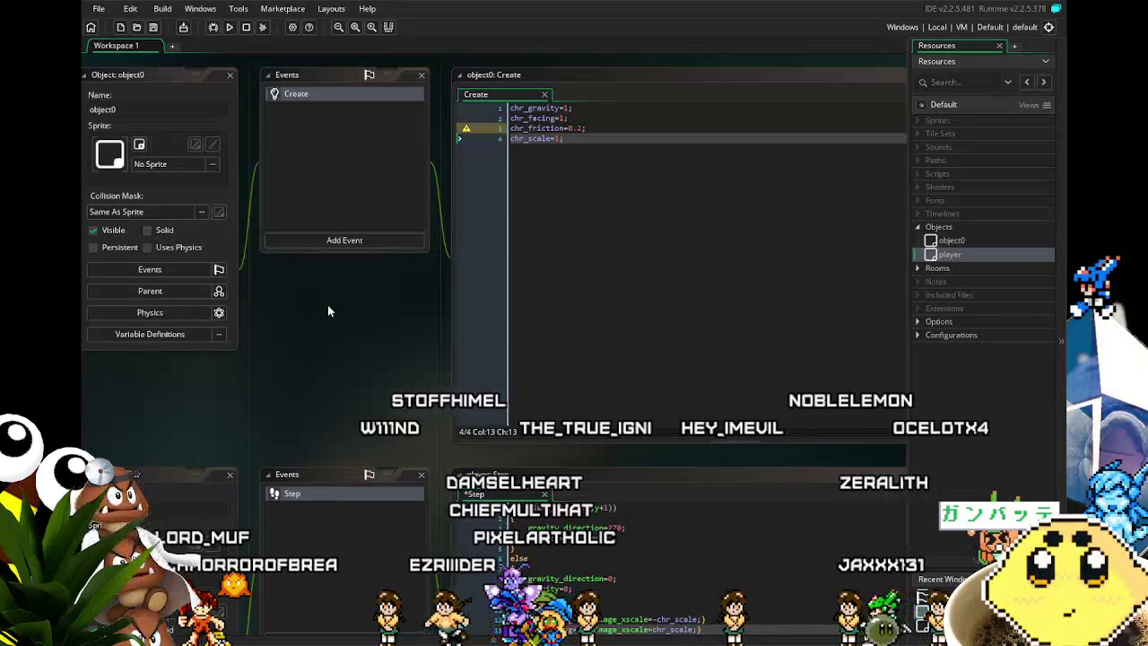
pyautogui.moveTo(333, 384)
pyautogui.mouseDown()
pyautogui.moveTo(363, 358)
pyautogui.moveTo(355, 322)
pyautogui.mouseUp()
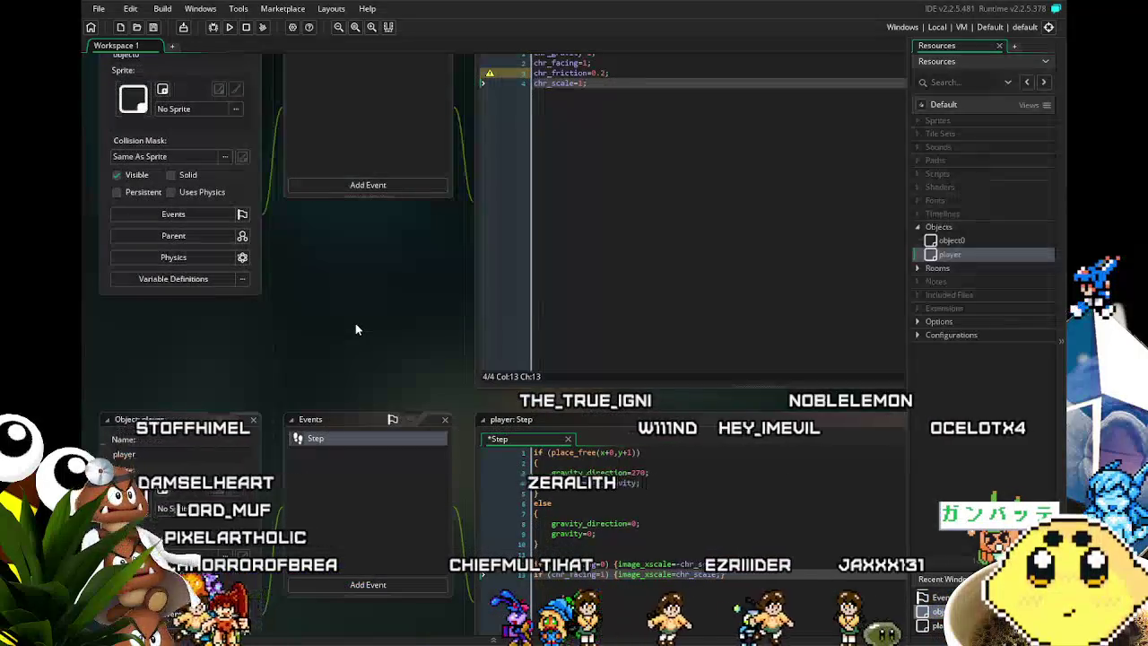
pyautogui.scroll(1, 355, 324)
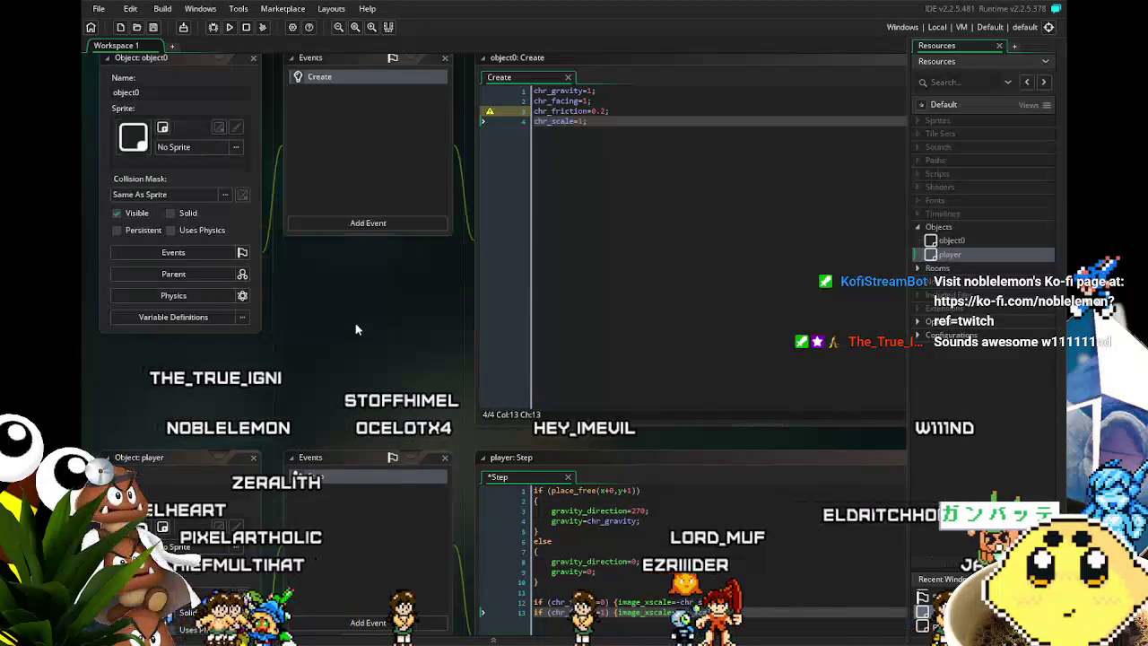
pyautogui.scroll(-2, 355, 329)
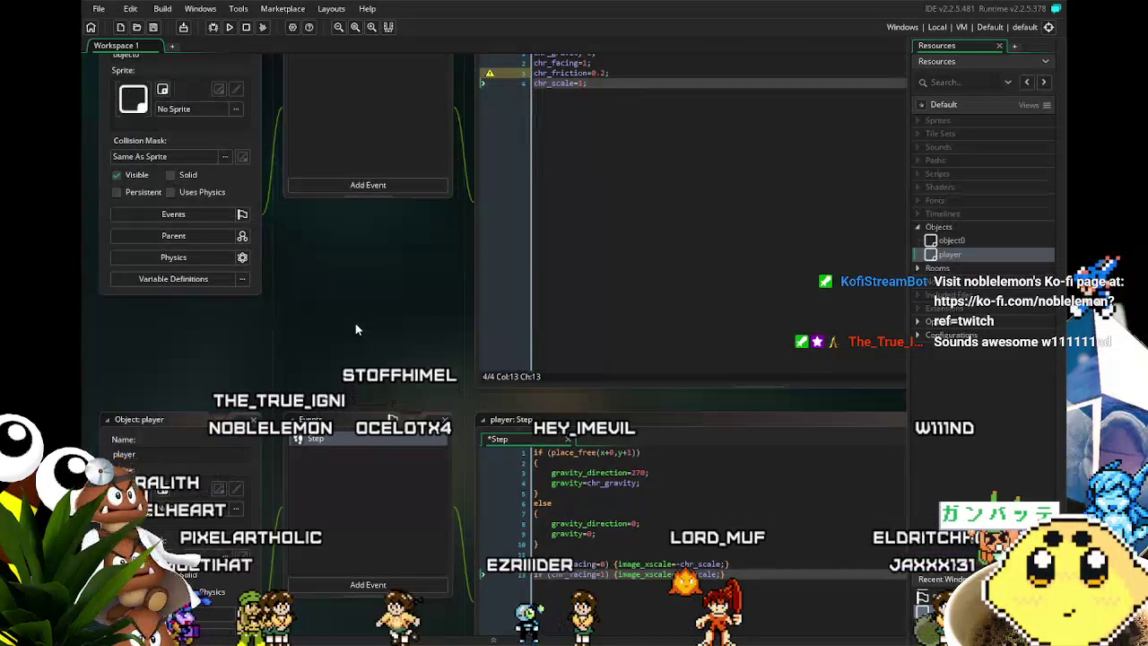
pyautogui.hscroll(-1, 393, 295)
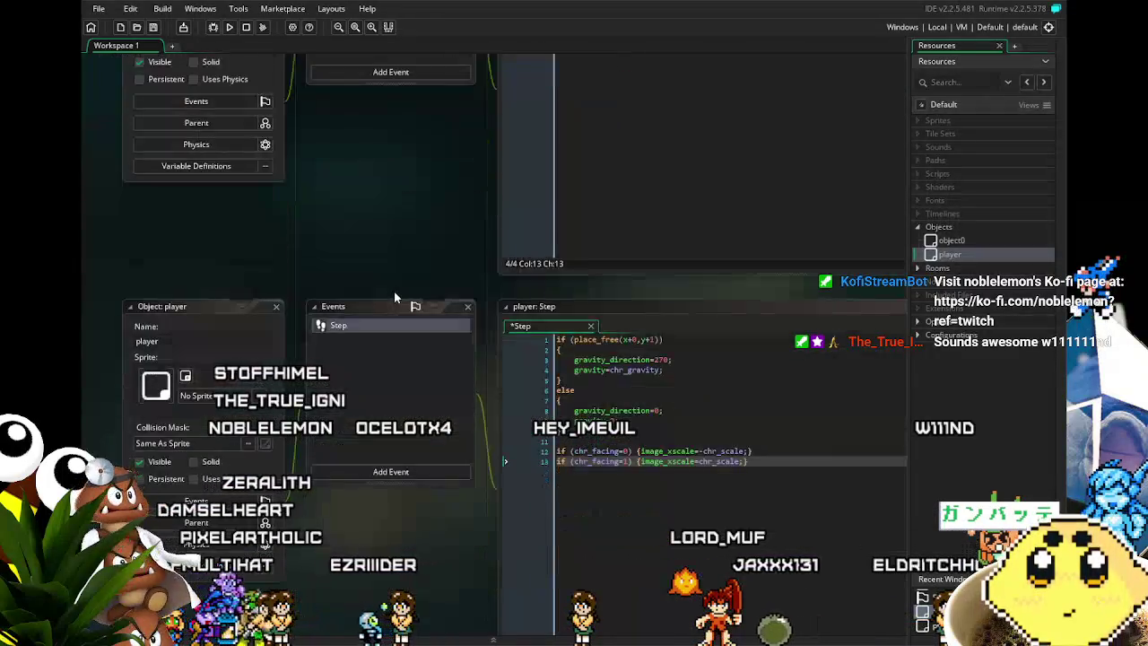
pyautogui.scroll(-5, 393, 297)
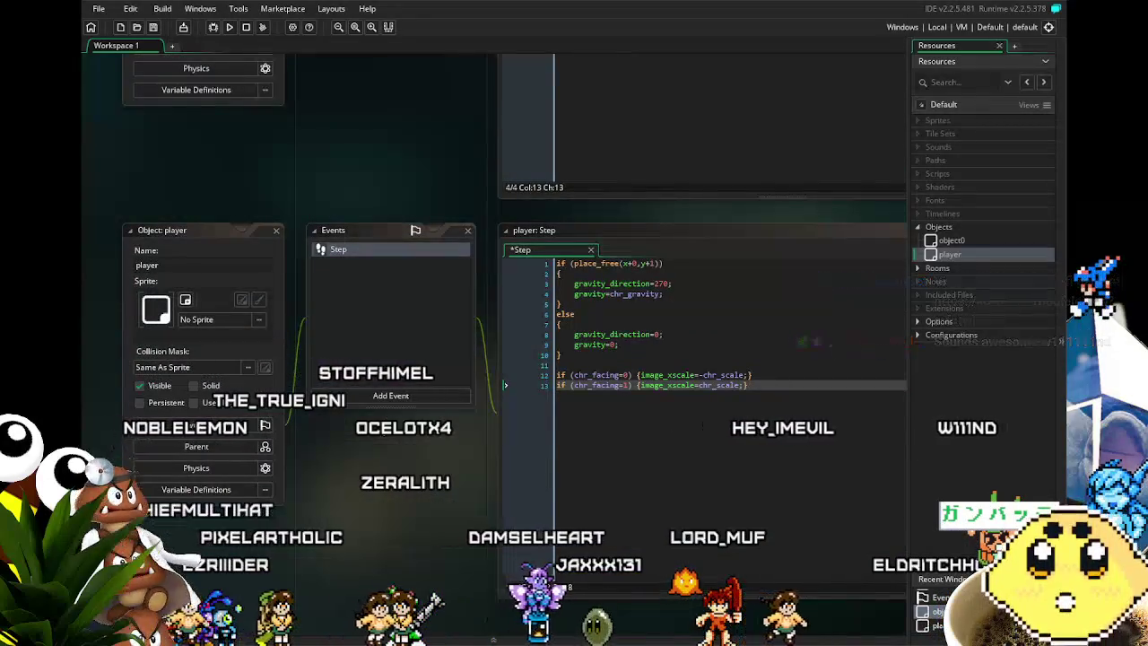
pyautogui.scroll(3, 394, 297)
pyautogui.scroll(3, 393, 297)
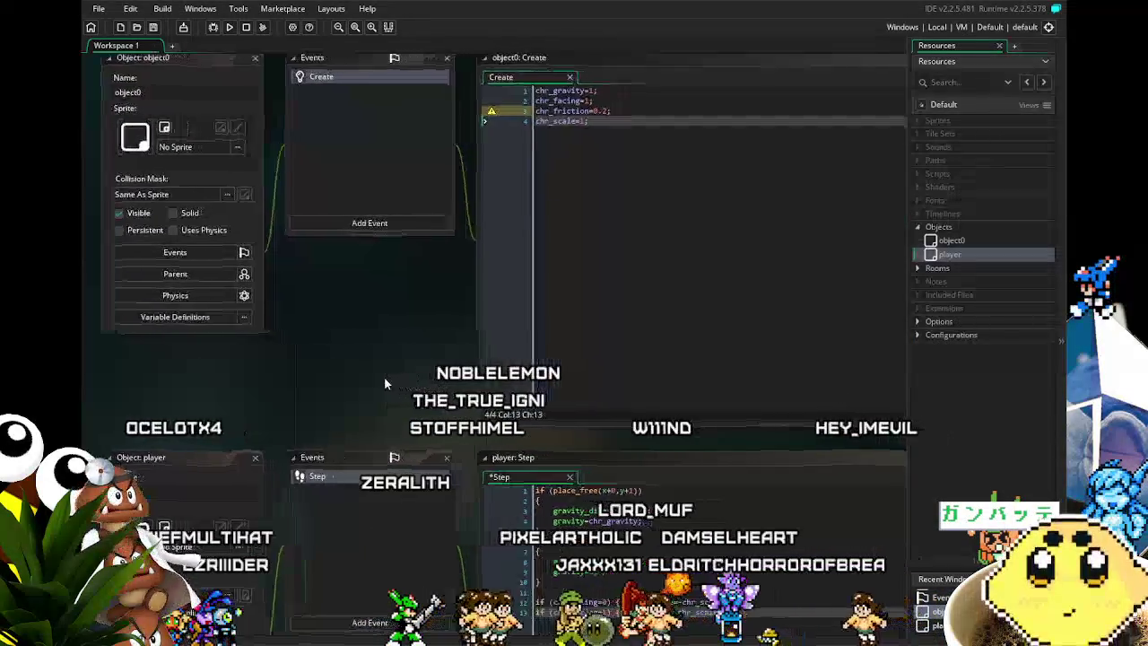
pyautogui.hscroll(1, 384, 376)
pyautogui.click(632, 170)
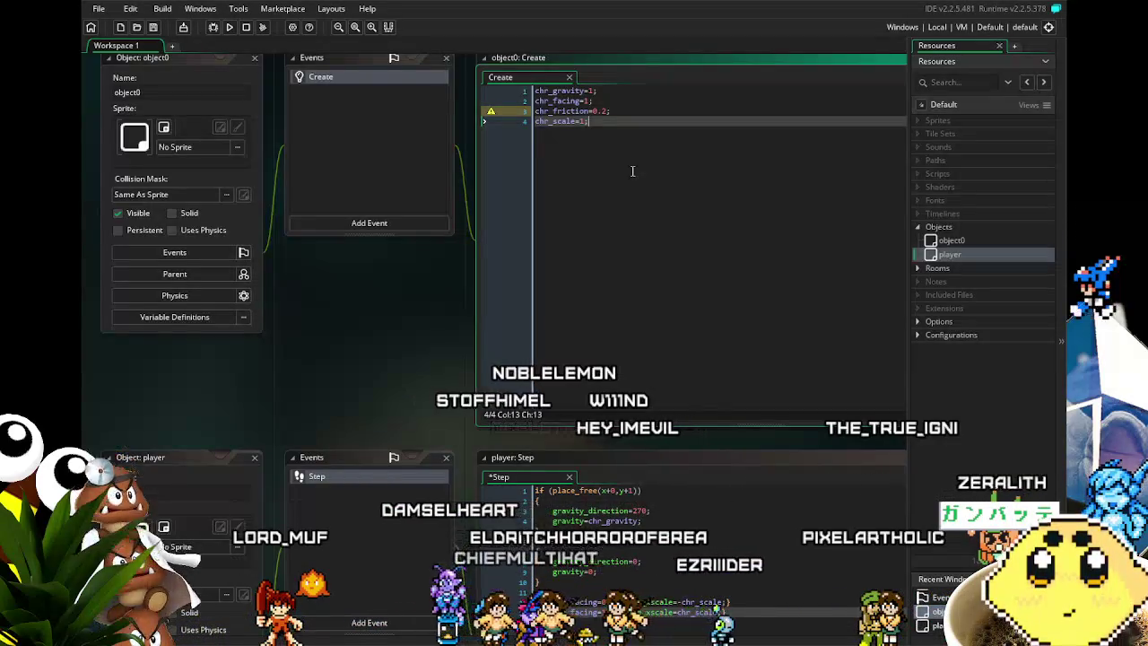
pyautogui.press('Return')
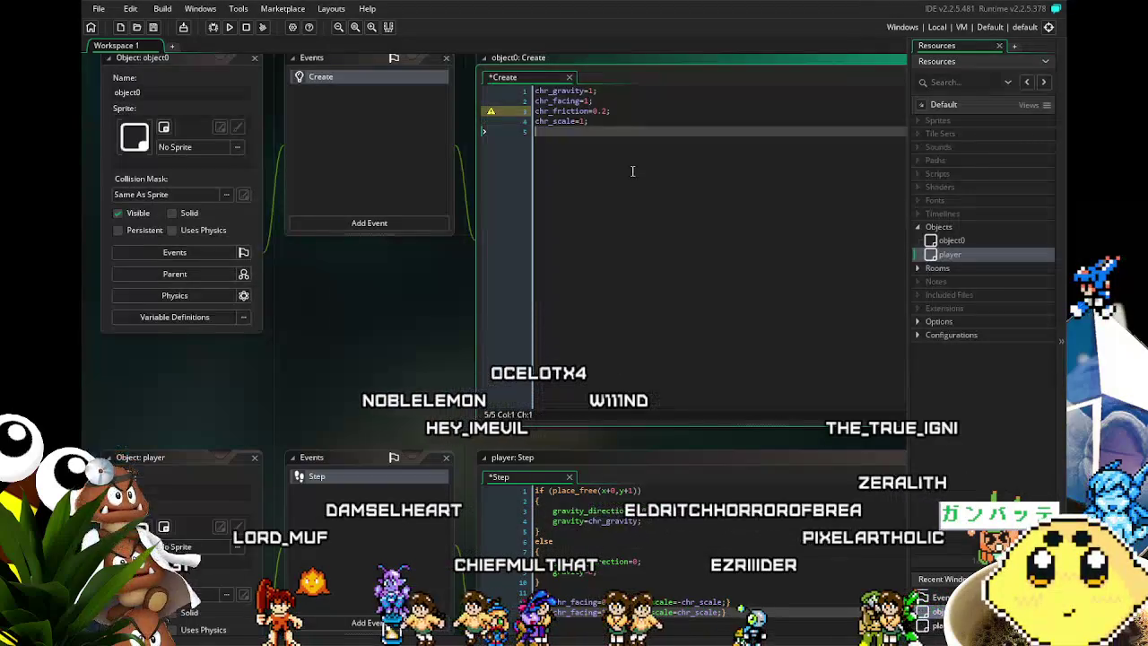
# - Finish line 5 as chr_level=0; and save the project
pyautogui.write('chr_lev')
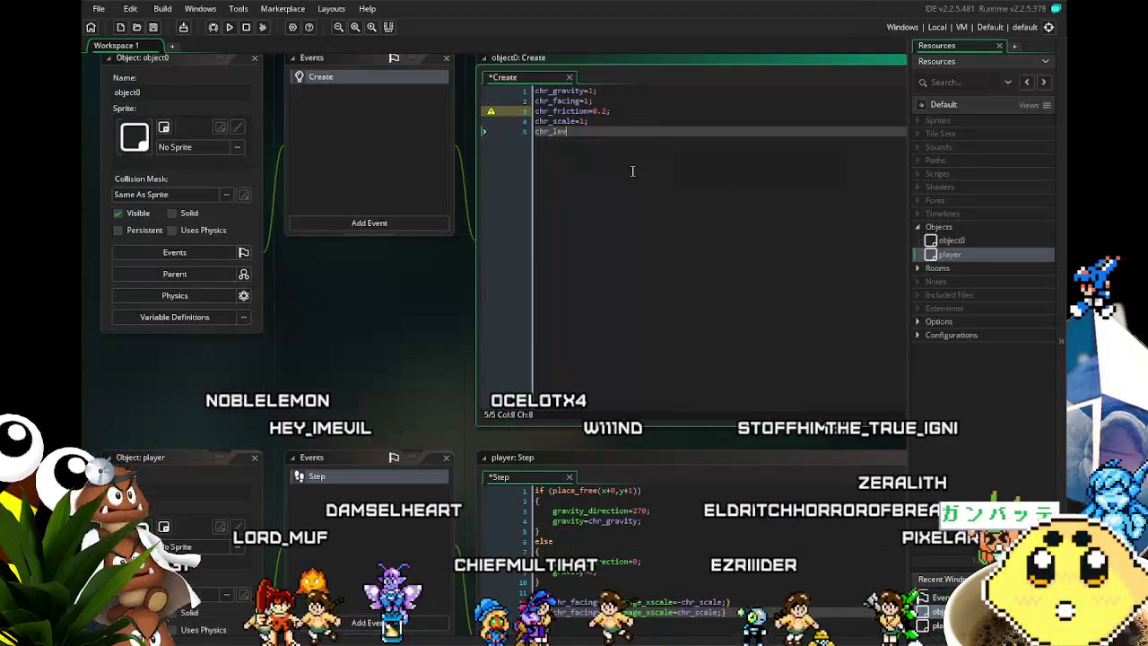
pyautogui.write('el=0;')
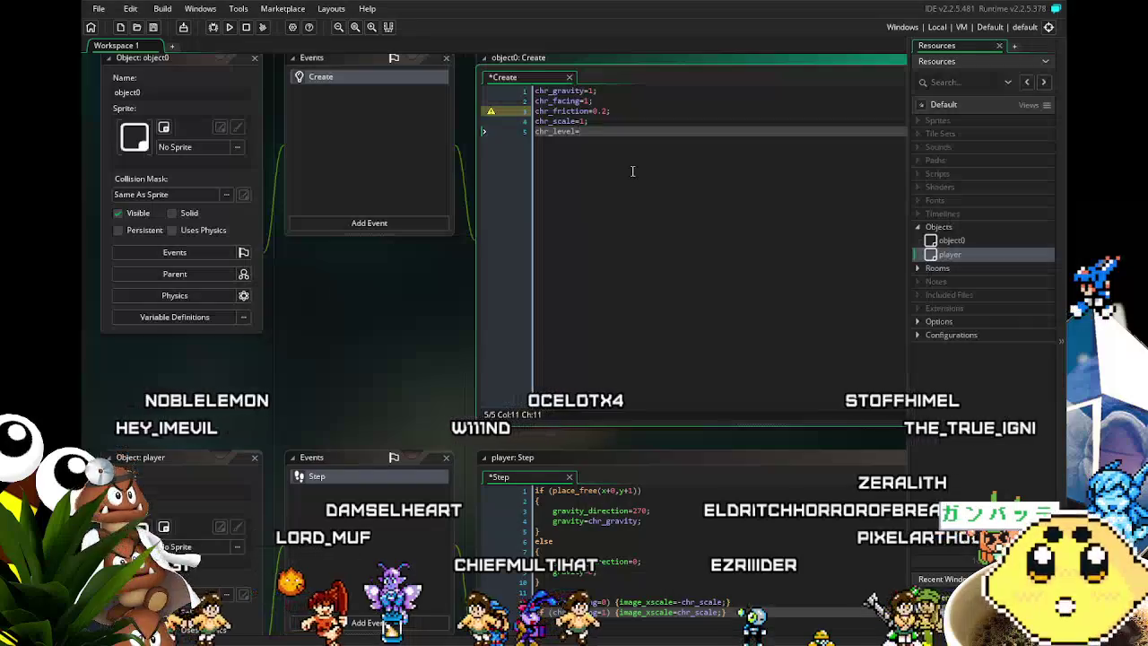
pyautogui.hotkey('ctrl', 's')
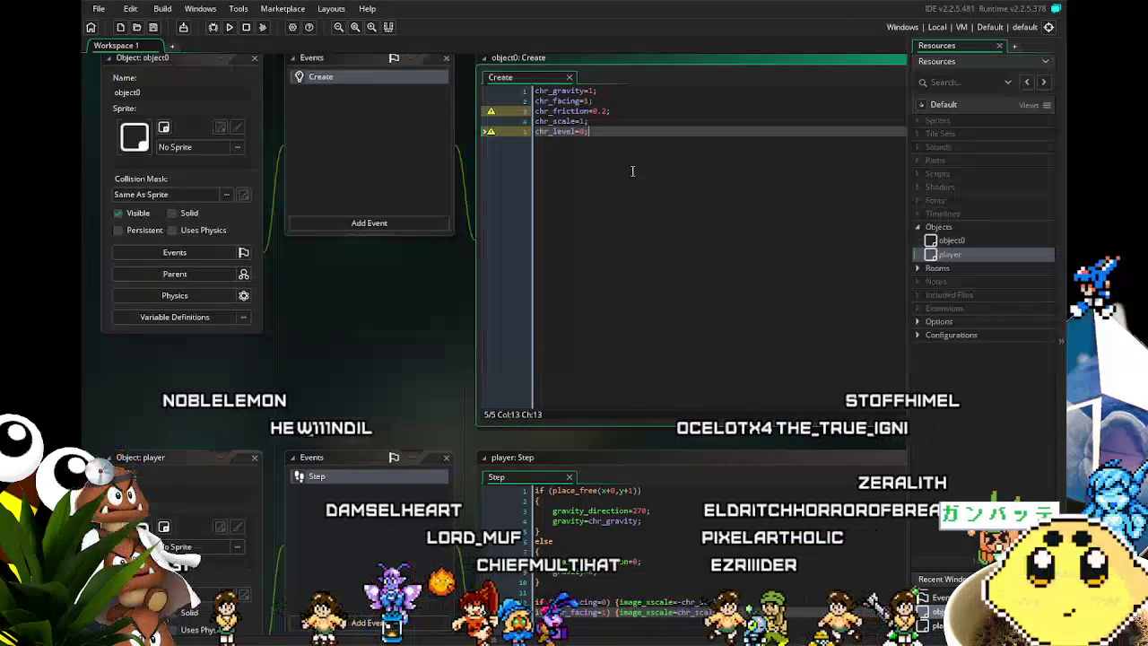
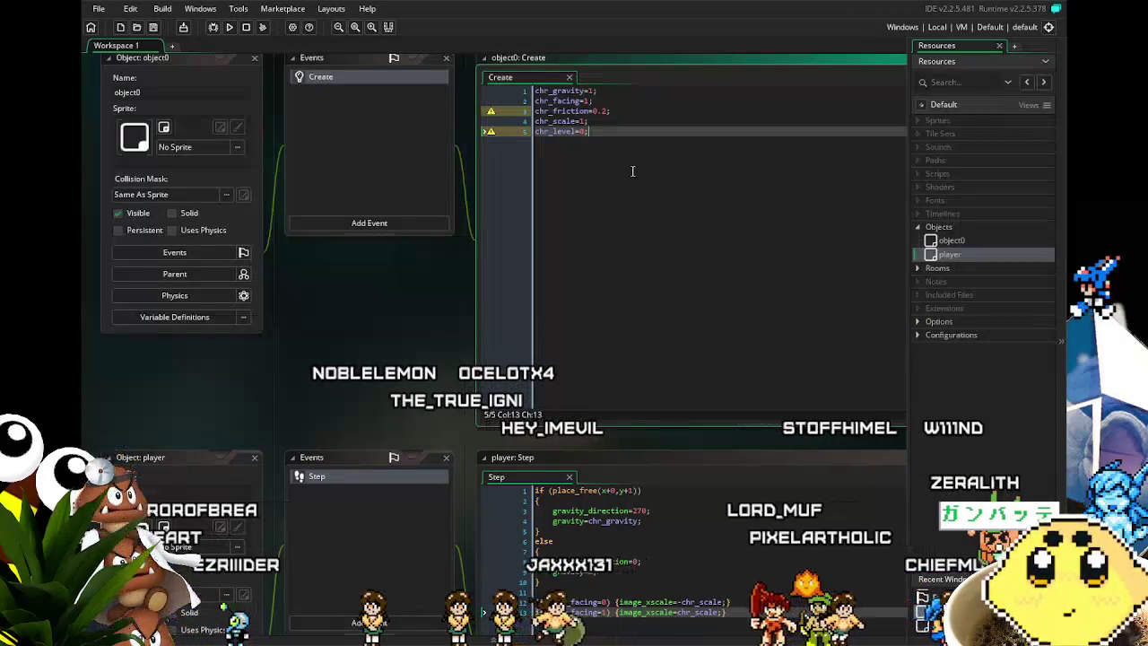
pyautogui.moveTo(277, 329)
pyautogui.mouseDown()
pyautogui.moveTo(336, 309)
pyautogui.moveTo(286, 344)
pyautogui.moveTo(302, 372)
pyautogui.moveTo(293, 373)
pyautogui.moveTo(312, 370)
pyautogui.mouseUp()
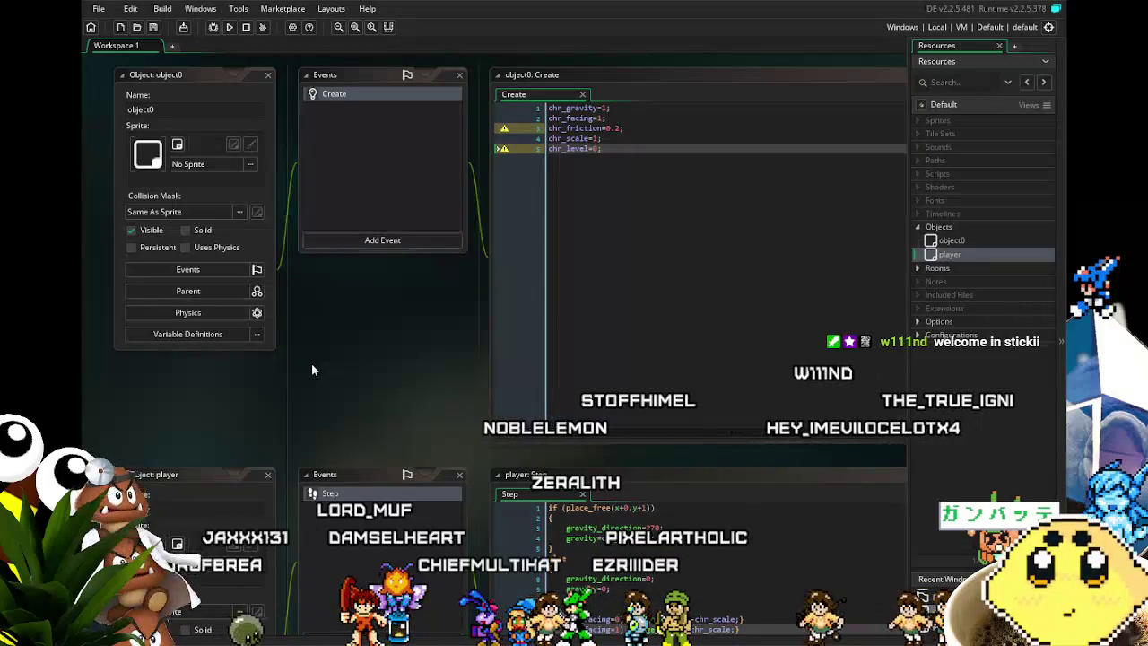
pyautogui.moveTo(314, 369); pyautogui.dragTo(305, 384)
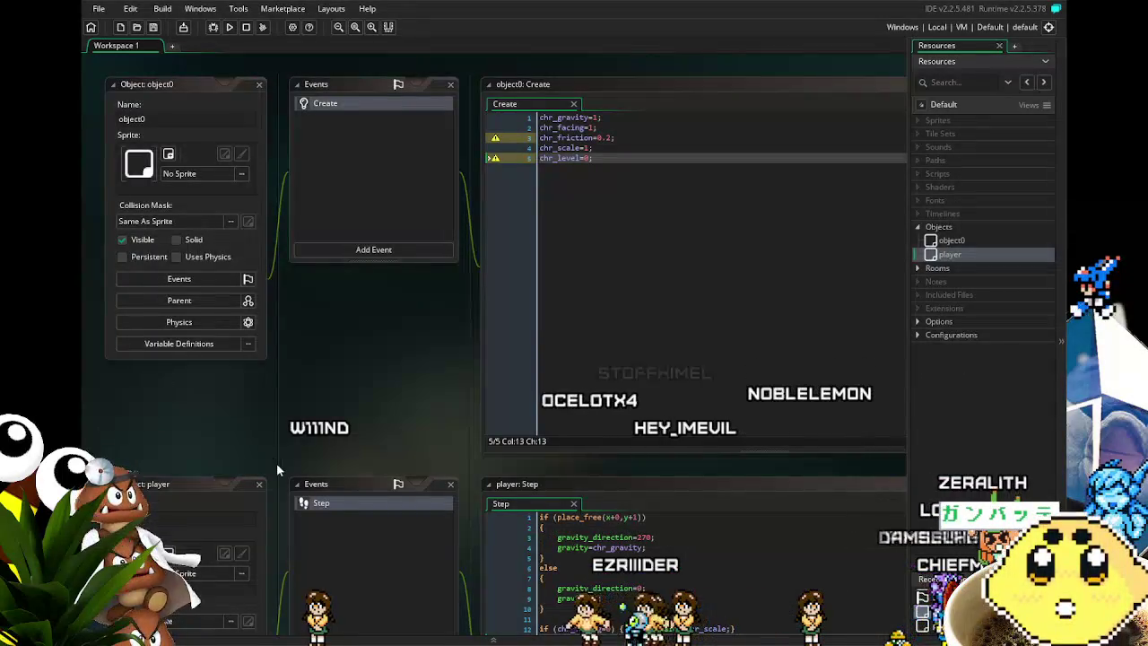
pyautogui.moveTo(279, 469)
pyautogui.mouseDown()
pyautogui.moveTo(298, 450)
pyautogui.moveTo(297, 416)
pyautogui.moveTo(275, 416)
pyautogui.mouseUp()
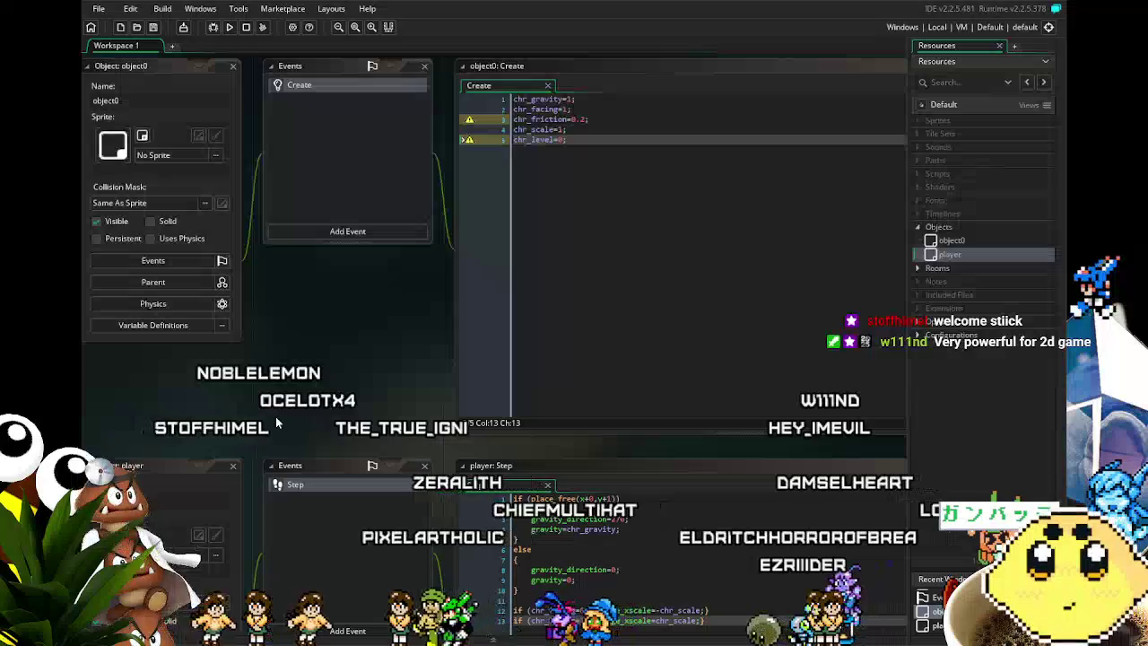
pyautogui.moveTo(275, 416); pyautogui.dragTo(257, 414)
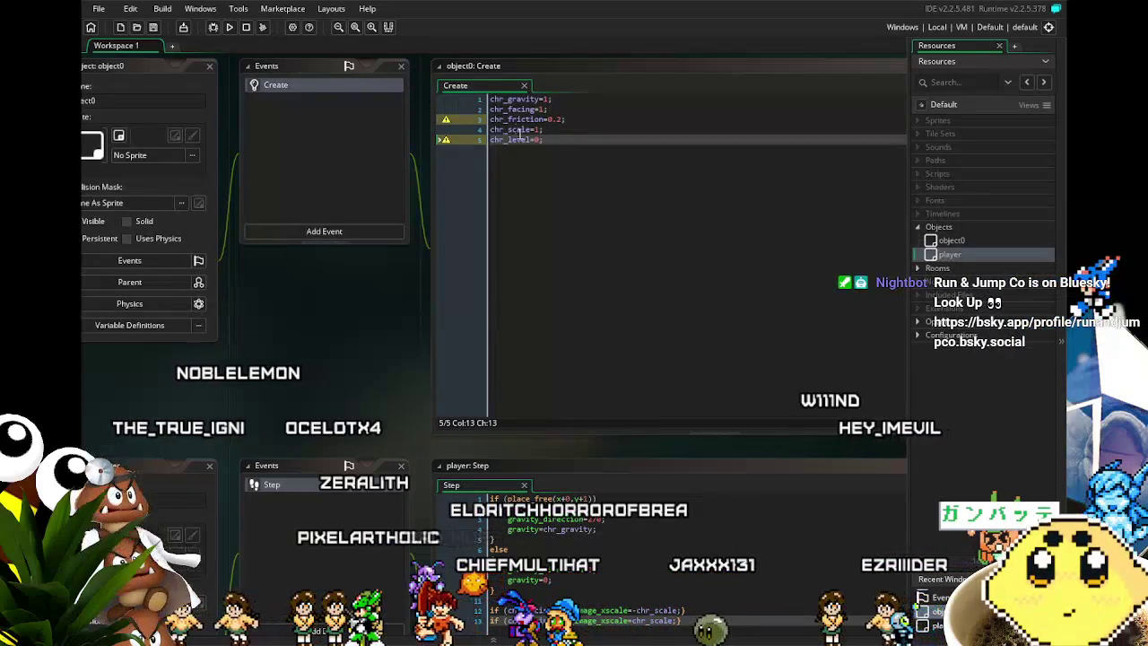
pyautogui.click(530, 170)
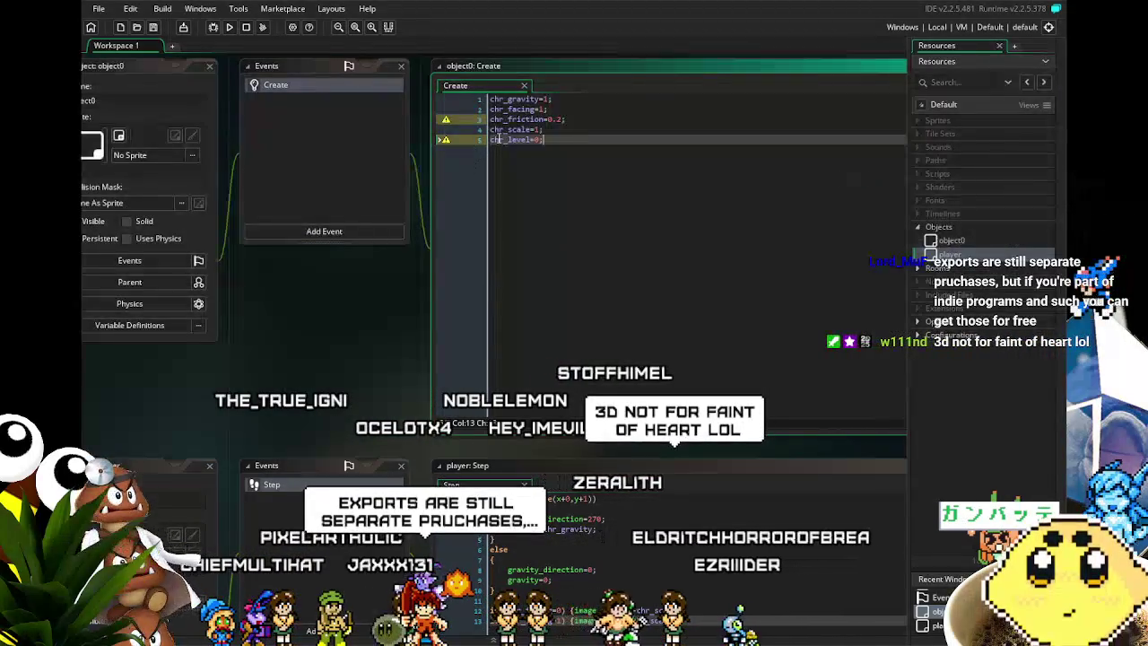
pyautogui.moveTo(357, 348); pyautogui.dragTo(360, 365)
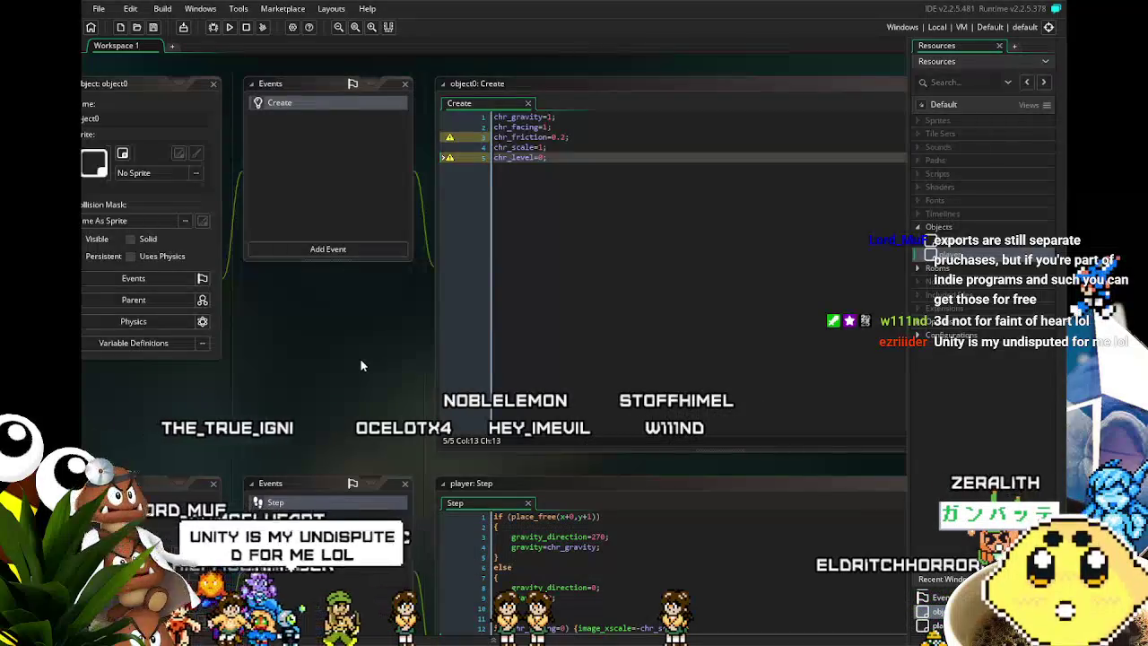
pyautogui.moveTo(360, 358); pyautogui.dragTo(398, 337)
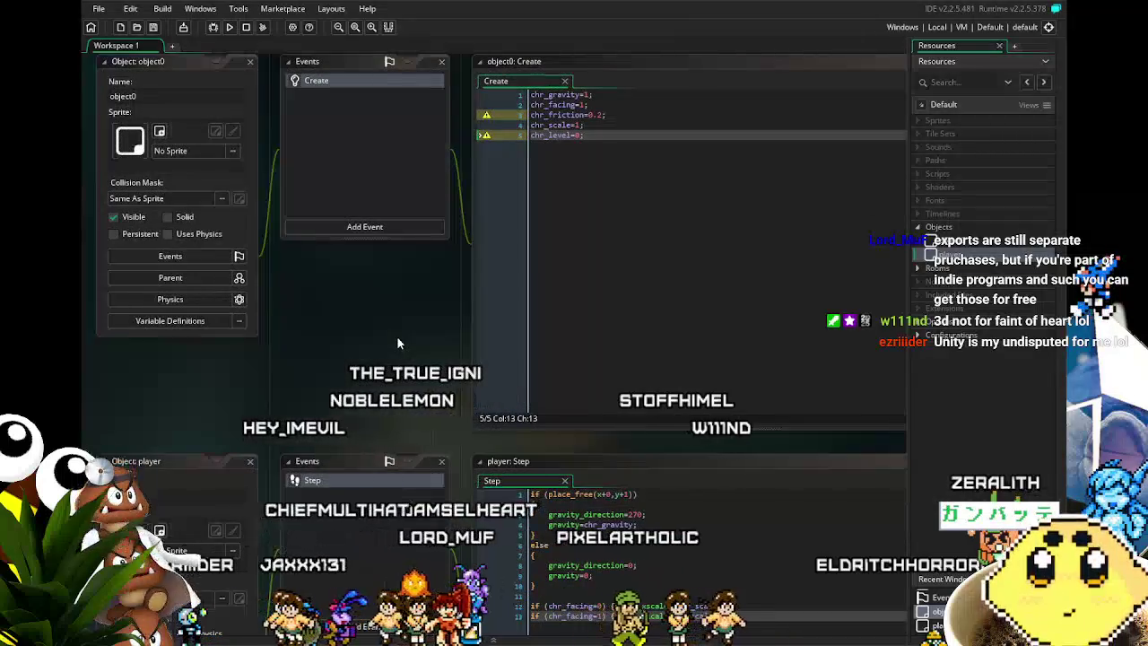
pyautogui.scroll(-2, 396, 335)
pyautogui.scroll(2, 397, 335)
pyautogui.scroll(1, 396, 335)
pyautogui.scroll(-1, 397, 336)
pyautogui.moveTo(396, 335)
pyautogui.mouseDown()
pyautogui.moveTo(451, 304)
pyautogui.moveTo(456, 410)
pyautogui.mouseUp()
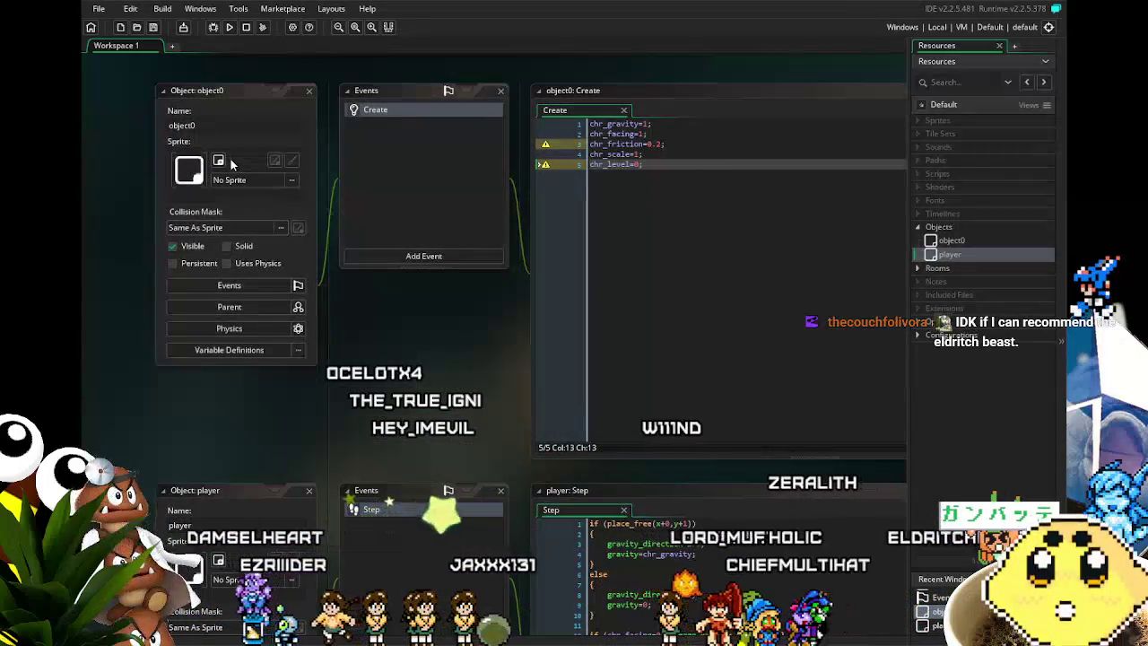
pyautogui.moveTo(356, 479)
pyautogui.mouseDown()
pyautogui.moveTo(273, 254)
pyautogui.moveTo(236, 235)
pyautogui.moveTo(267, 253)
pyautogui.mouseUp()
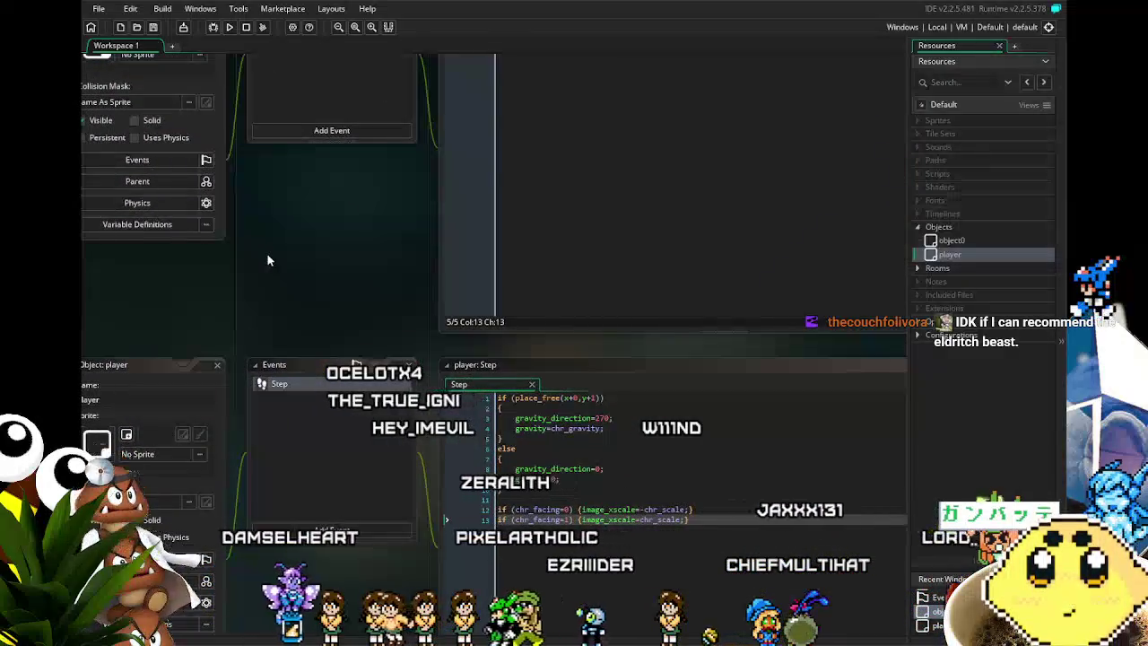
pyautogui.moveTo(341, 207); pyautogui.dragTo(300, 297)
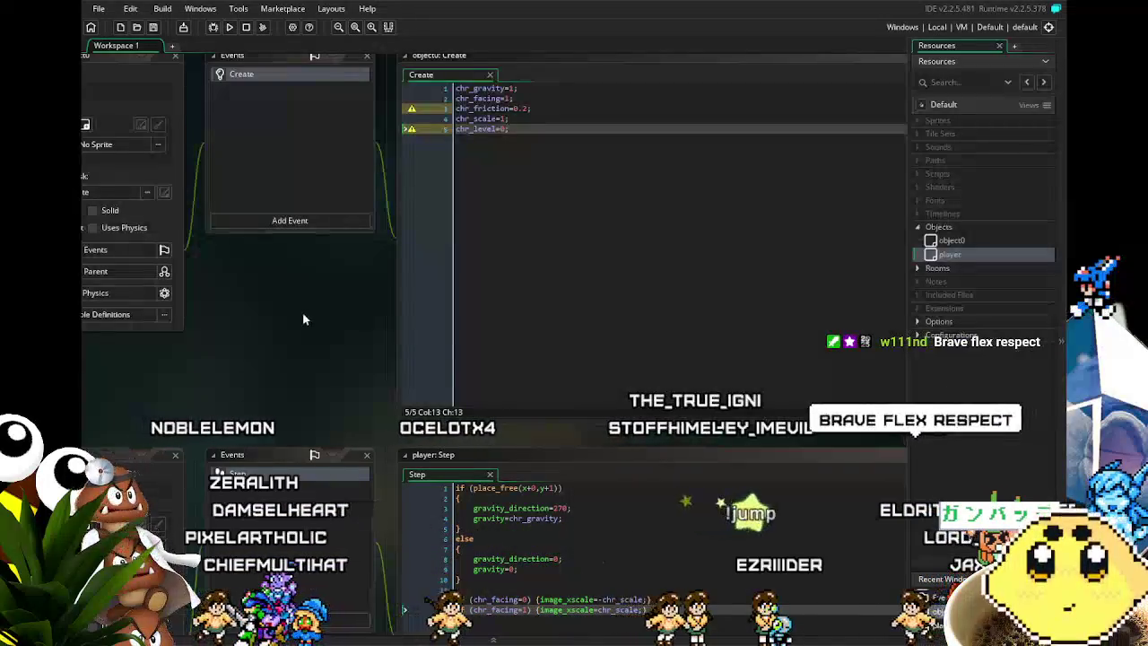
pyautogui.moveTo(292, 312); pyautogui.dragTo(313, 329)
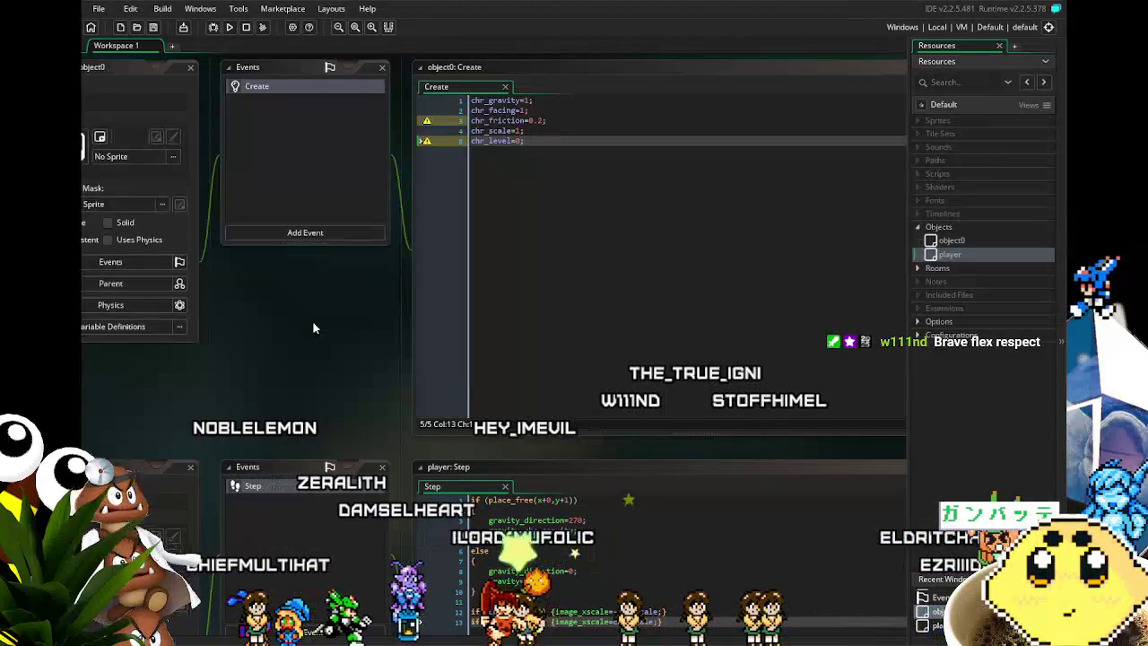
pyautogui.moveTo(314, 328); pyautogui.dragTo(329, 346)
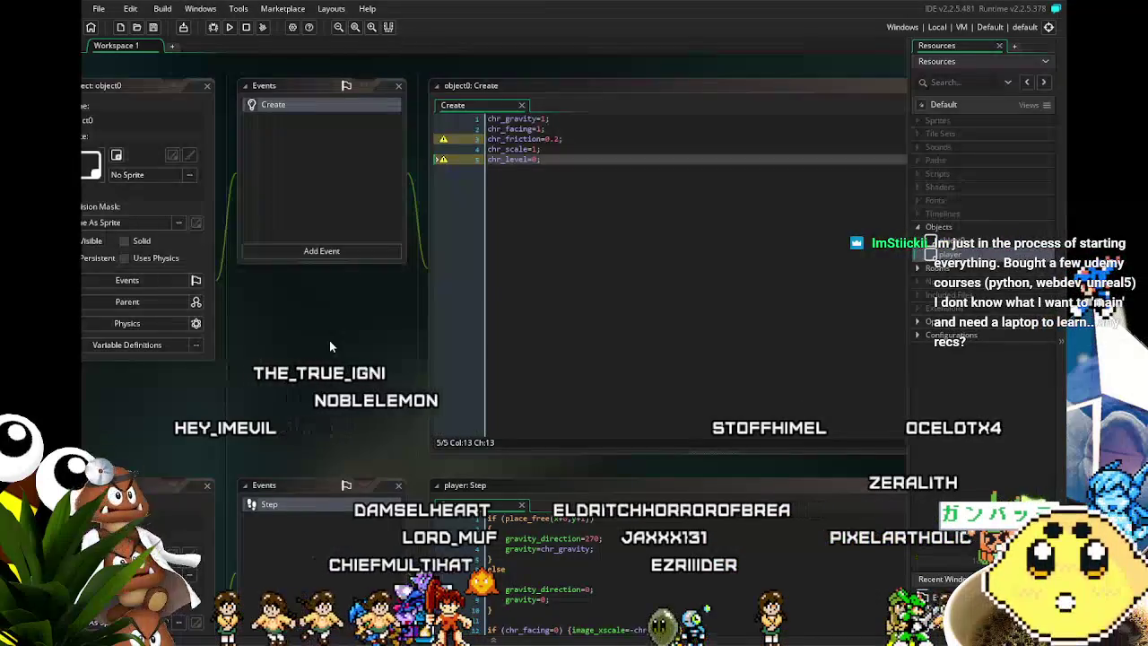
pyautogui.moveTo(329, 346); pyautogui.dragTo(321, 368)
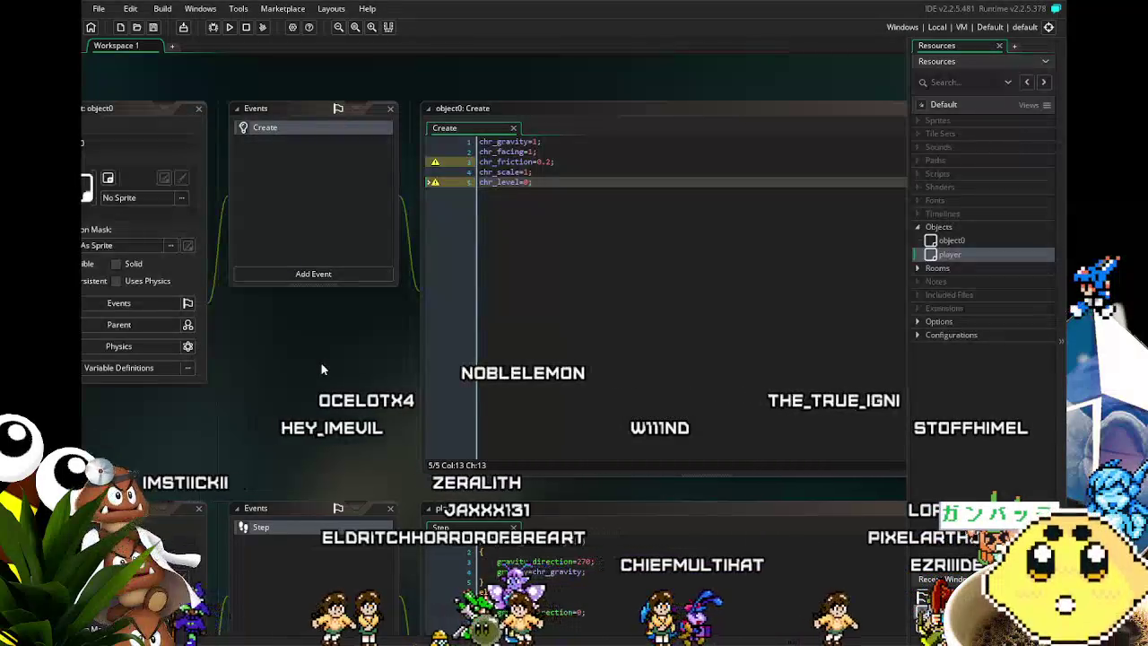
pyautogui.moveTo(273, 373); pyautogui.dragTo(299, 371)
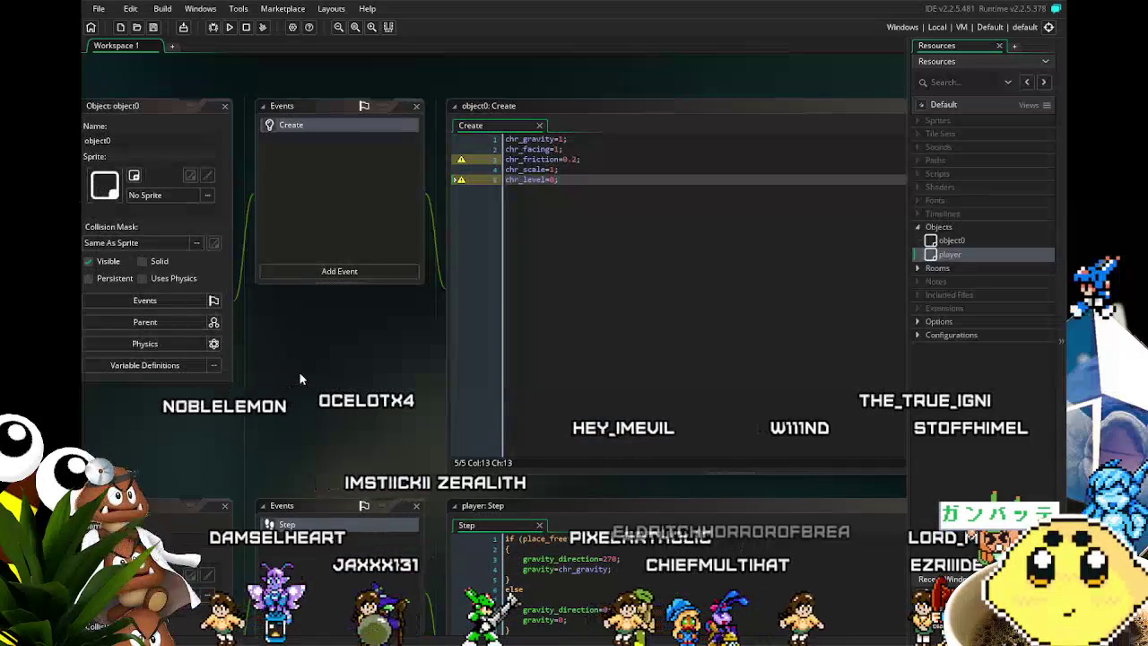
pyautogui.moveTo(299, 371); pyautogui.dragTo(346, 356)
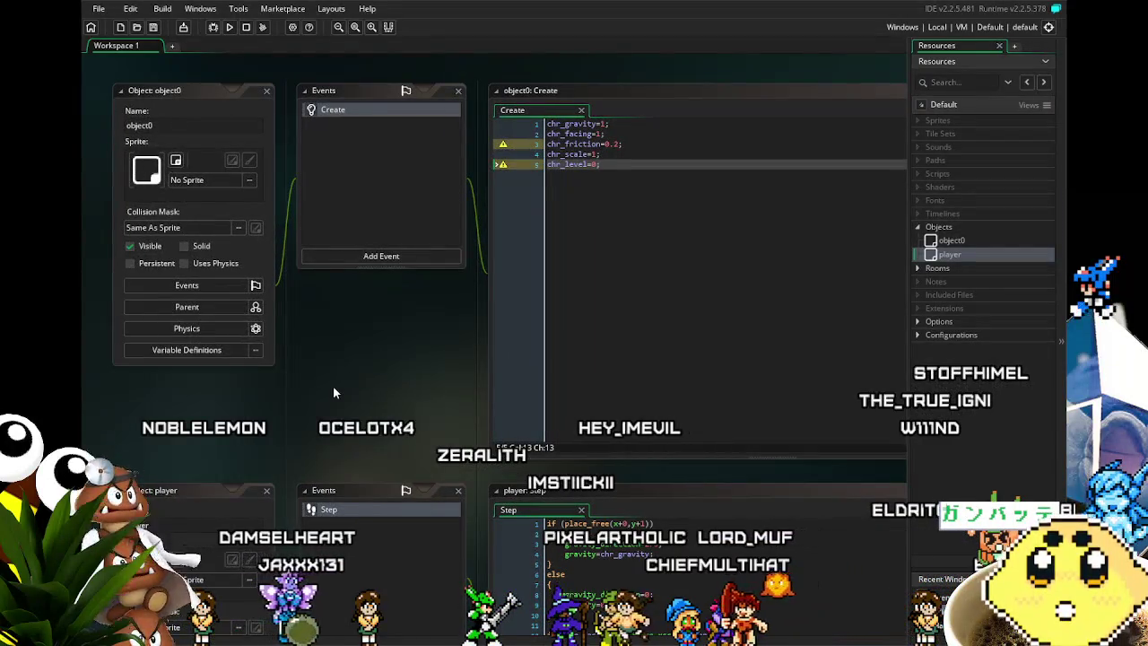
pyautogui.moveTo(333, 391); pyautogui.dragTo(319, 389)
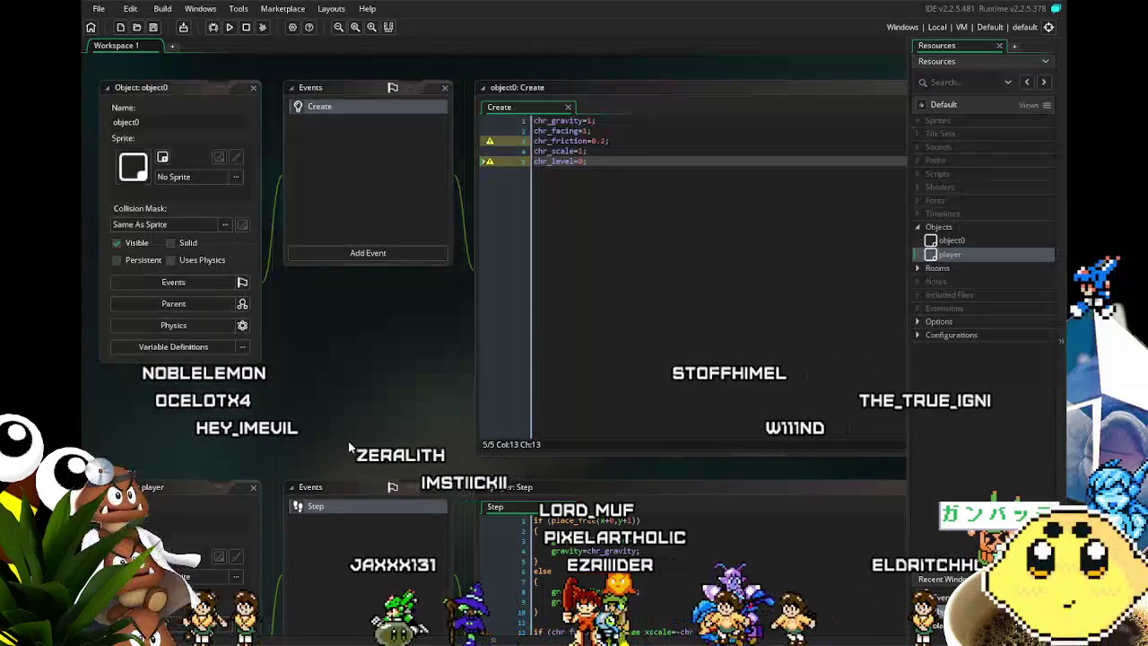
pyautogui.moveTo(350, 445); pyautogui.dragTo(383, 453)
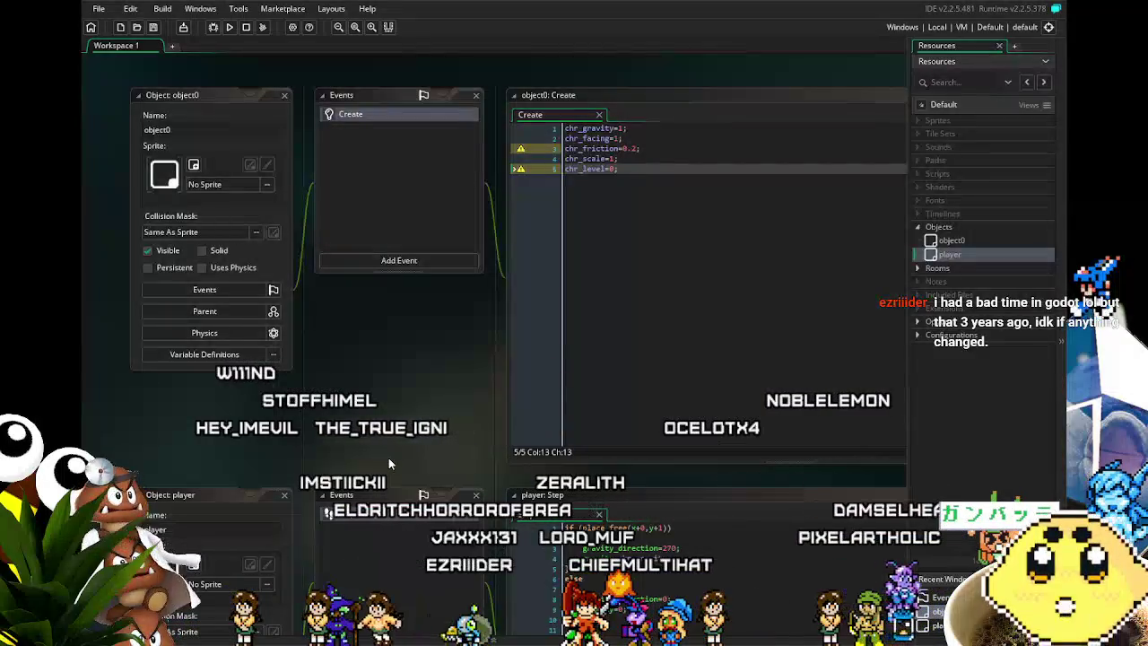
pyautogui.moveTo(387, 455); pyautogui.dragTo(371, 453)
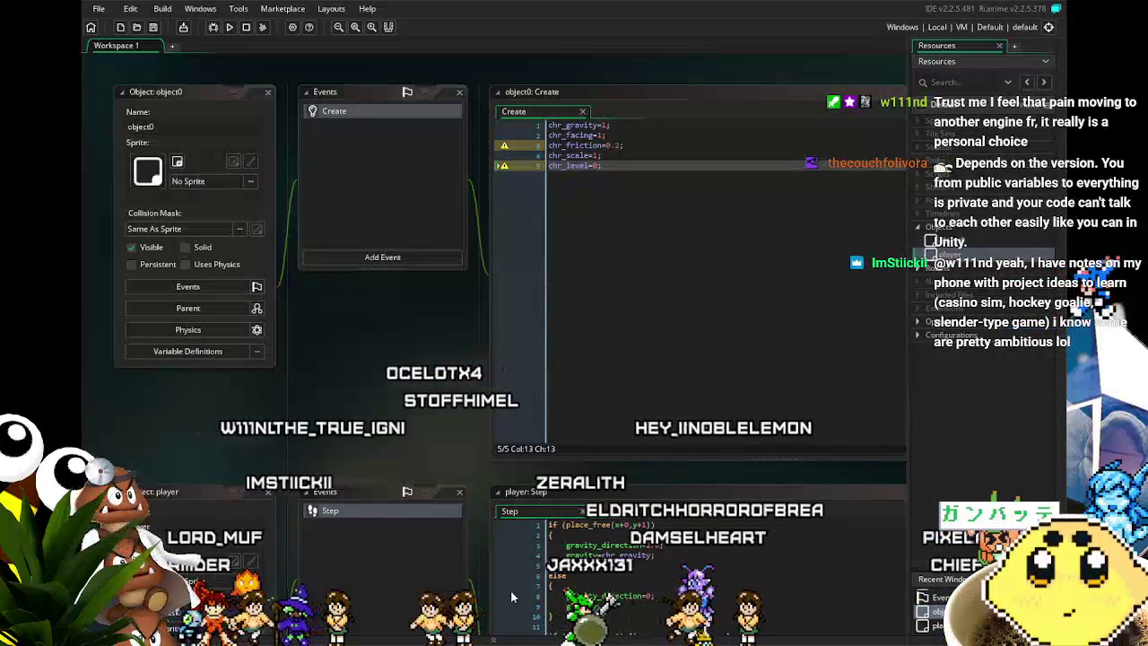
pyautogui.moveTo(429, 352); pyautogui.dragTo(390, 391)
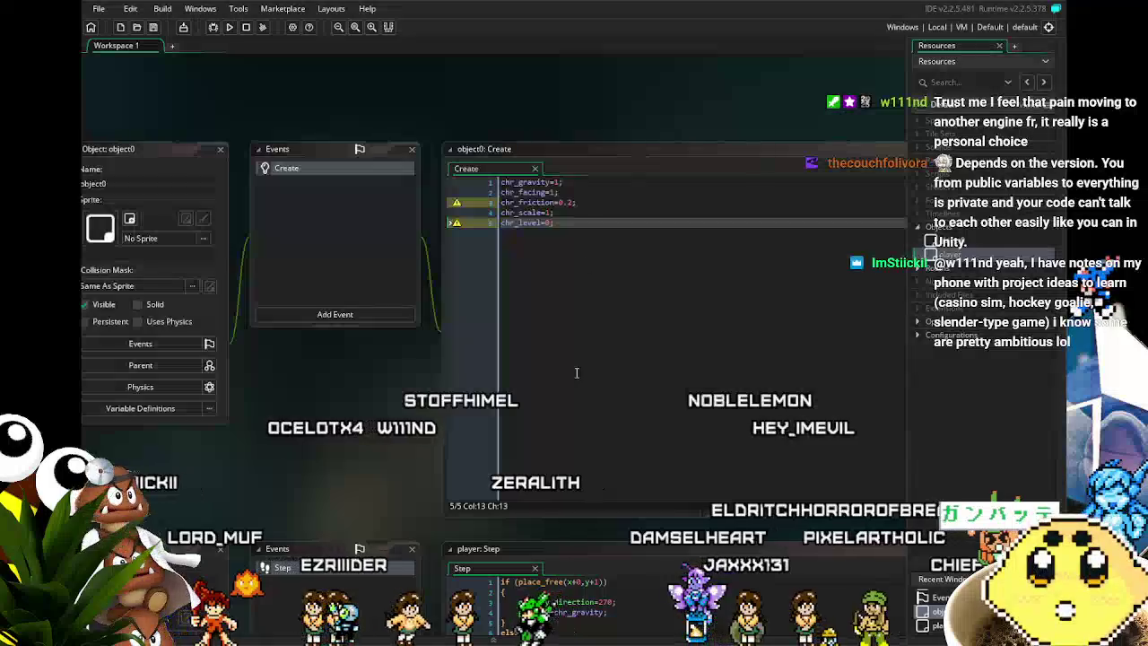
pyautogui.moveTo(351, 509); pyautogui.dragTo(442, 440)
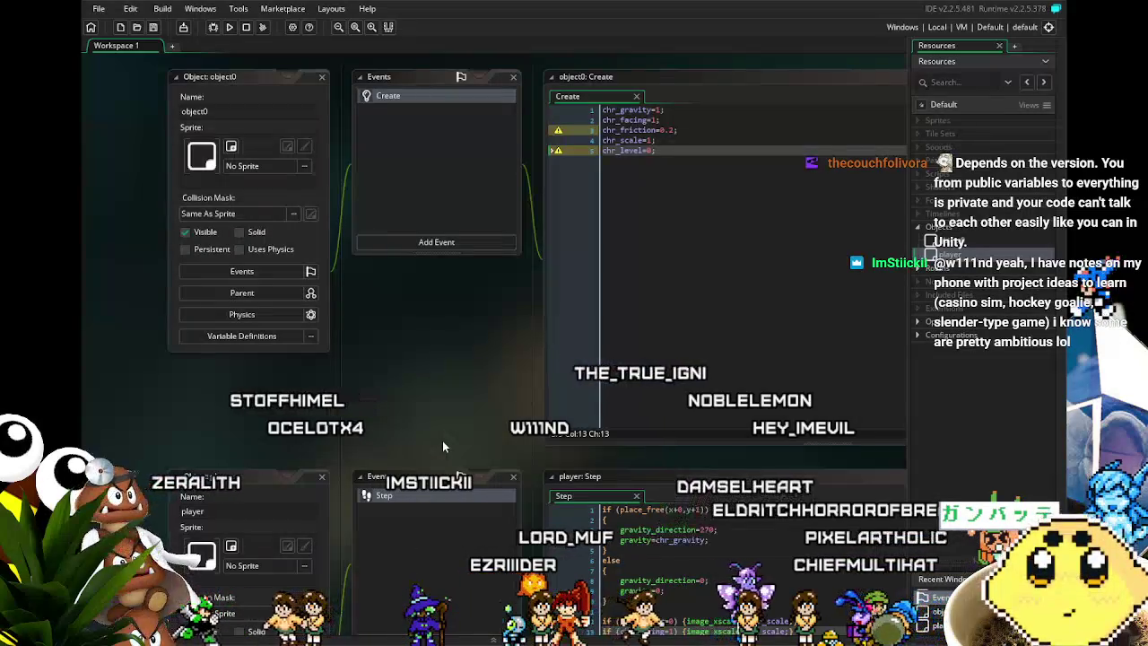
pyautogui.moveTo(442, 440); pyautogui.dragTo(401, 441)
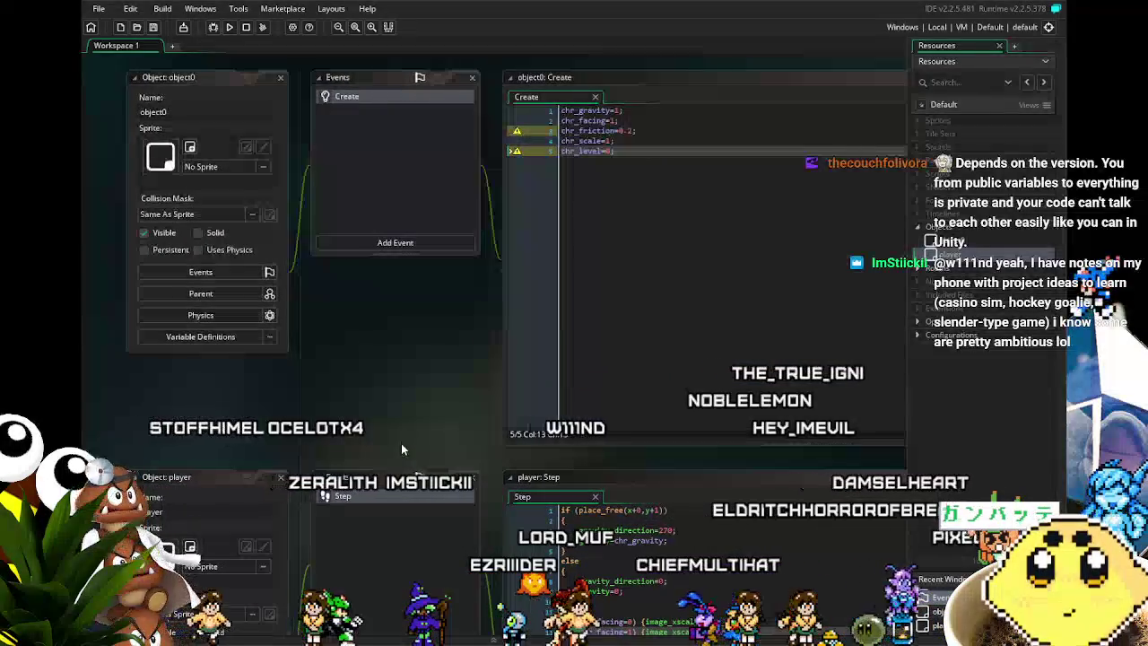